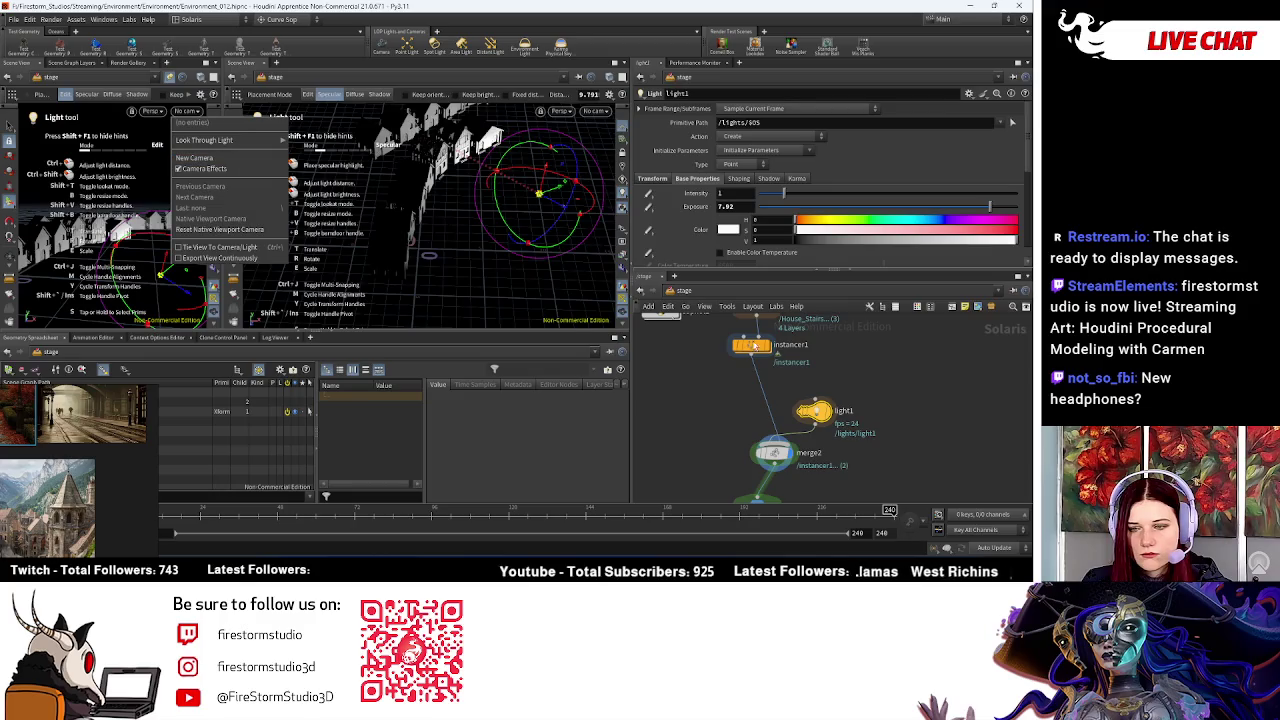
Step: Select the camera1 node and set the left viewport to look through /cameras/camera1
middle_click_drag(825, 493, 823, 436)
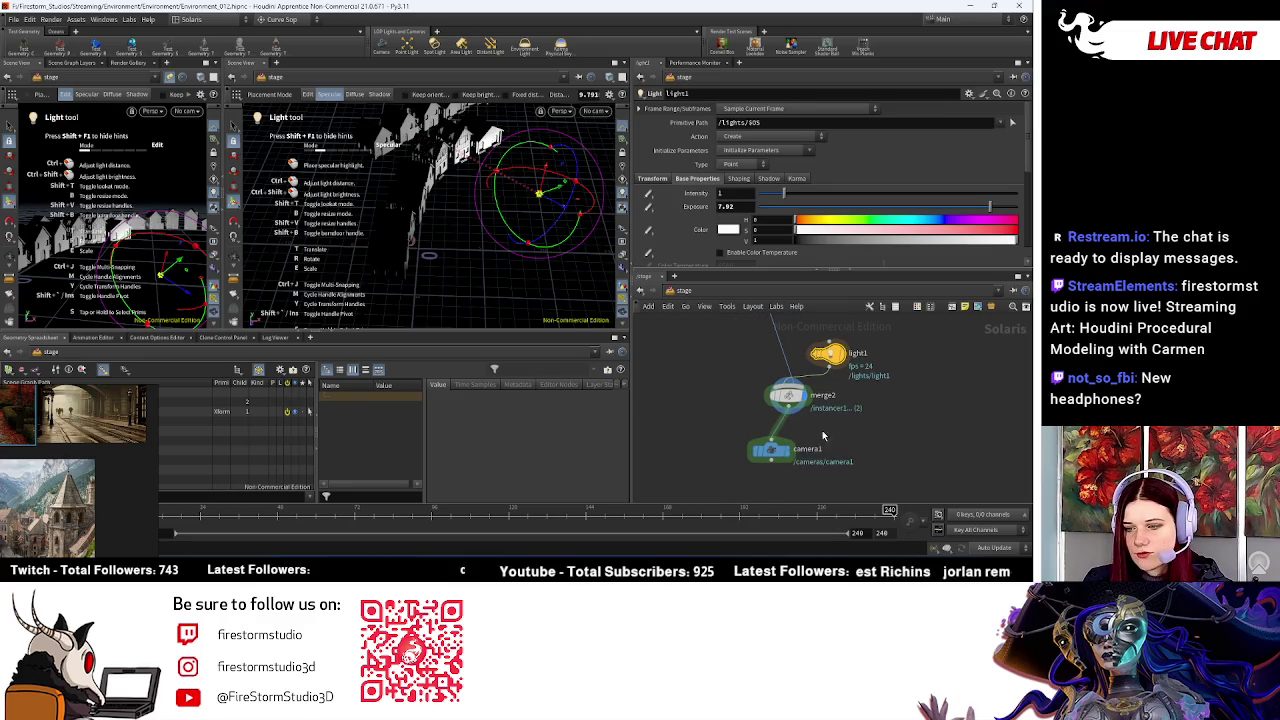
left_click(775, 455)
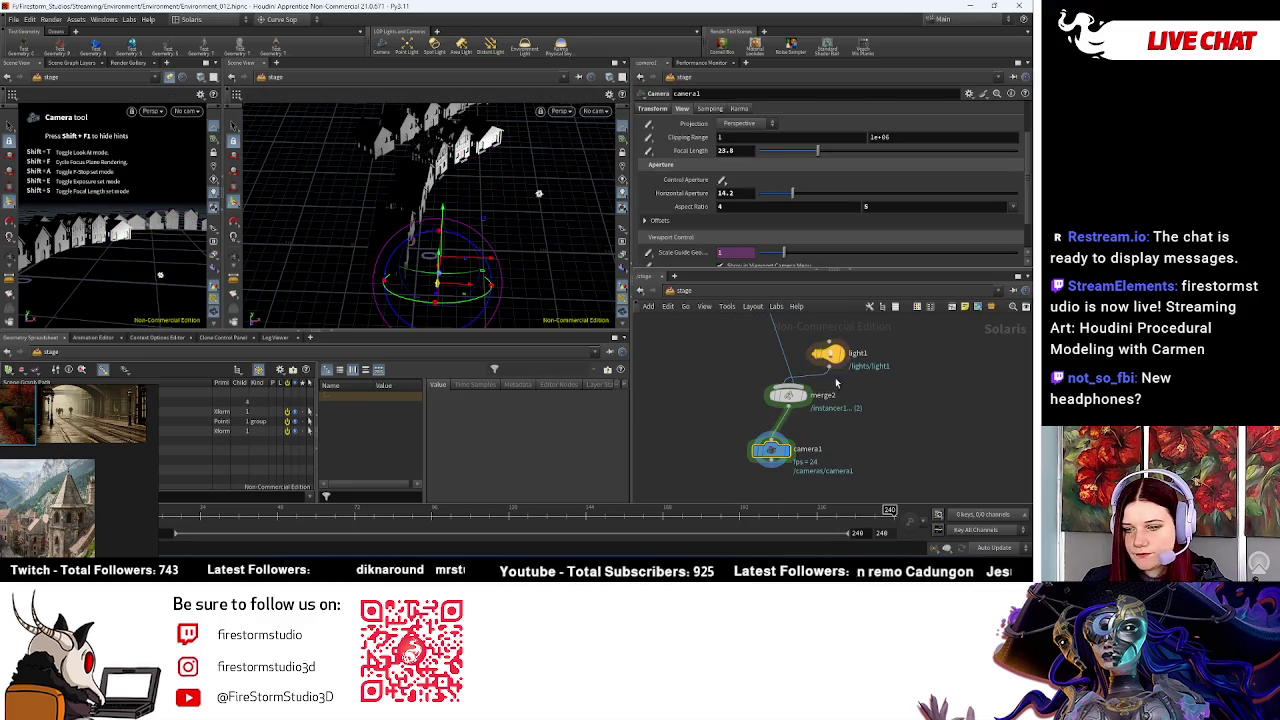
left_click(186, 111)
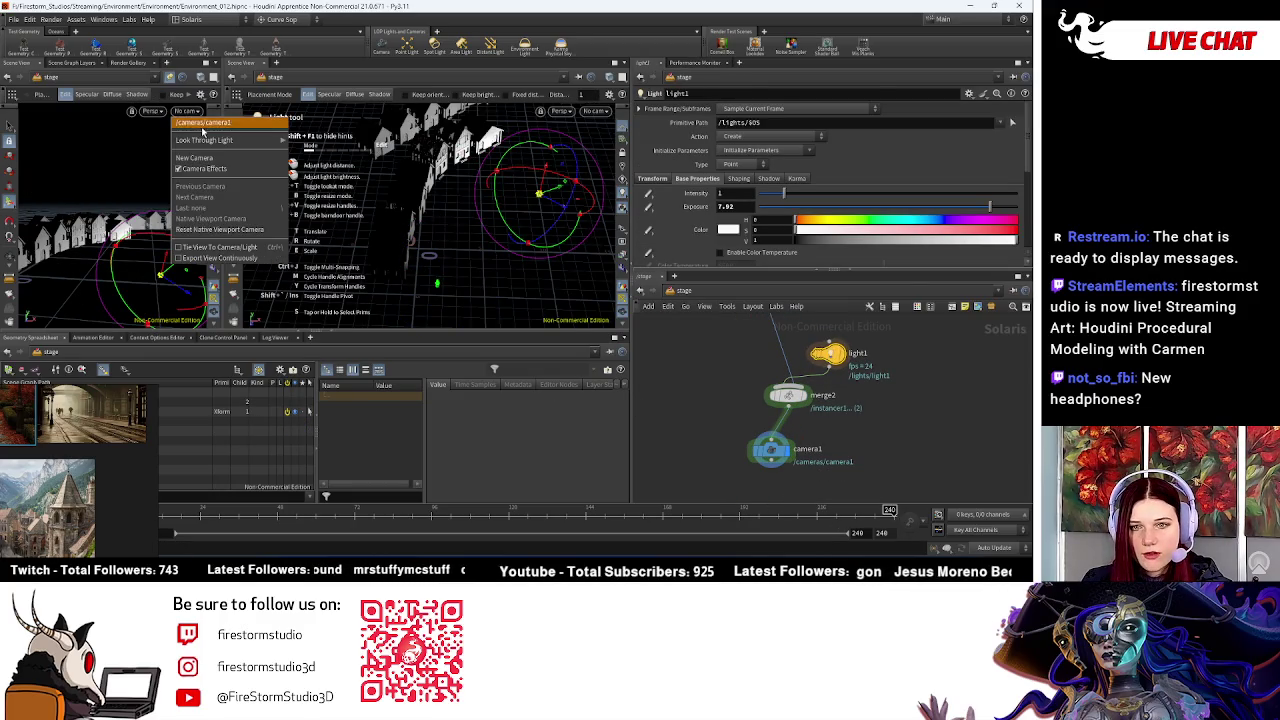
left_click(185, 252)
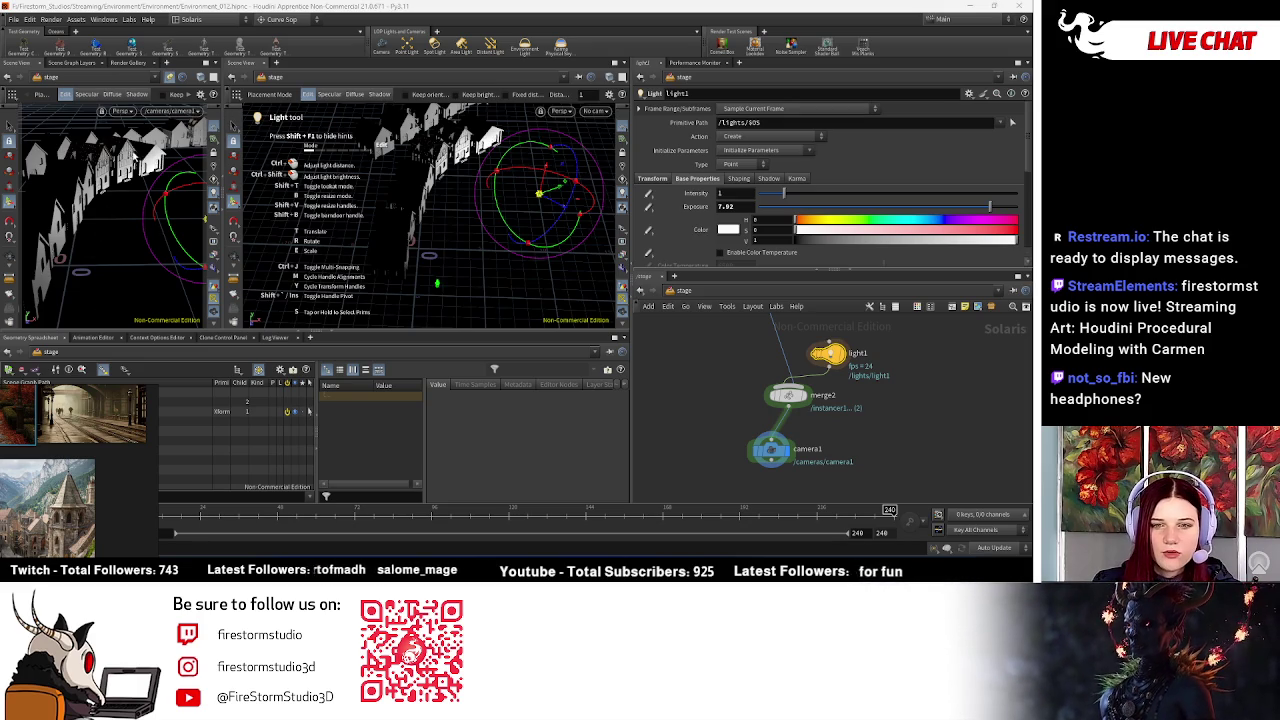
left_click_drag(35, 440, 2, 440)
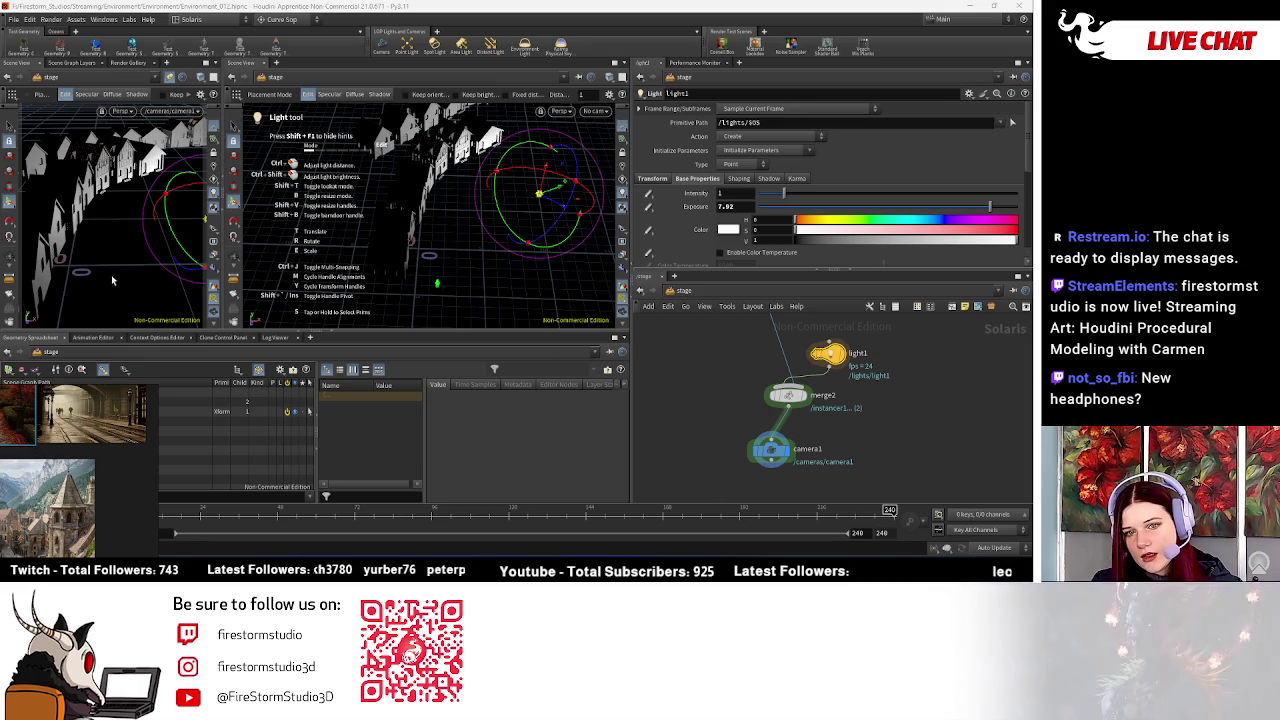
left_click_drag(770, 434, 782, 435)
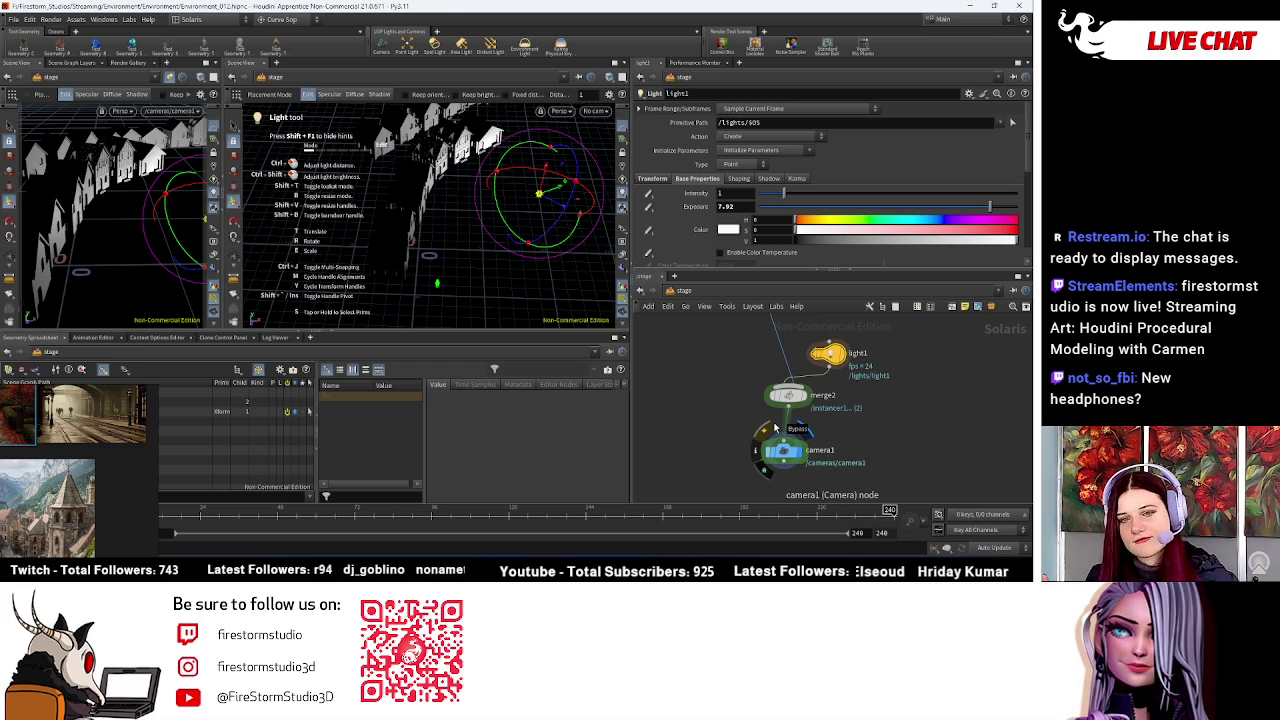
scroll(897, 414, "up", 3)
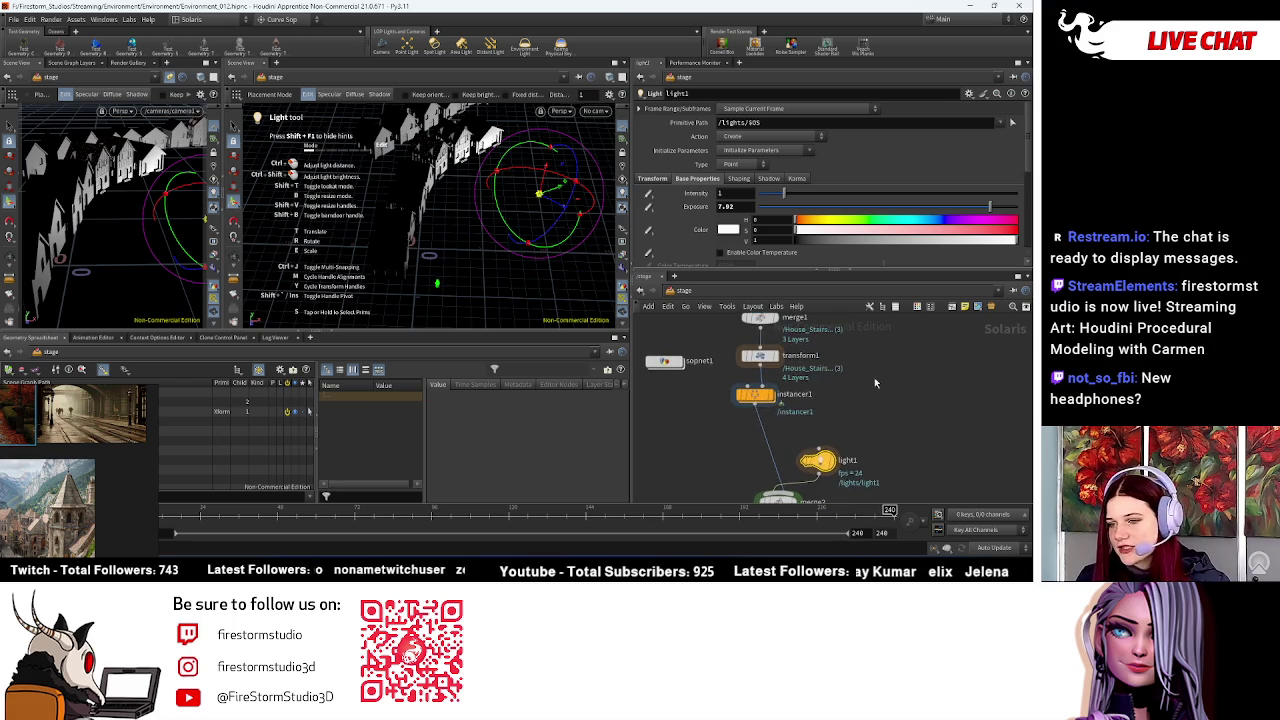
Step: Go inside instancer1 and select its curve1 node
scroll(910, 420, "up", 3)
scroll(886, 440, "up", 2)
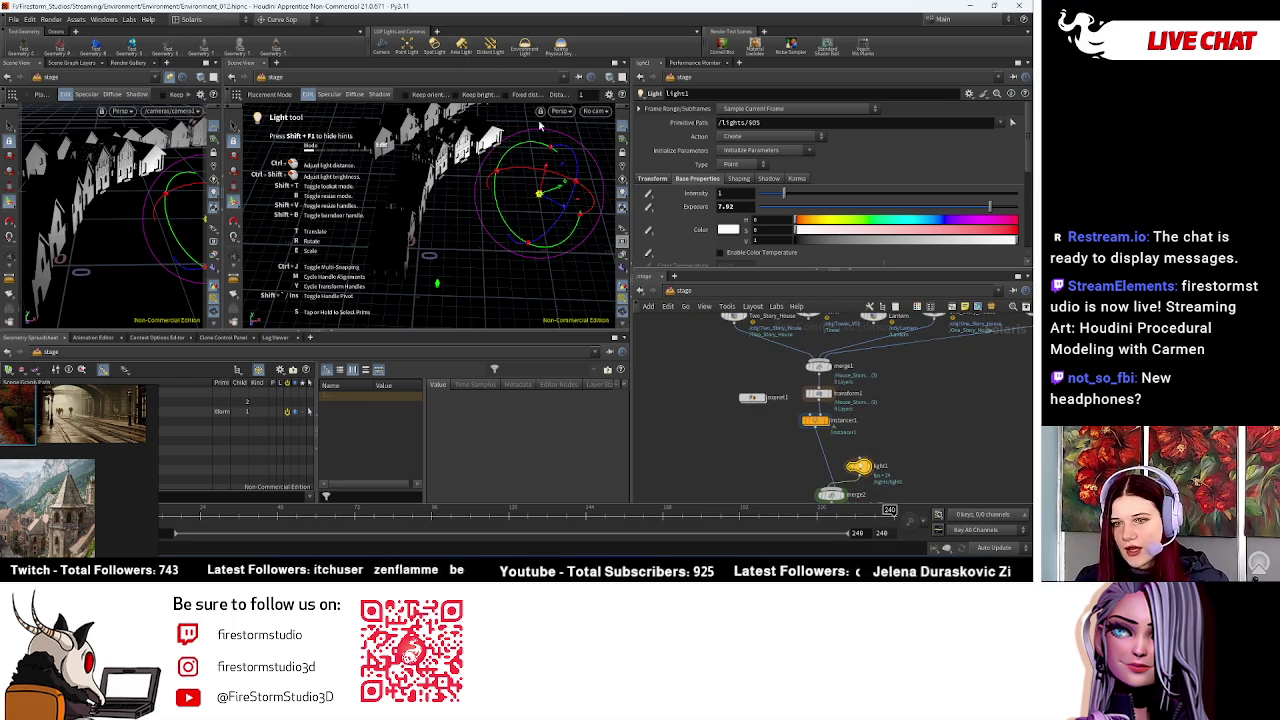
scroll(896, 470, "up", 2)
scroll(895, 470, "down", 2)
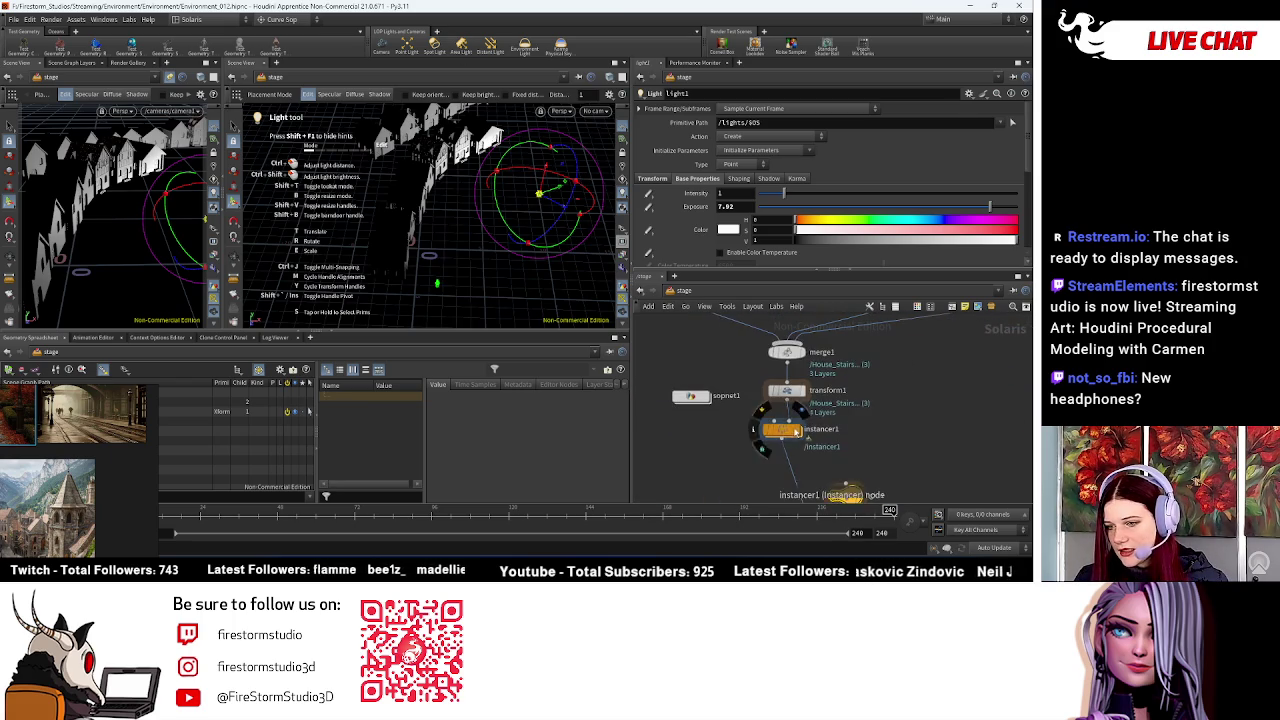
double_click(843, 490)
left_click_drag(497, 194, 506, 249)
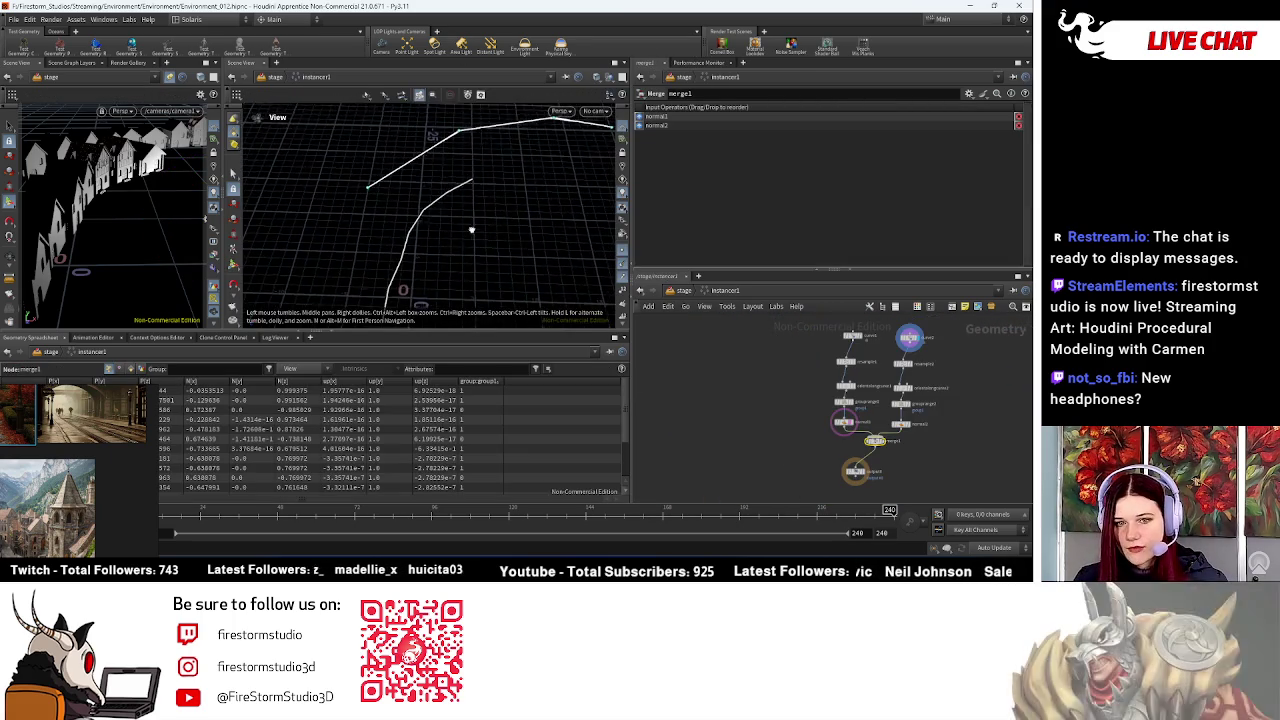
scroll(869, 392, "up", 2)
scroll(860, 380, "up", 1)
left_click(848, 331)
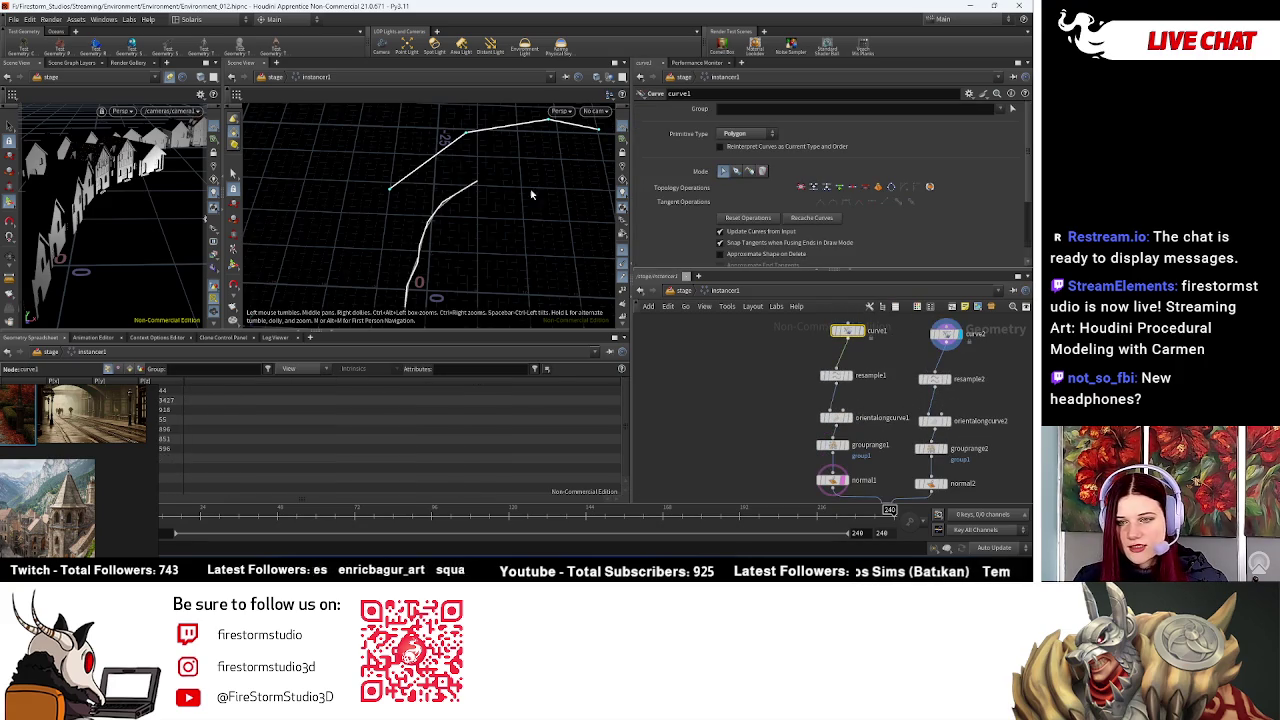
Step: Reshape the curve1 path by dragging two of its anchor points
left_click(234, 266)
mouse_move(470, 240)
left_mouse_down()
mouse_move(510, 180)
mouse_move(467, 151)
left_mouse_up()
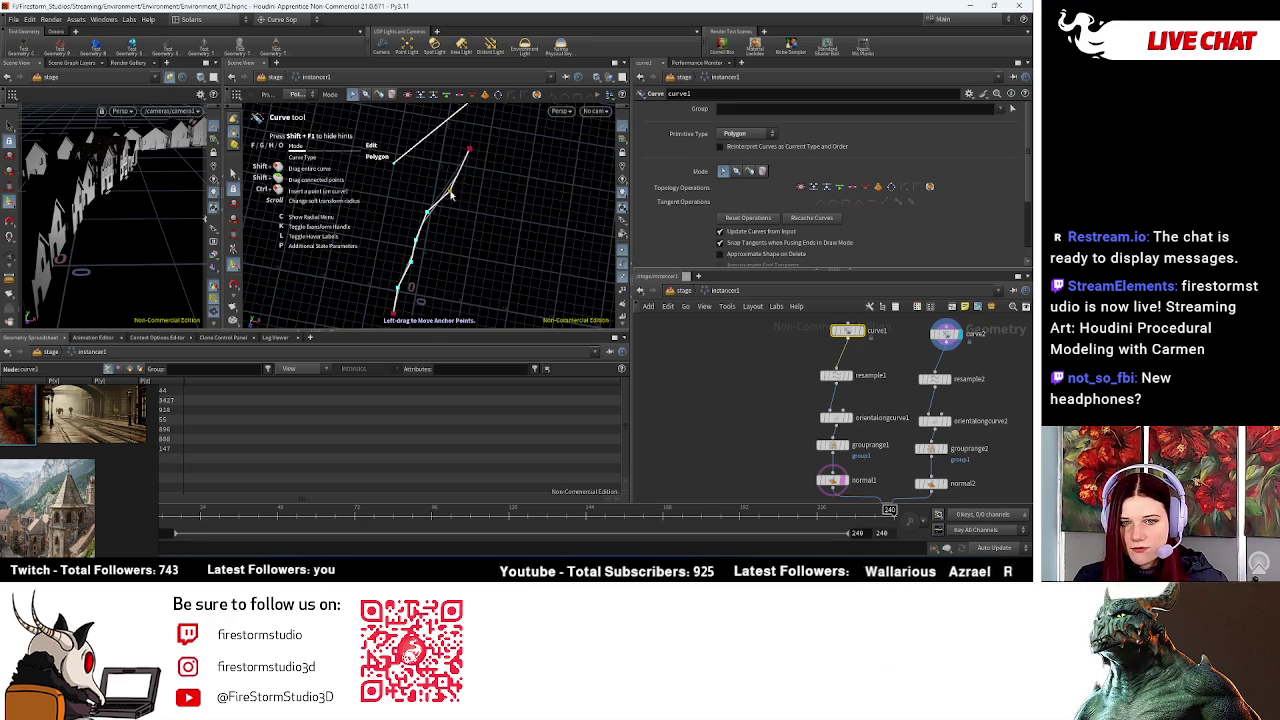
left_click_drag(415, 240, 428, 246)
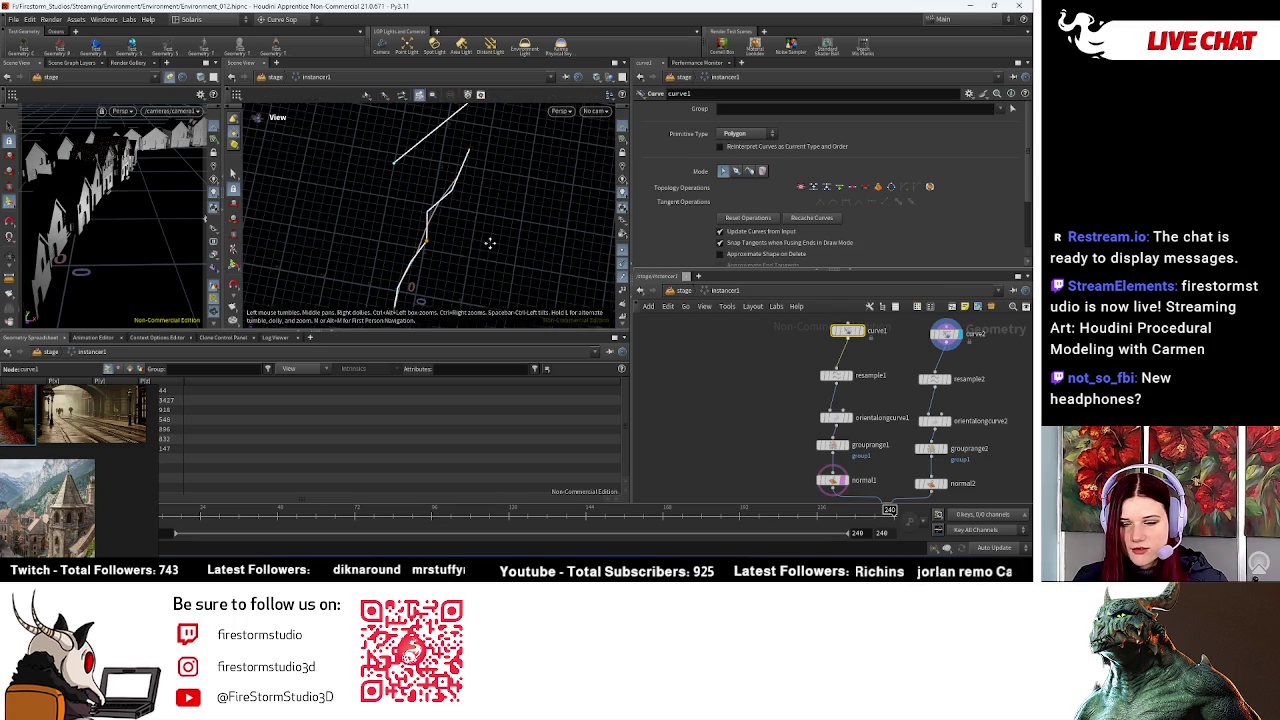
middle_click_drag(438, 261, 438, 229)
left_click_drag(416, 228, 398, 258)
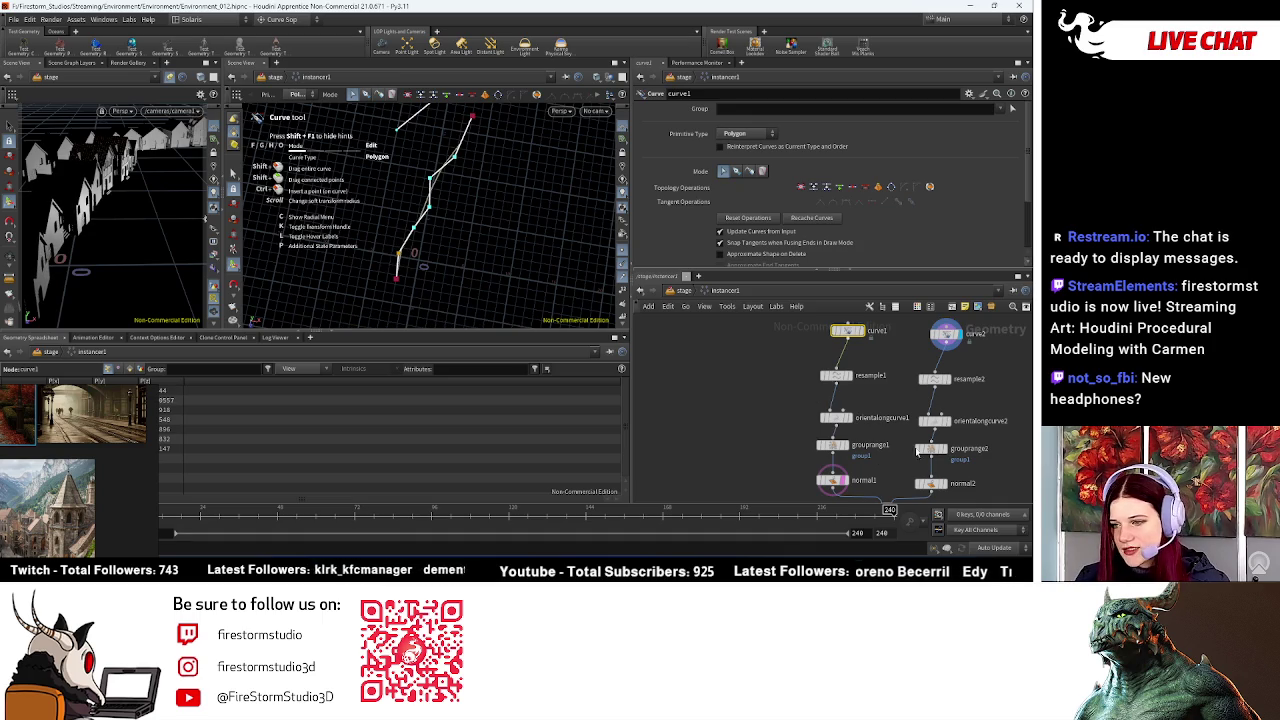
left_click(946, 334)
key("Escape")
mouse_move(450, 260)
left_mouse_down()
mouse_move(527, 211)
mouse_move(508, 214)
left_mouse_up()
Step: Select all of curve2's points in edit mode and move the whole curve down and left
key("Return")
left_click(585, 198)
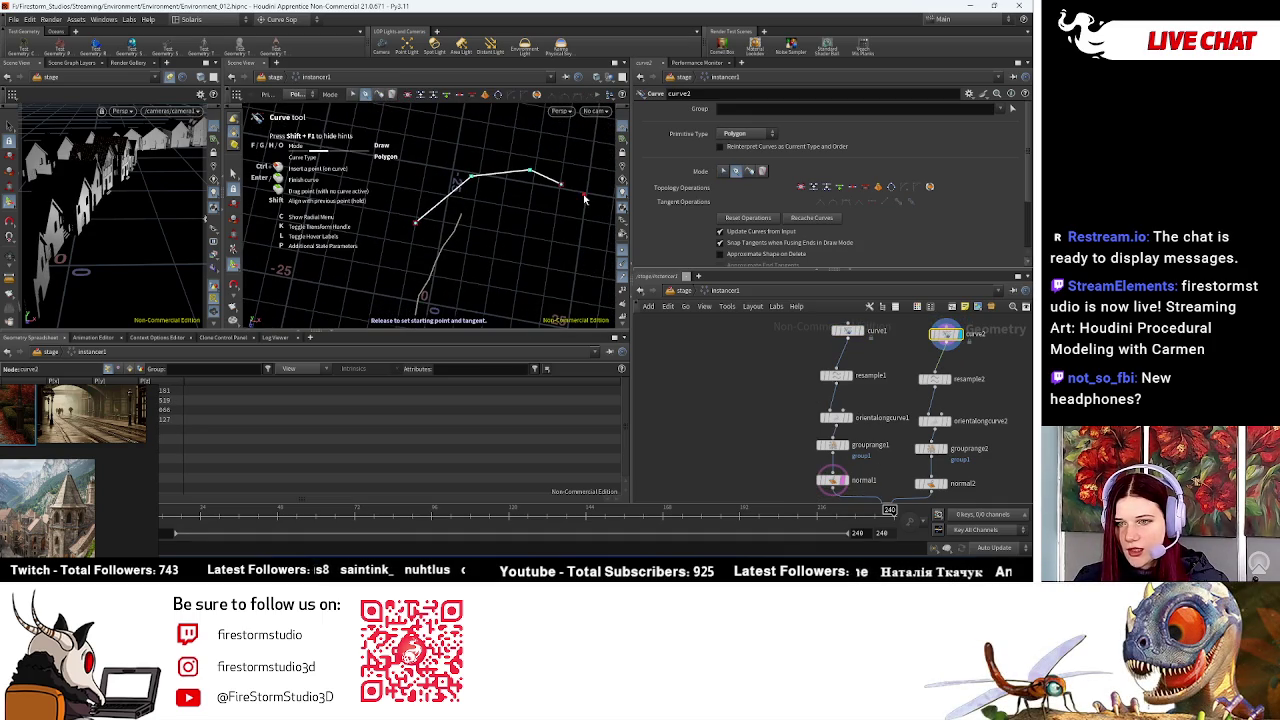
key("ctrl+z")
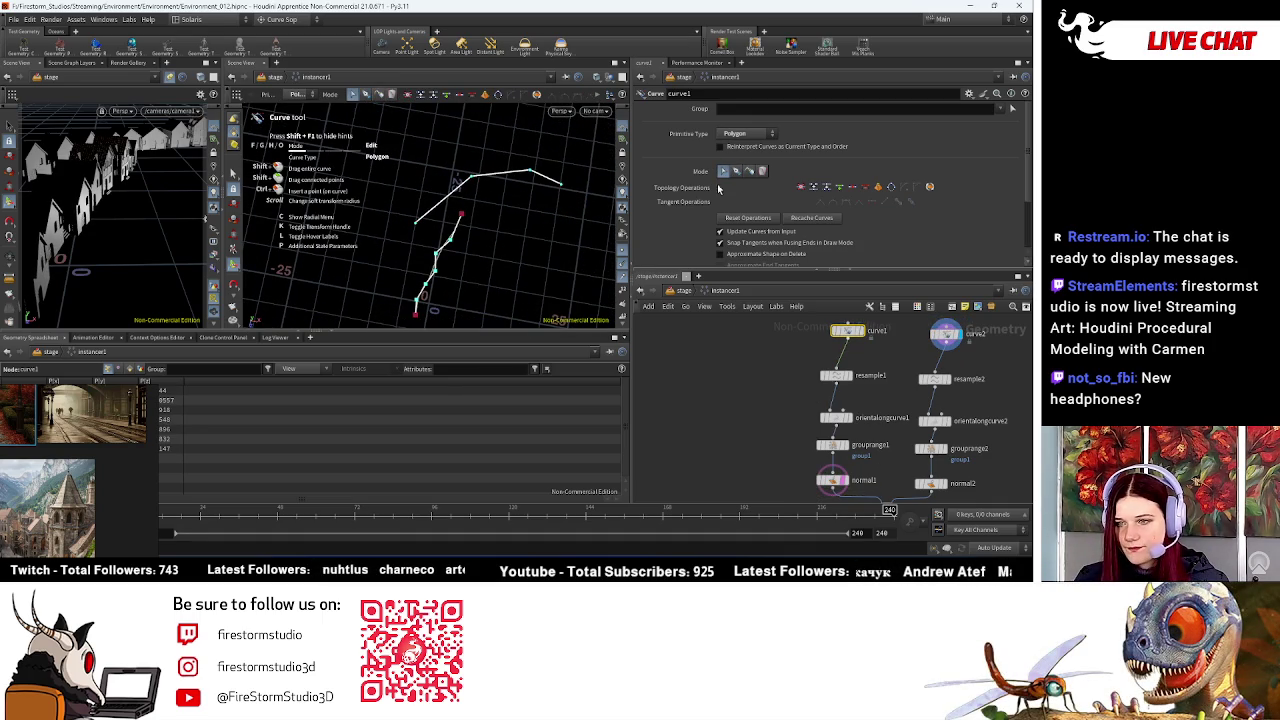
left_click(946, 334)
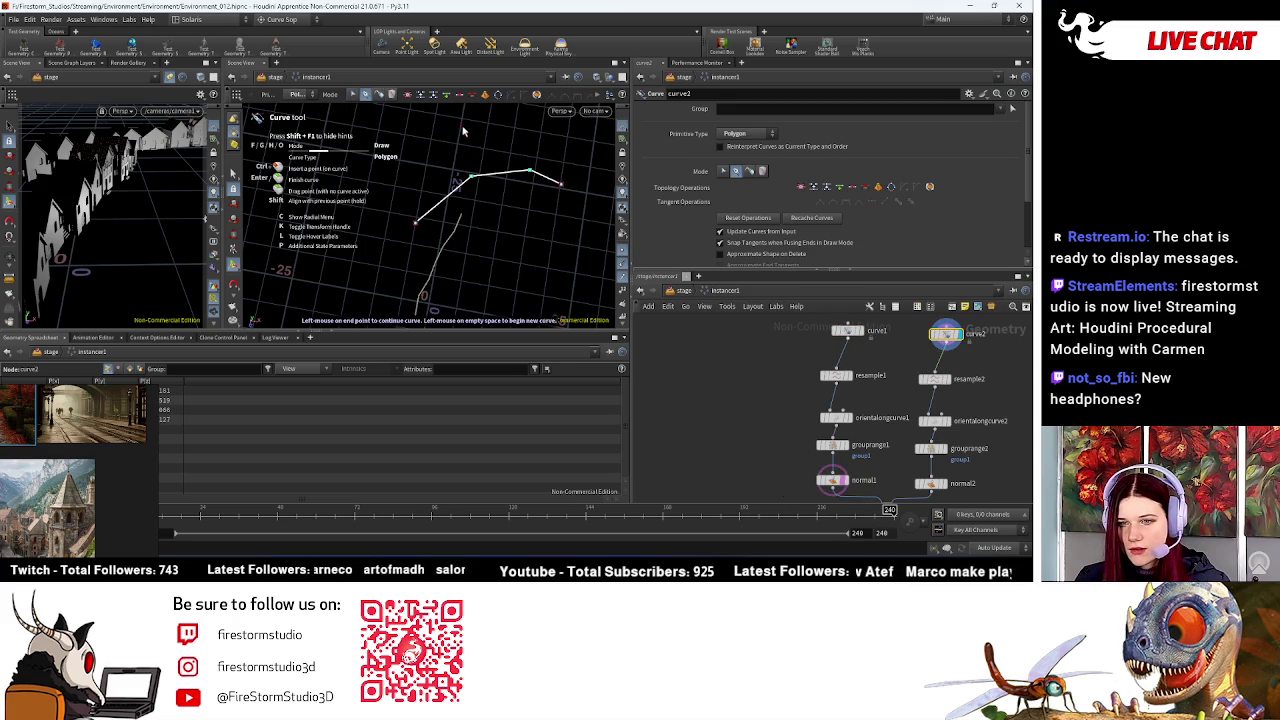
key("Return")
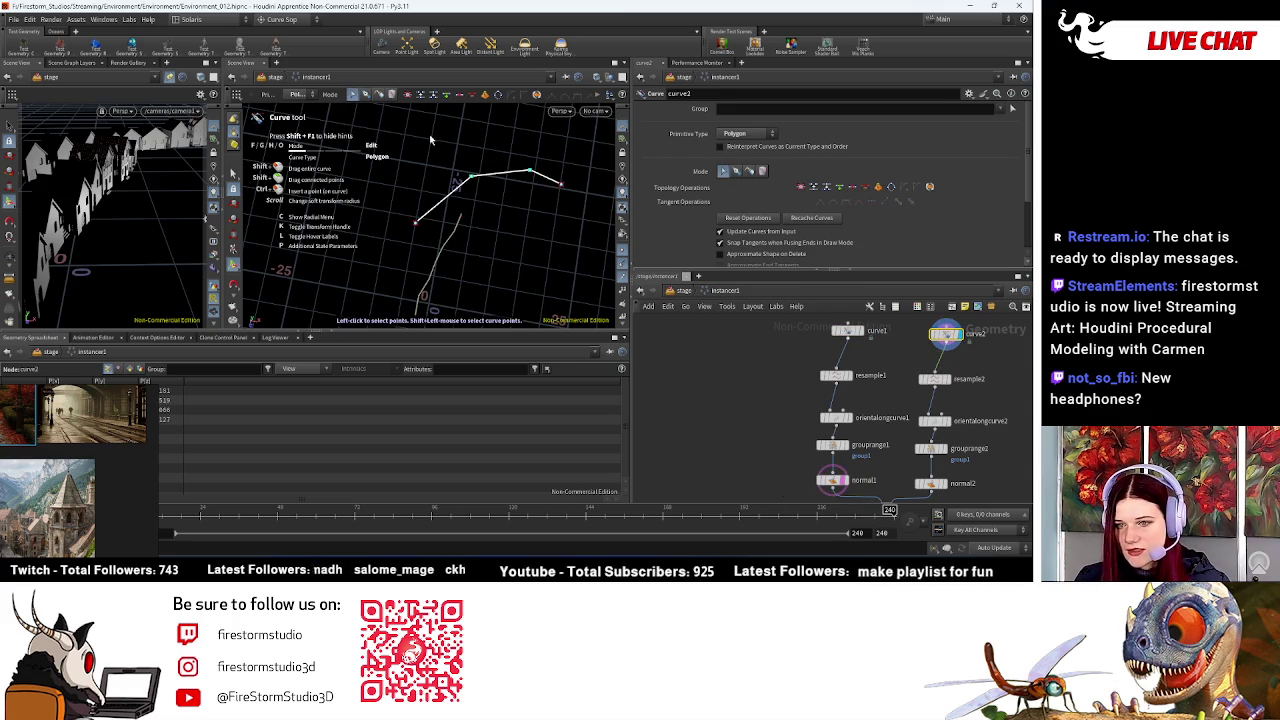
left_click_drag(398, 112, 584, 240)
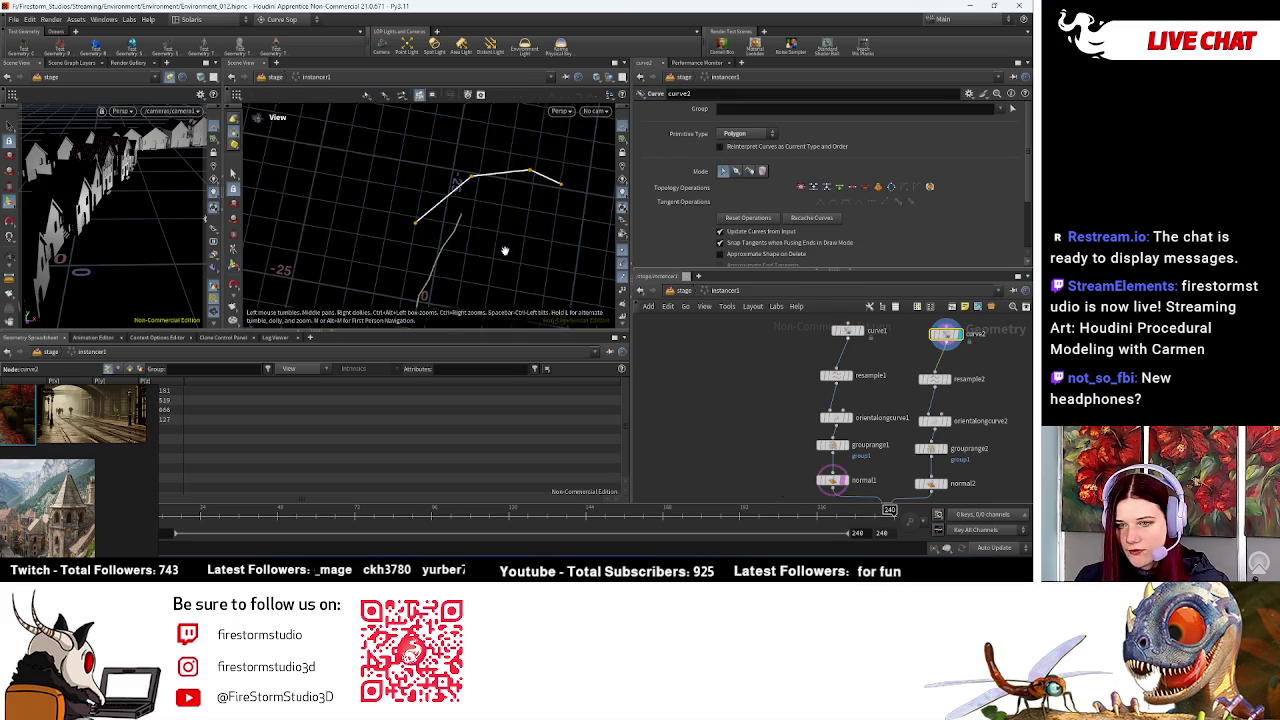
middle_click_drag(504, 249, 534, 217)
mouse_move(492, 162)
left_mouse_down()
mouse_move(425, 228)
mouse_move(459, 222)
mouse_move(434, 204)
mouse_move(560, 240)
mouse_move(473, 168)
mouse_move(497, 176)
mouse_move(508, 140)
left_mouse_up()
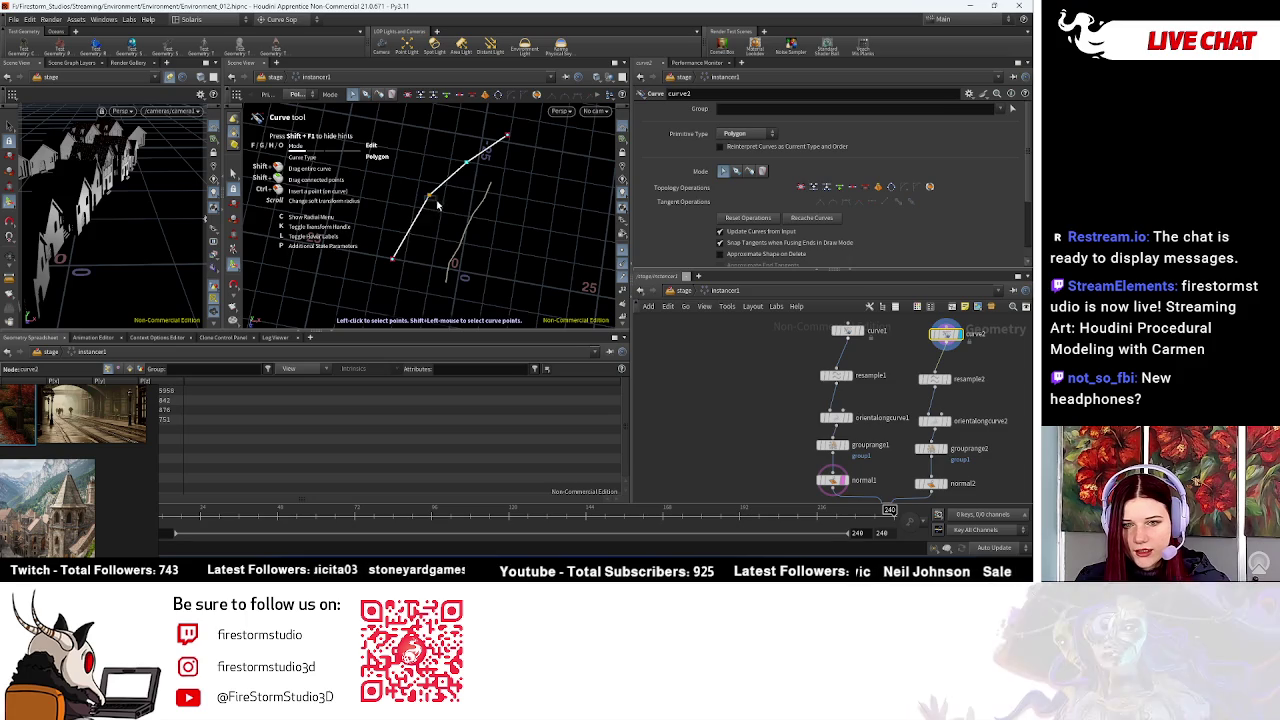
Step: Drag curve2's endpoints to bend it into a longer path
left_click_drag(442, 205, 438, 205)
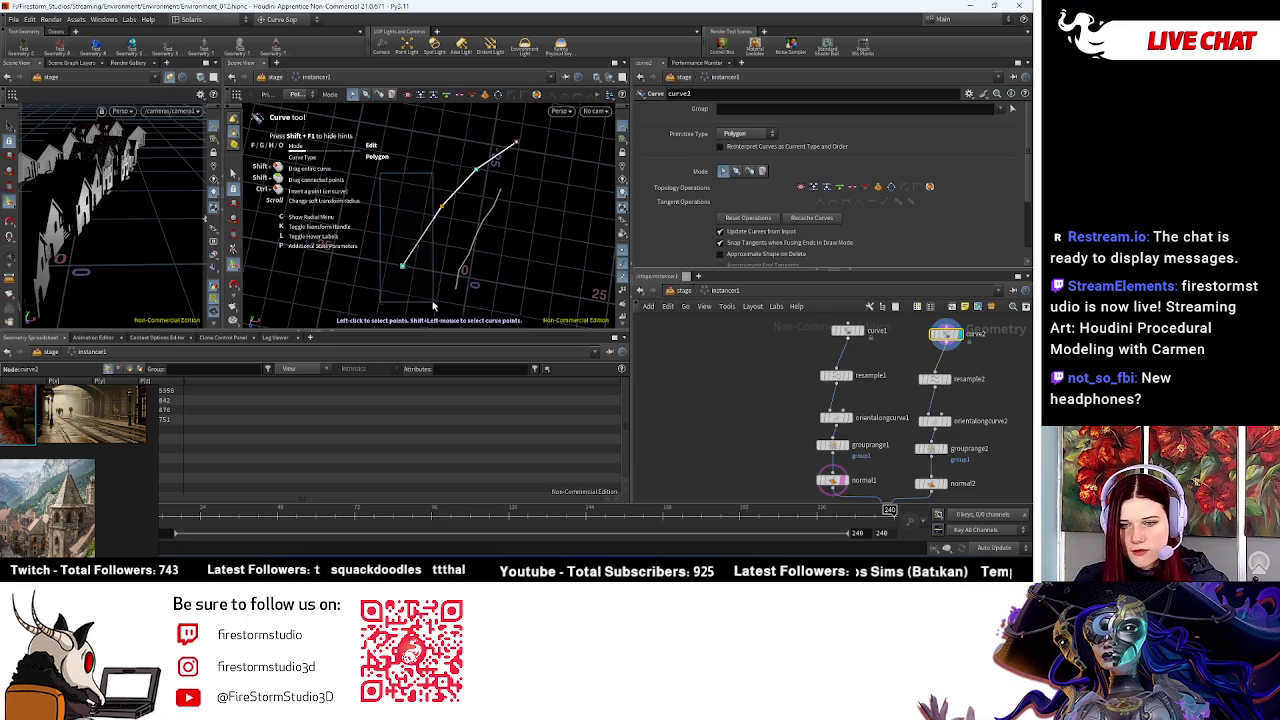
left_click_drag(401, 265, 390, 217)
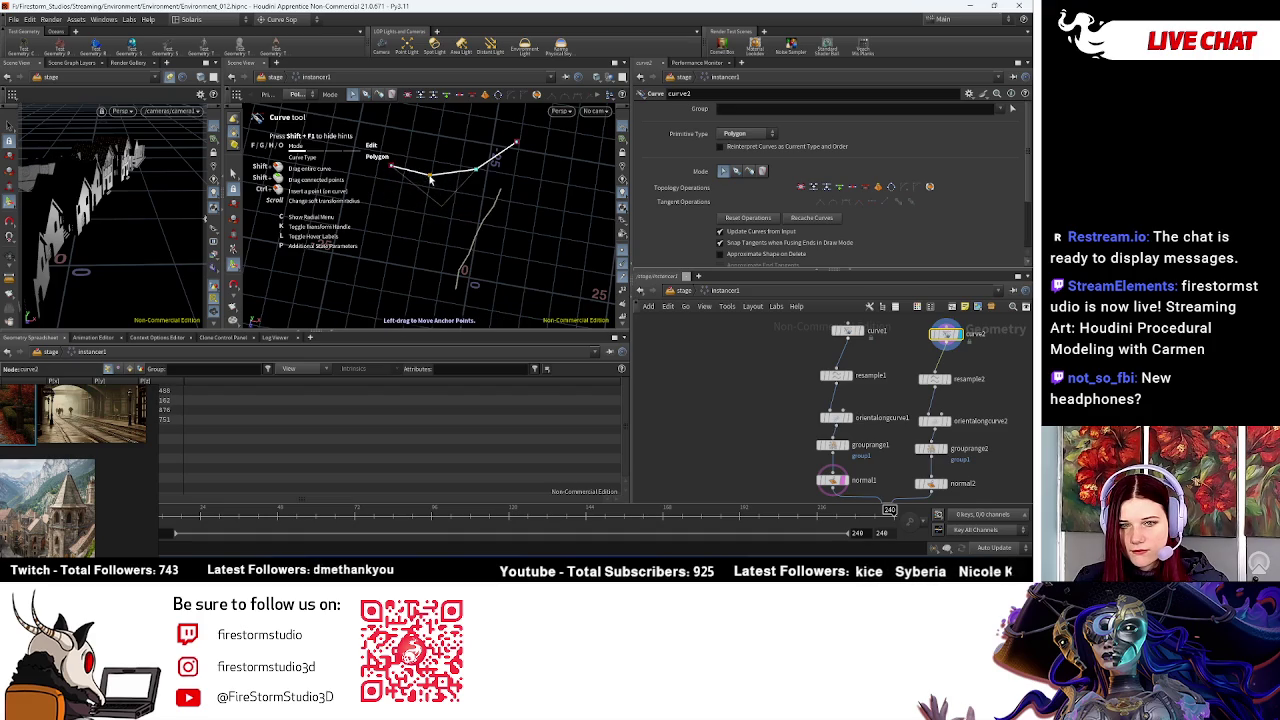
left_click_drag(70, 228, 180, 205)
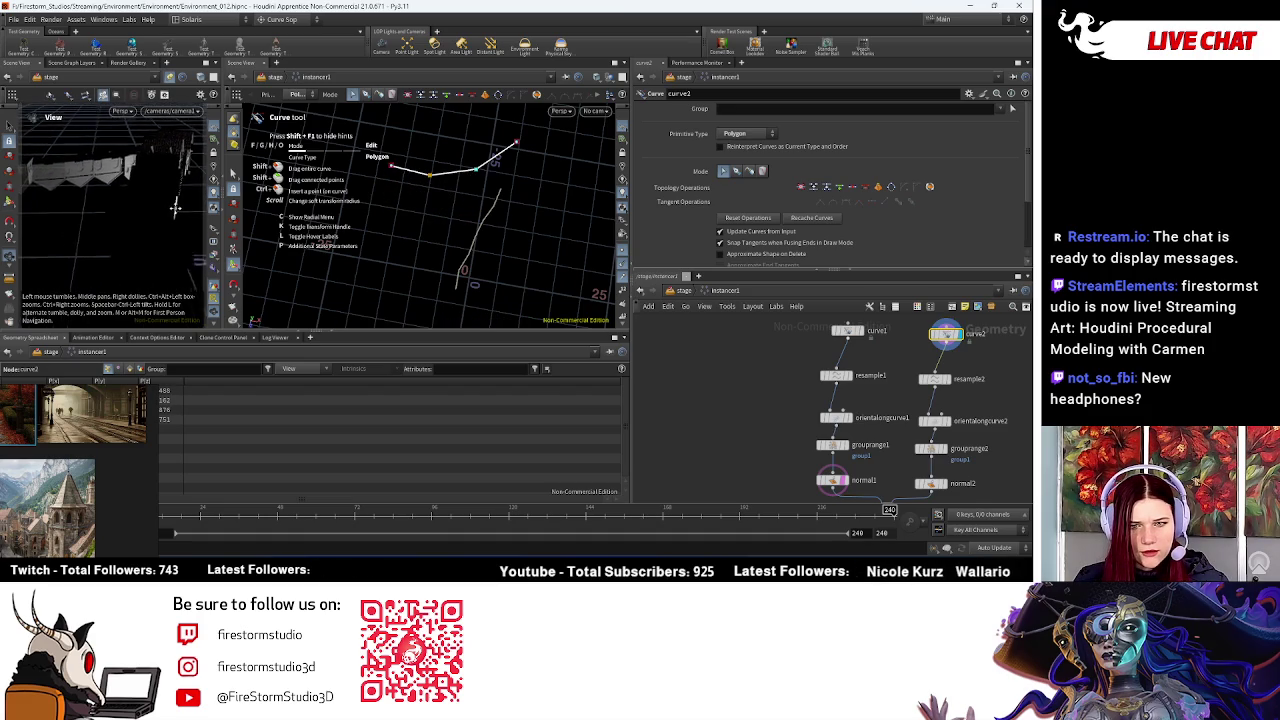
mouse_move(180, 205)
left_mouse_down()
mouse_move(120, 190)
mouse_move(160, 200)
left_mouse_up()
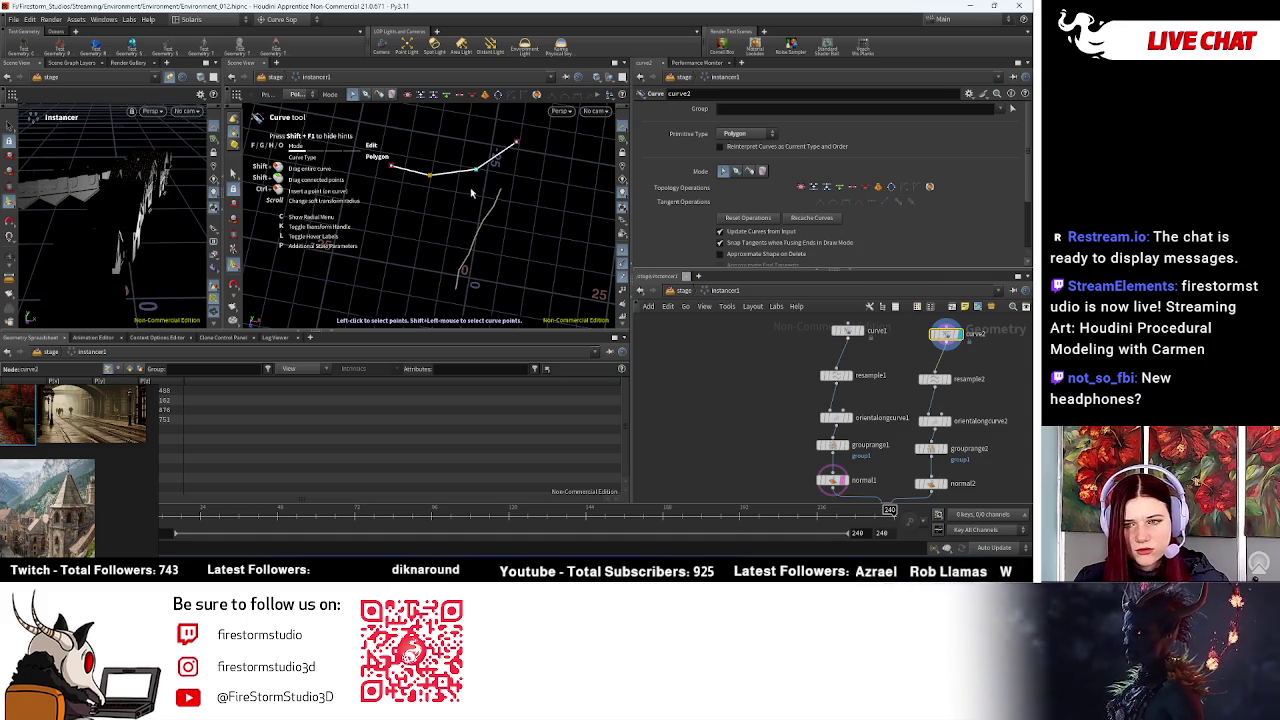
left_click_drag(390, 165, 402, 265)
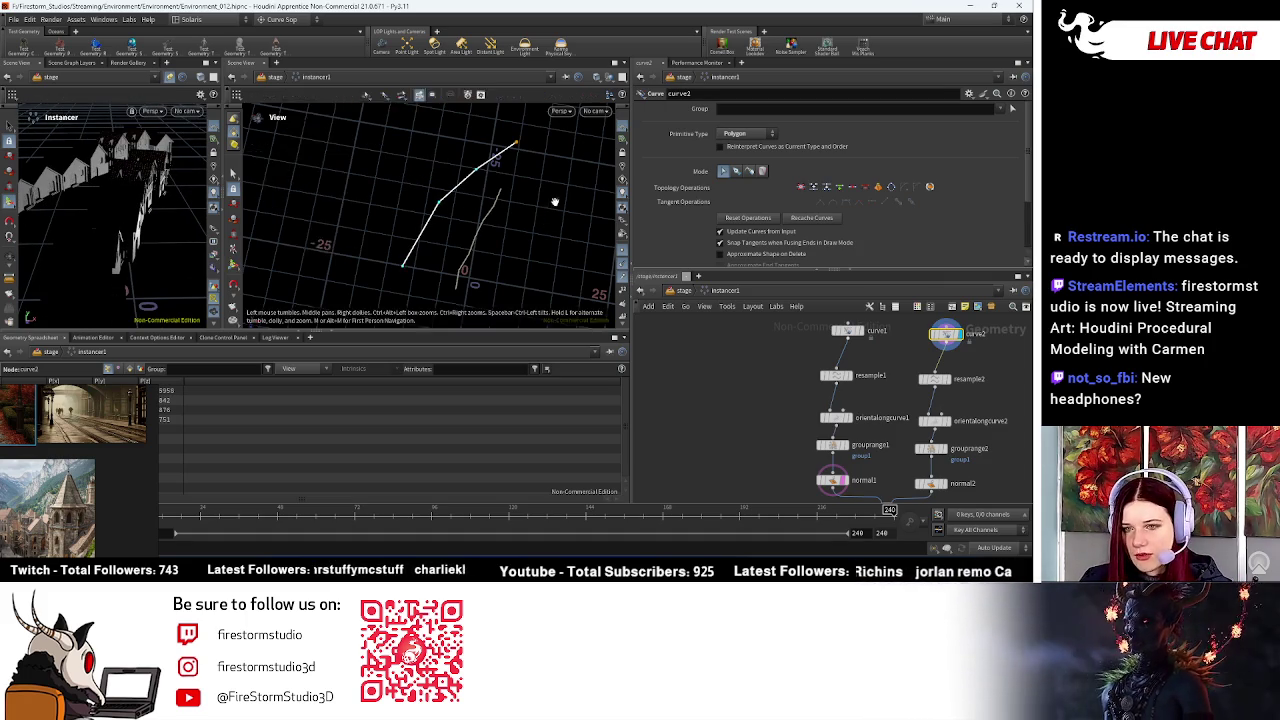
middle_click_drag(563, 200, 547, 175, "alt")
left_click_drag(540, 155, 546, 176)
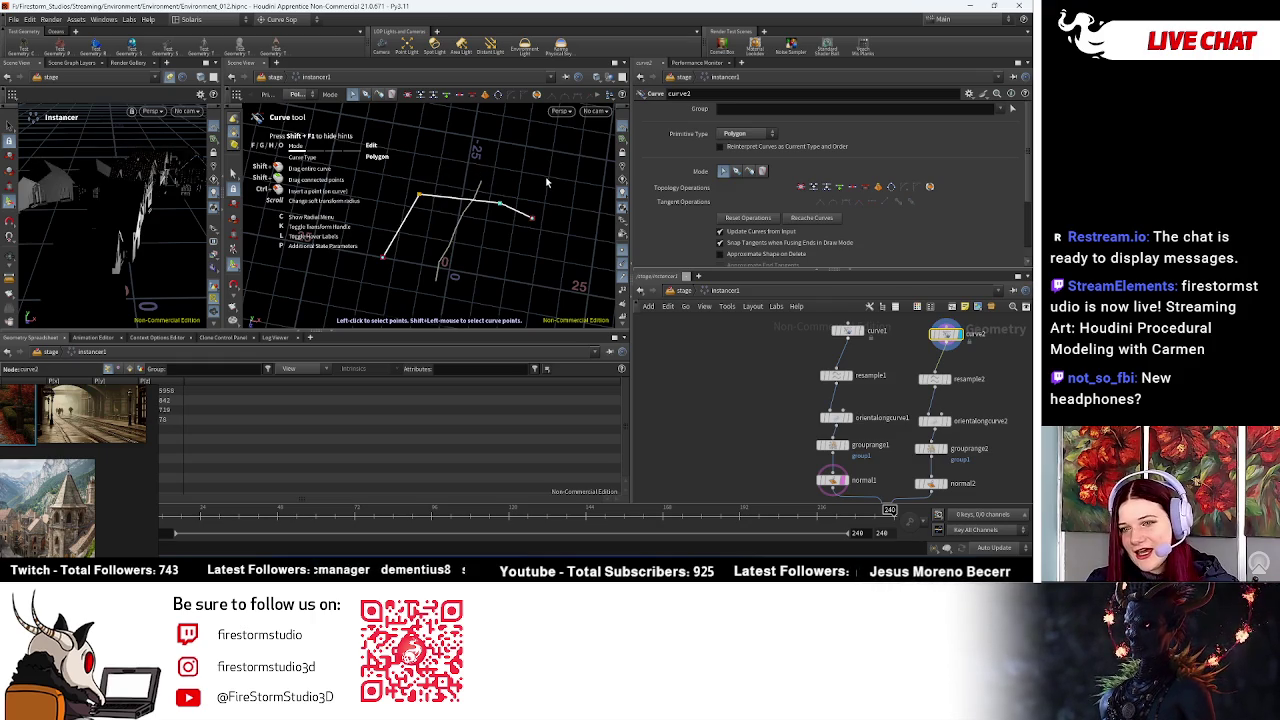
Step: In the top view, move curve2 down-left and pull its middle and end points up-left
left_click(560, 110)
left_click(646, 145)
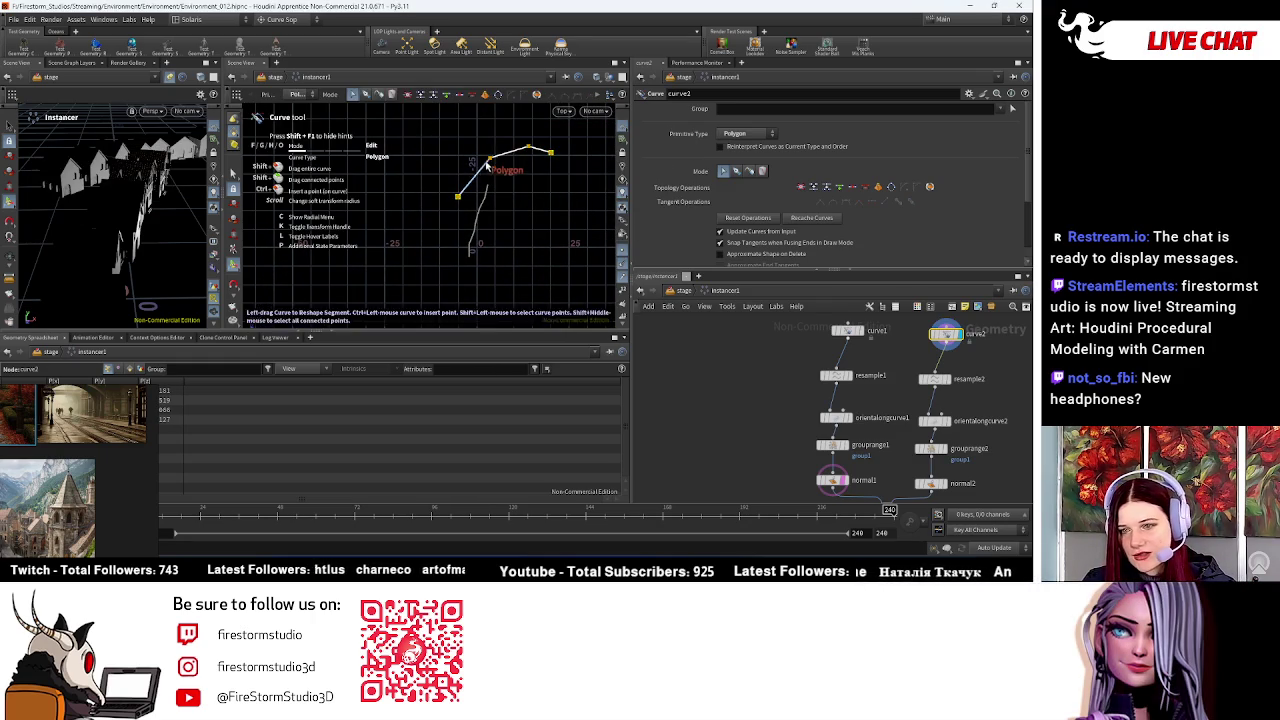
left_click_drag(490, 159, 465, 215, "shift")
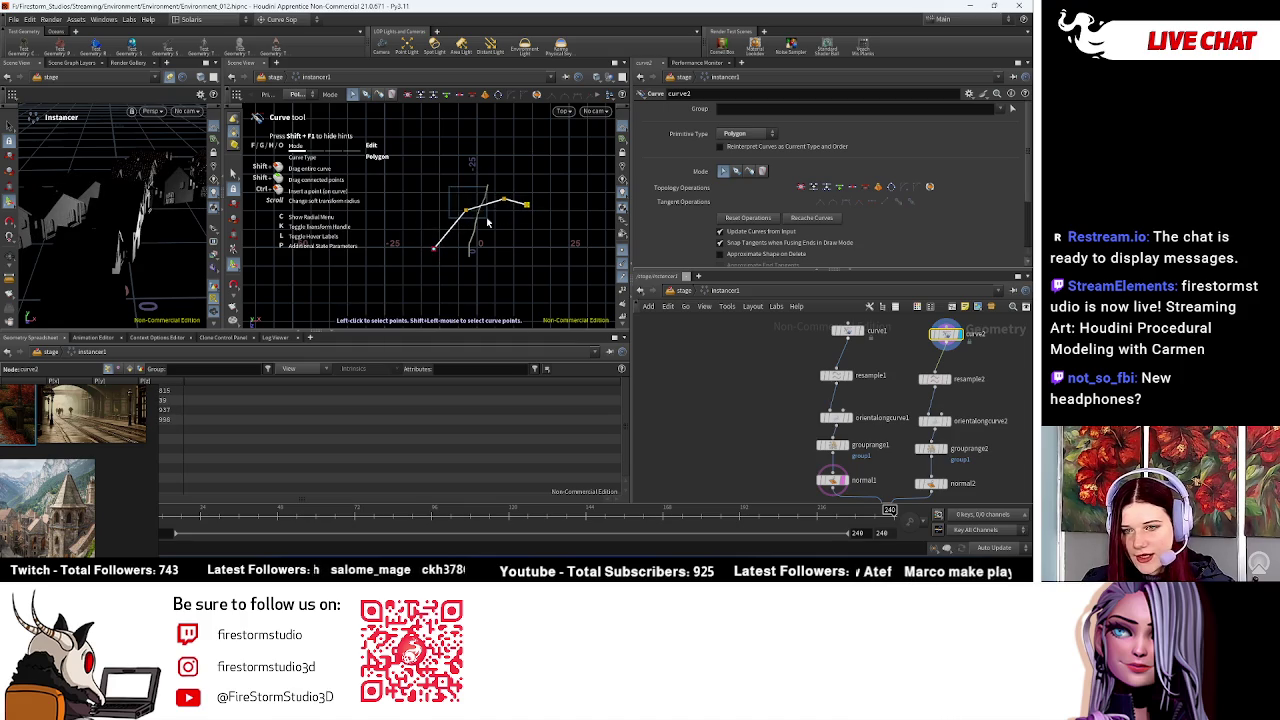
left_click_drag(466, 210, 452, 194)
left_click(526, 204)
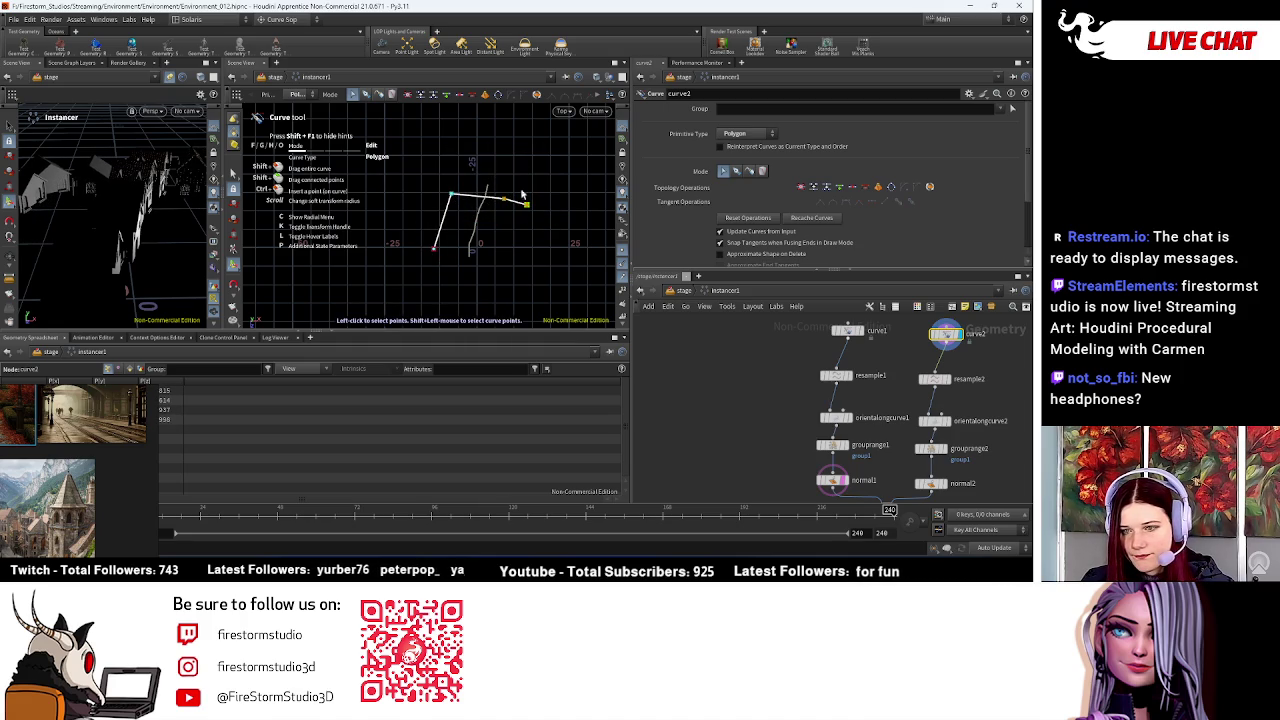
left_click_drag(526, 204, 483, 153)
Step: Through camera1, swing curve2's end point upward, then shift the whole curve right
left_click(187, 111)
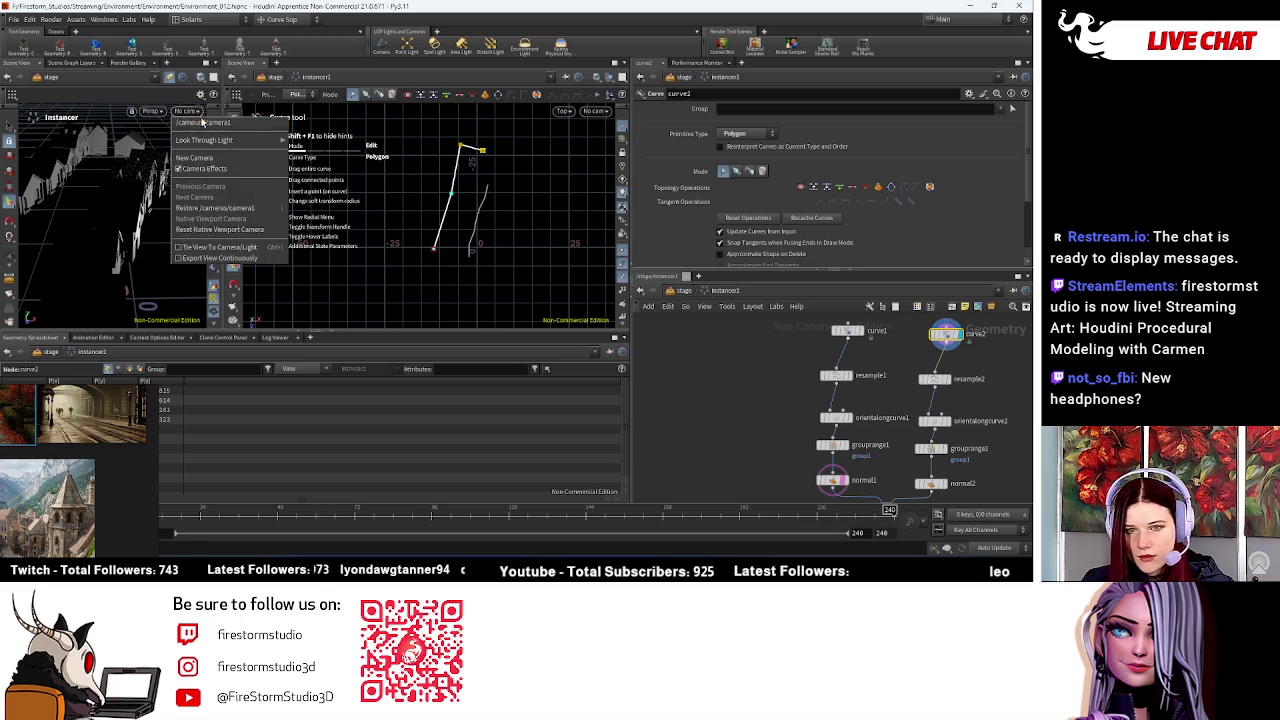
left_click(215, 125)
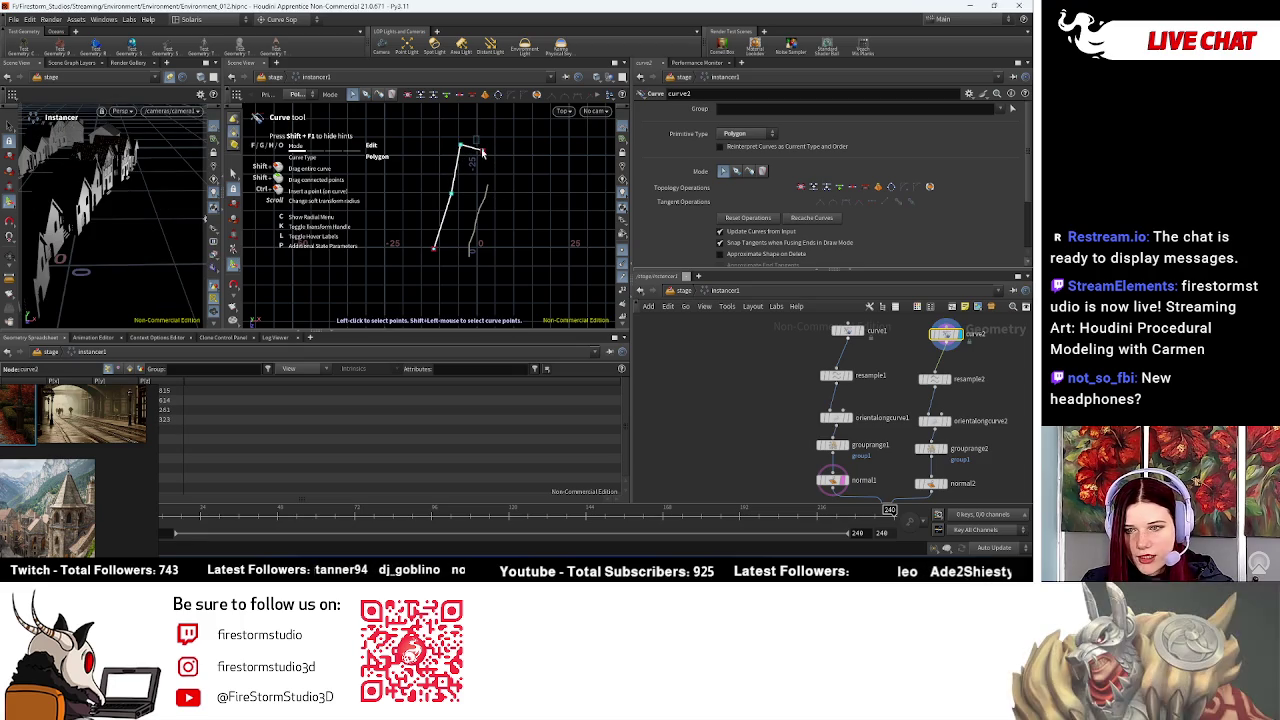
left_click_drag(483, 151, 533, 156)
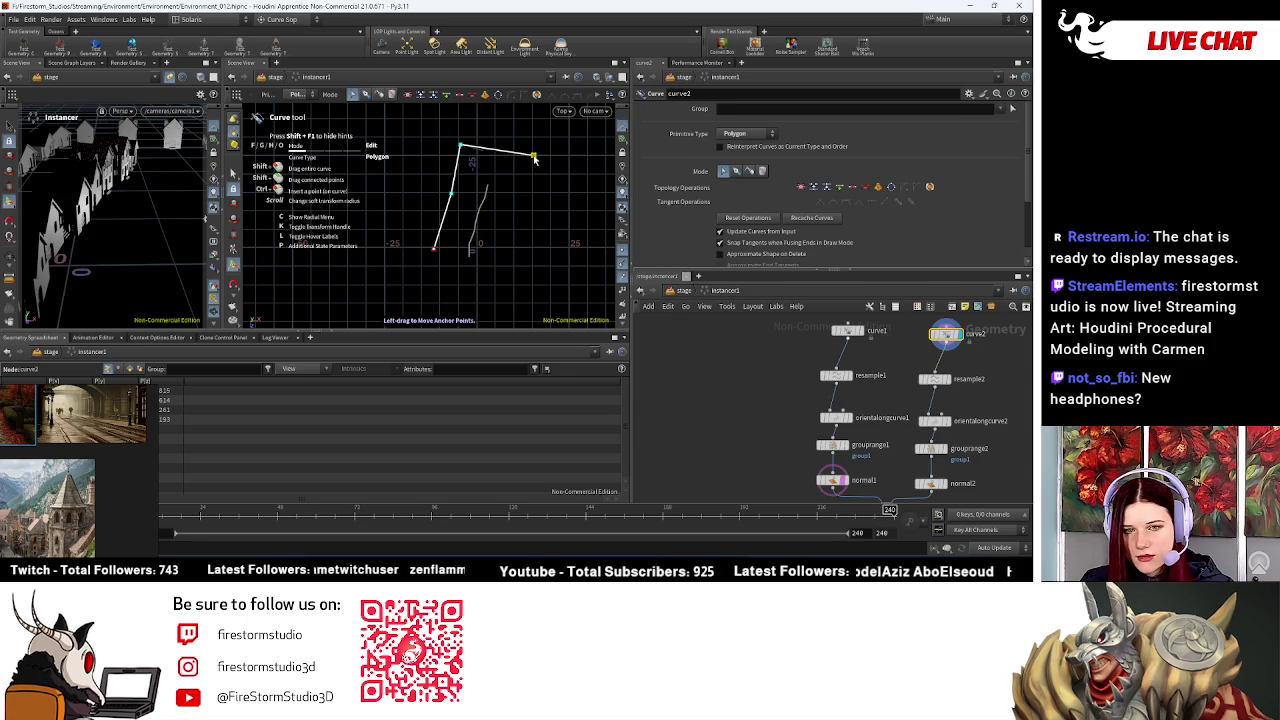
left_click_drag(529, 158, 458, 110)
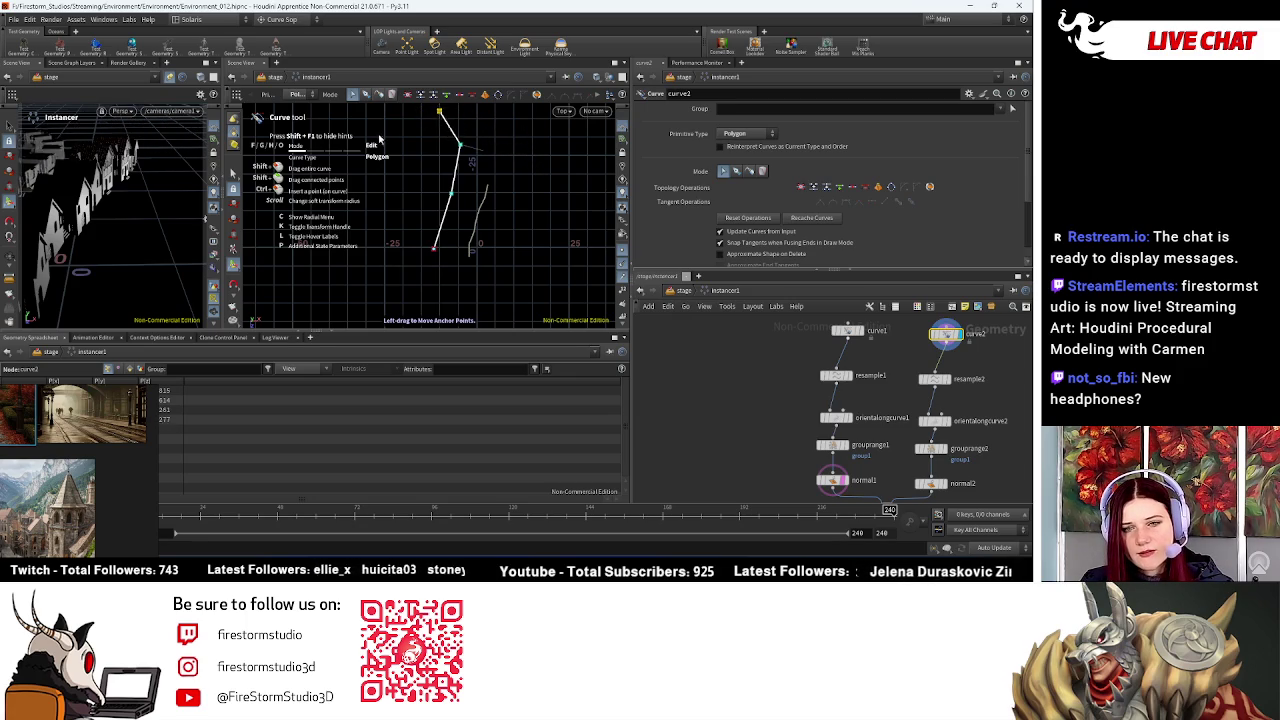
left_click_drag(503, 122, 477, 128)
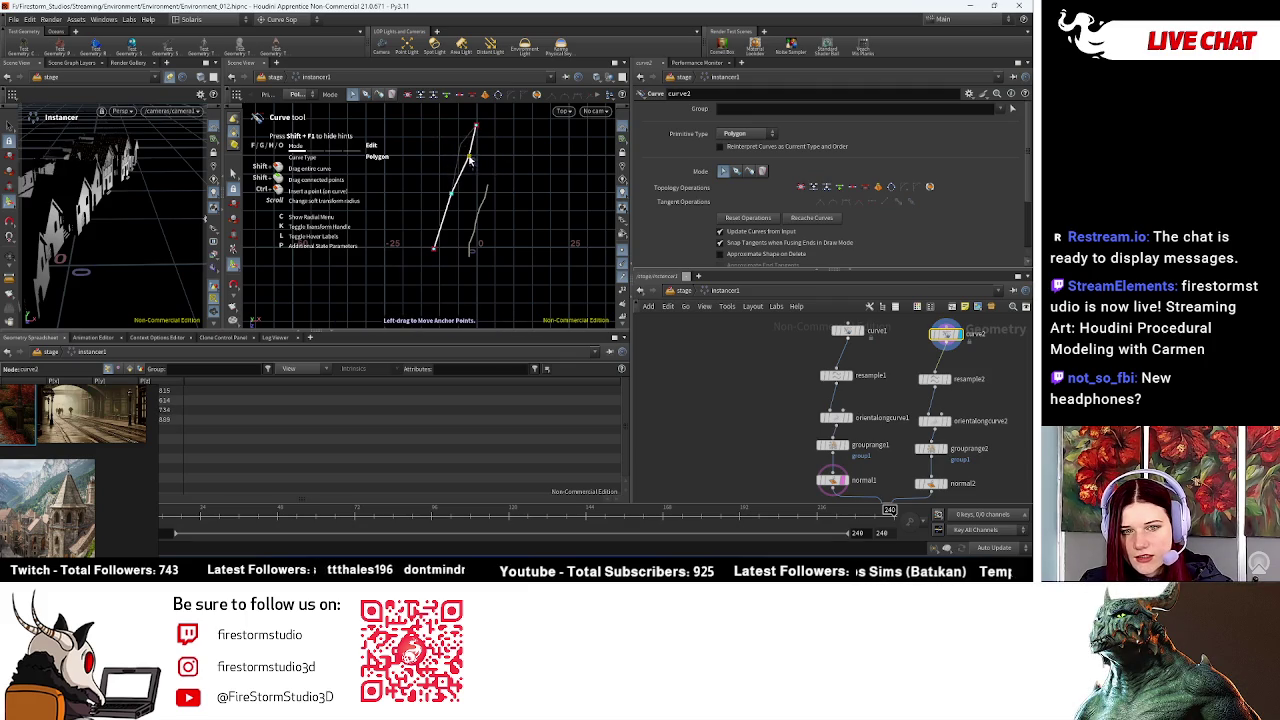
left_click_drag(451, 193, 446, 196)
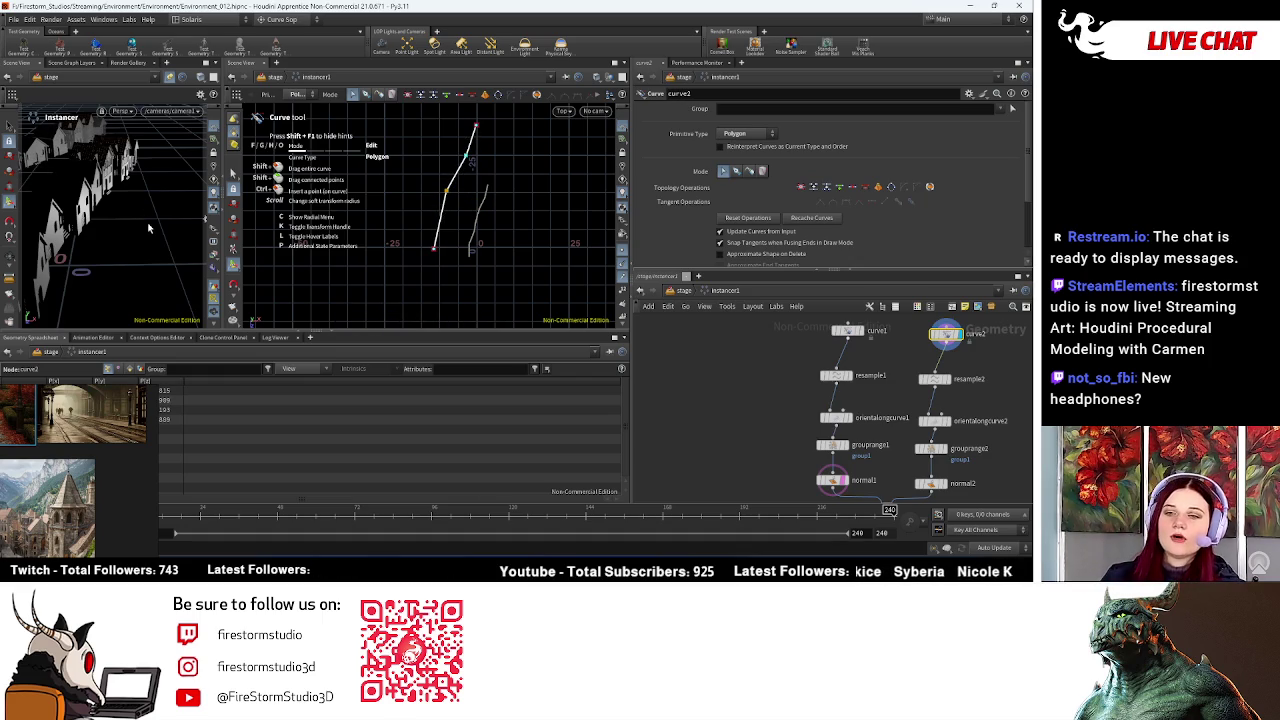
left_click_drag(409, 110, 520, 268)
left_click_drag(433, 249, 445, 250)
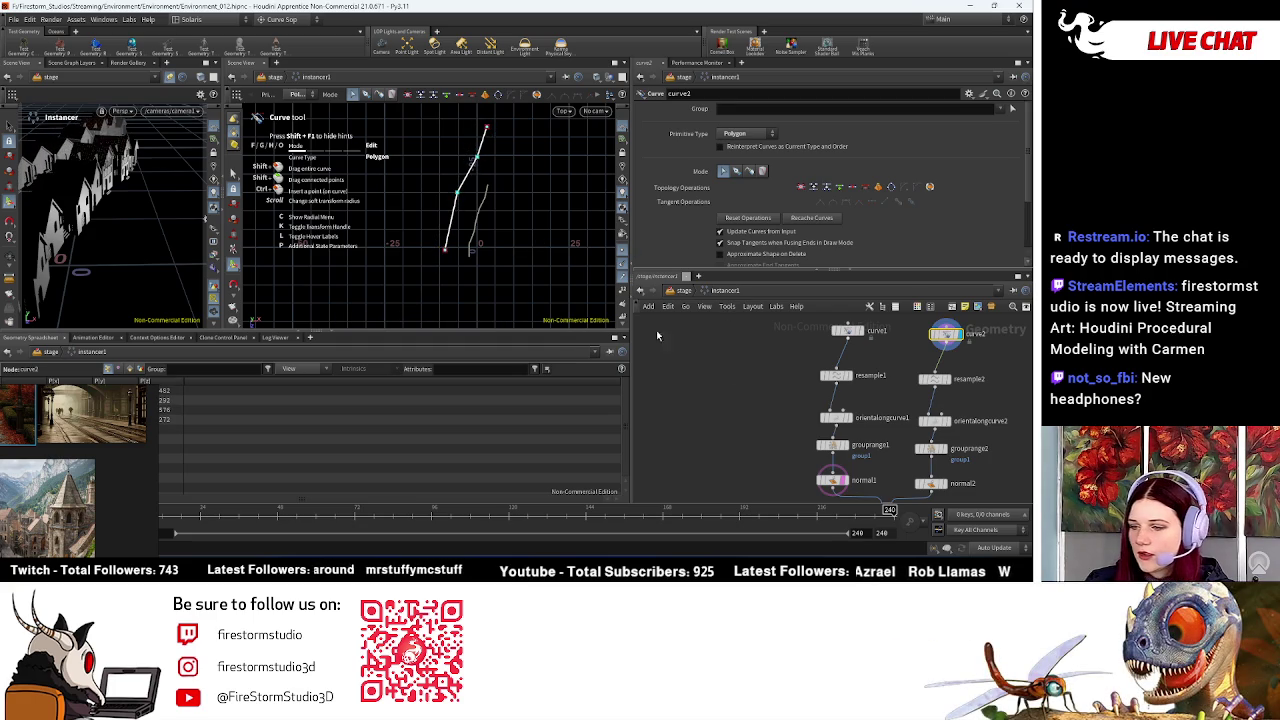
Step: Copy and paste the five-node curve2 chain as a new curve3 chain
key("h")
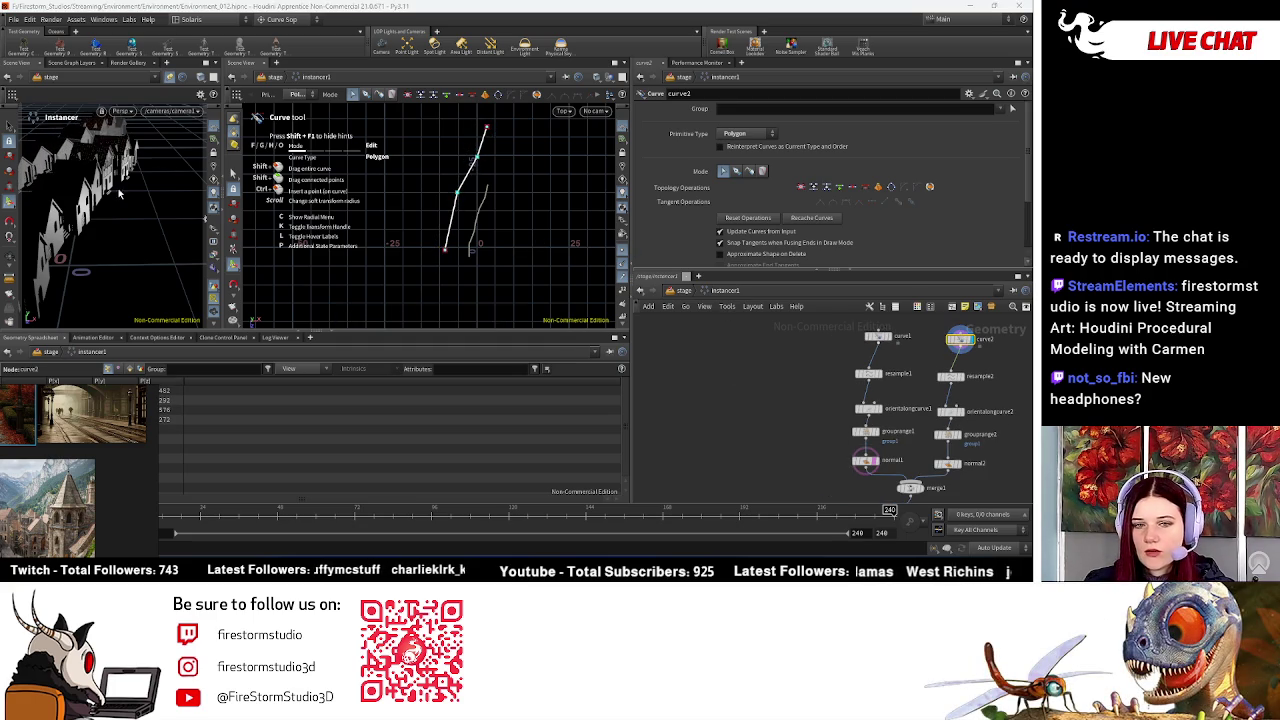
key("h")
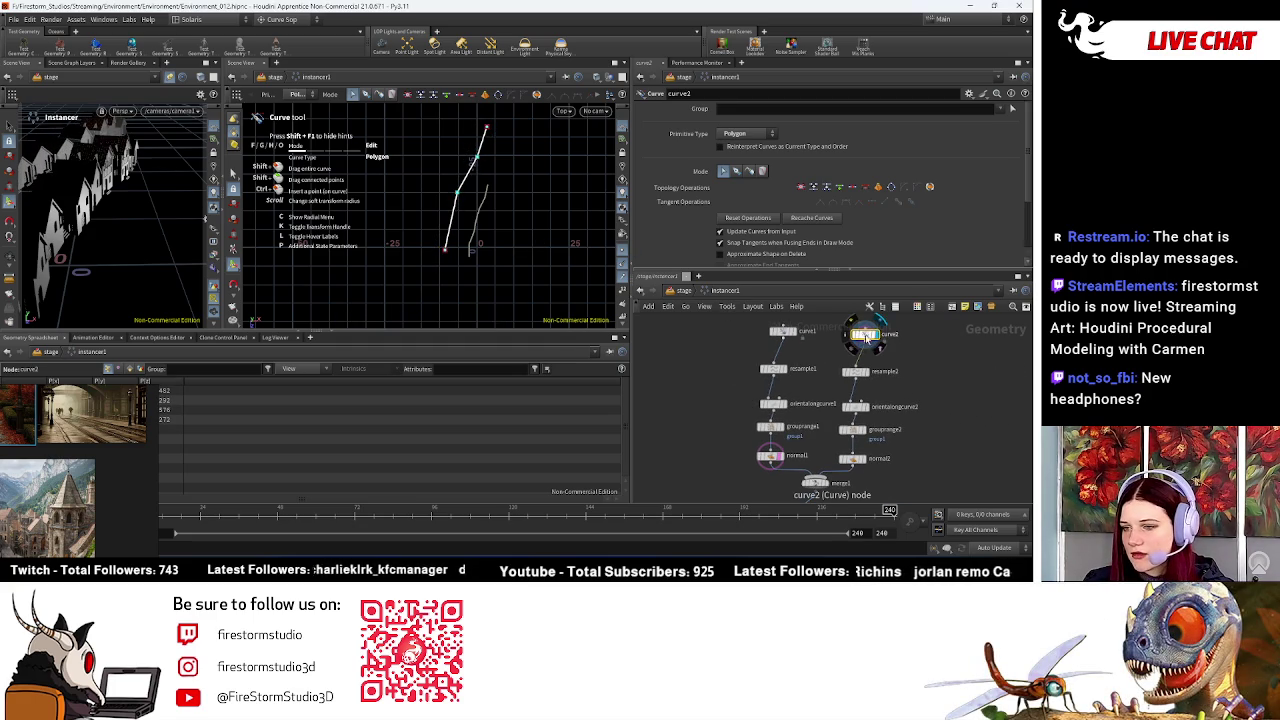
left_click_drag(833, 326, 955, 468)
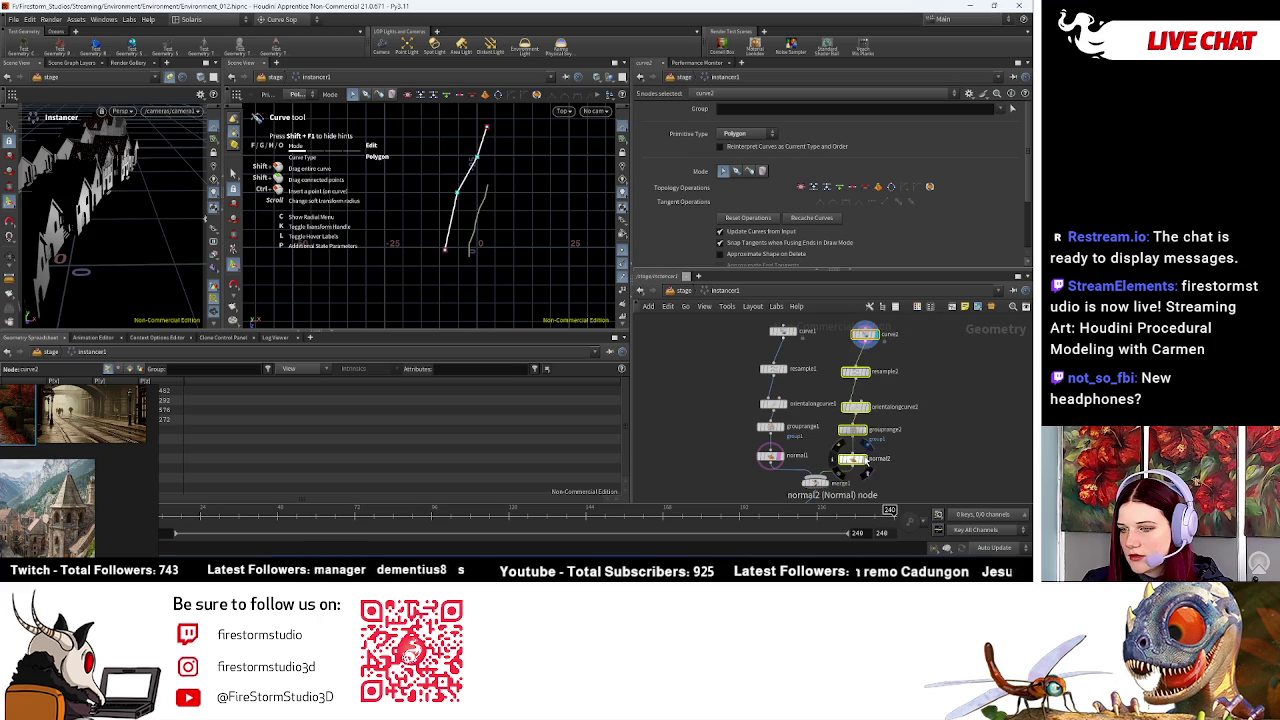
key("ctrl+c")
key("ctrl+v")
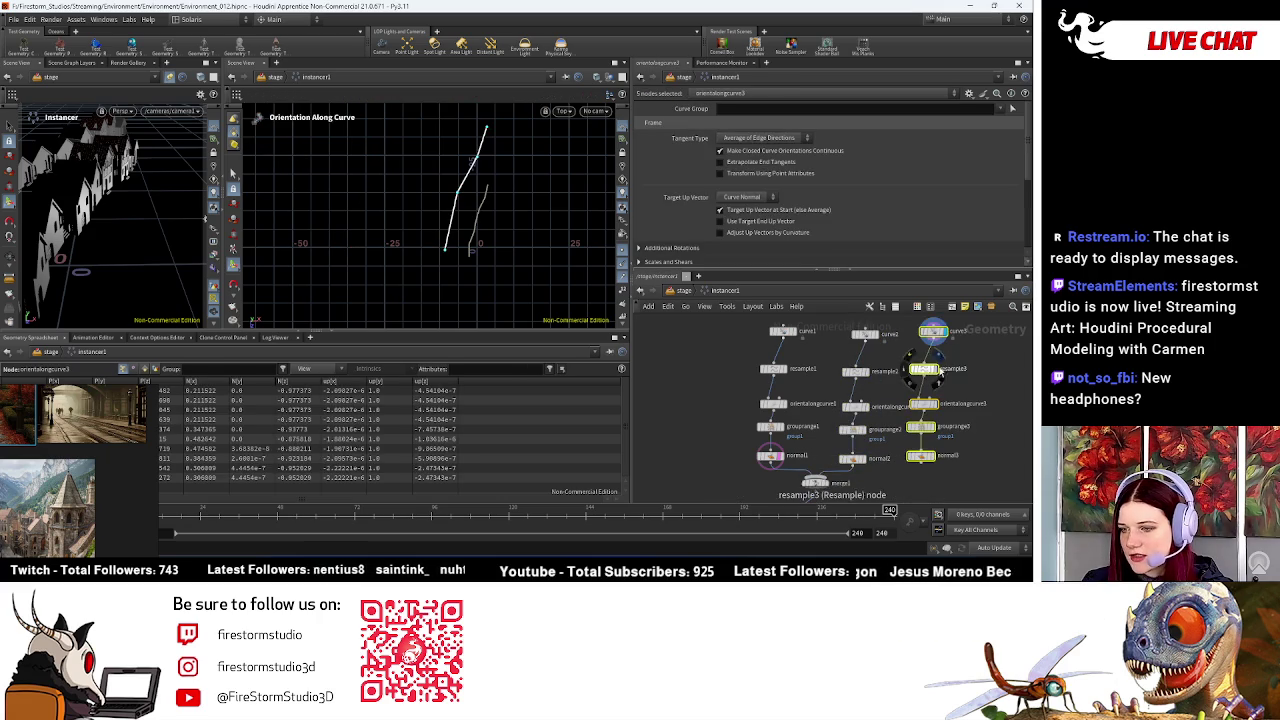
left_click(922, 476)
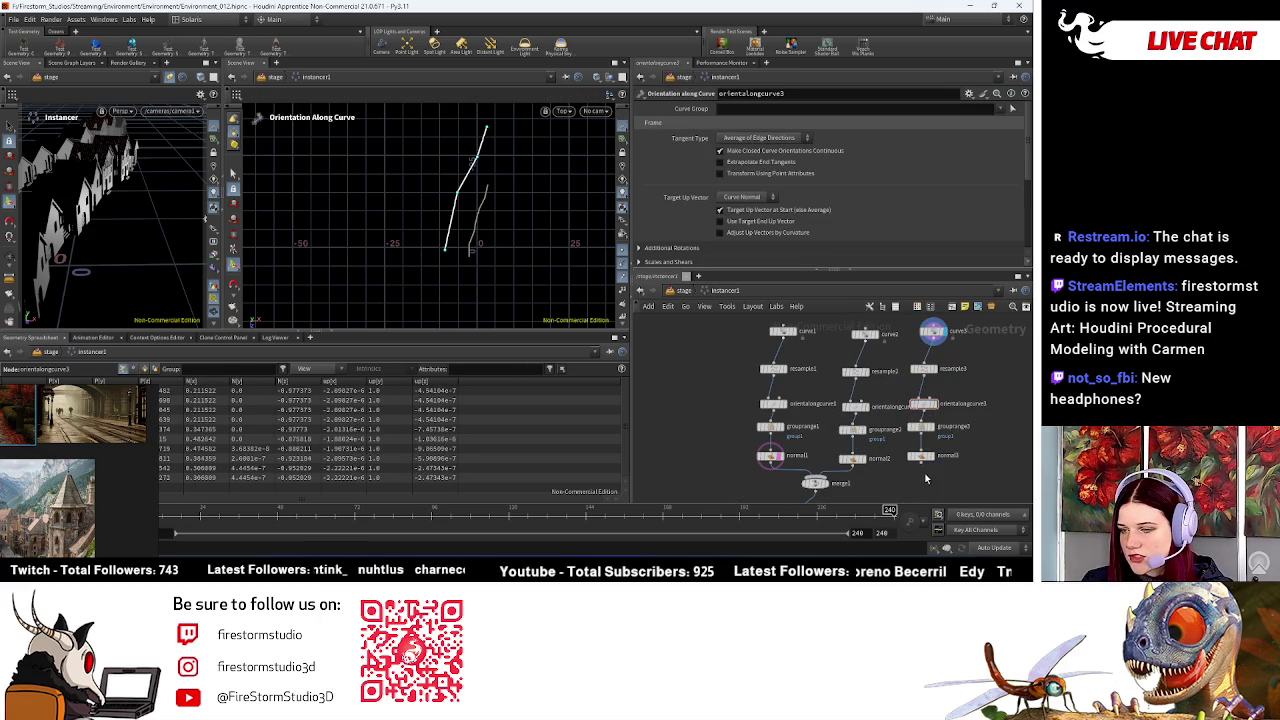
Step: Wire the new chain into the merge and reset curve3's operations to clear its shape
key("Tab")
type("merge")
key("Return")
left_click(933, 331)
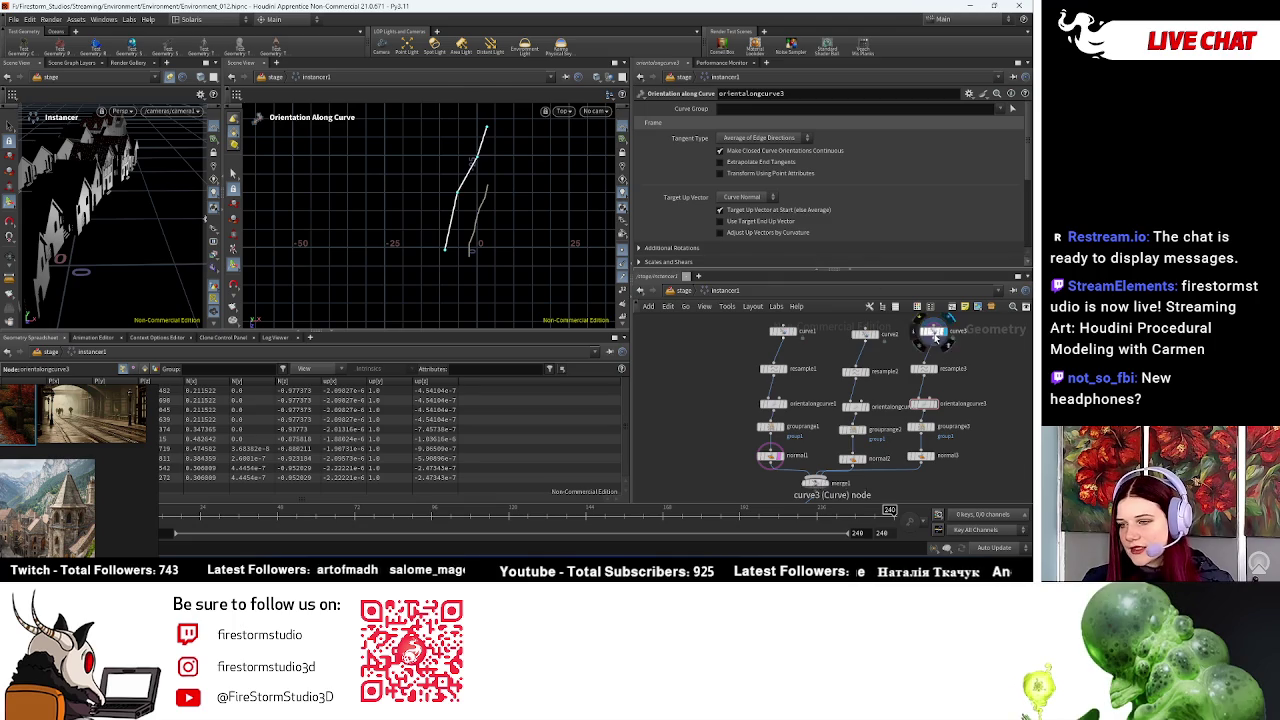
left_click(752, 218)
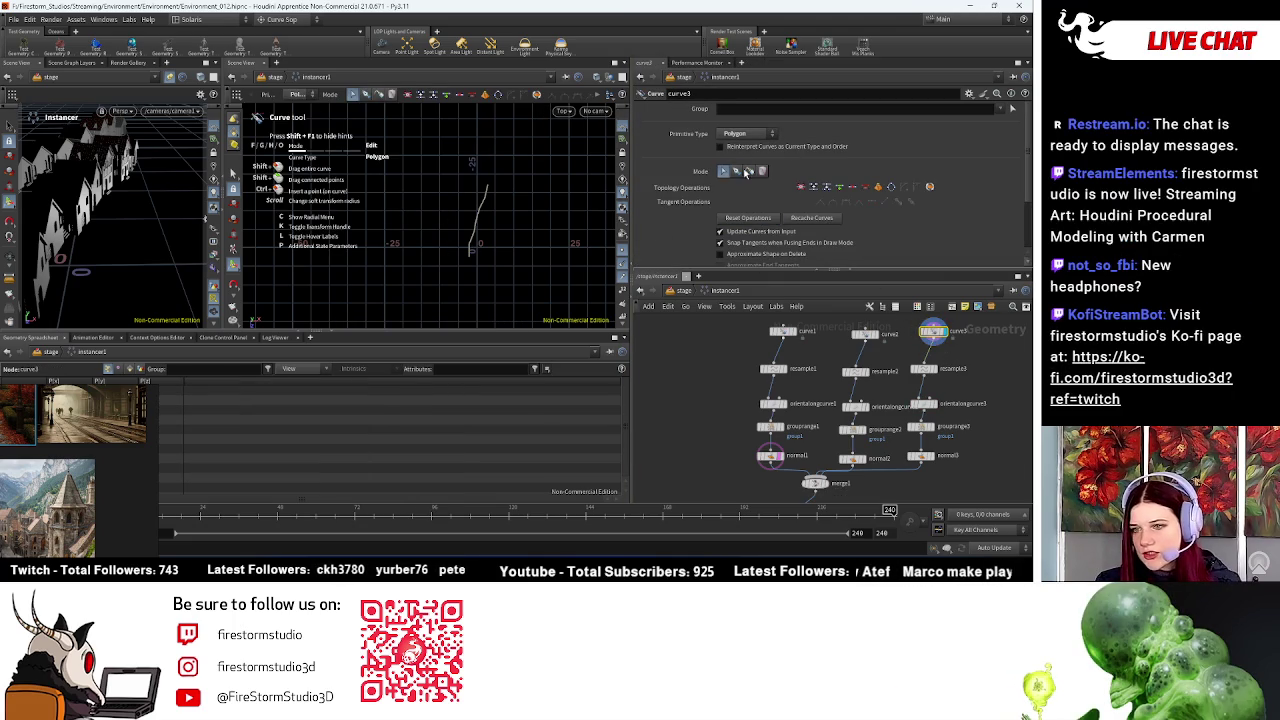
Step: Put curve3 in Draw mode and draw a new, nearly vertical path of points
left_click(736, 172)
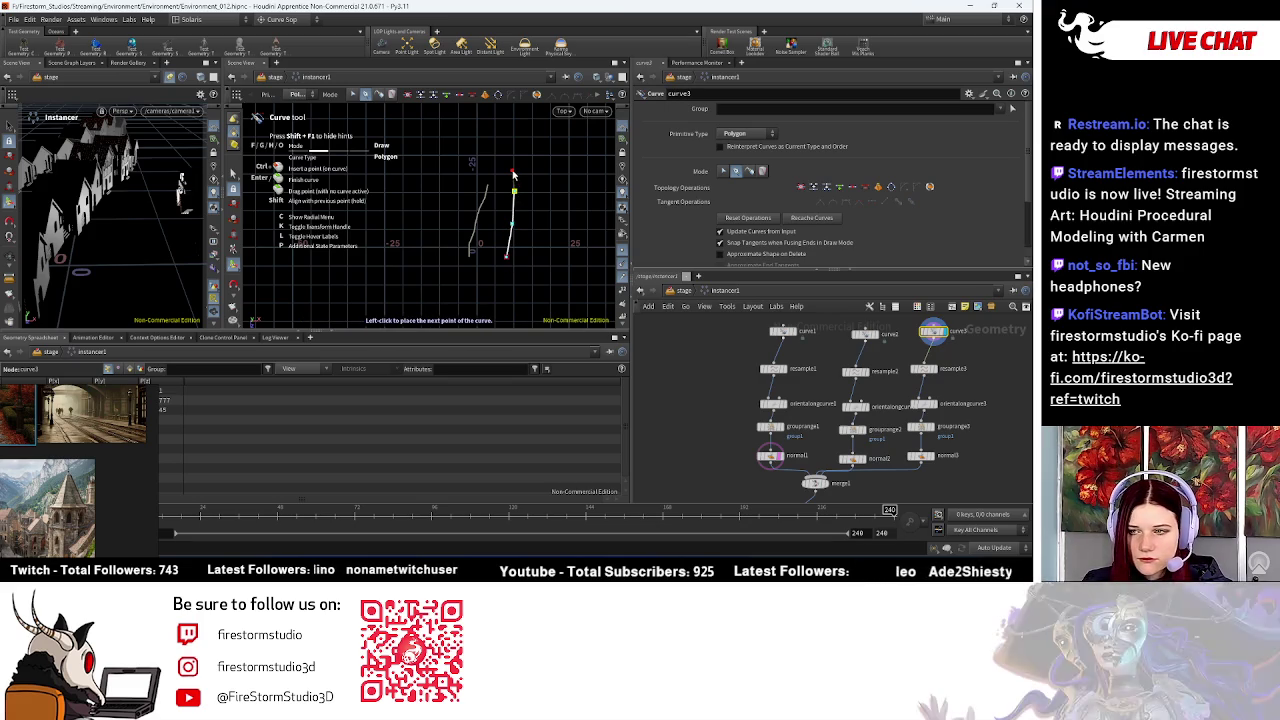
left_click(512, 175)
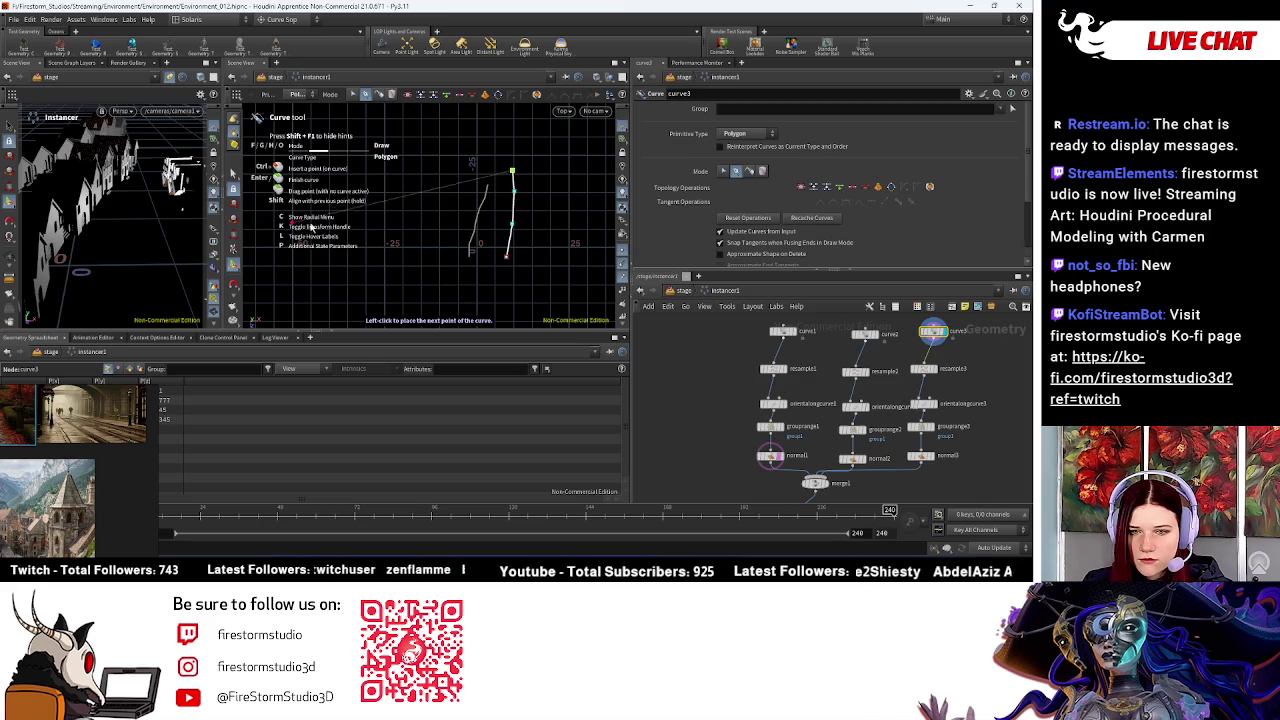
key("Return")
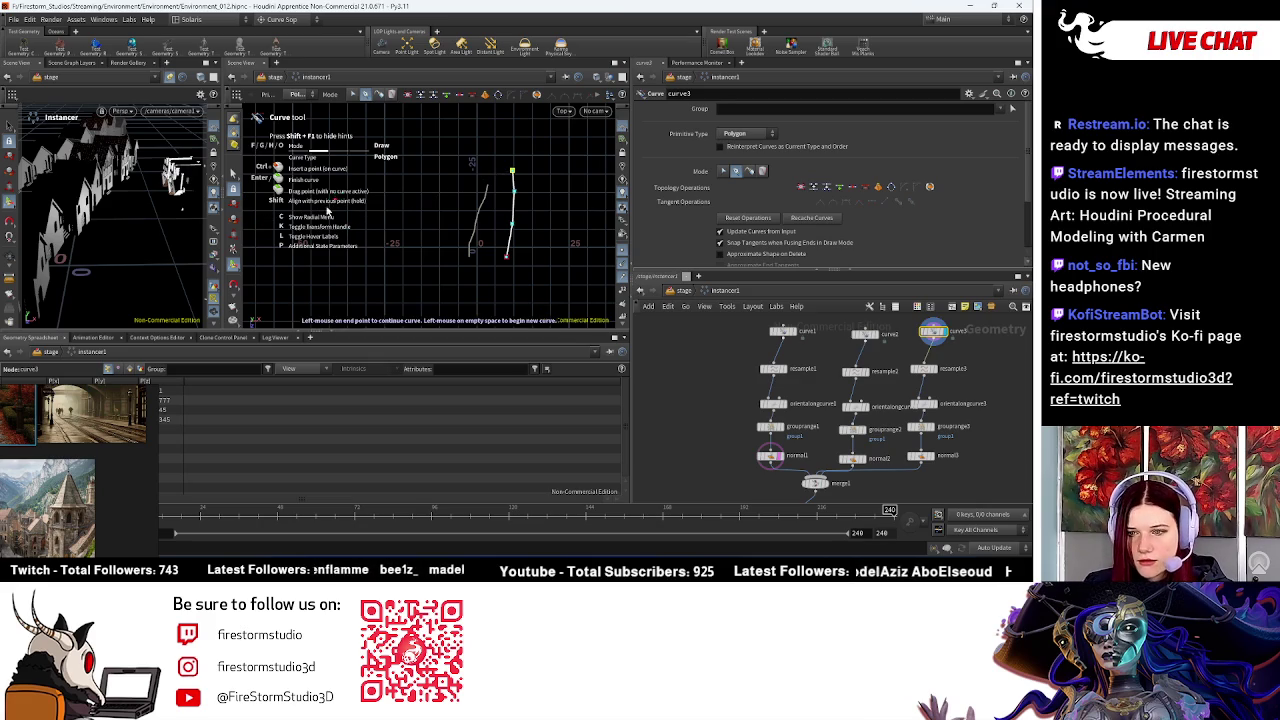
key("Escape")
mouse_move(150, 200)
left_mouse_down()
mouse_move(118, 235)
mouse_move(795, 310)
left_mouse_up()
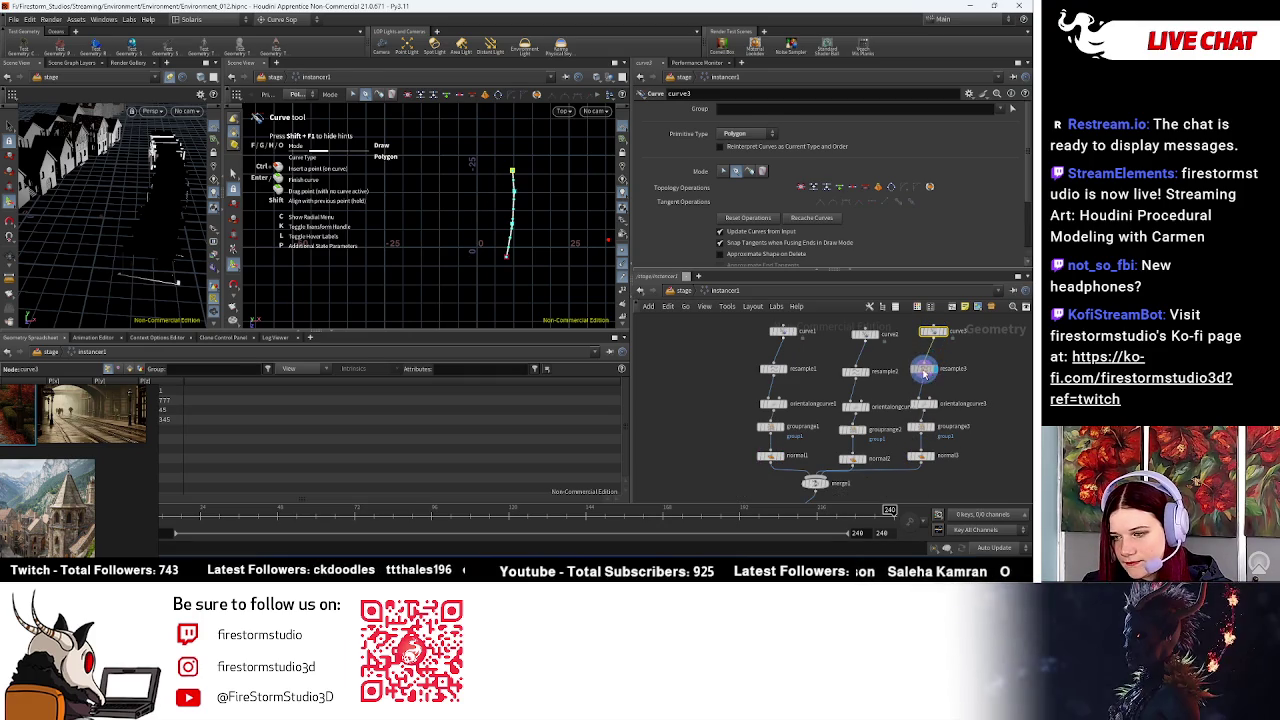
key("Down")
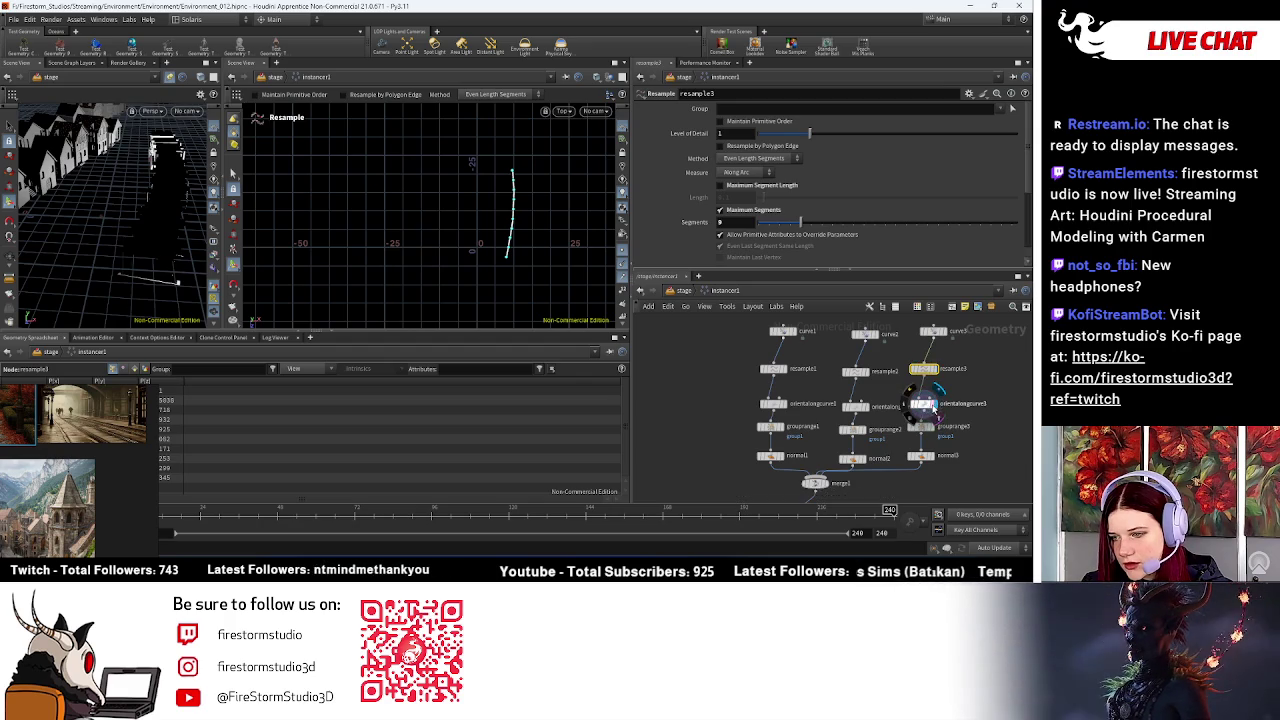
left_click(932, 415)
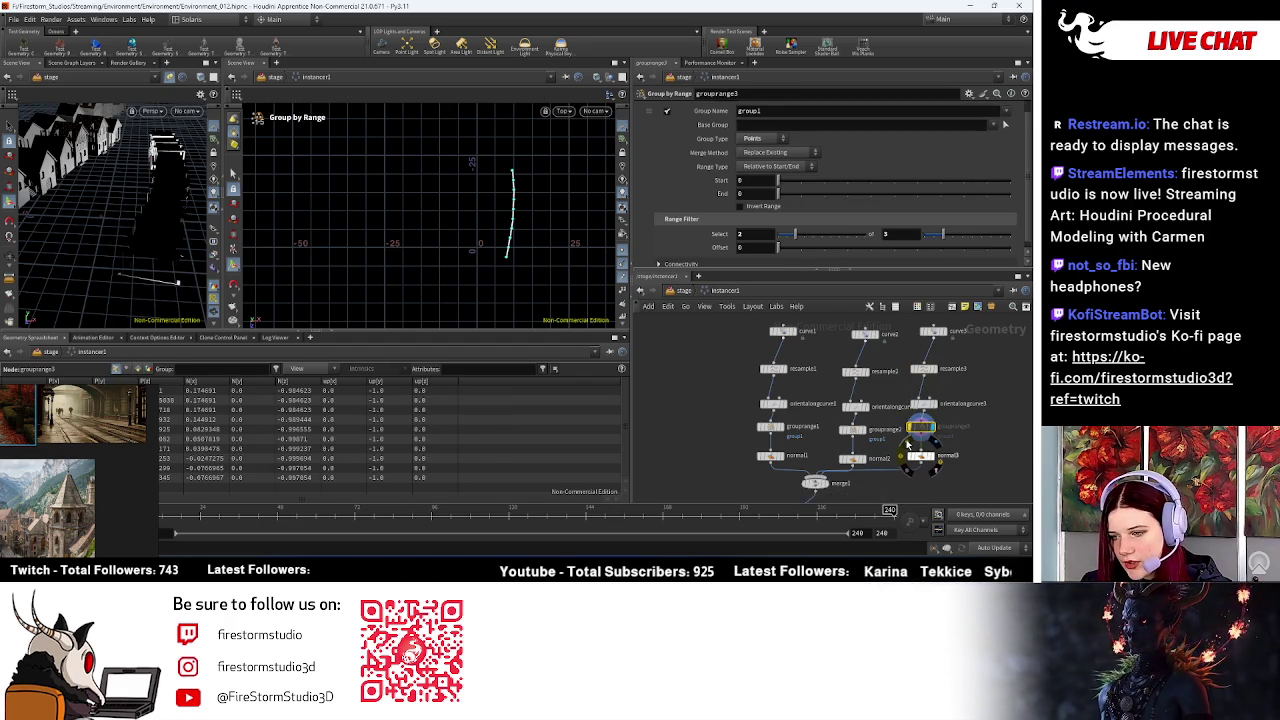
scroll(907, 445, "up", 2)
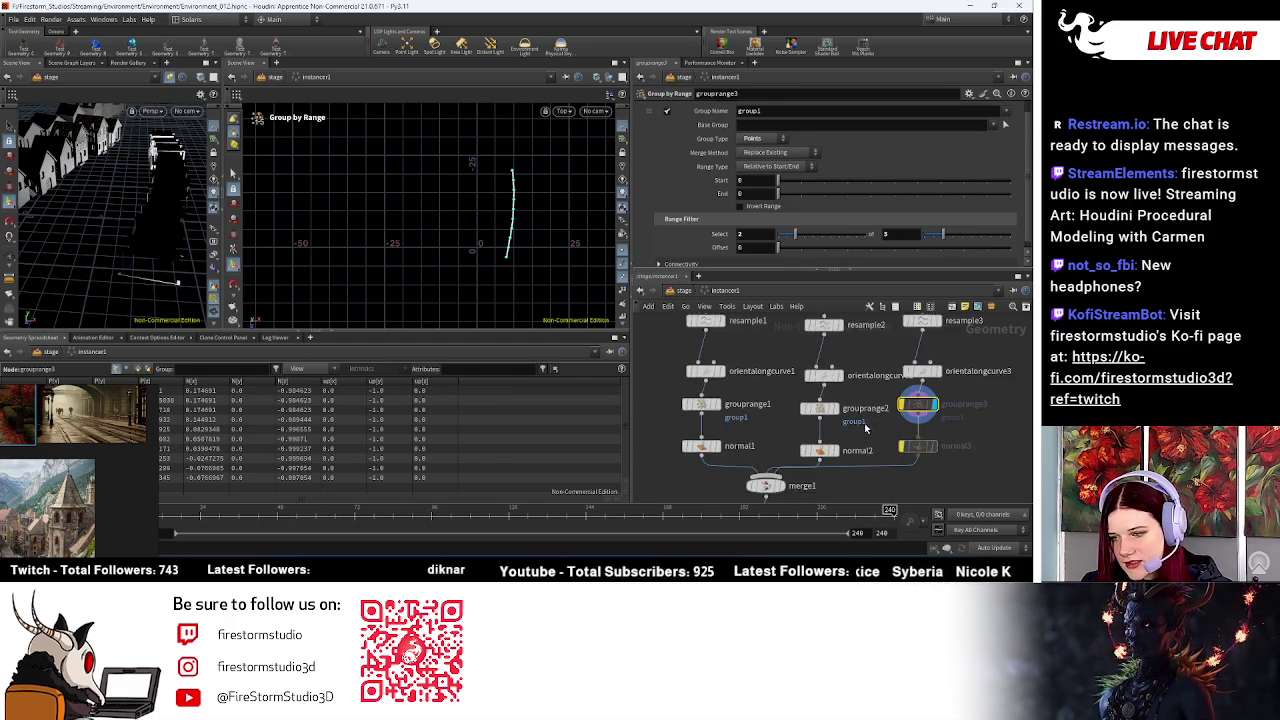
scroll(913, 370, "up", 2)
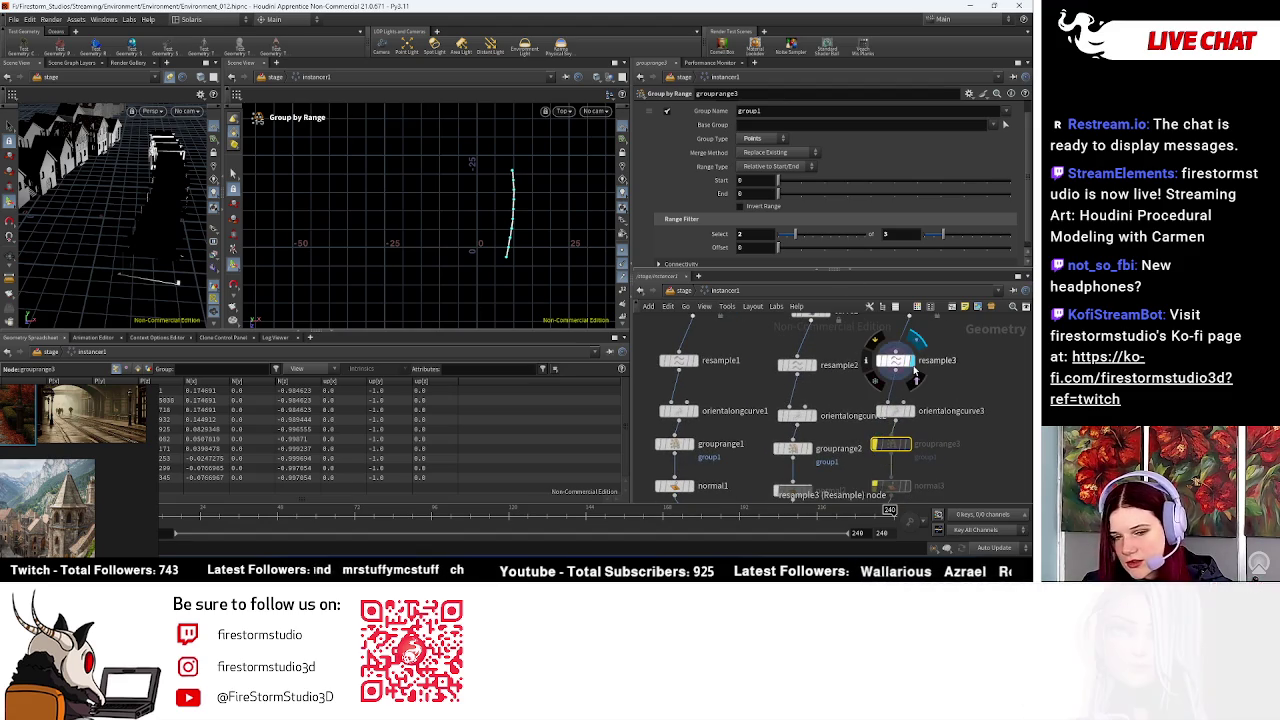
scroll(171, 215, "down", 3)
left_click_drag(171, 215, 199, 230)
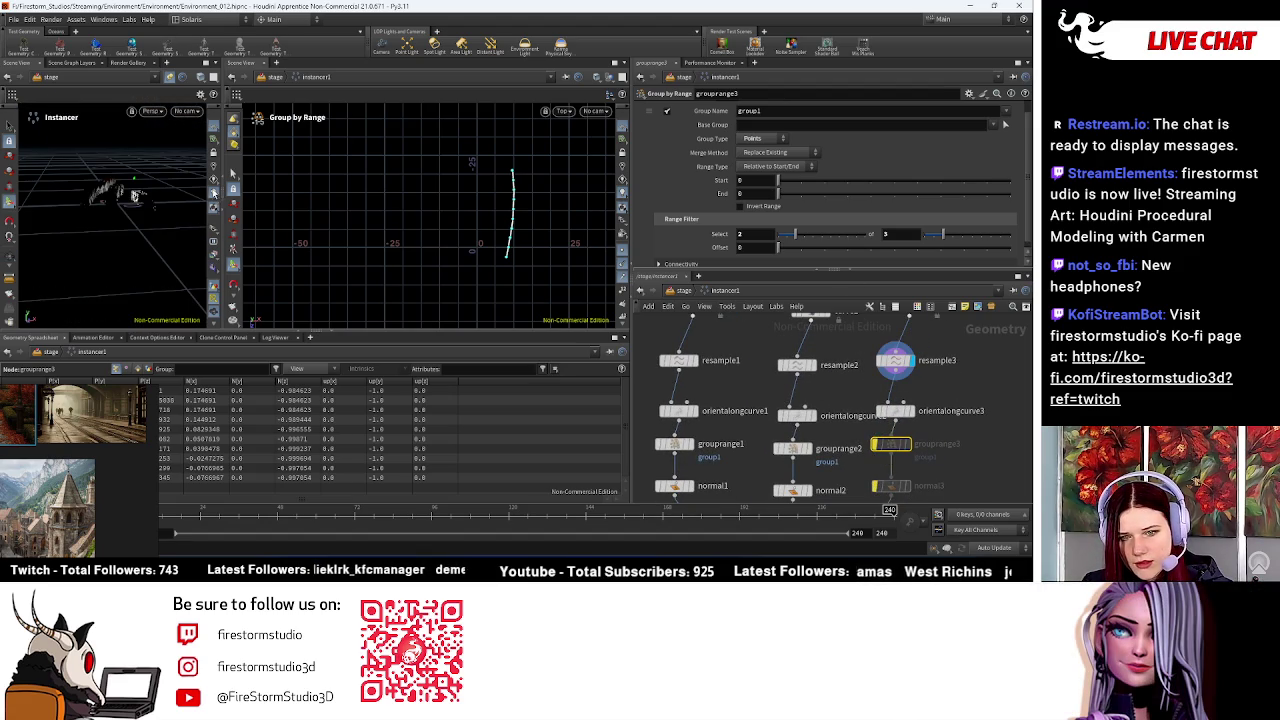
mouse_move(140, 217)
left_mouse_down()
mouse_move(205, 195)
mouse_move(127, 192)
mouse_move(125, 250)
left_mouse_up()
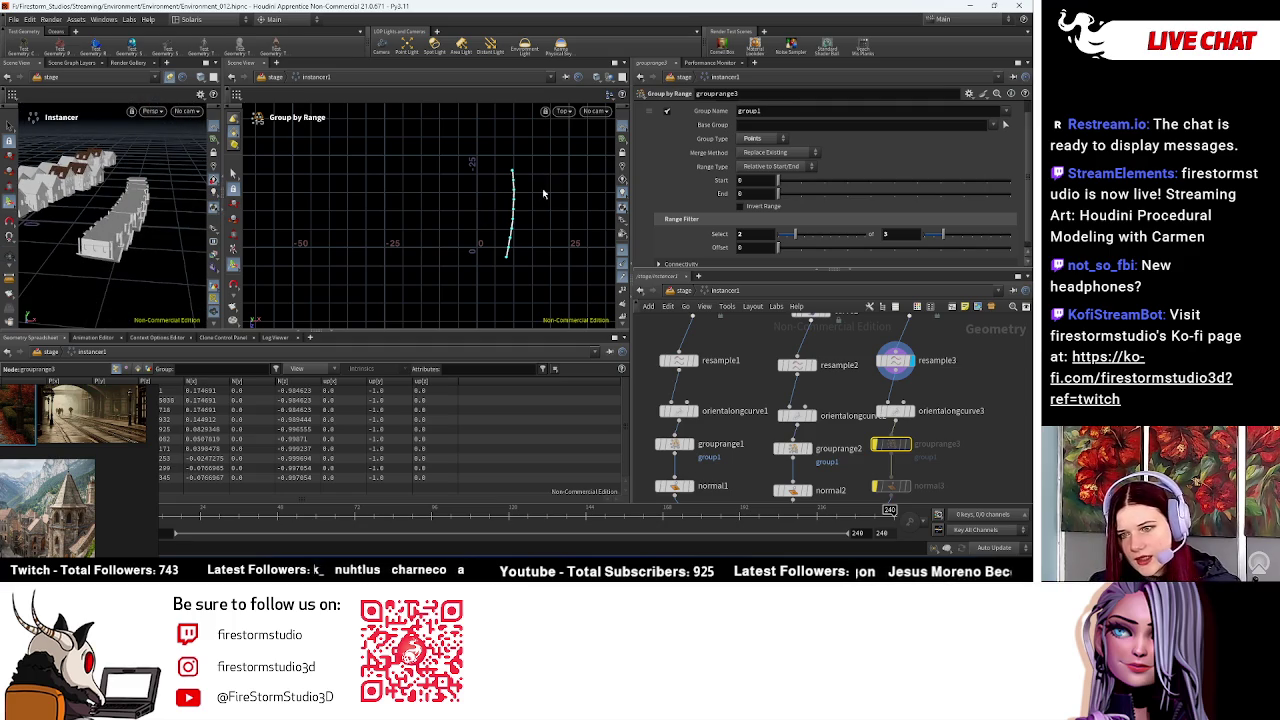
middle_click_drag(997, 382, 977, 426)
left_click(889, 350)
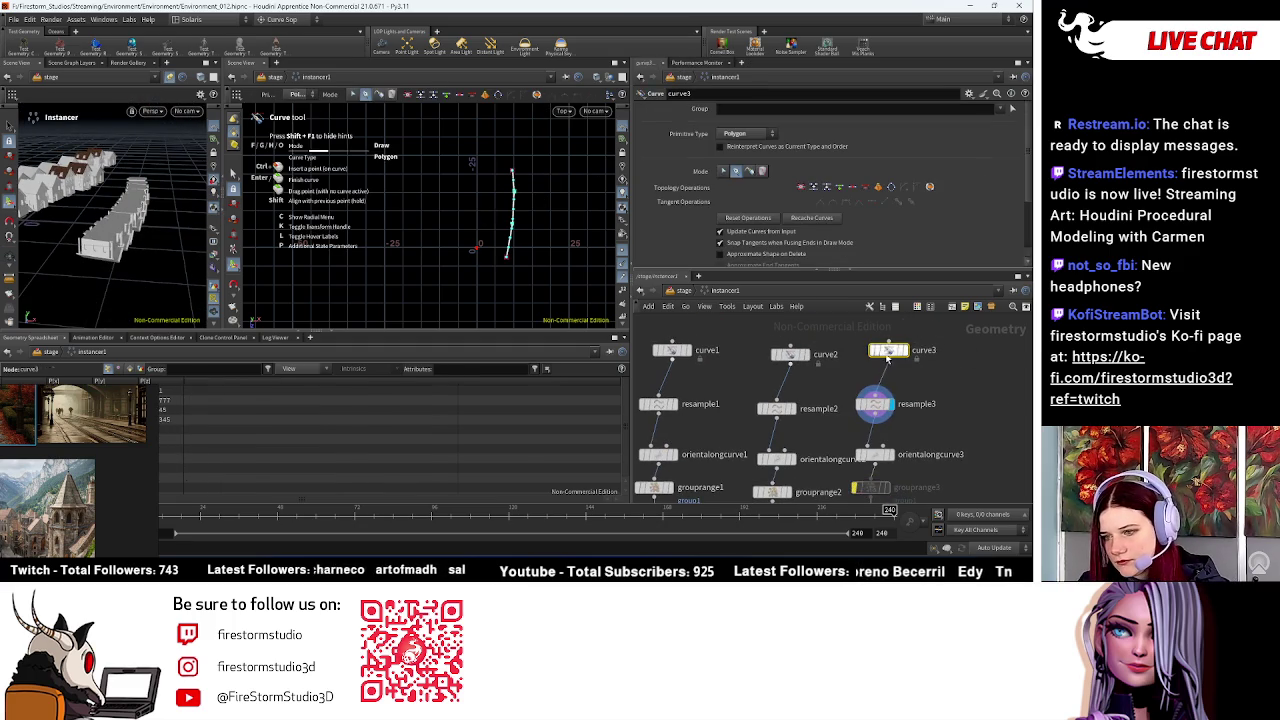
left_click(879, 405)
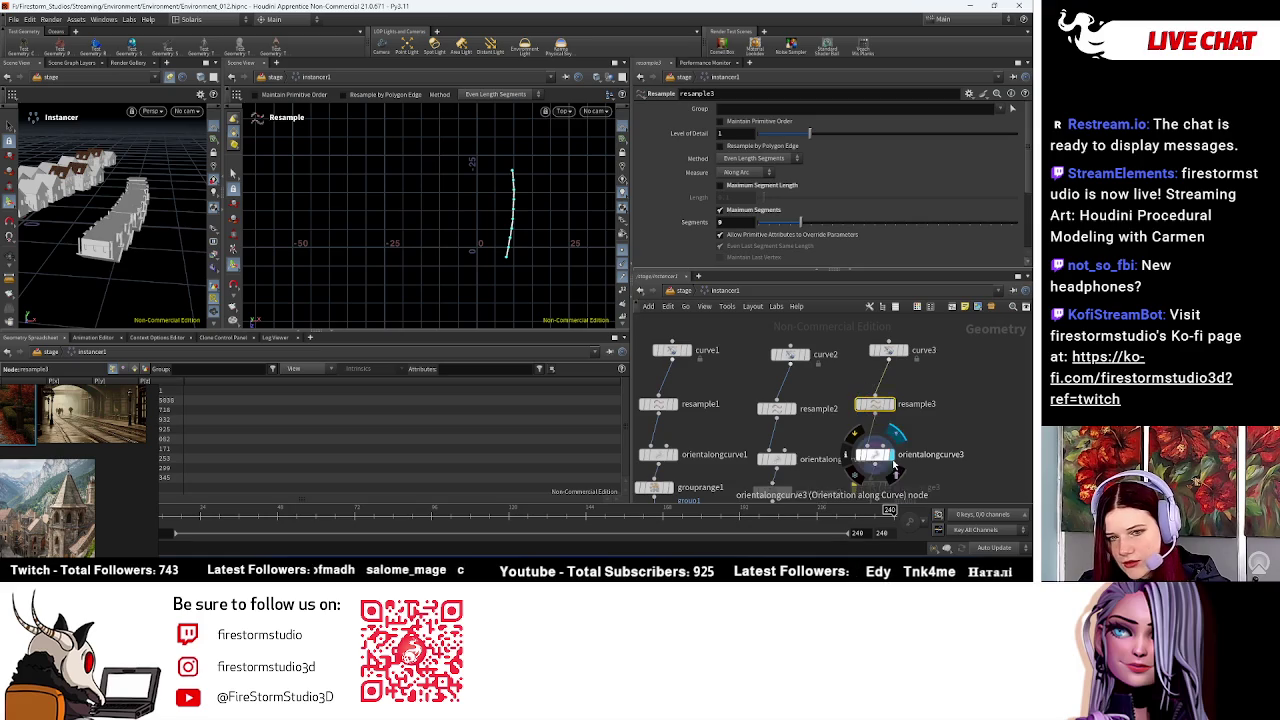
middle_click_drag(888, 465, 888, 372)
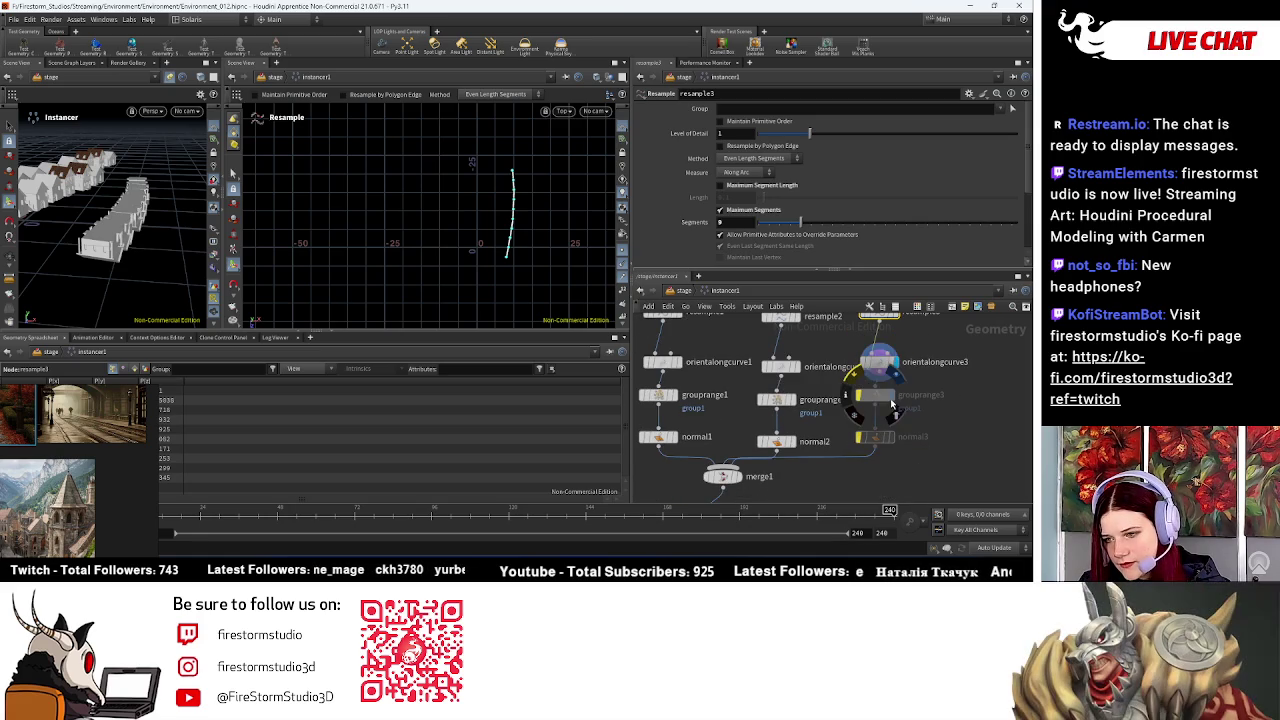
Step: Display normal3 and try its Compute Normals and keep-original-normals options
left_click(889, 440)
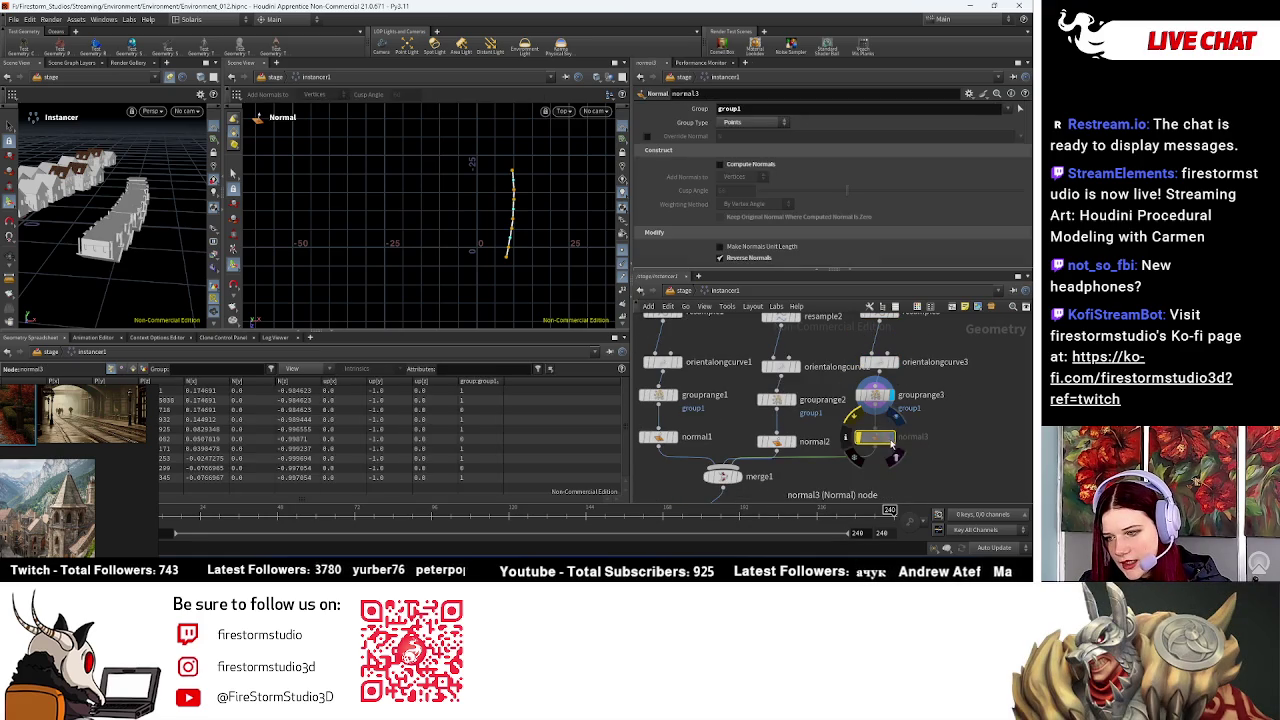
left_click(895, 445)
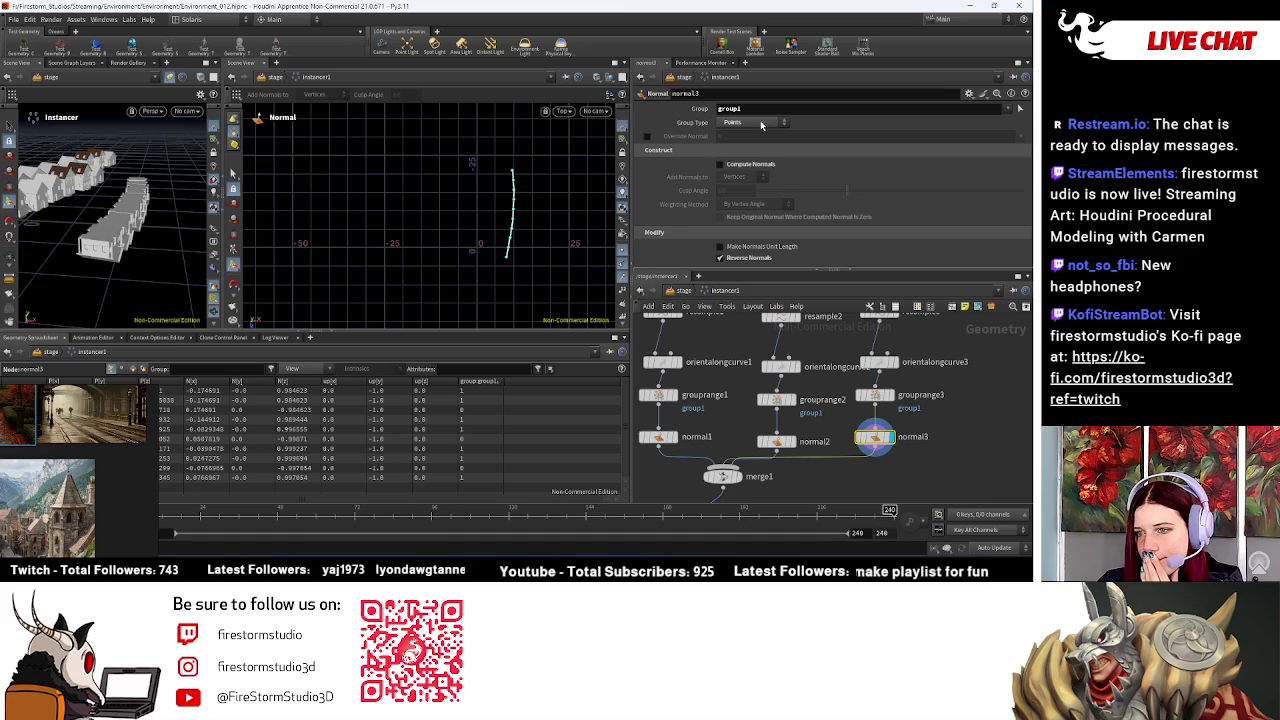
left_click(754, 168)
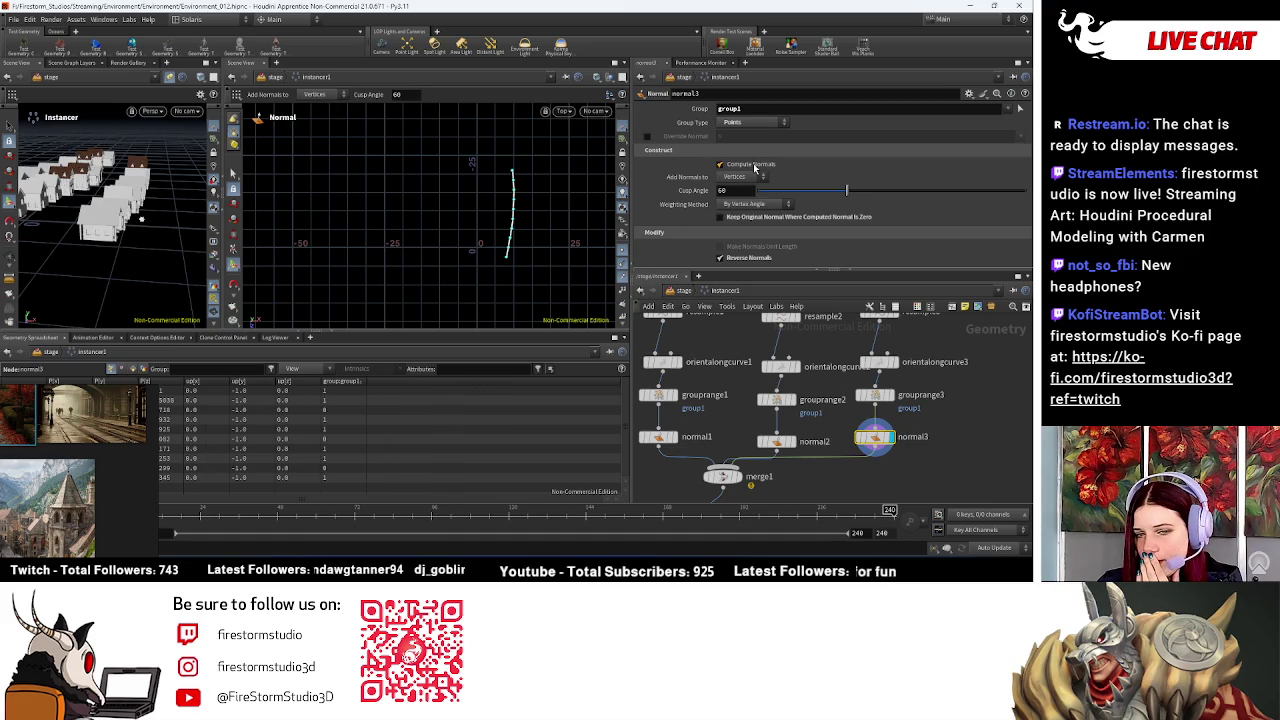
key("Escape")
mouse_move(90, 200)
left_mouse_down()
mouse_move(172, 258)
mouse_move(200, 250)
left_mouse_up()
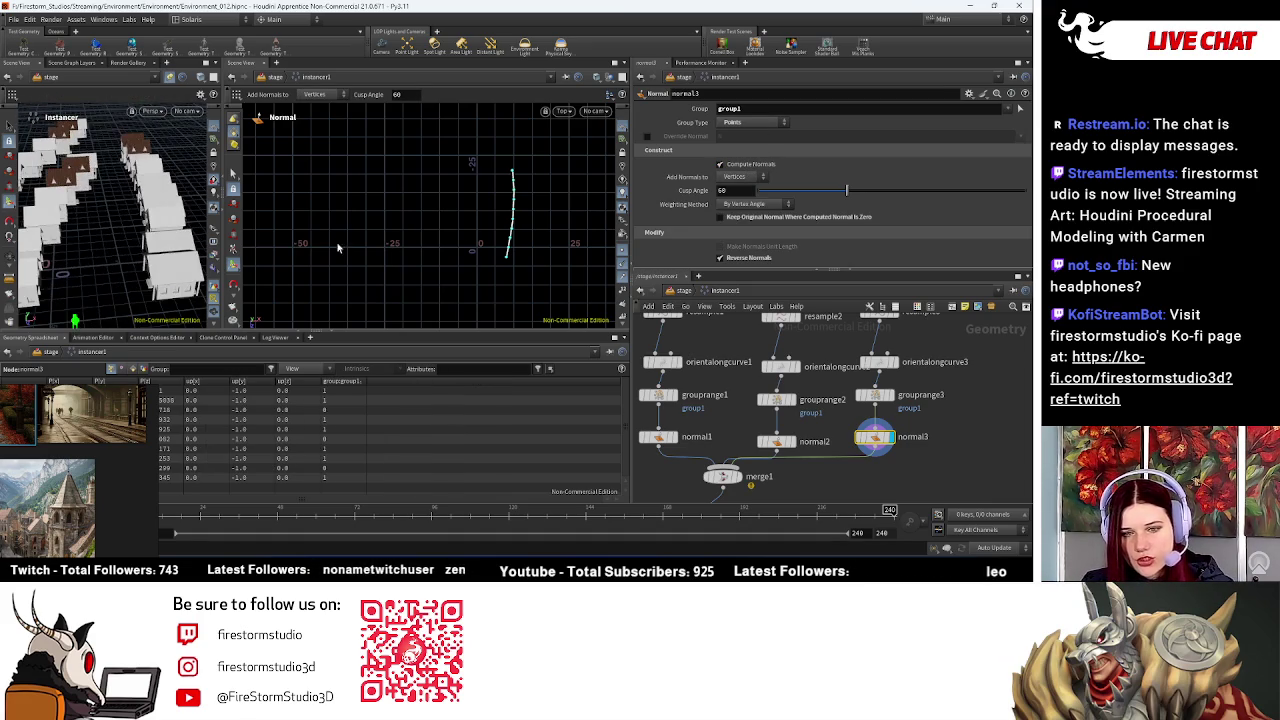
left_click(739, 219)
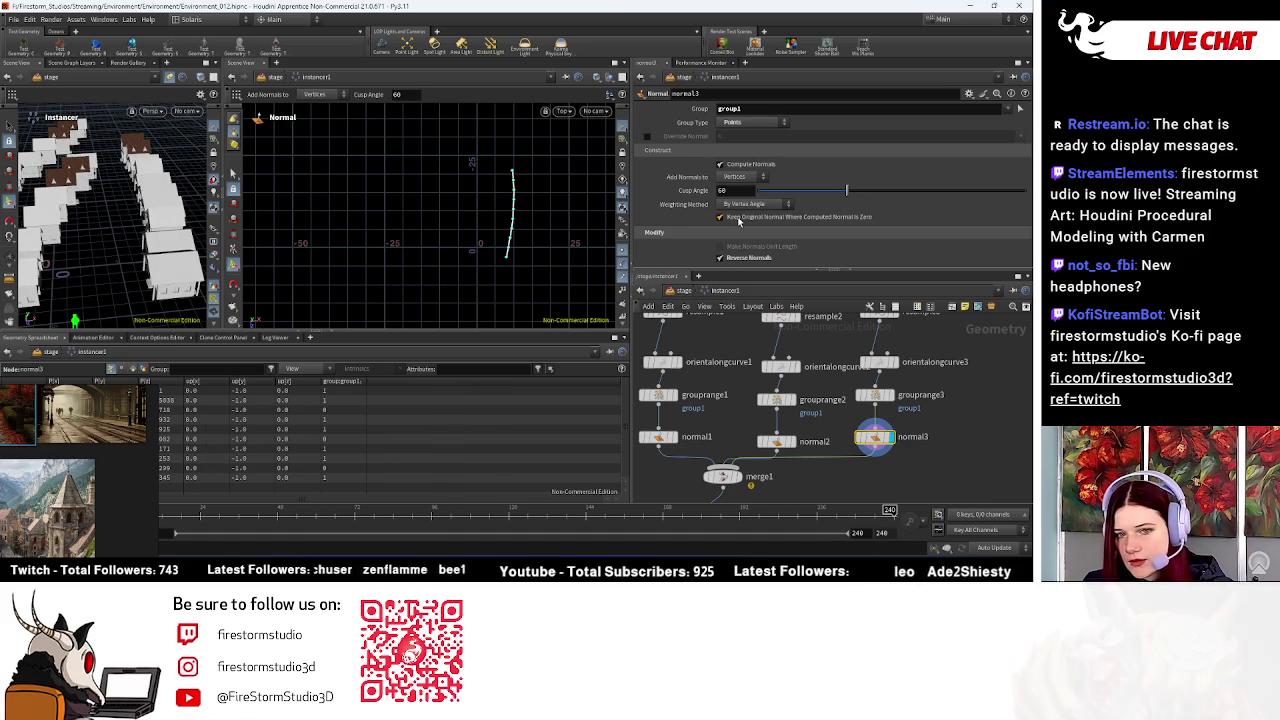
left_click(739, 219)
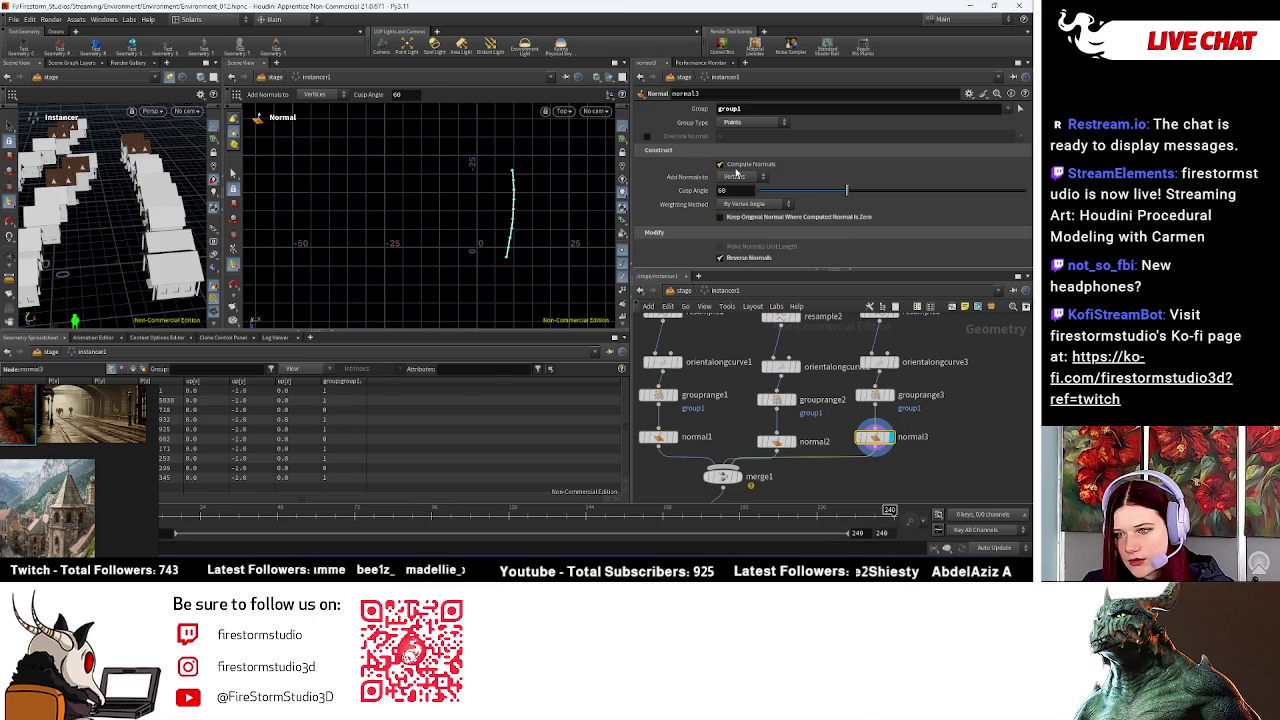
Step: Turn off Compute Normals on normal3, keeping Reverse Normals on after comparing
left_click(736, 166)
left_click(744, 259)
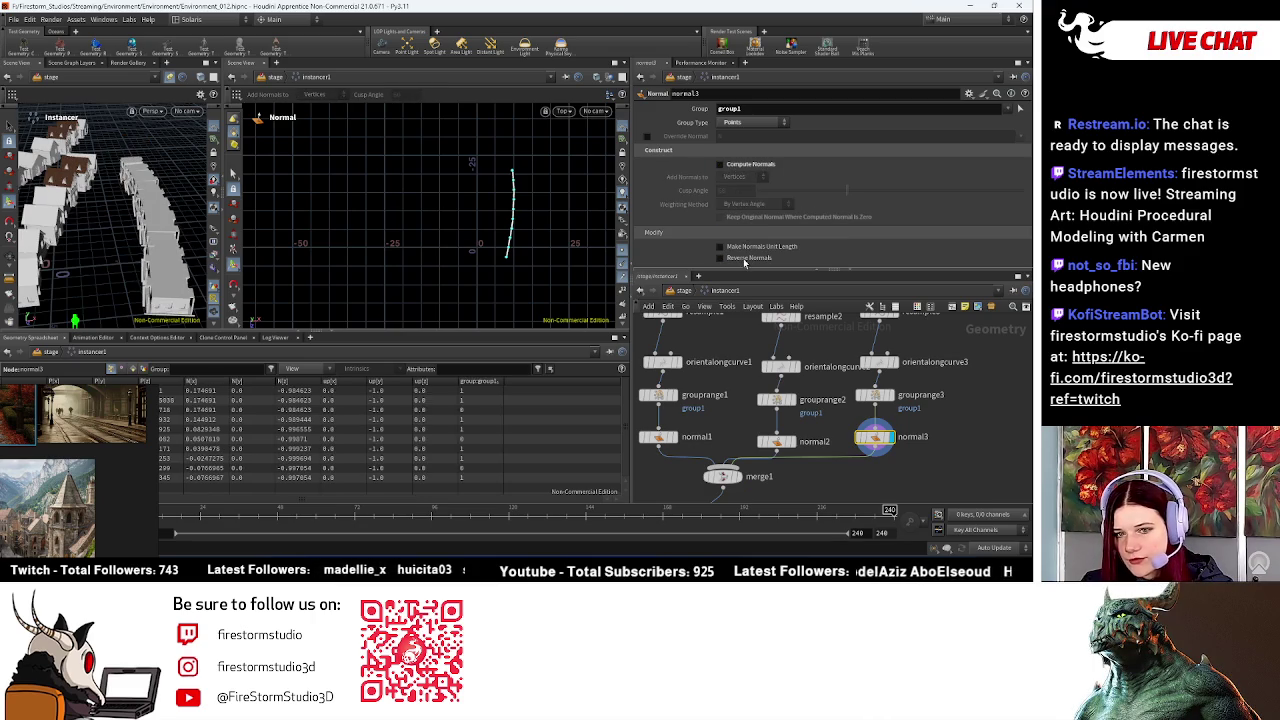
left_click(744, 259)
left_click(744, 259)
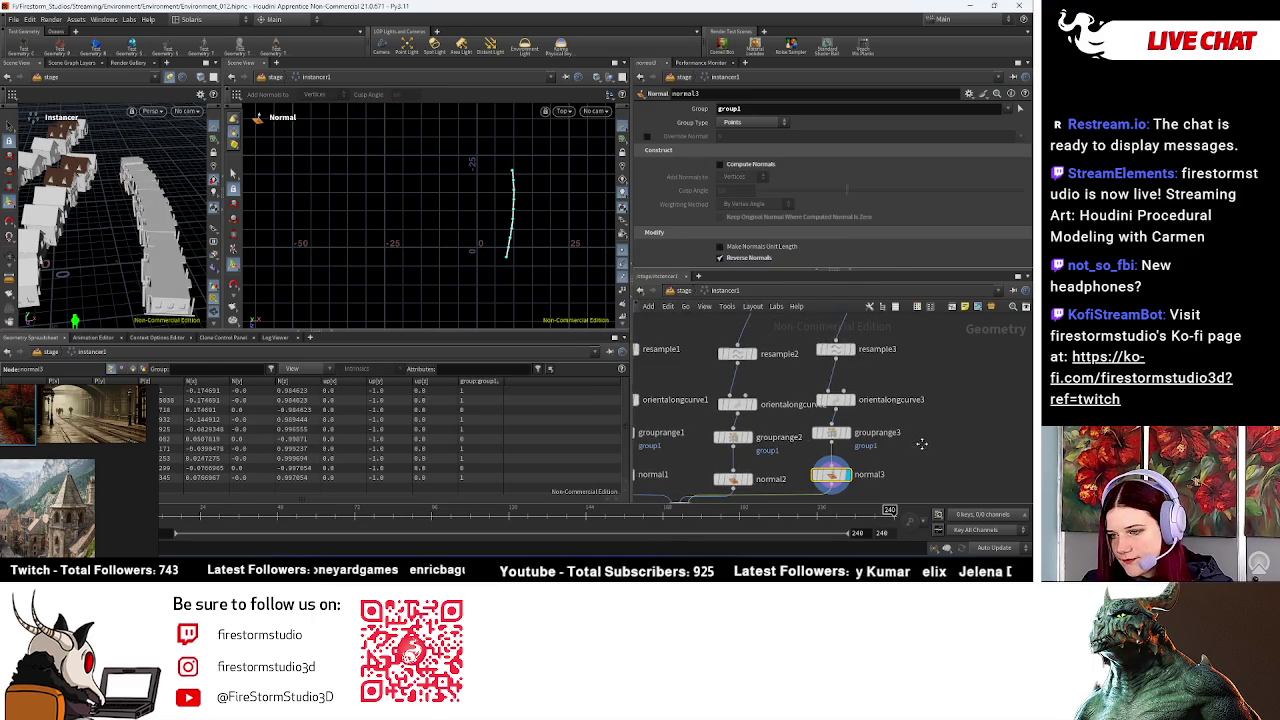
left_click_drag(838, 392, 838, 408)
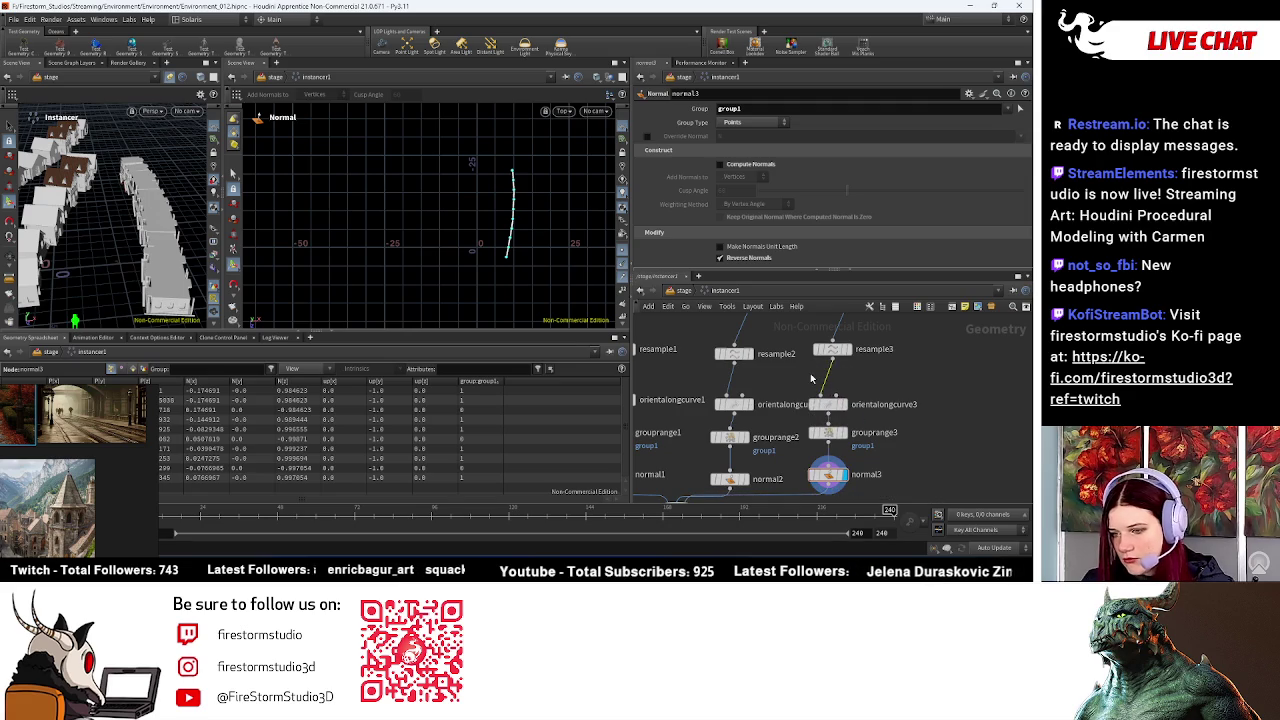
key("Tab")
Step: Insert a Normal node, normal4, after resample3 with a 30.2 cusp angle
type("norma")
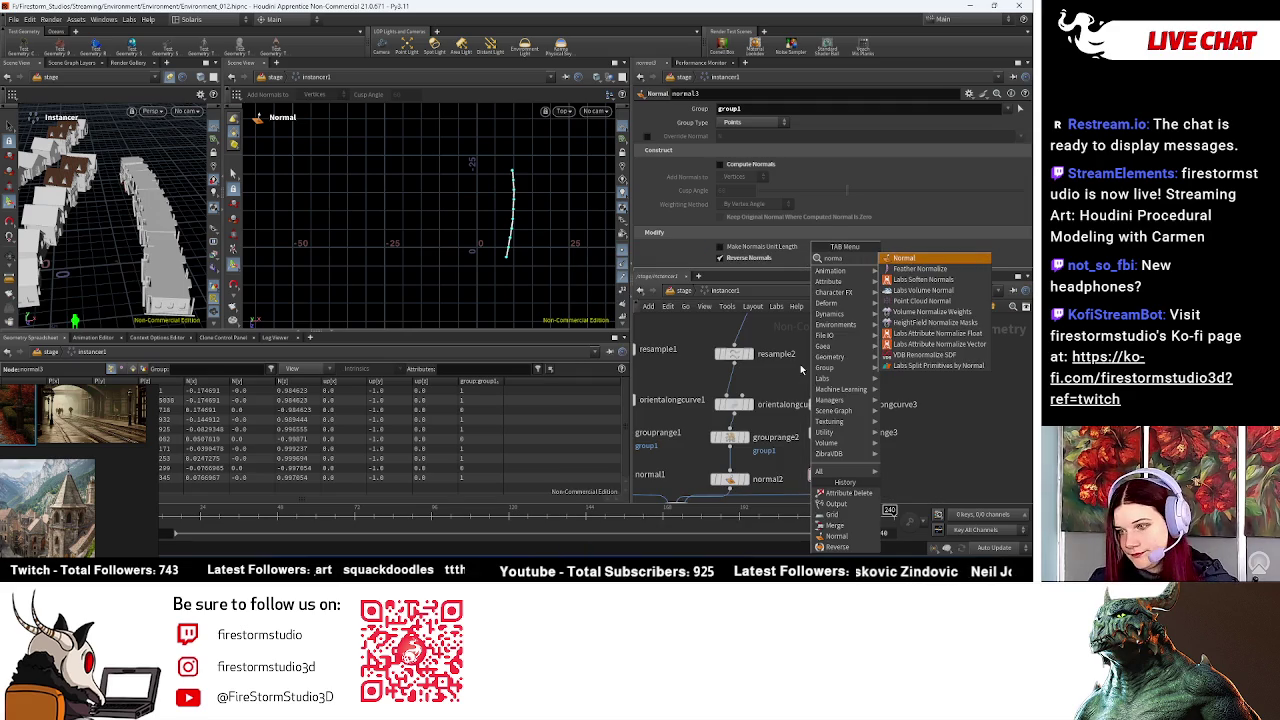
left_click(905, 259)
left_click(824, 386)
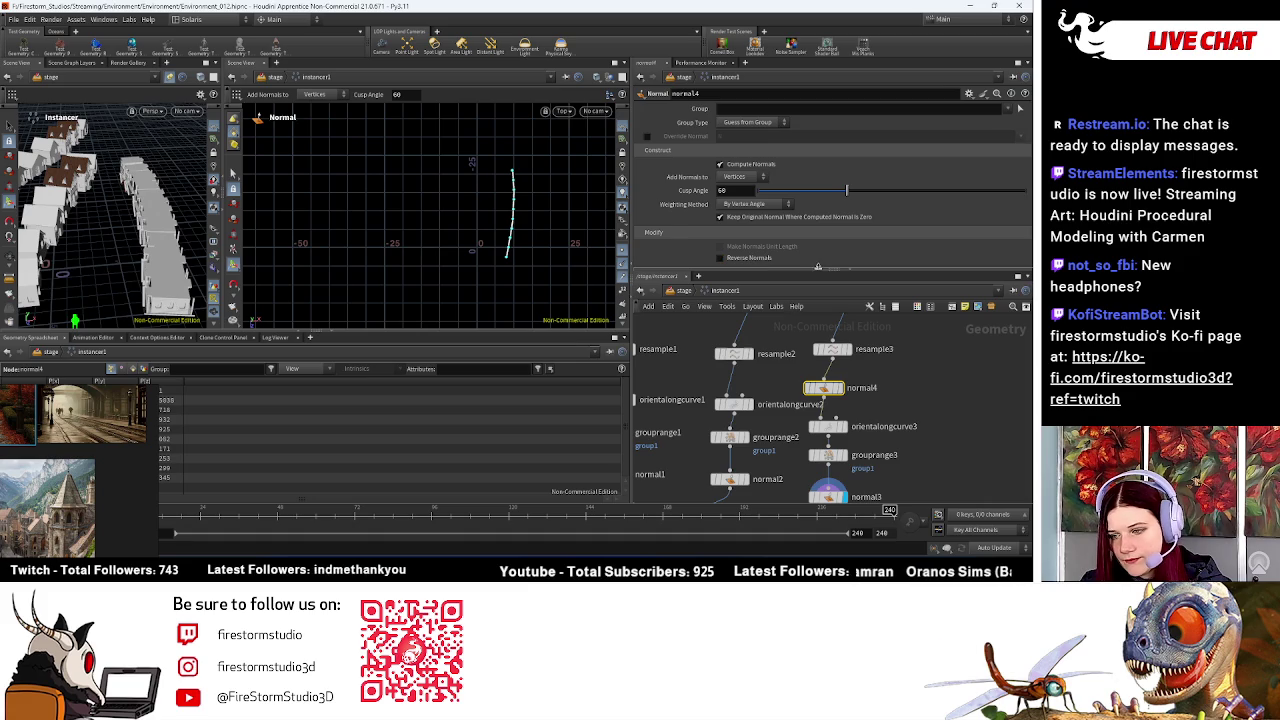
left_click(772, 218)
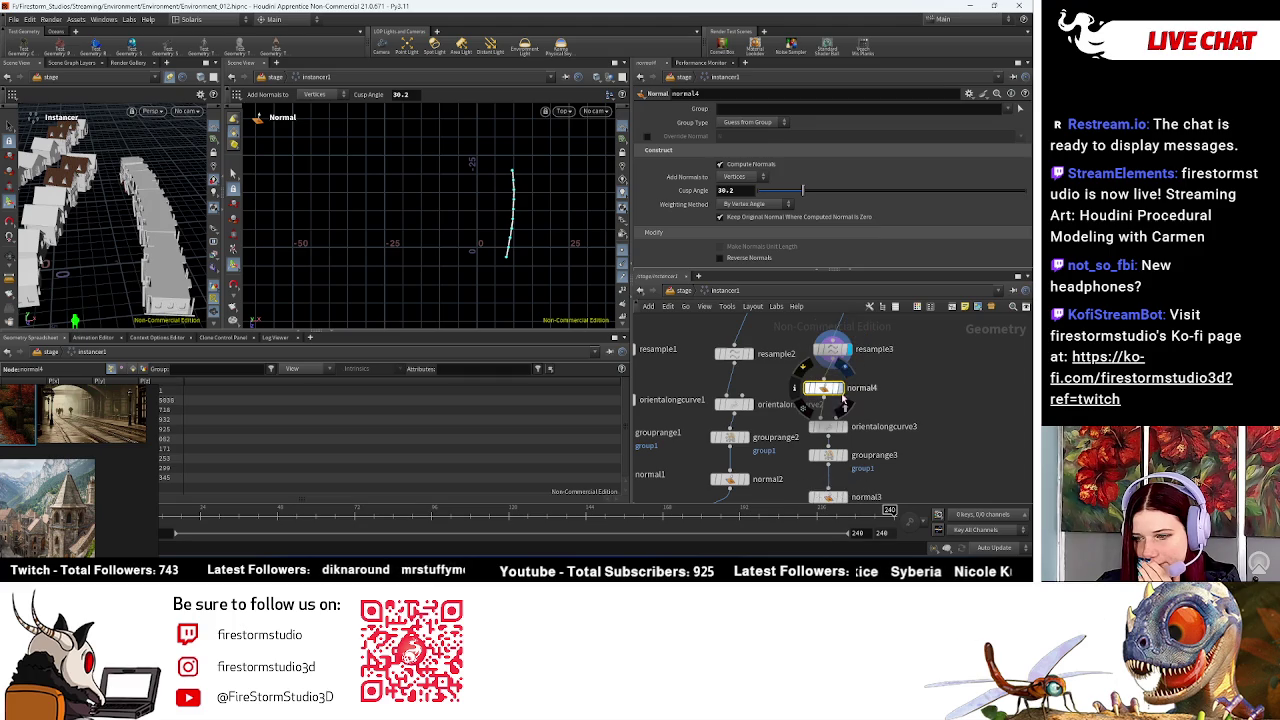
Step: Bypass orientalongcurve3 and toggle normal4's bypass to compare, leaving normal4 active
left_click(813, 427)
left_click_drag(111, 220, 557, 297)
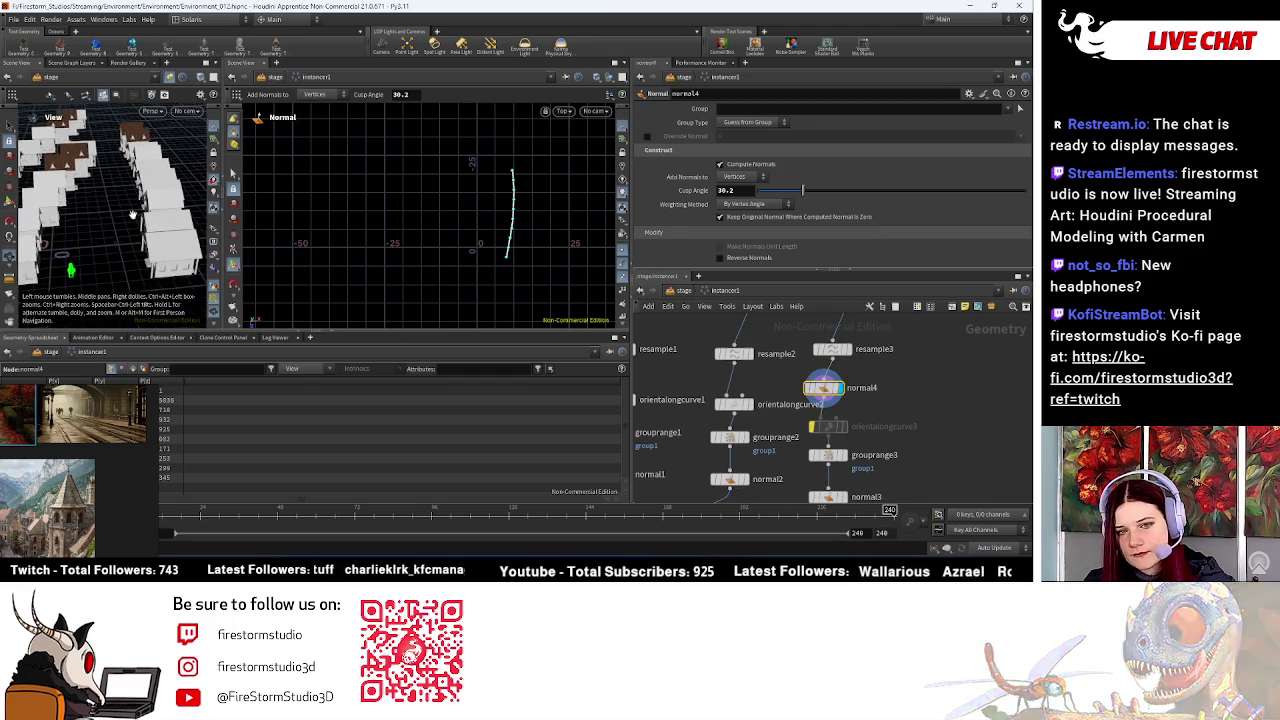
mouse_move(823, 388)
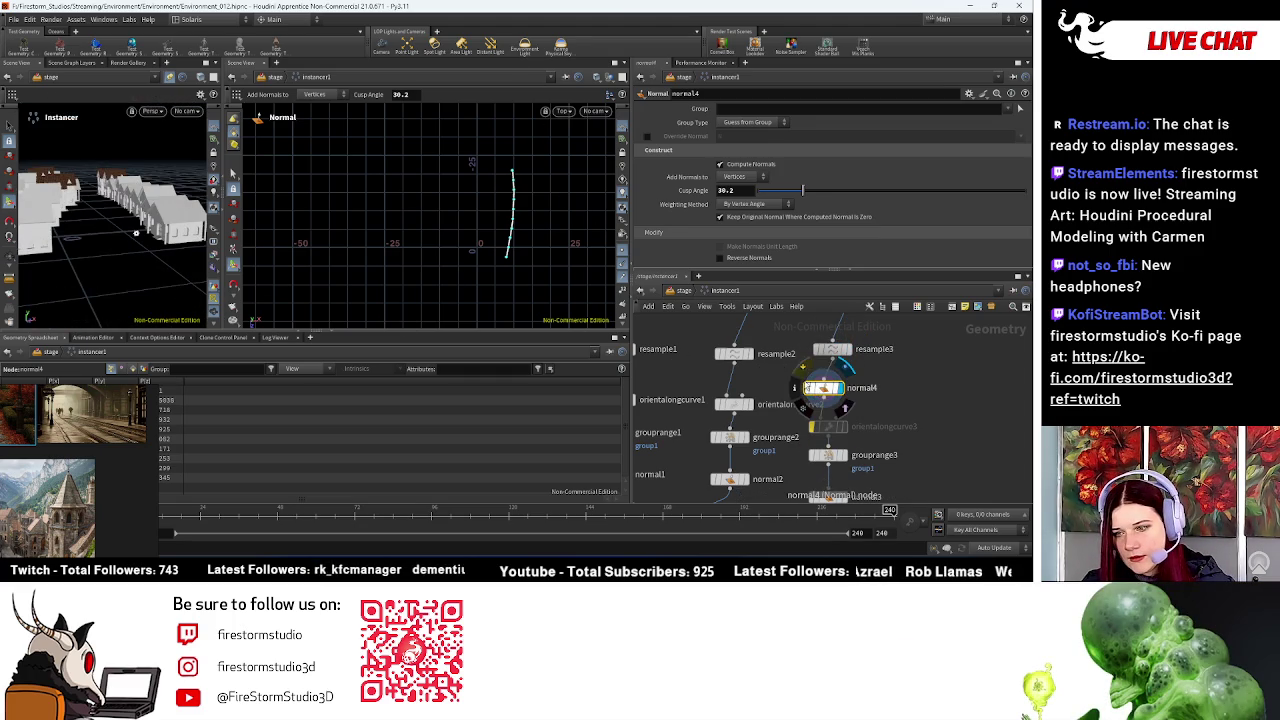
left_click(800, 372)
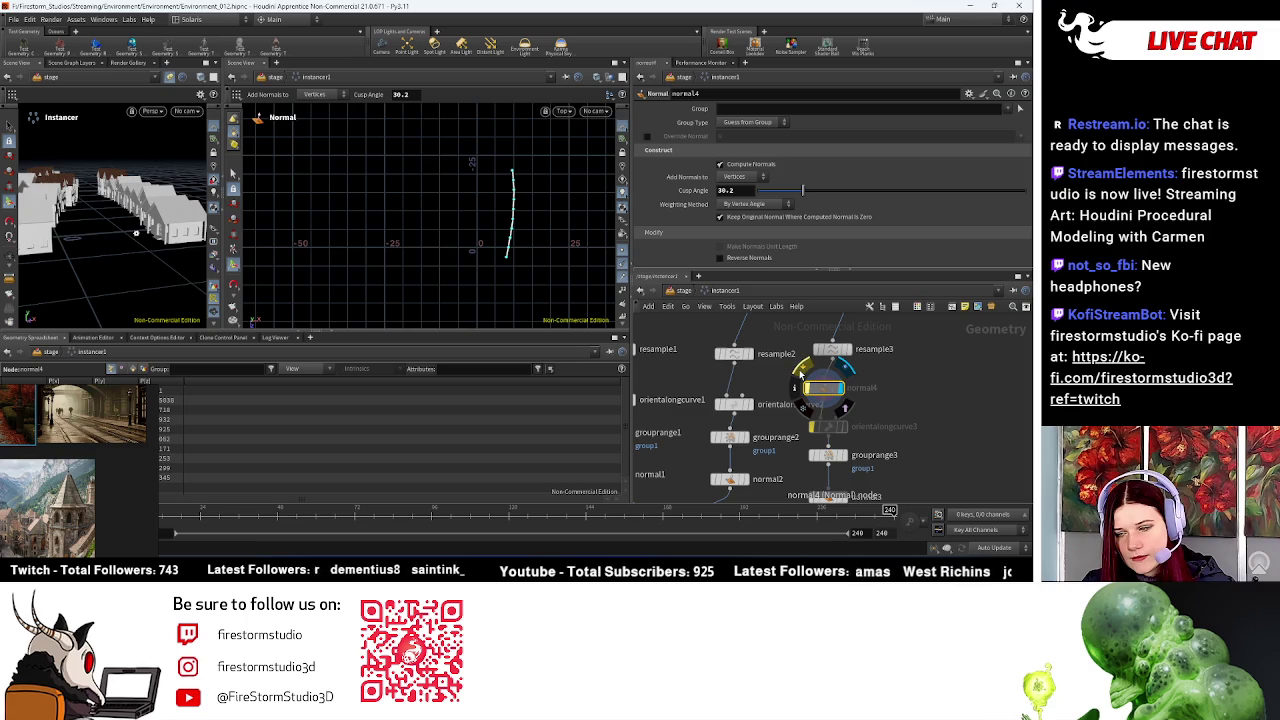
left_click(800, 372)
left_click(800, 372)
left_click(800, 372)
scroll(942, 447, "up", 3)
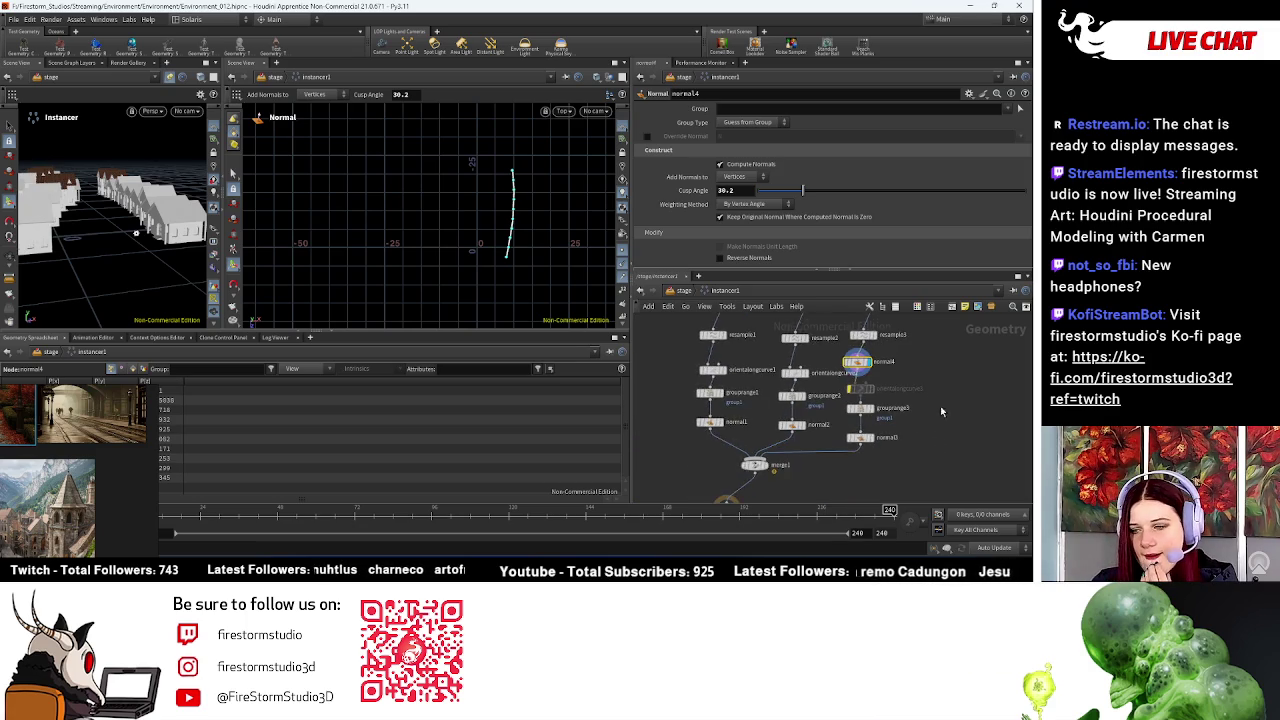
middle_click_drag(889, 412, 800, 452)
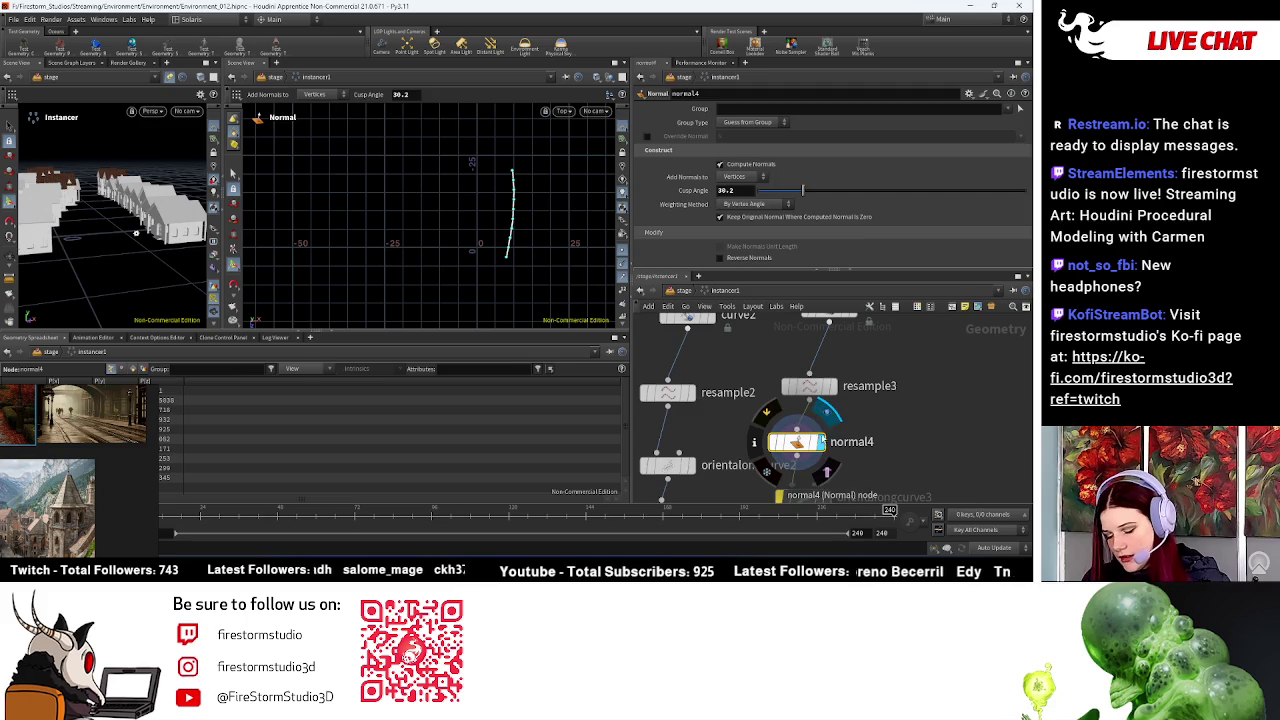
left_click(780, 425)
scroll(780, 430, "down", 2)
scroll(770, 435, "up", 2)
middle_click_drag(803, 453, 767, 437)
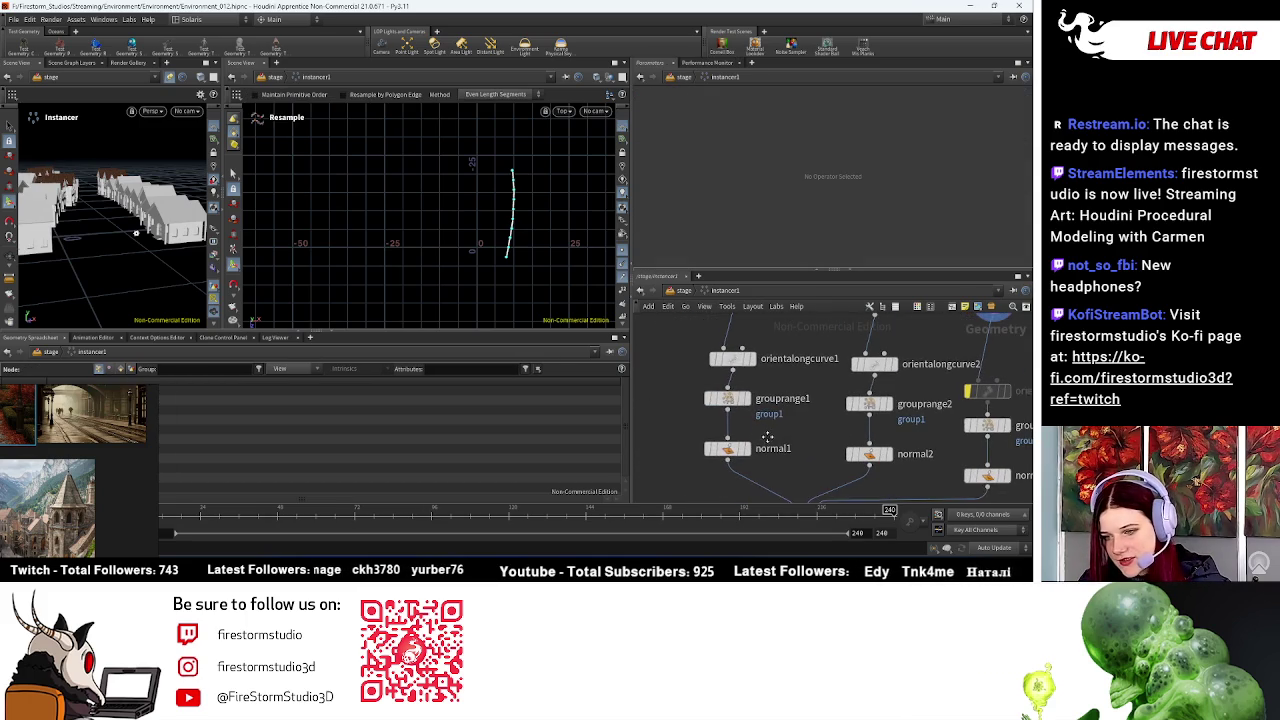
Step: Set grouprange2's group name and normal2's Group to group2
left_click(869, 403)
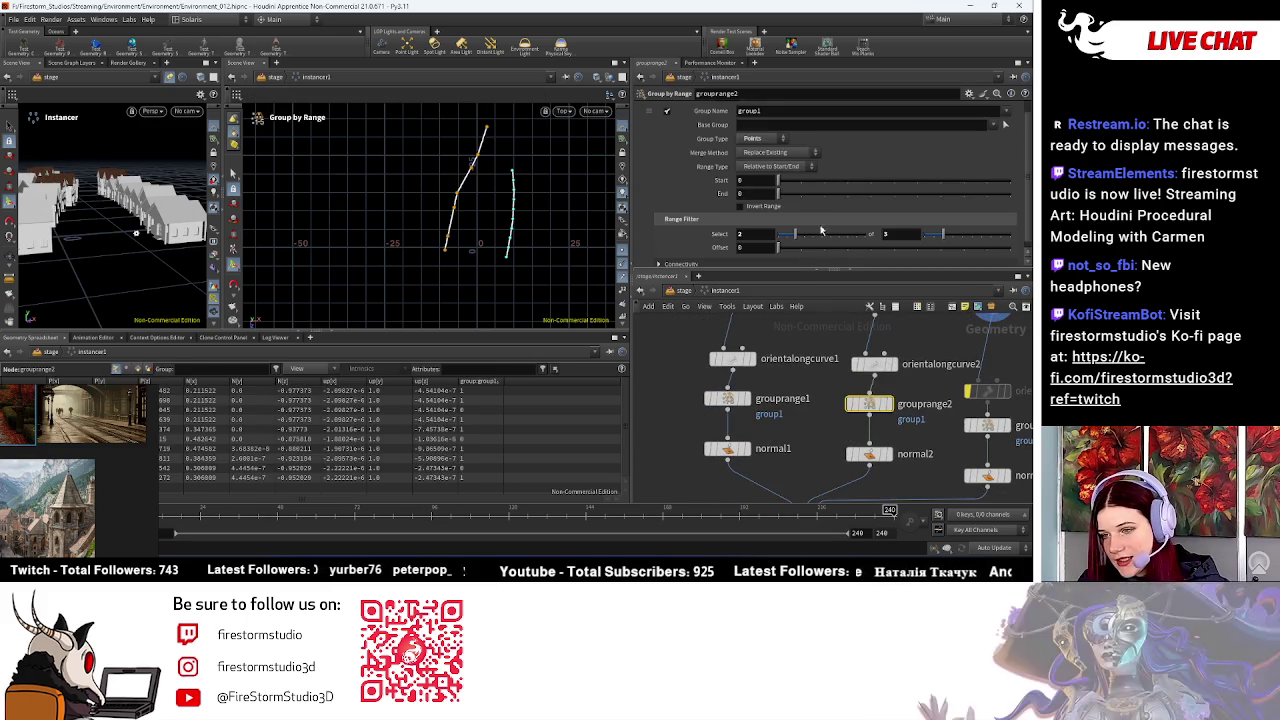
left_click(780, 112)
type("2")
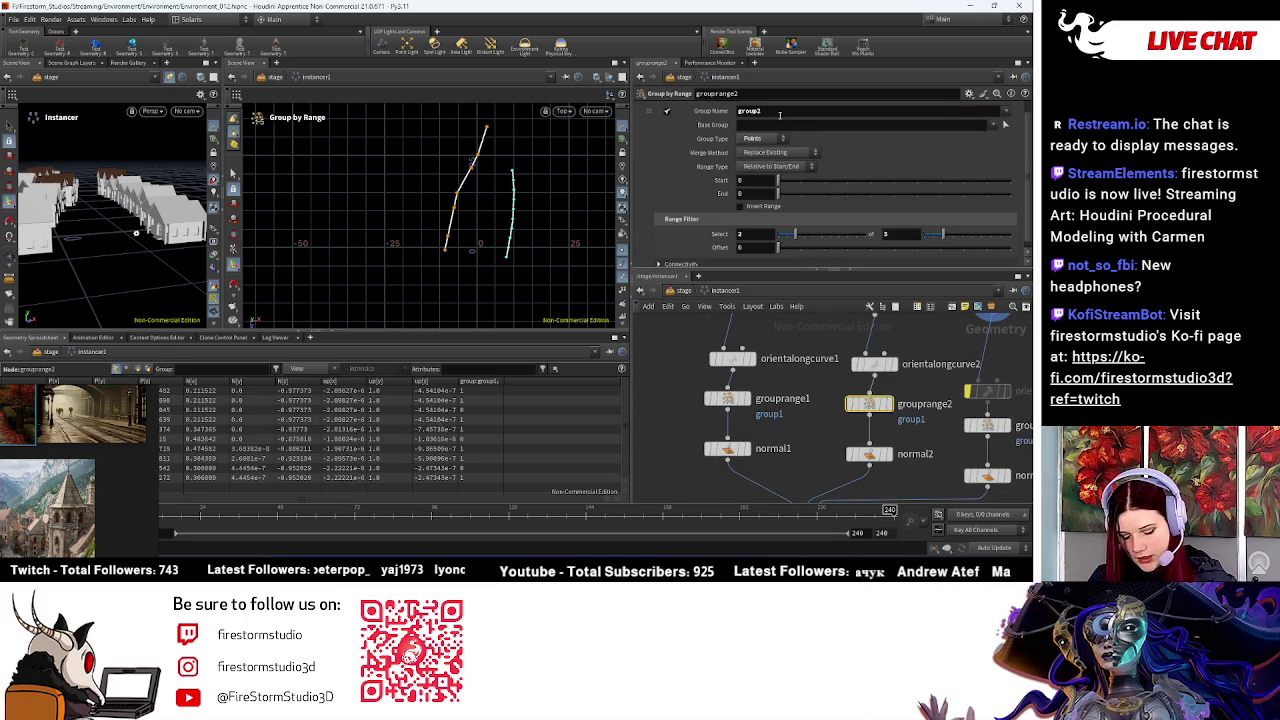
left_click(869, 454)
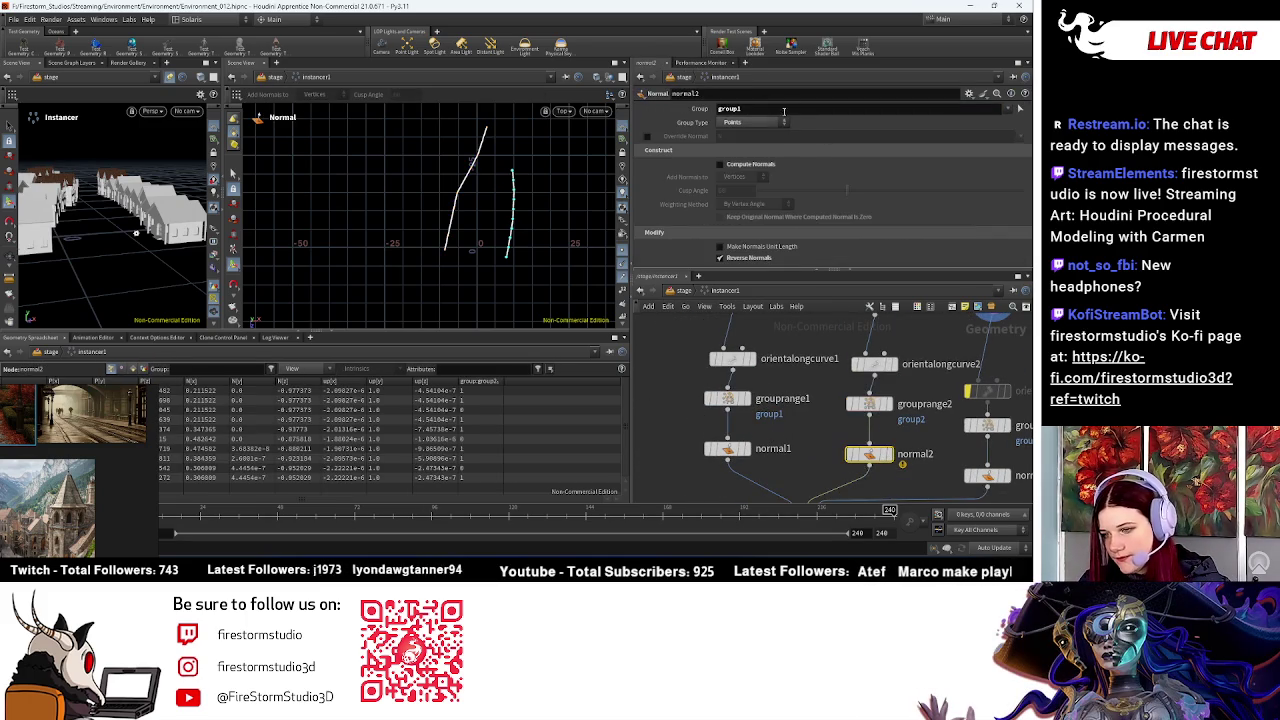
type("2")
key("Return")
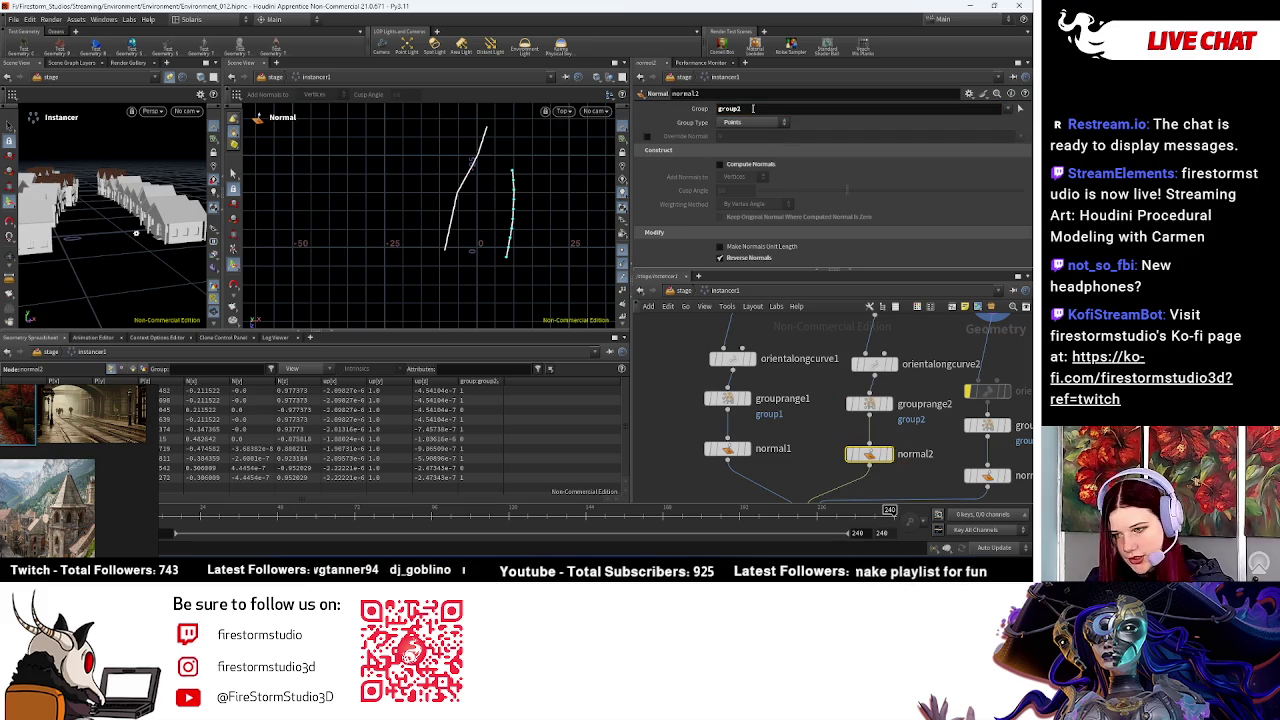
middle_click(878, 392)
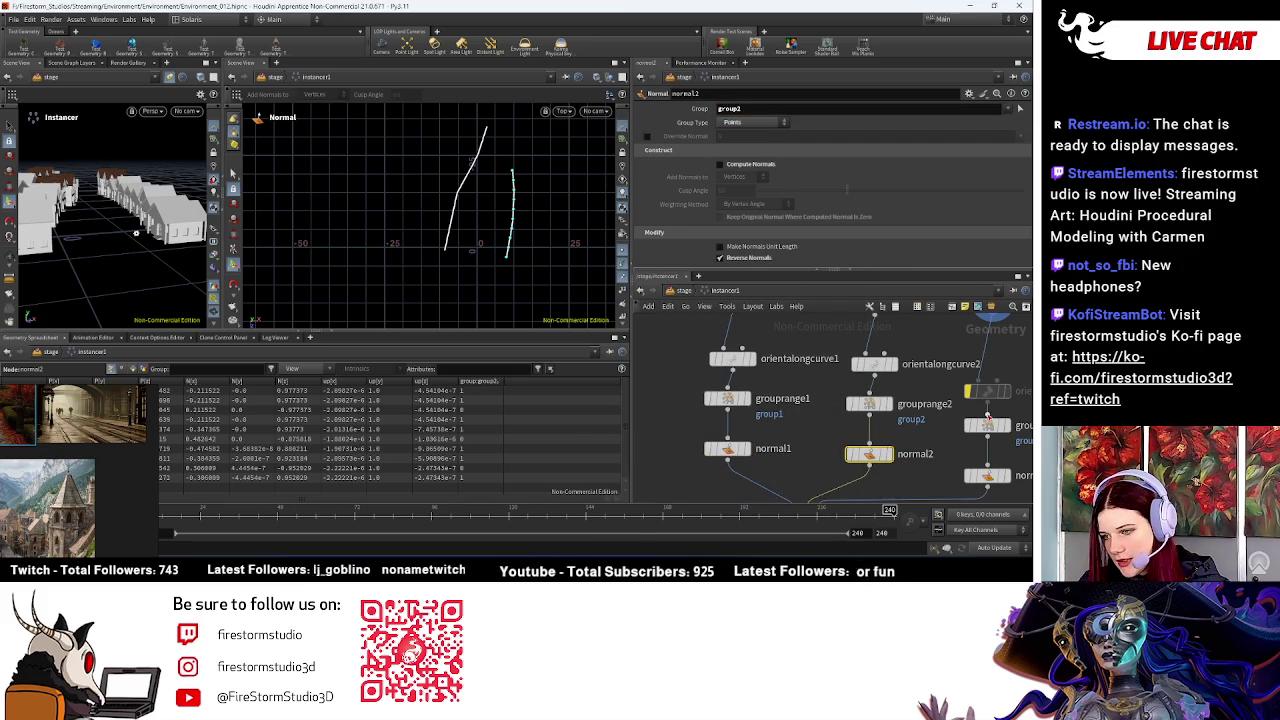
Step: Set normal3's Group to group3 to match grouprange3
left_click(990, 426)
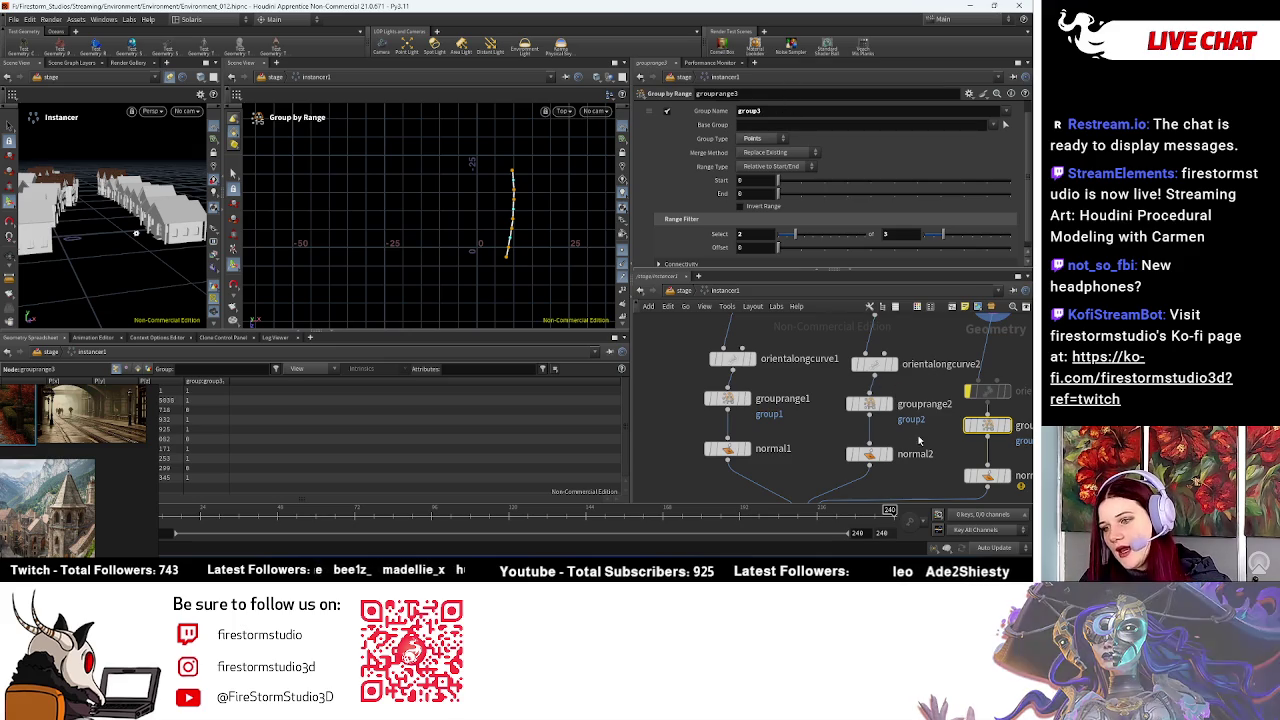
middle_click_drag(893, 400, 795, 412)
mouse_move(815, 475)
middle_mouse_down()
mouse_move(767, 485)
mouse_move(746, 414)
middle_mouse_up()
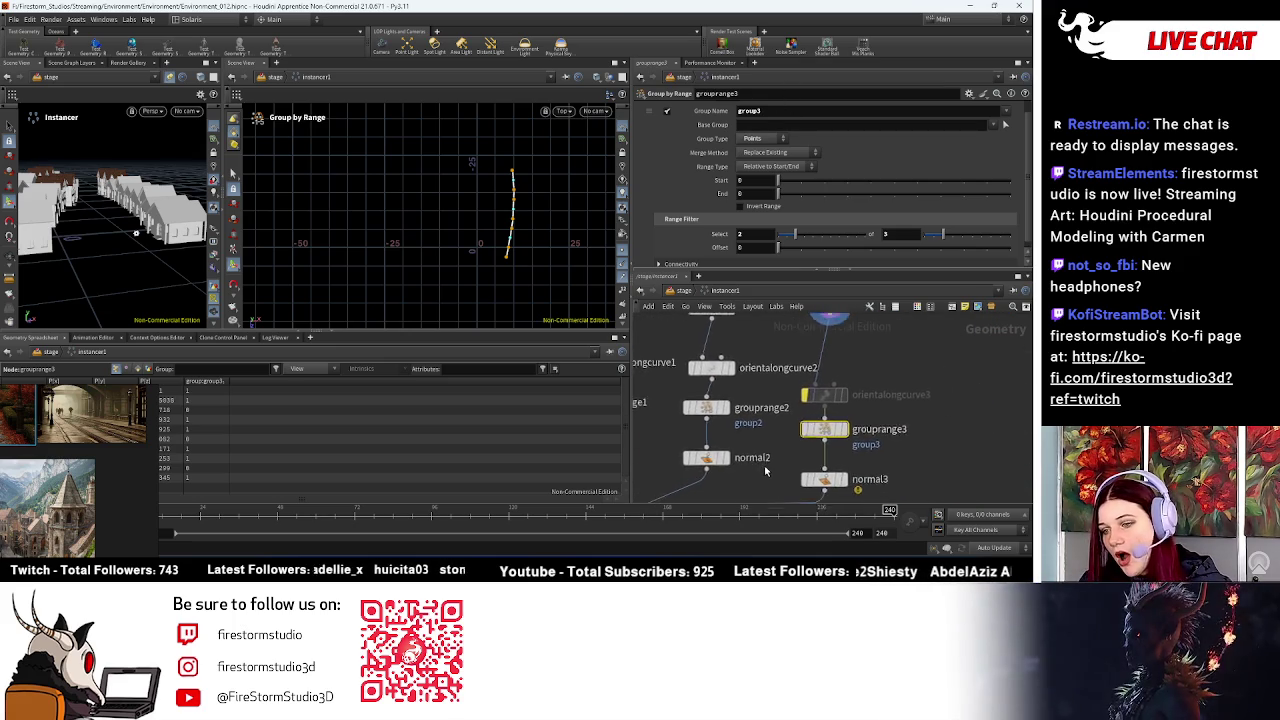
left_click(806, 422)
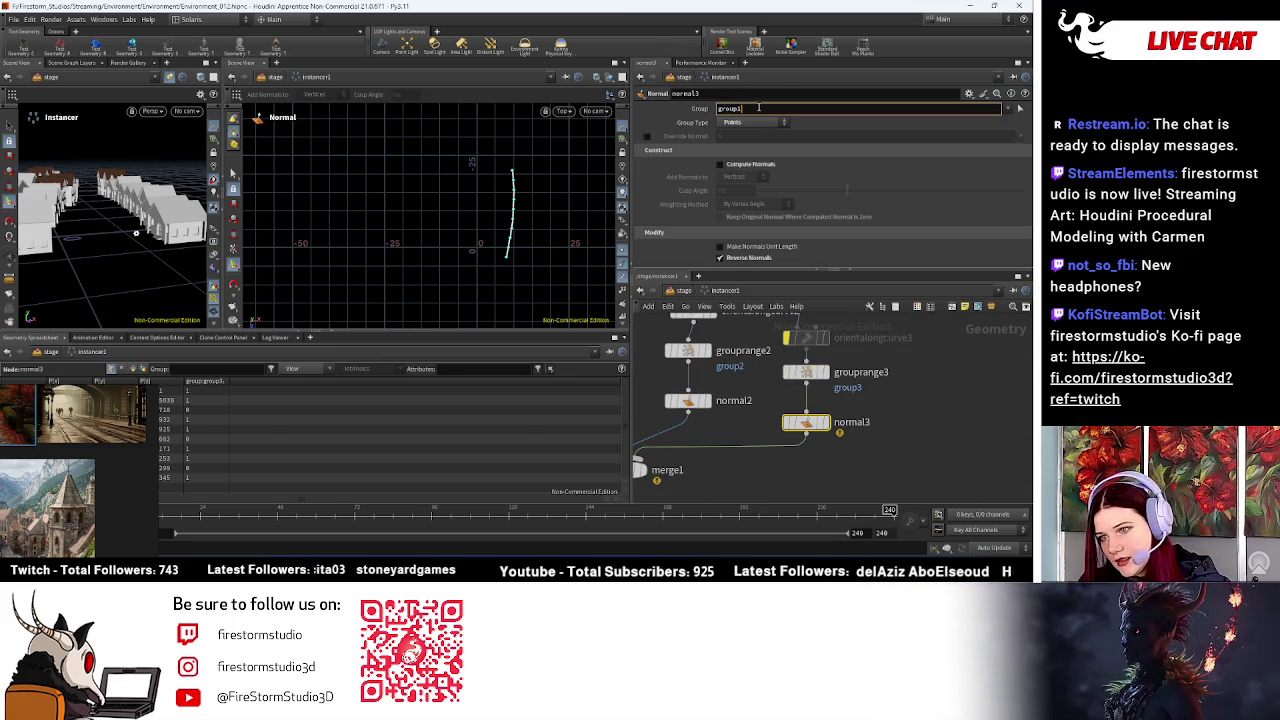
left_click(754, 107)
key("BackSpace")
type("3")
key("Return")
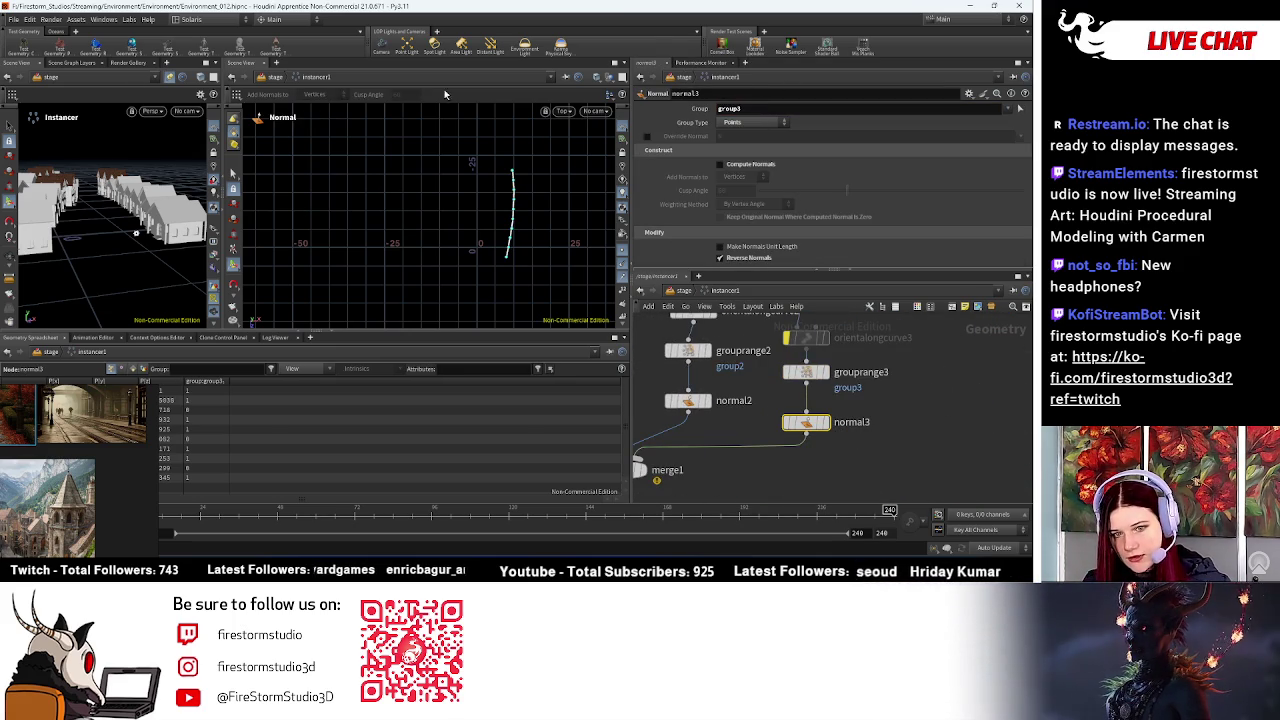
middle_click_drag(830, 355, 856, 470)
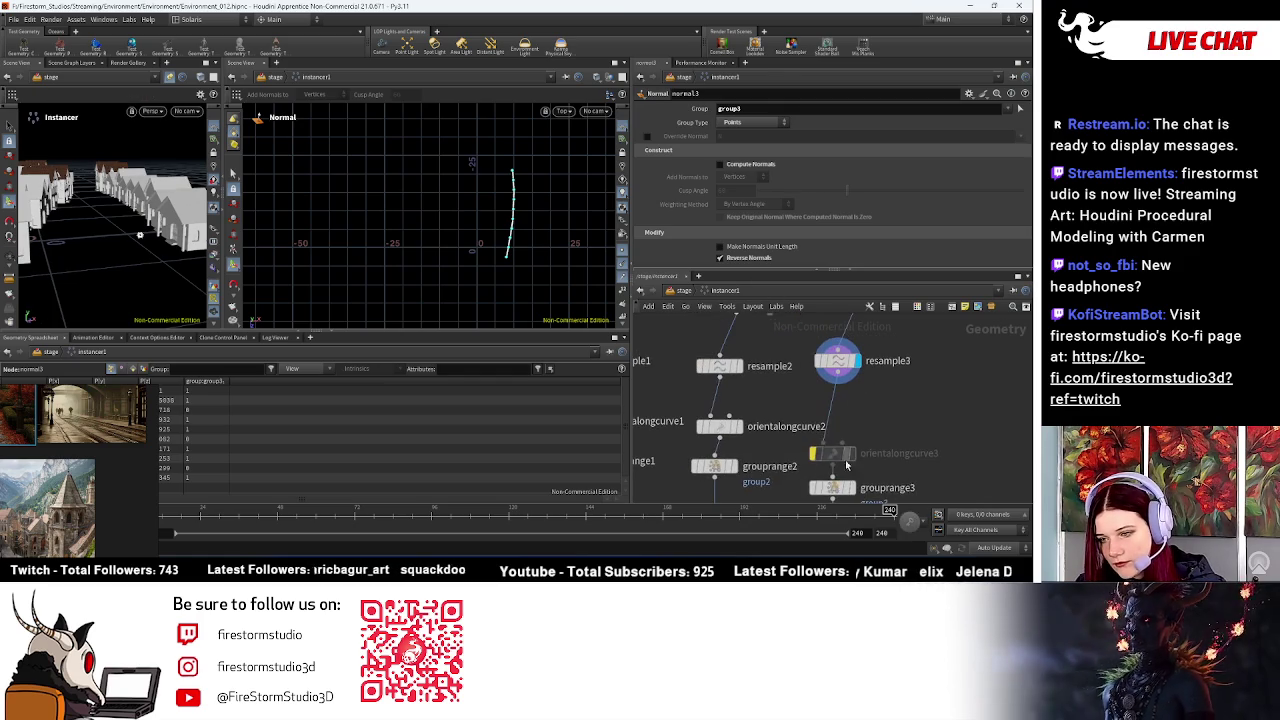
Step: Set orientalongcurve3's Target Up Vector to Y Axis
left_click(833, 453)
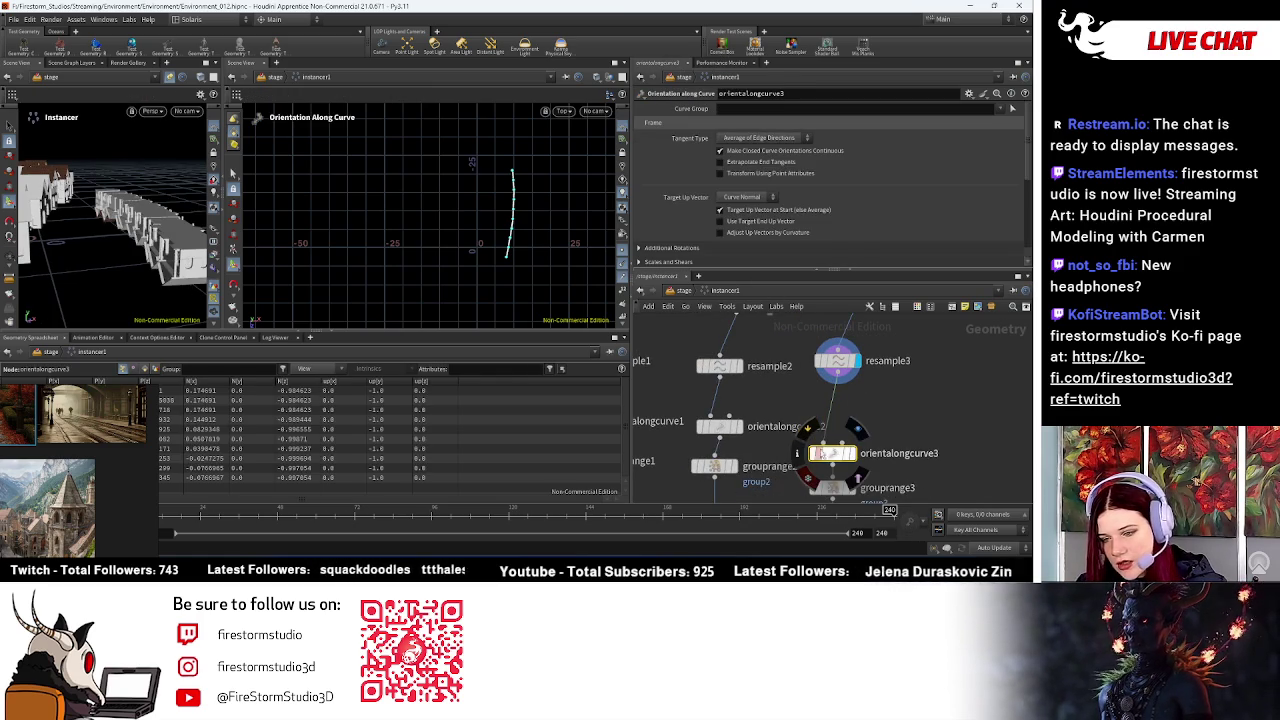
left_click_drag(836, 462, 833, 440)
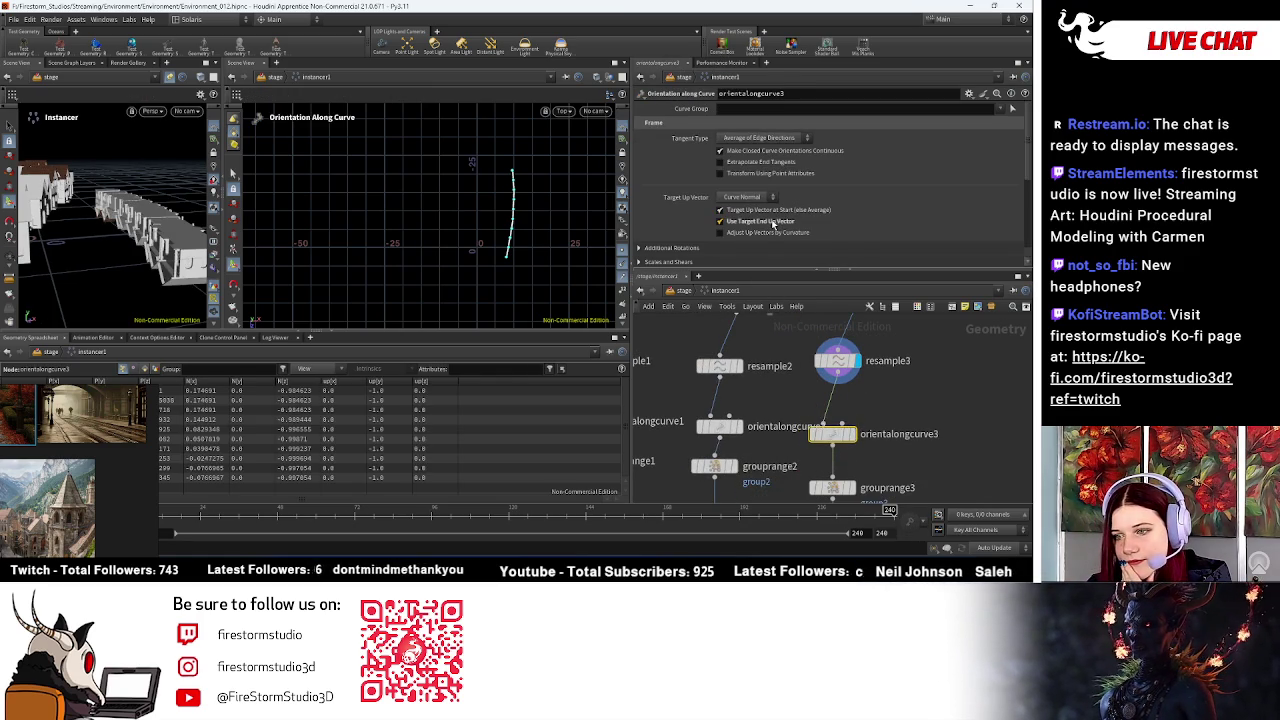
left_click(753, 199)
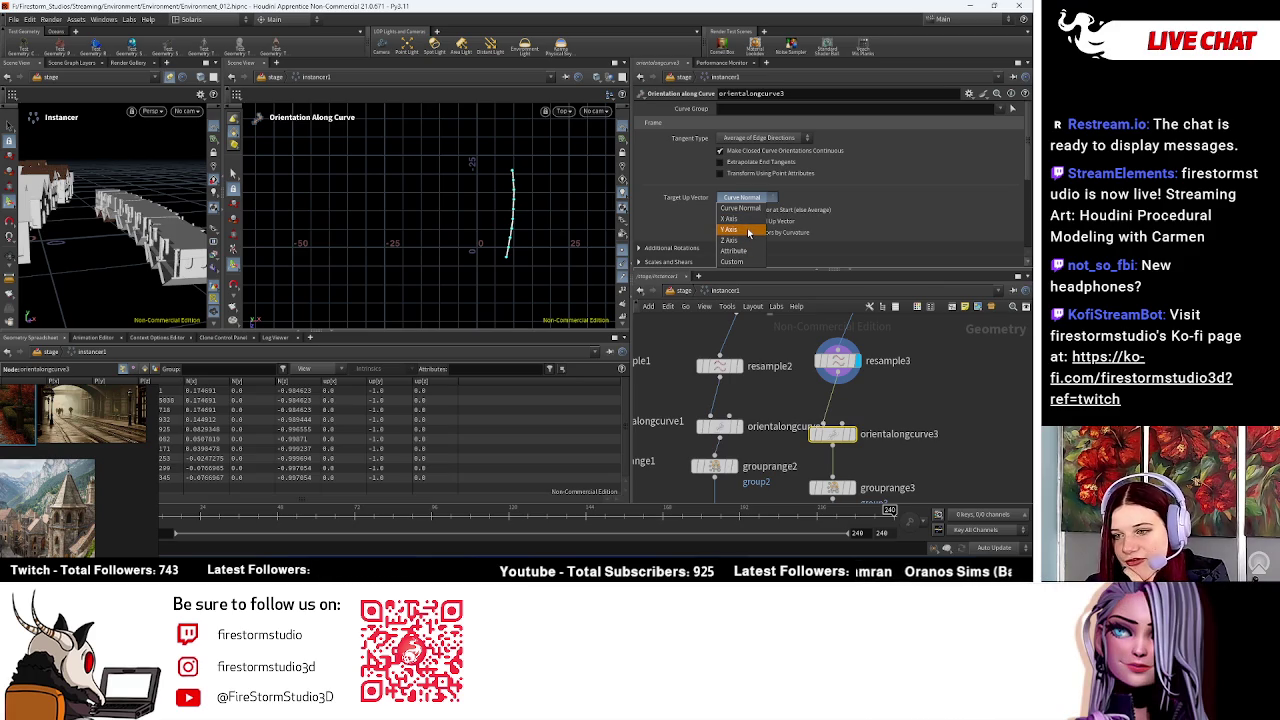
left_click(748, 230)
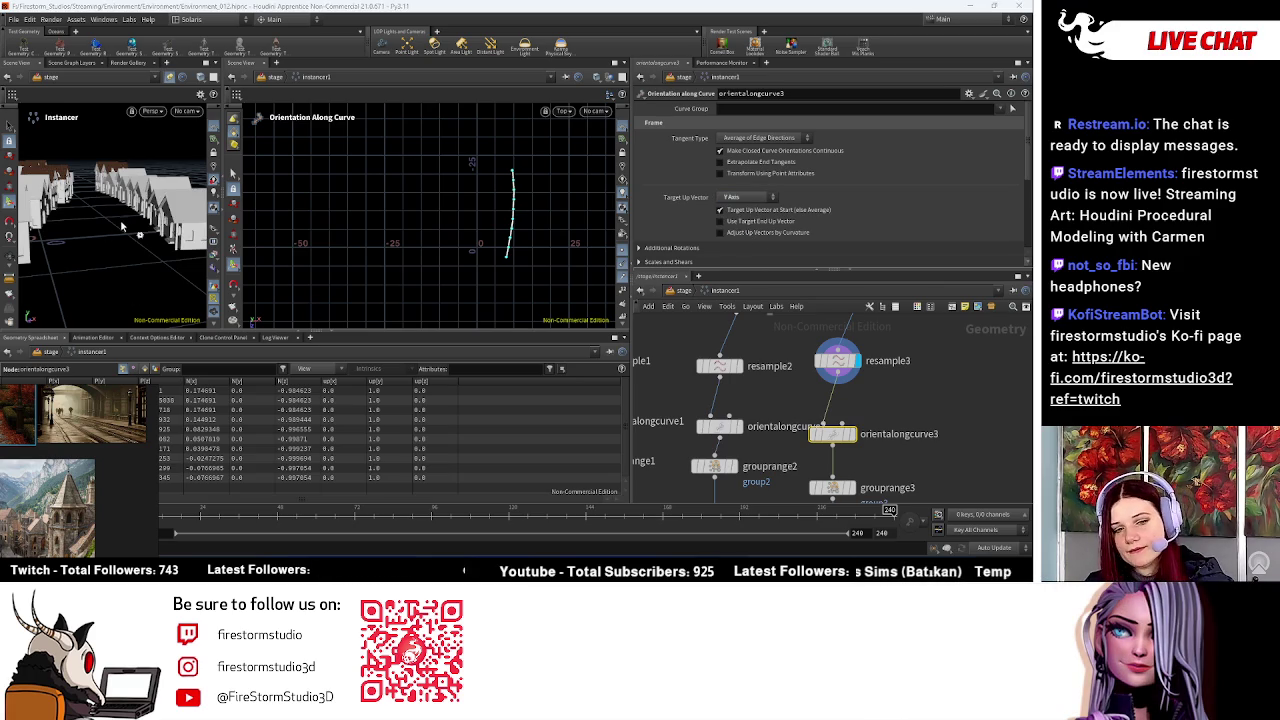
Step: Orbit along the street and look through /cameras/camera1
left_click_drag(122, 226, 130, 233)
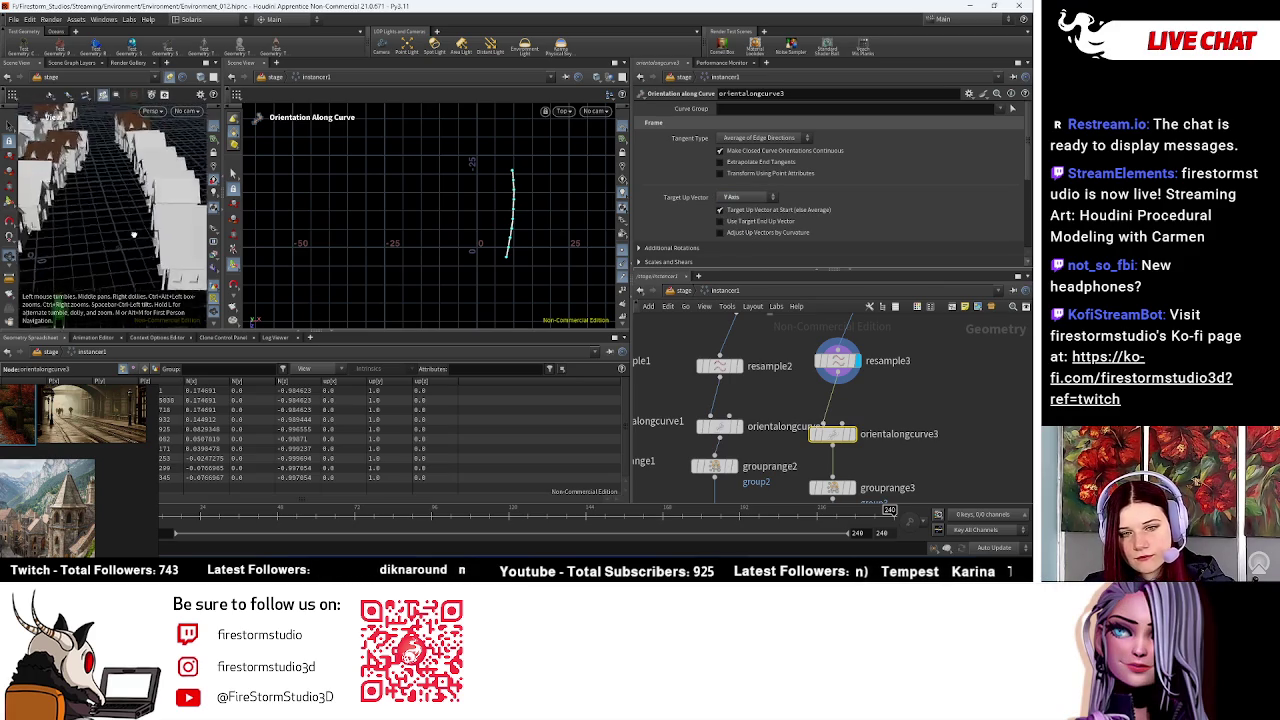
left_click_drag(130, 233, 171, 119)
left_click(186, 111)
left_click(232, 180)
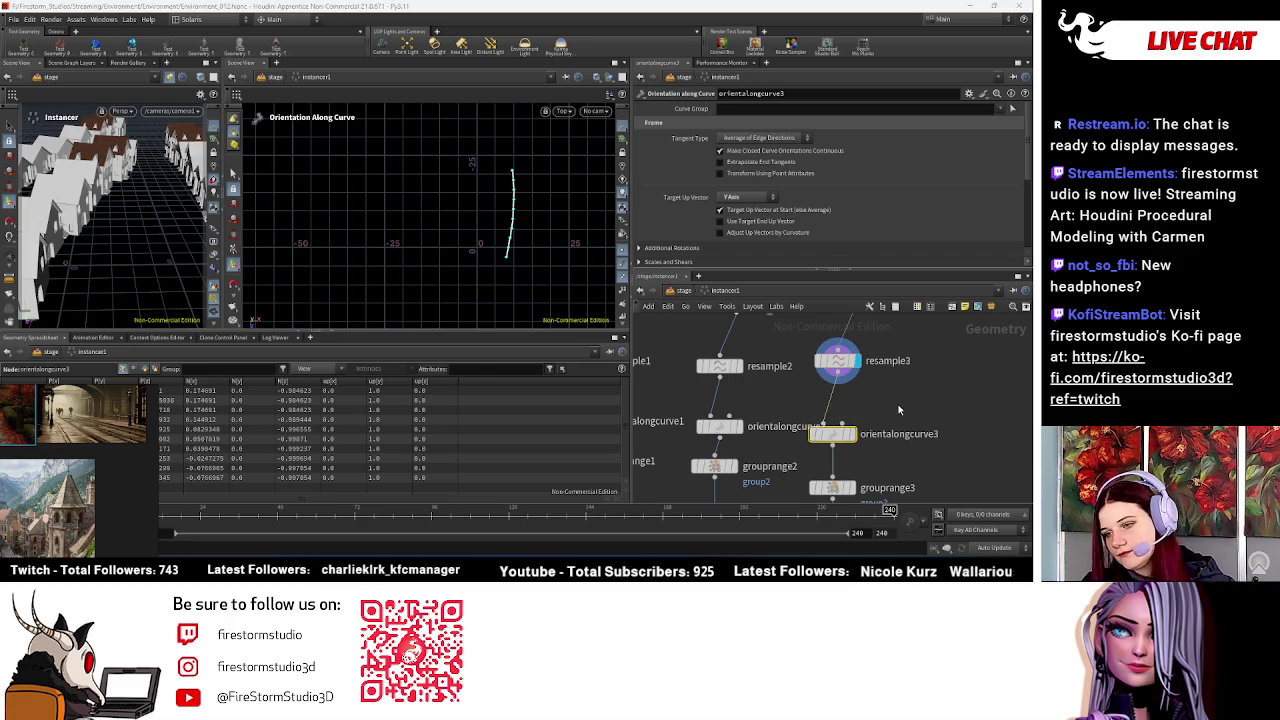
scroll(921, 396, "up", 3)
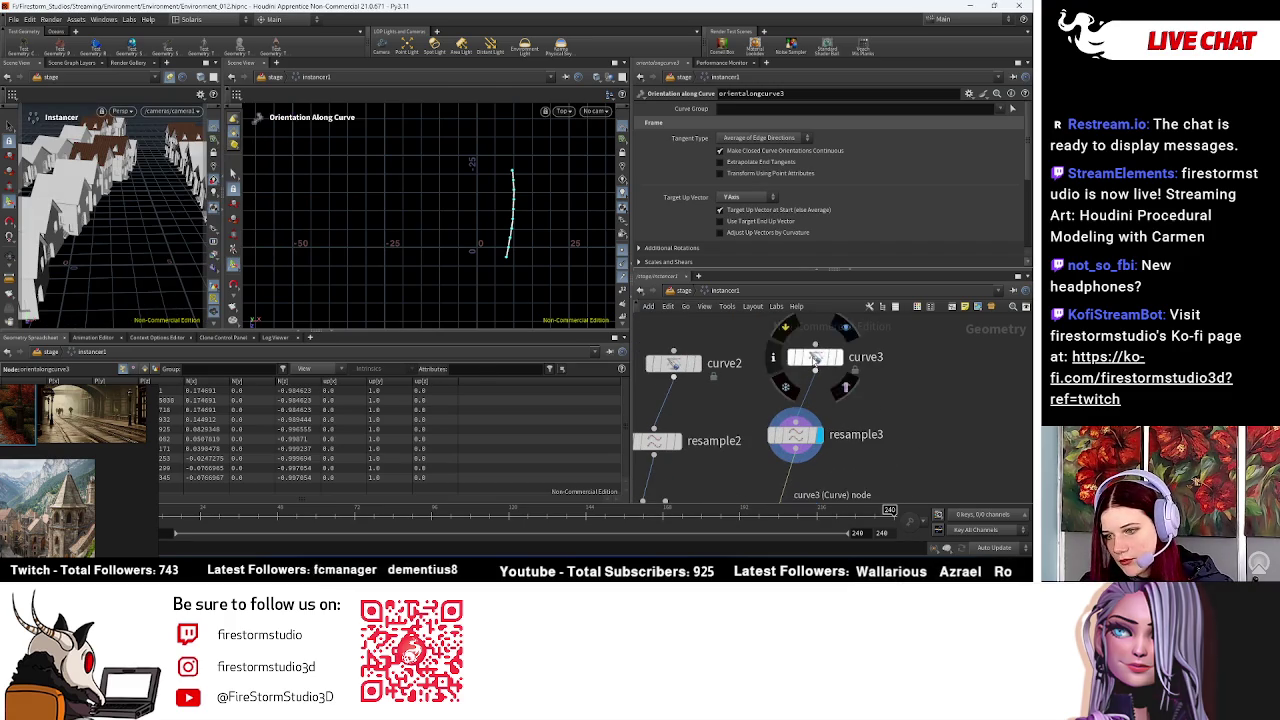
Step: Put curve3 into curve edit mode in the viewport and turn on its display flag
left_click(816, 357)
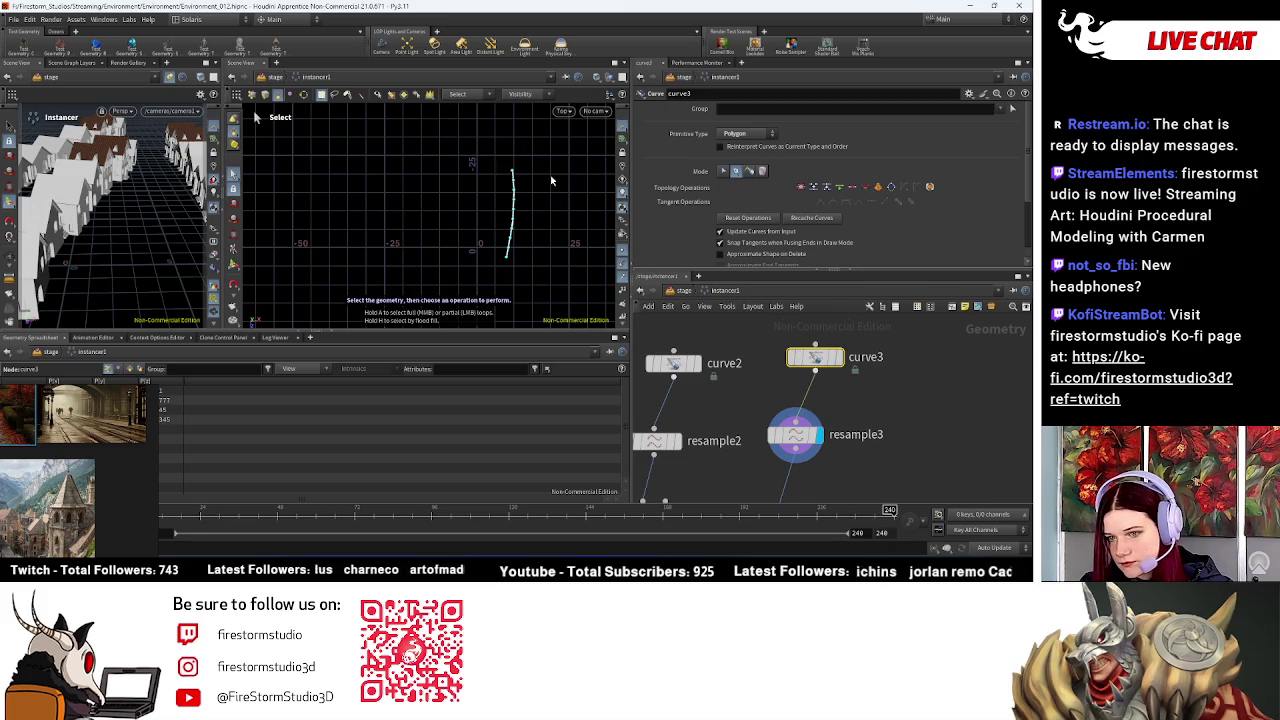
left_click(723, 171)
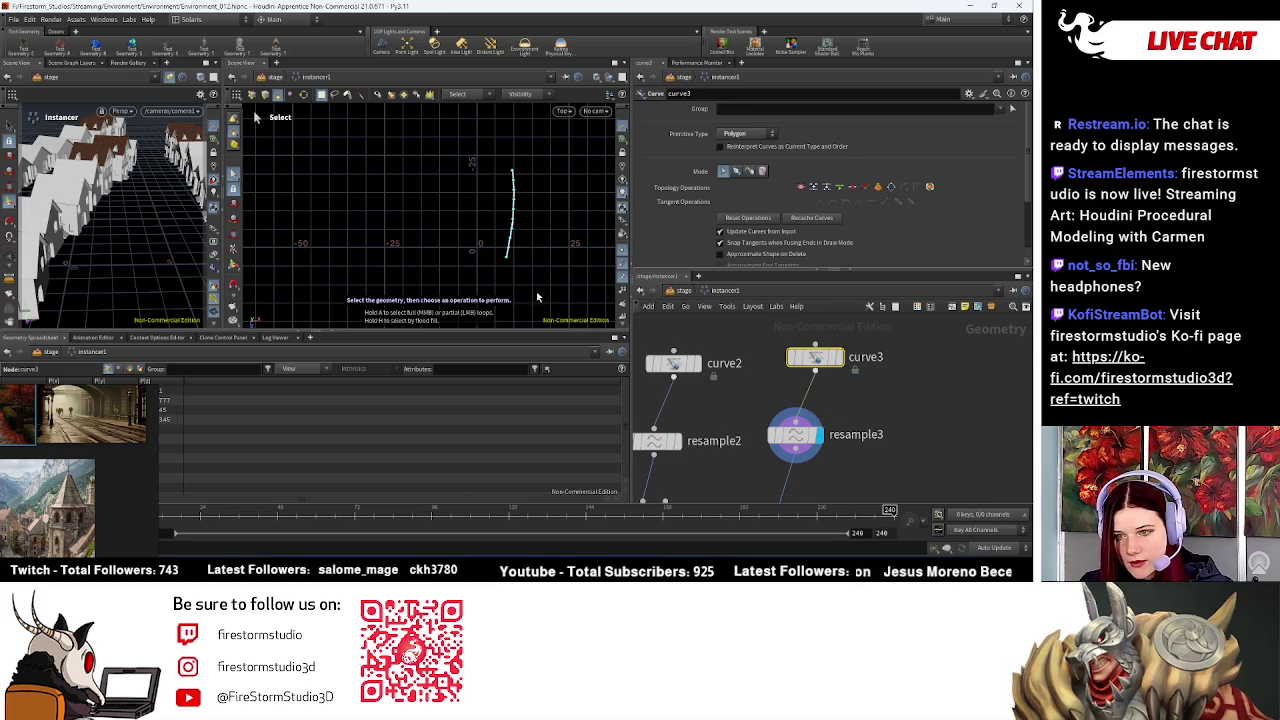
left_click(233, 265)
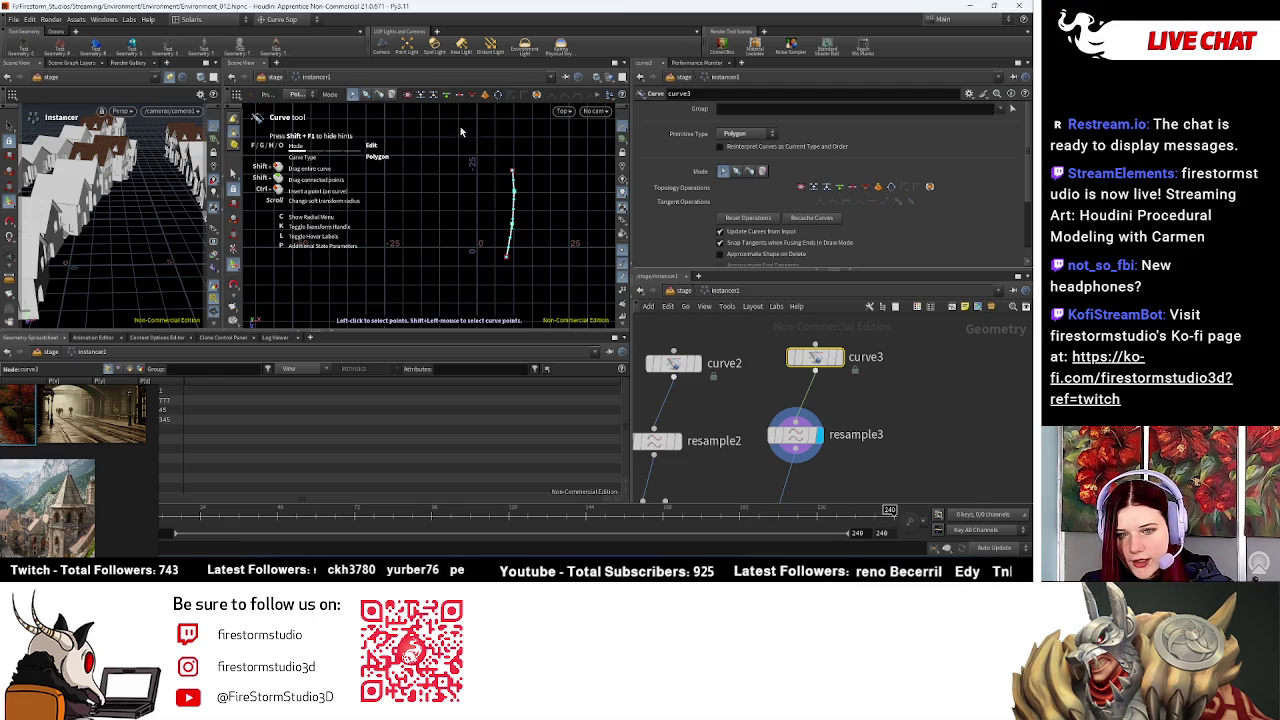
left_click_drag(507, 262, 499, 260)
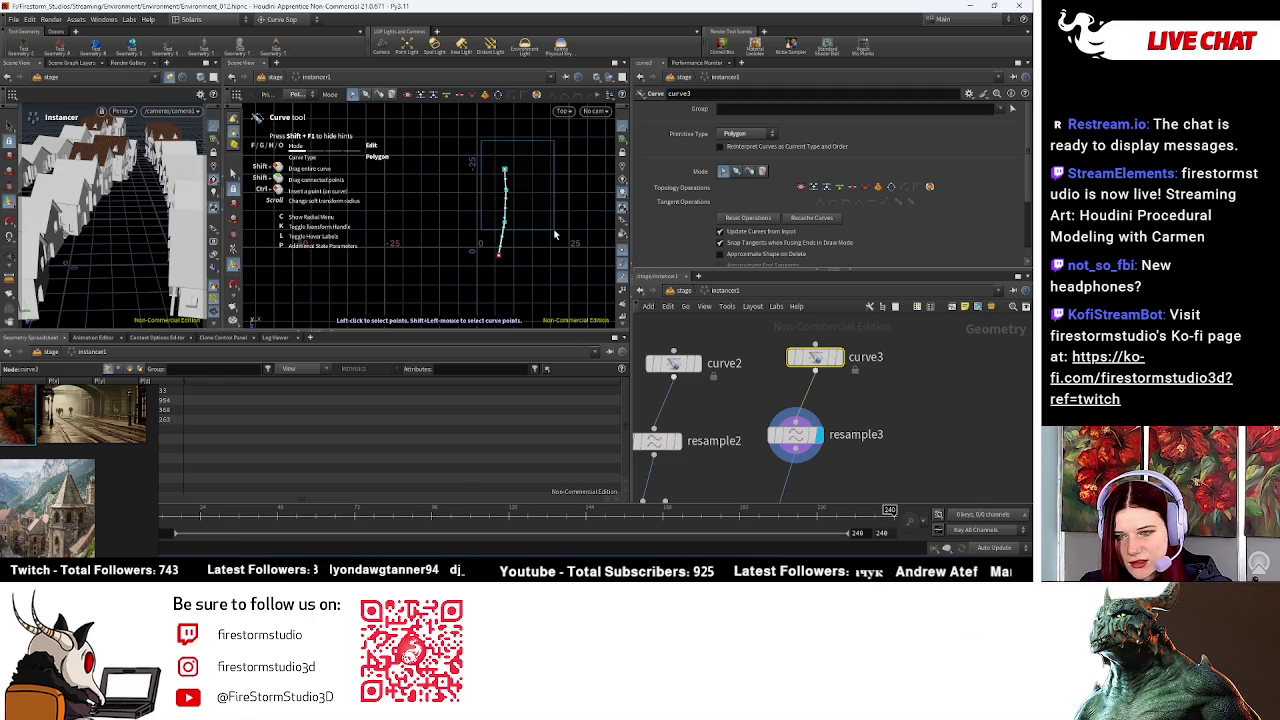
left_click(841, 357)
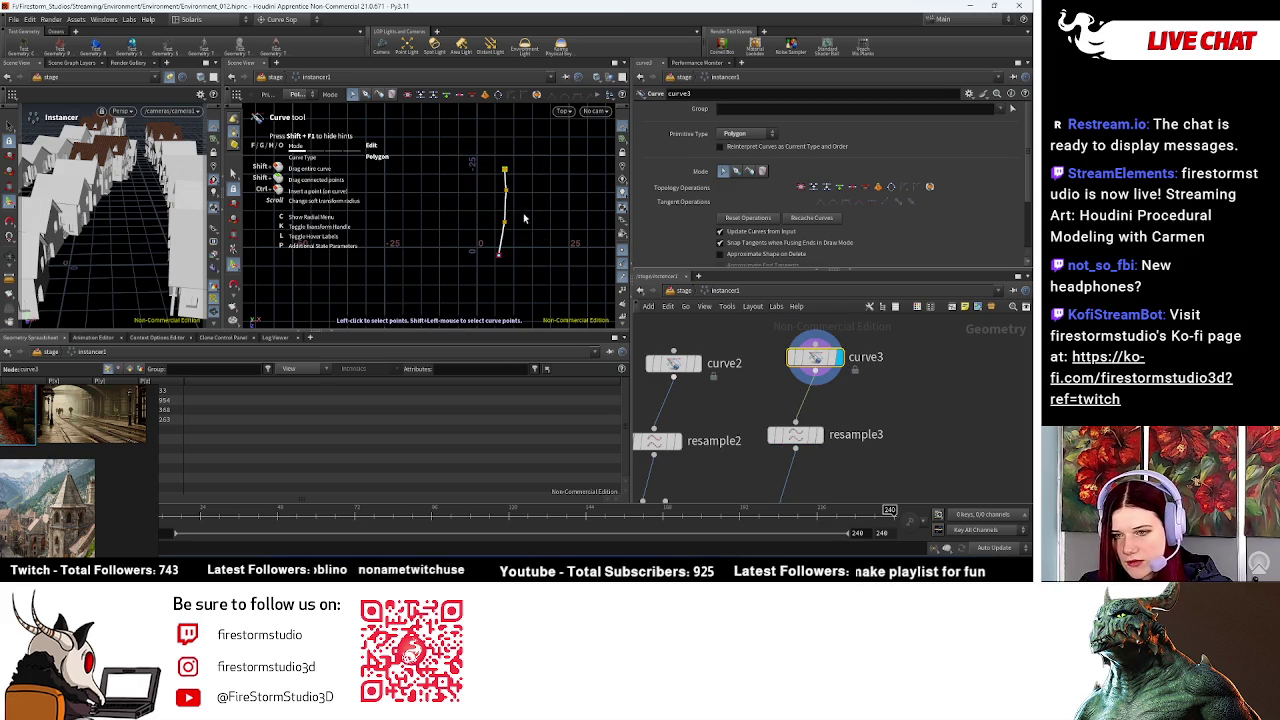
Step: Drag curve3's anchor points to pull the bottom down and the top up and right
left_click_drag(509, 225, 507, 225)
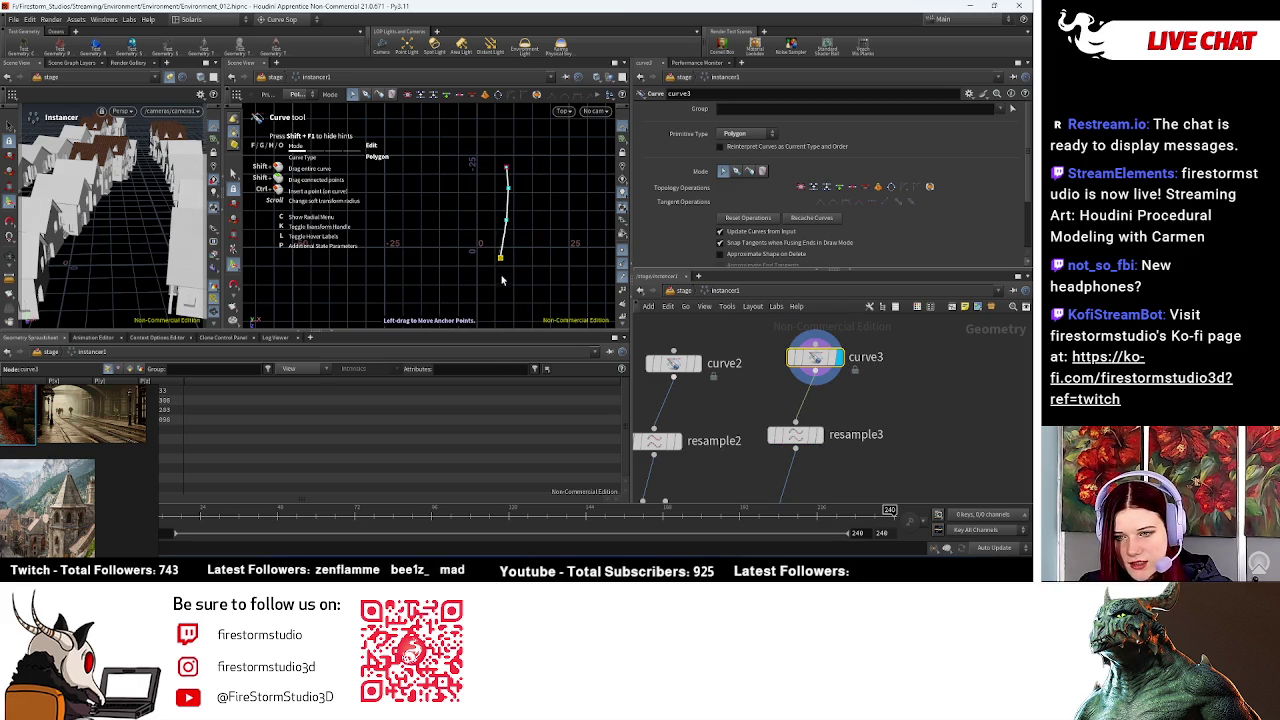
left_click_drag(500, 259, 495, 288)
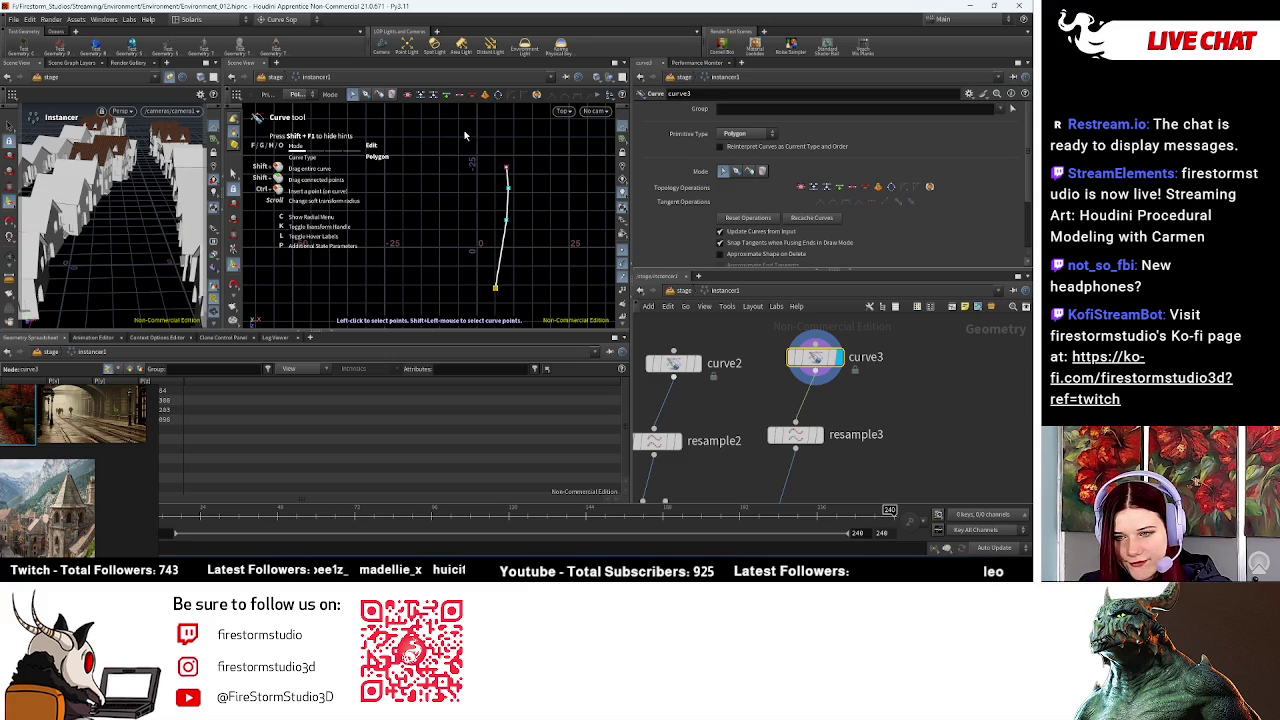
mouse_move(506, 168)
left_mouse_down()
mouse_move(535, 161)
mouse_move(525, 197)
left_mouse_up()
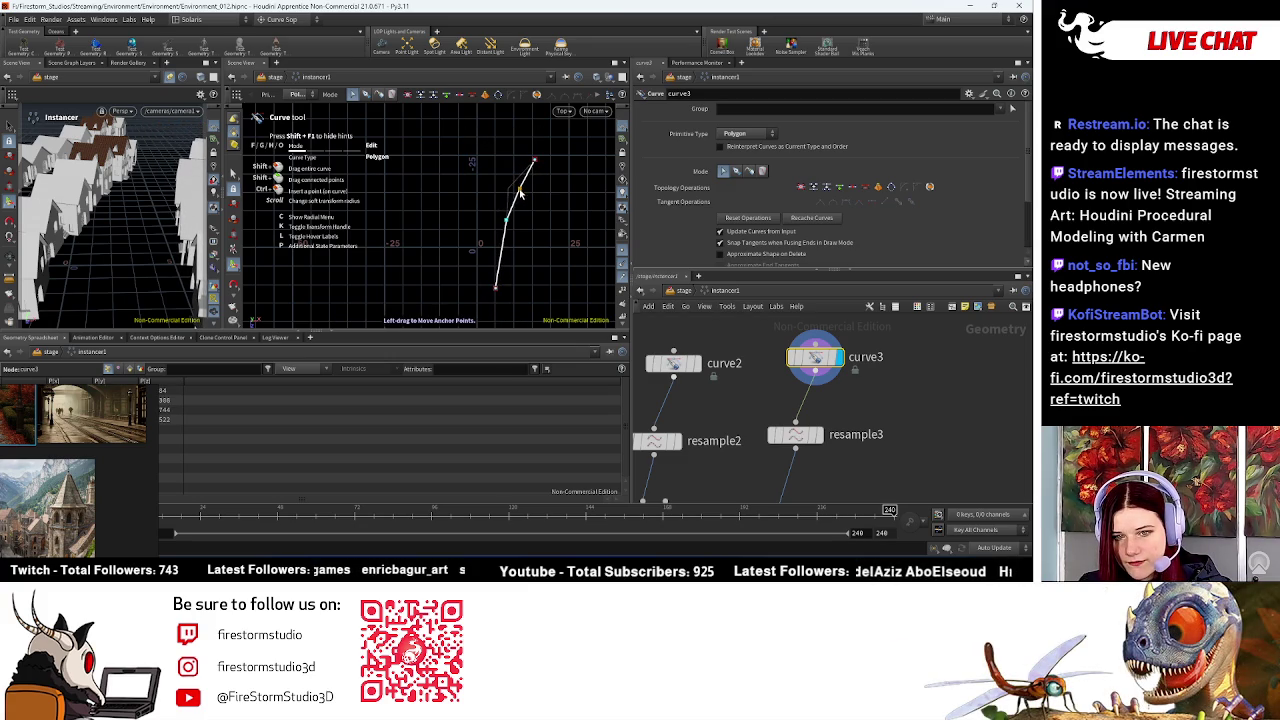
left_click_drag(509, 219, 516, 228)
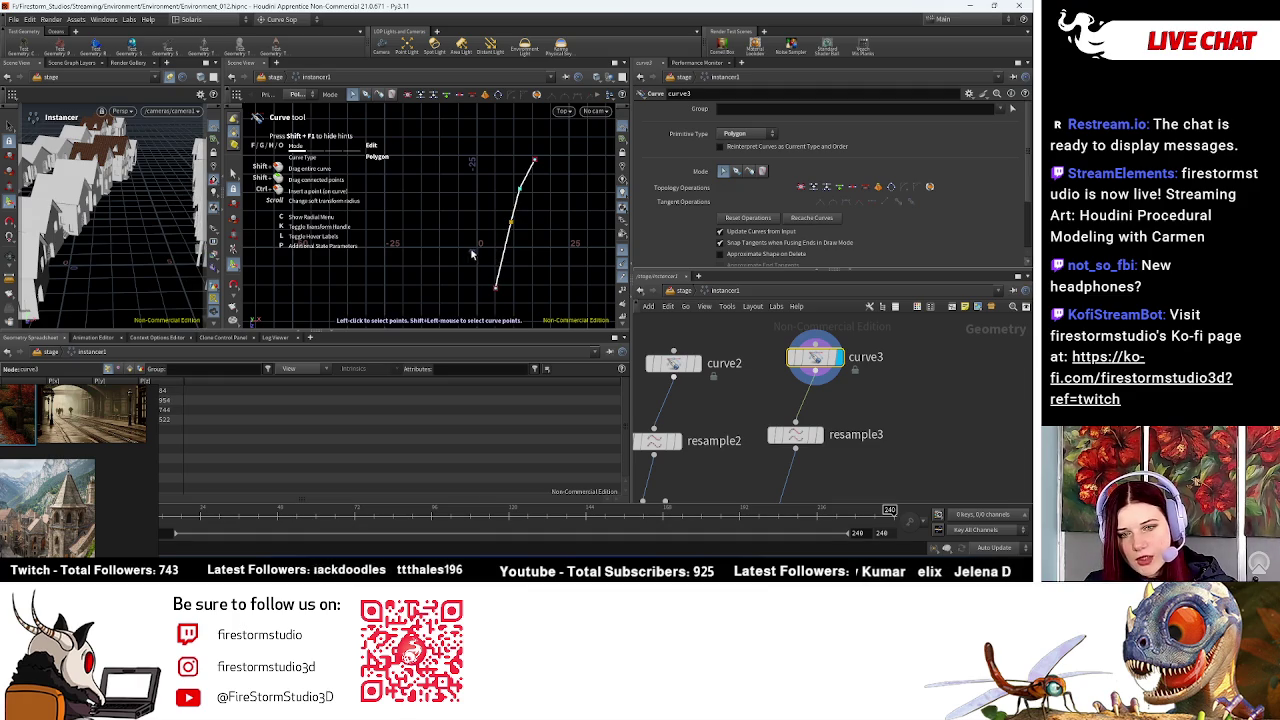
left_click_drag(493, 292, 490, 290)
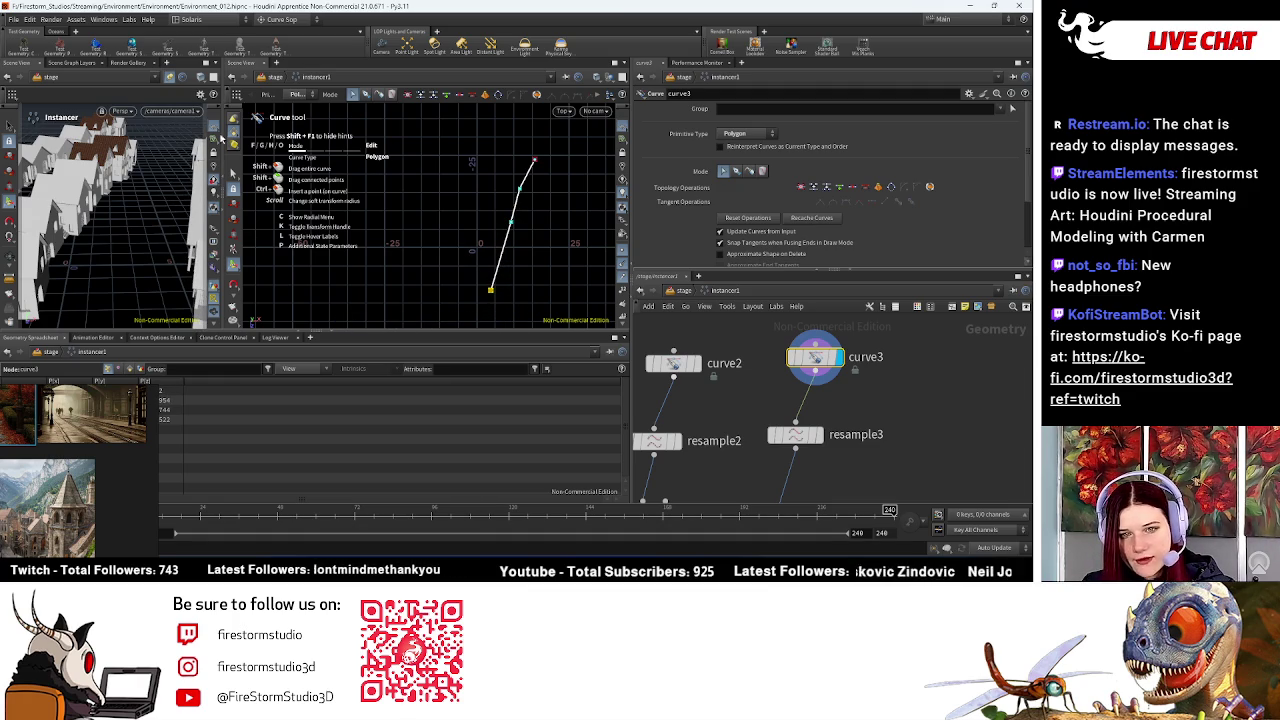
Step: Refine curve3's middle and top points so the path bends near its top
left_click_drag(90, 215, 154, 215)
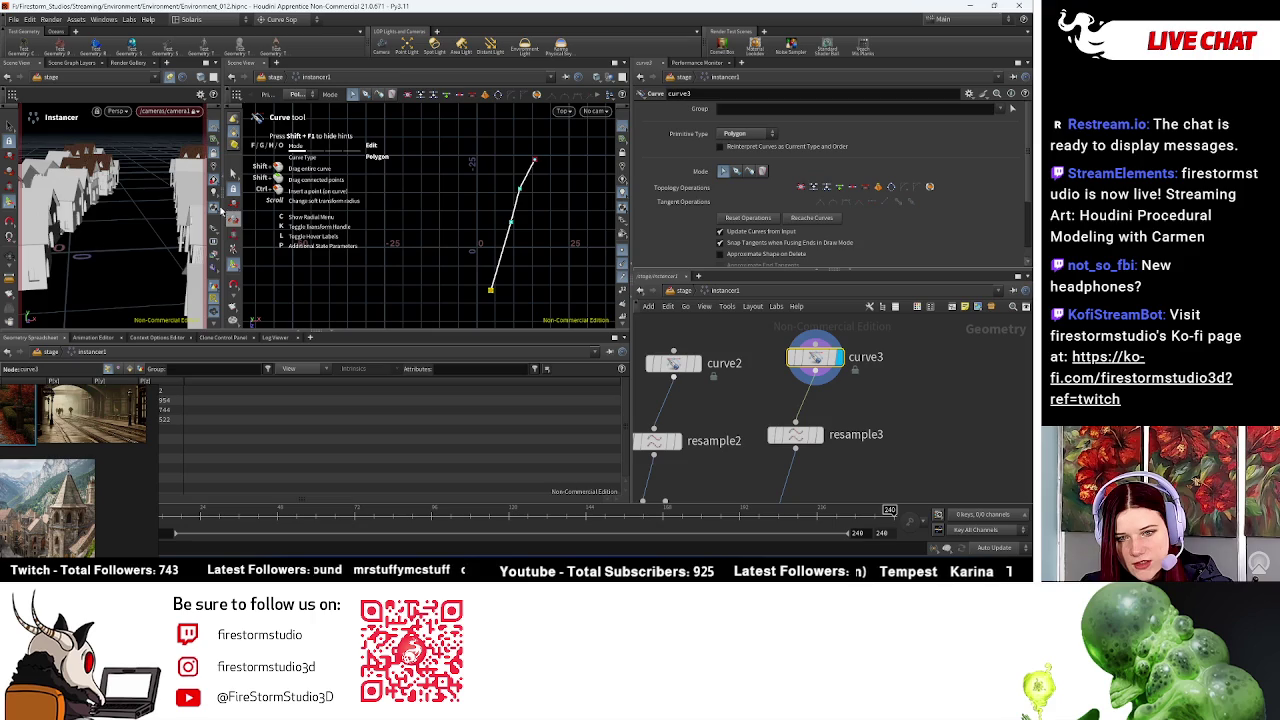
left_click_drag(484, 158, 539, 240)
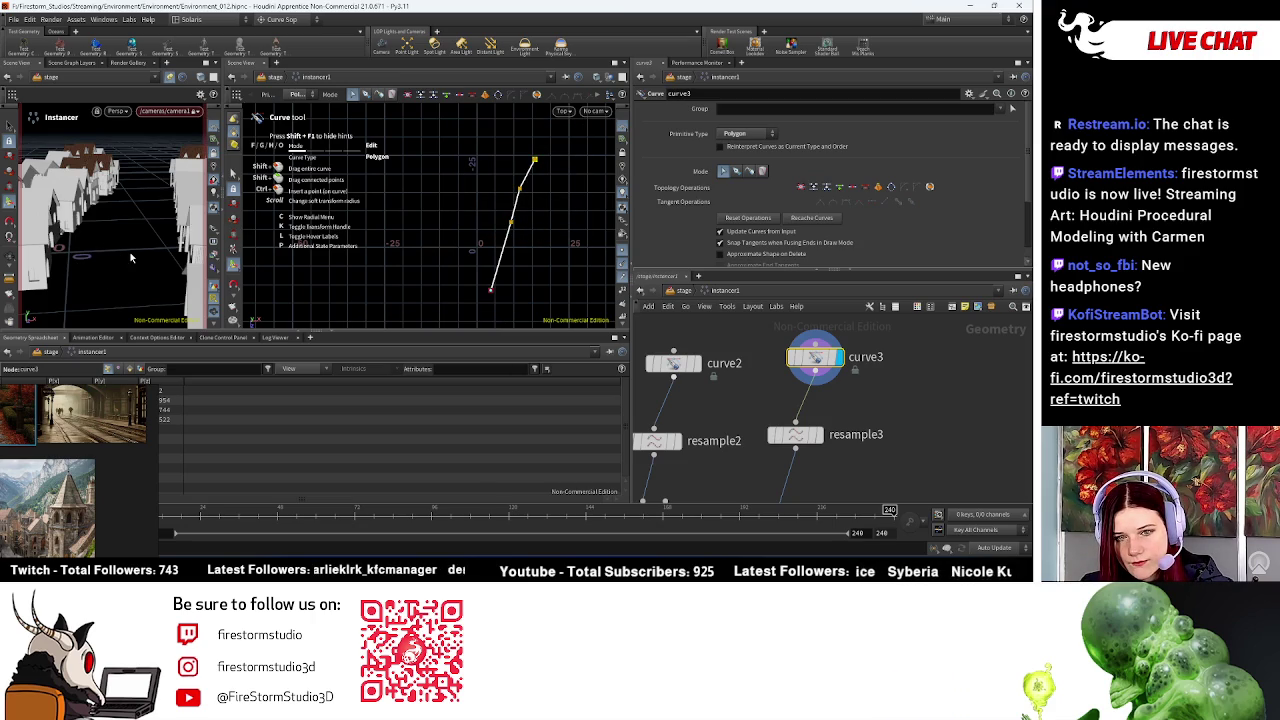
left_click(512, 224)
left_click_drag(515, 234, 519, 232)
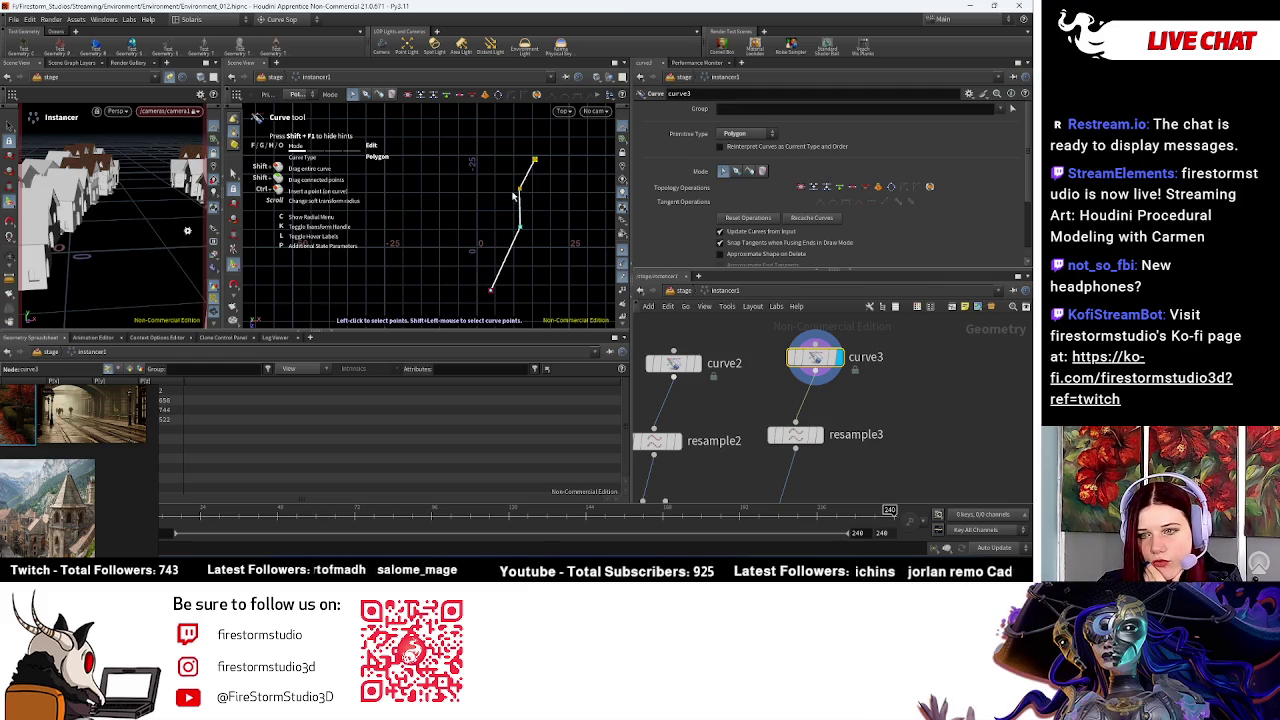
left_click_drag(523, 193, 519, 196)
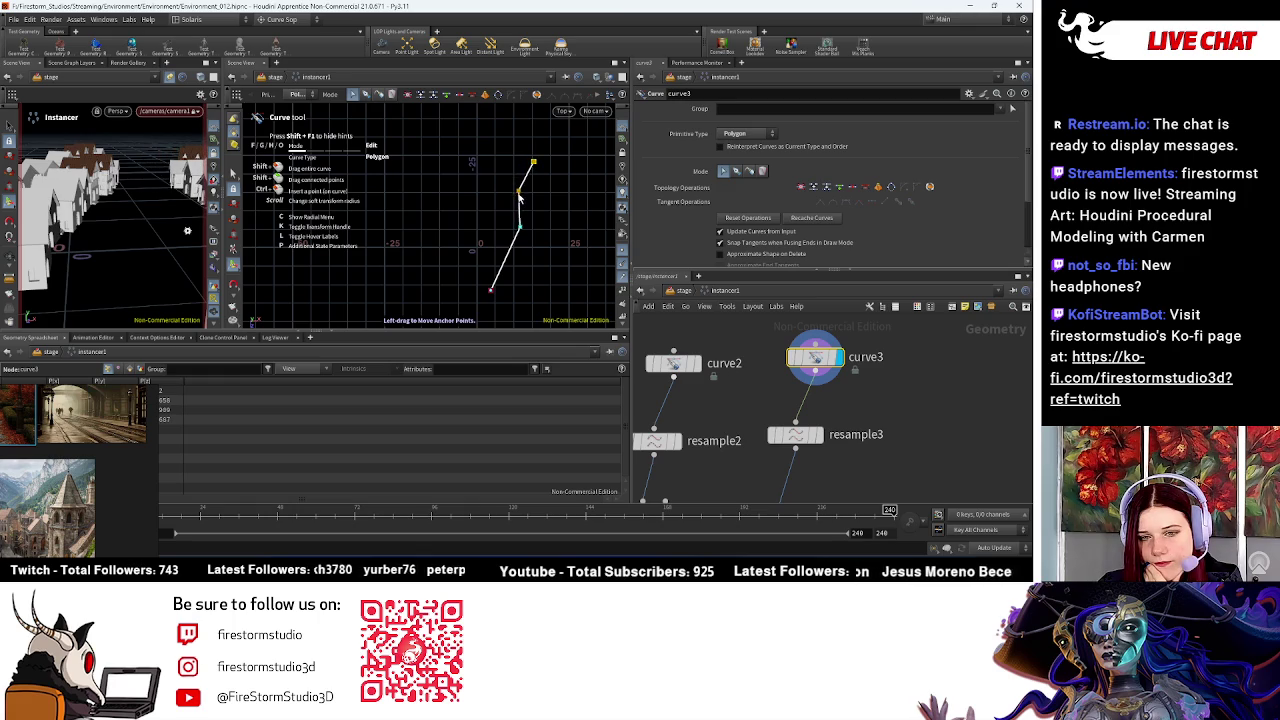
left_click_drag(519, 233, 513, 230)
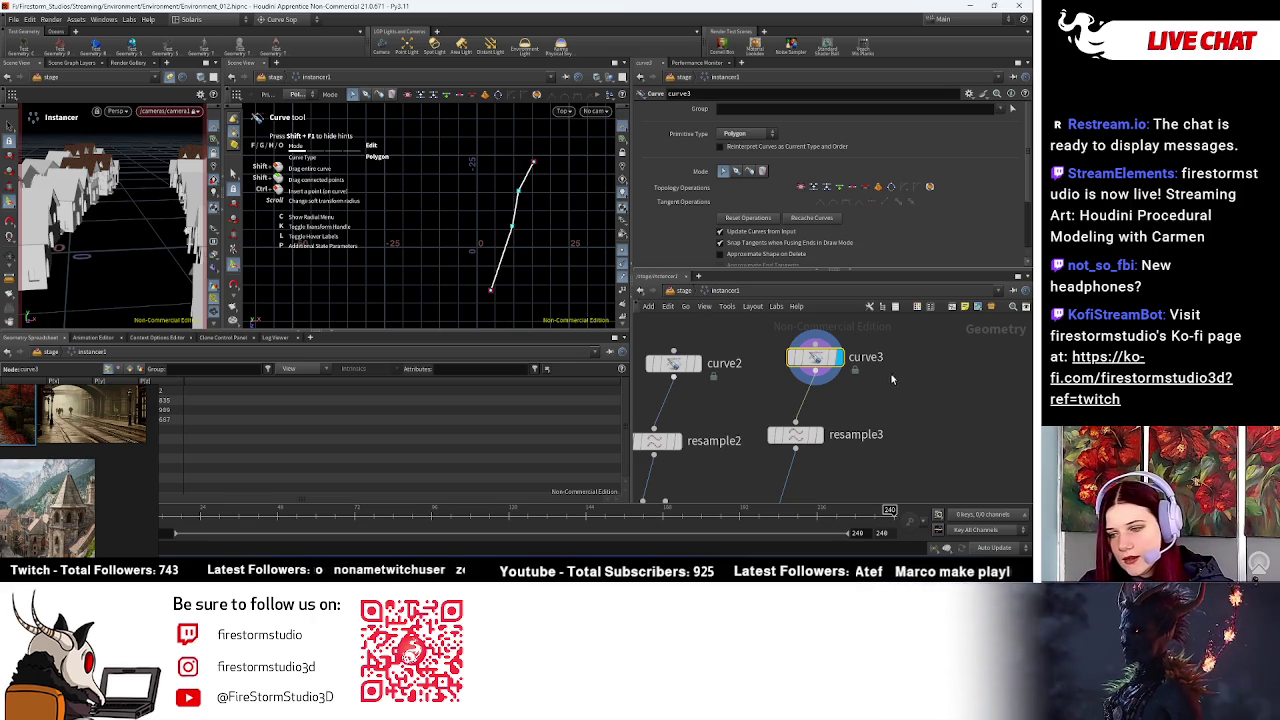
scroll(873, 393, "down", 3)
Step: In the stage network, set the second viewport to /cameras/camera1 and select the Bridge import node
scroll(796, 380, "down", 3)
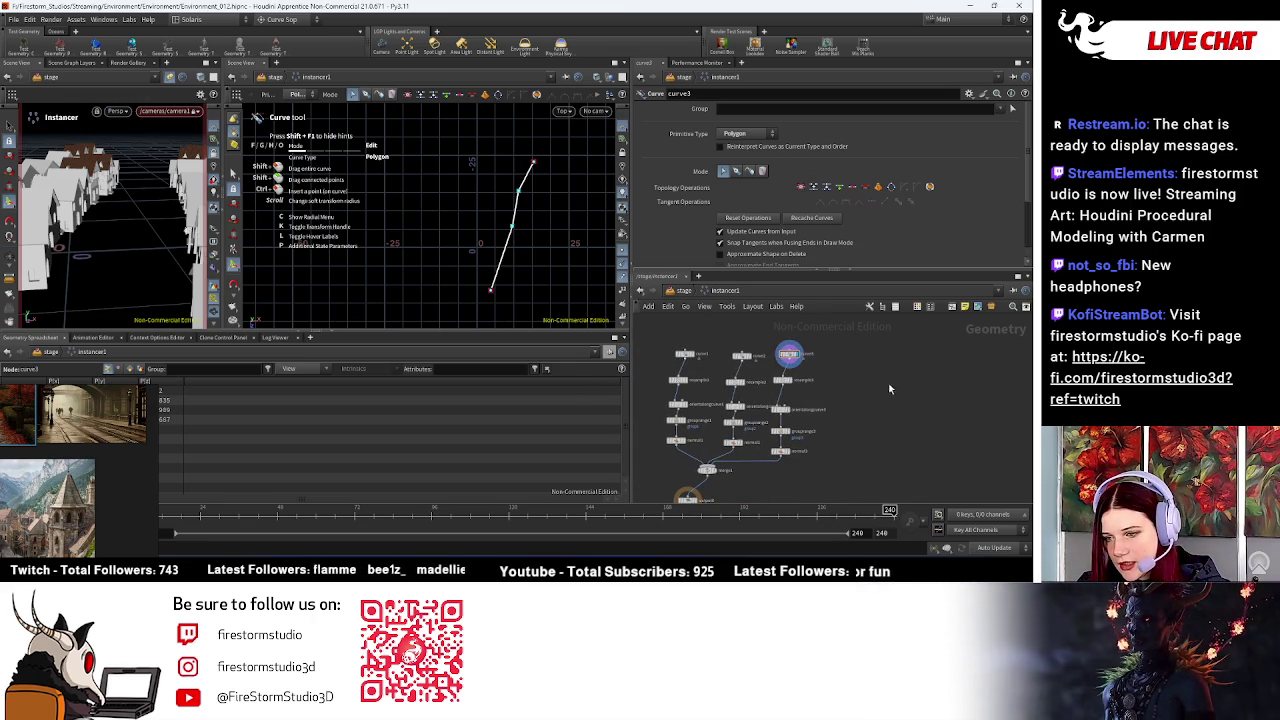
left_click(672, 291)
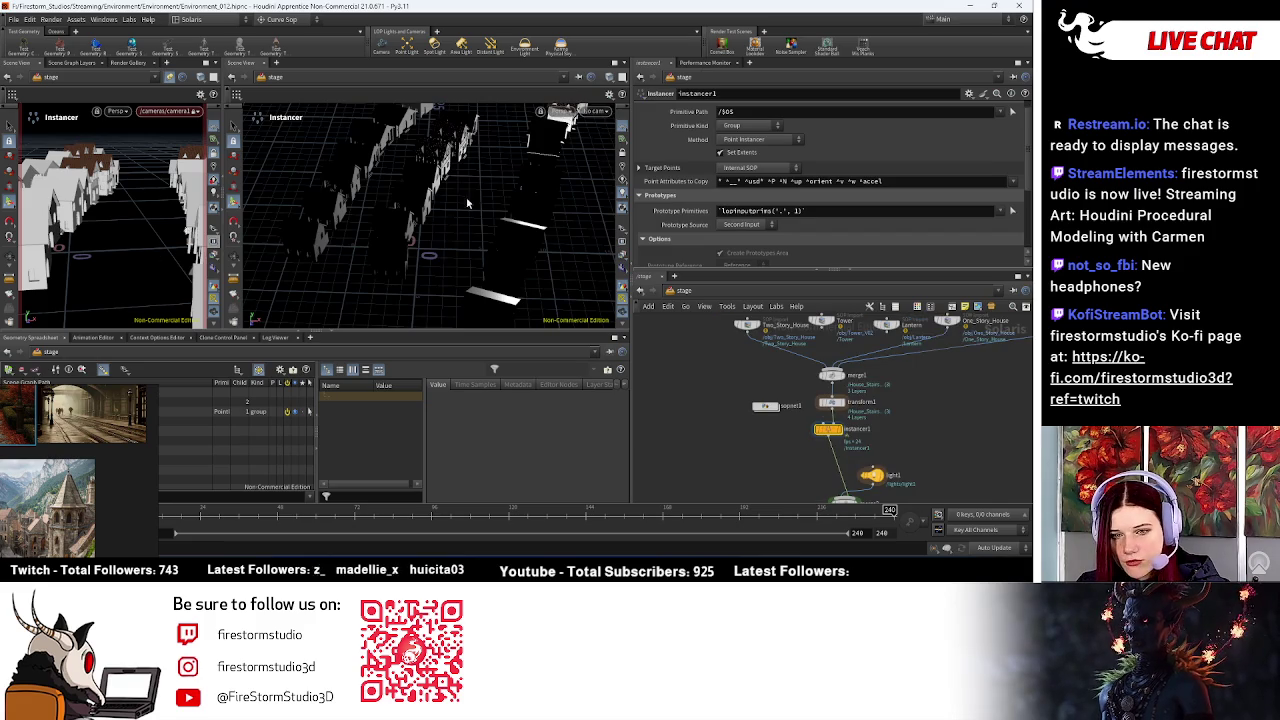
left_click(597, 111)
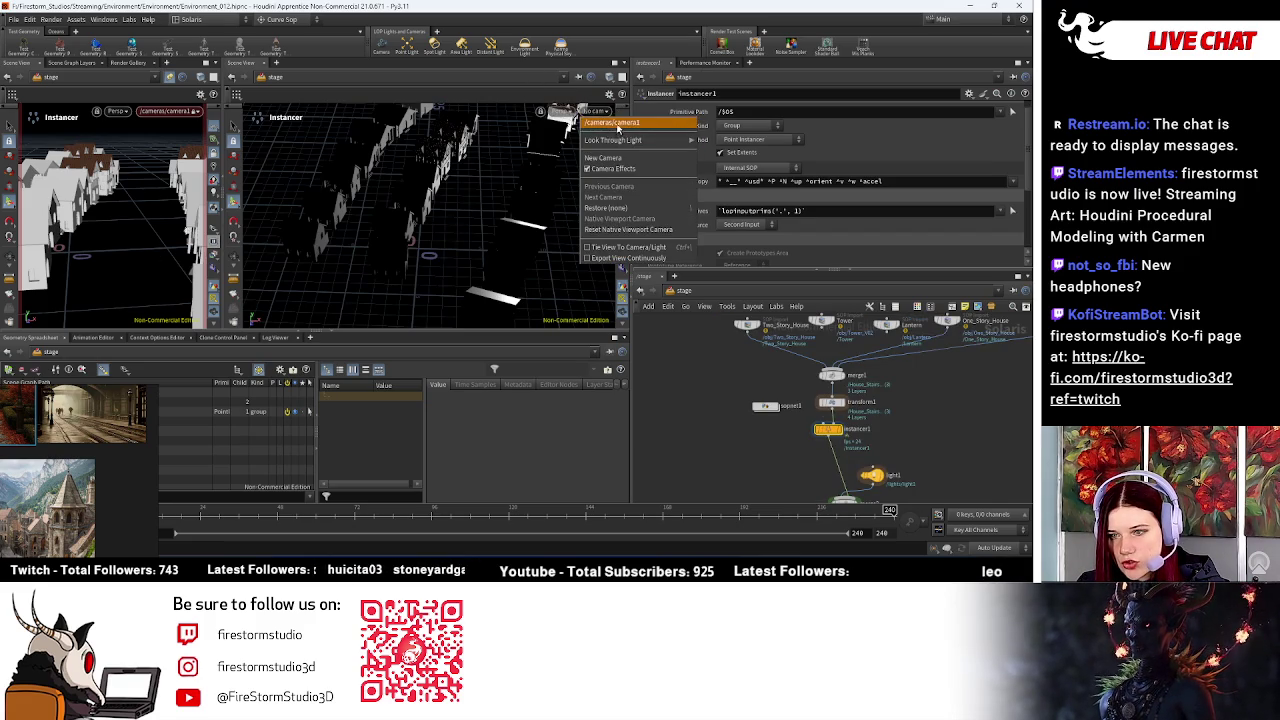
left_click(617, 124)
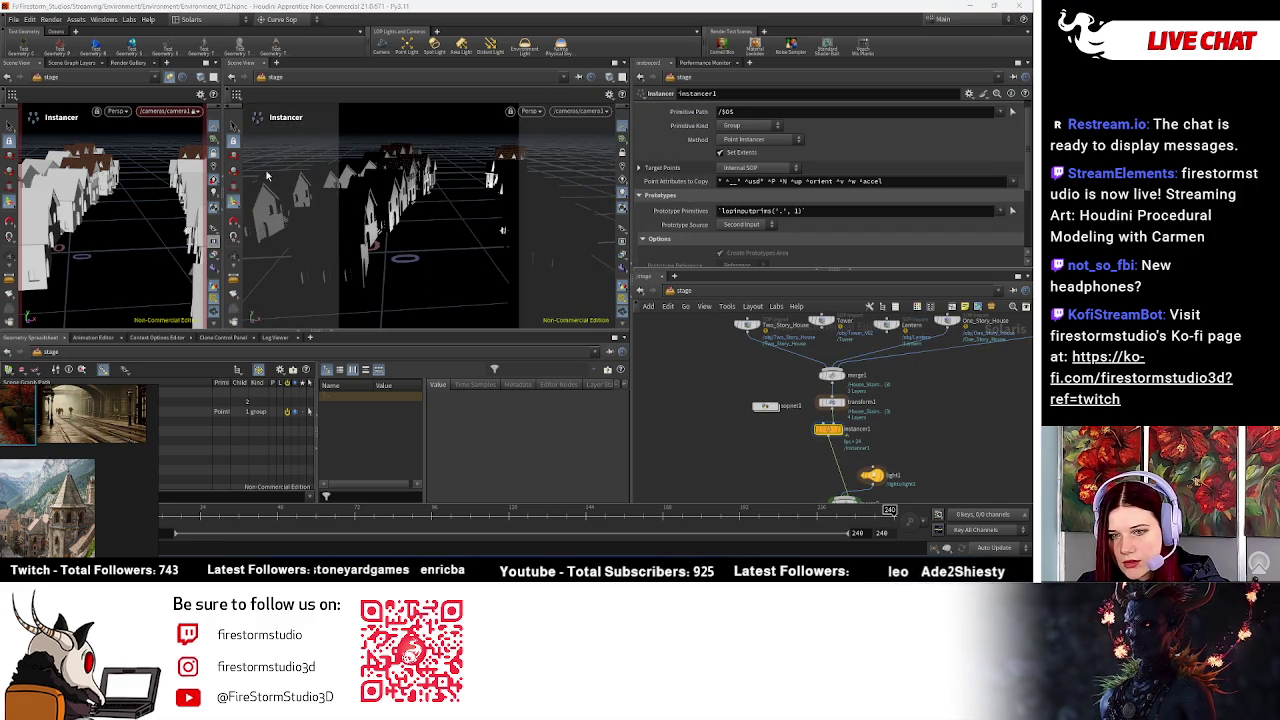
mouse_move(80, 415)
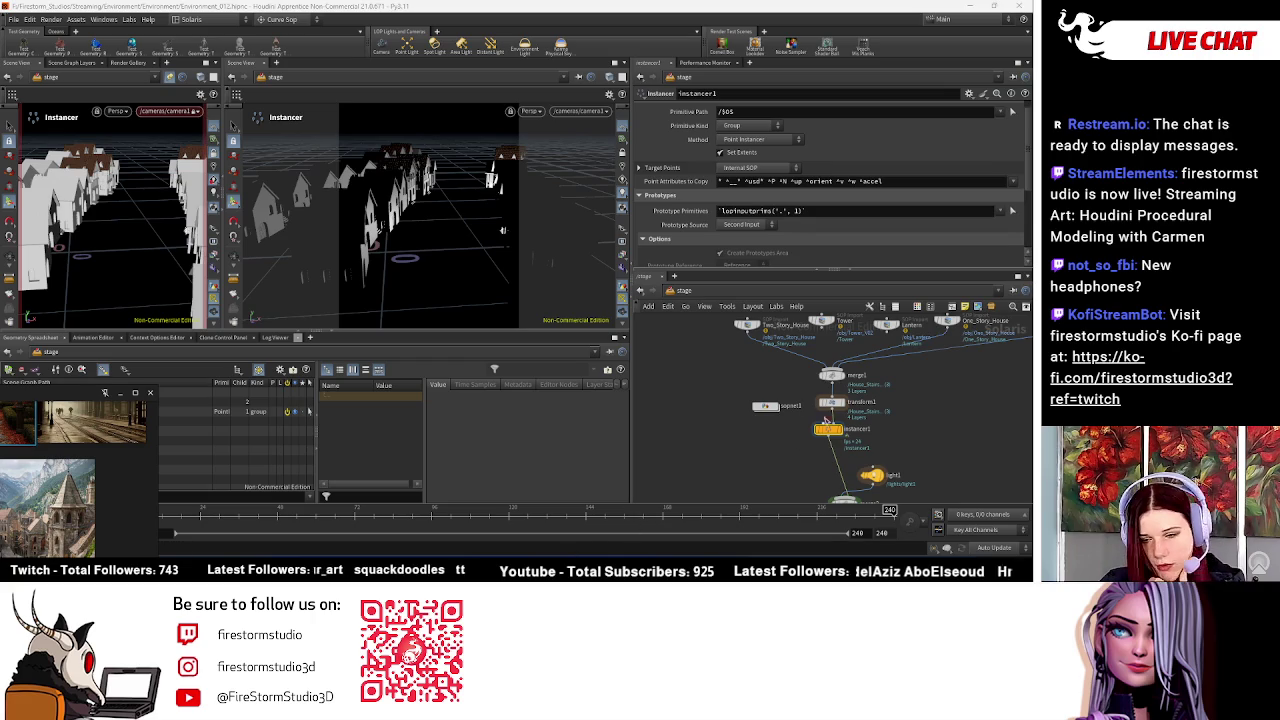
mouse_move(954, 393)
middle_mouse_down()
mouse_move(776, 369)
mouse_move(686, 376)
middle_mouse_up()
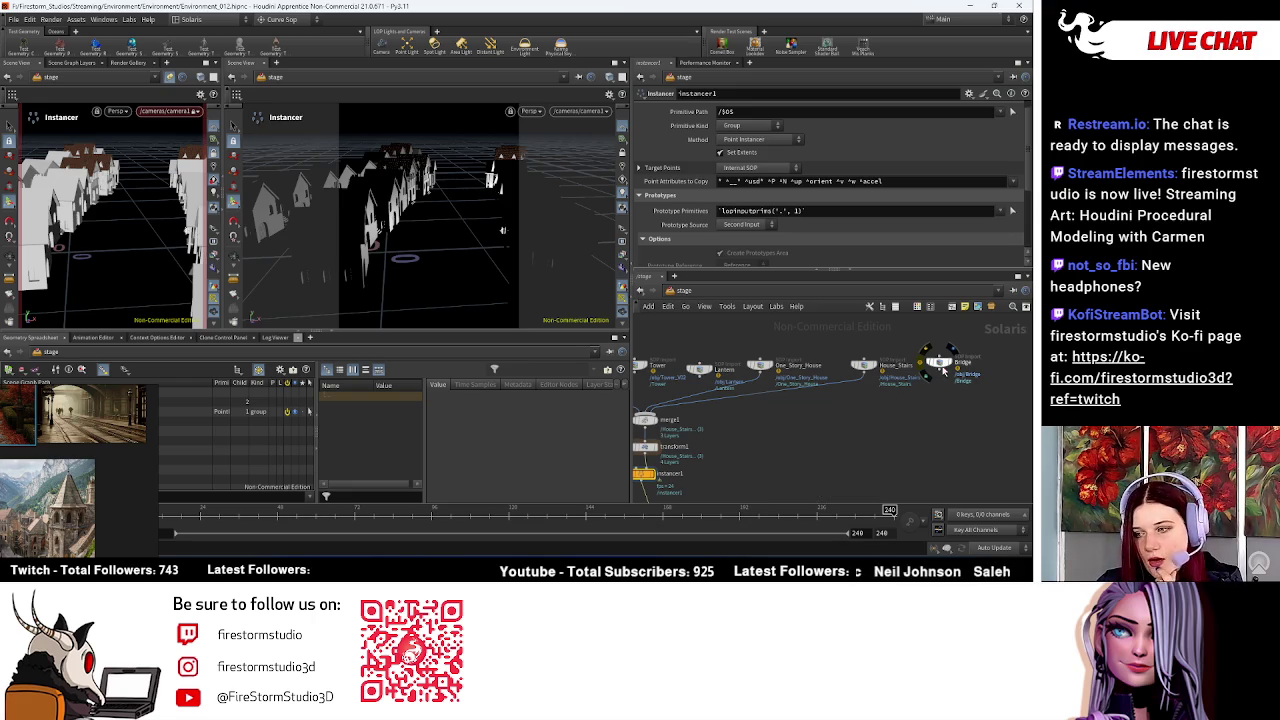
left_click(941, 369)
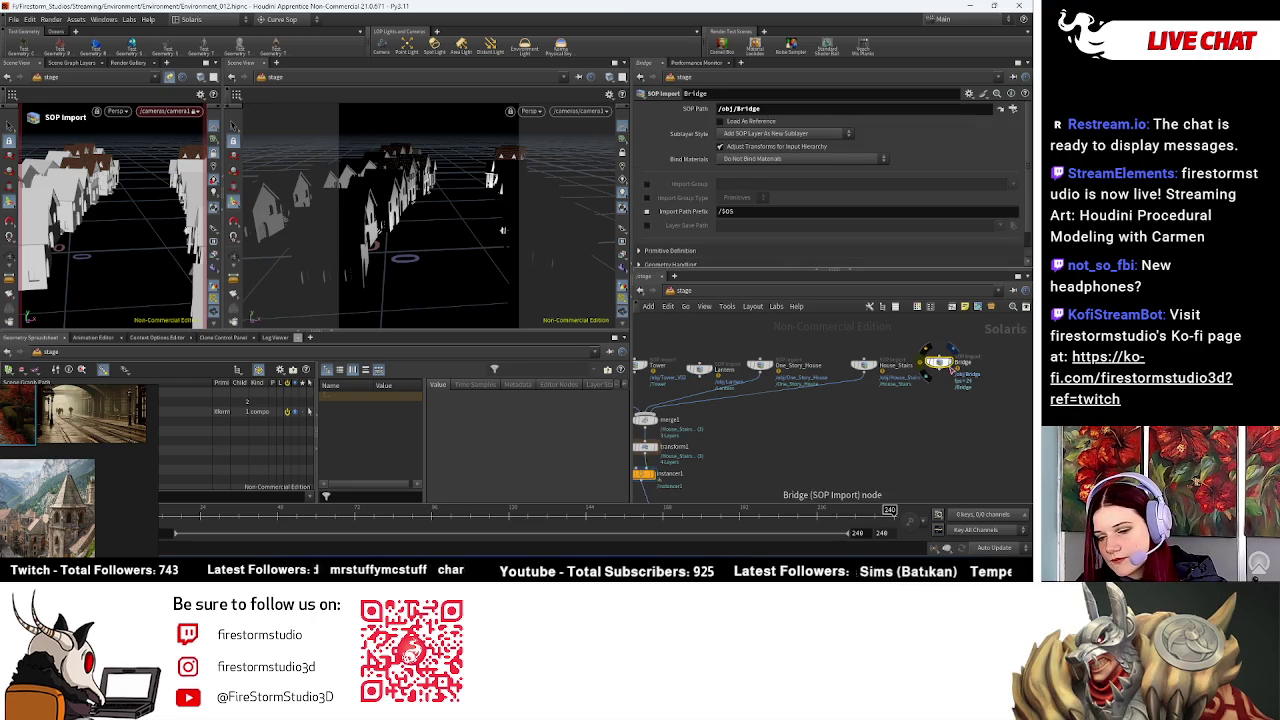
Step: Add a transform2 Transform LOP below Bridge and wire it into merge2
key("Tab")
type("tra")
key("Down")
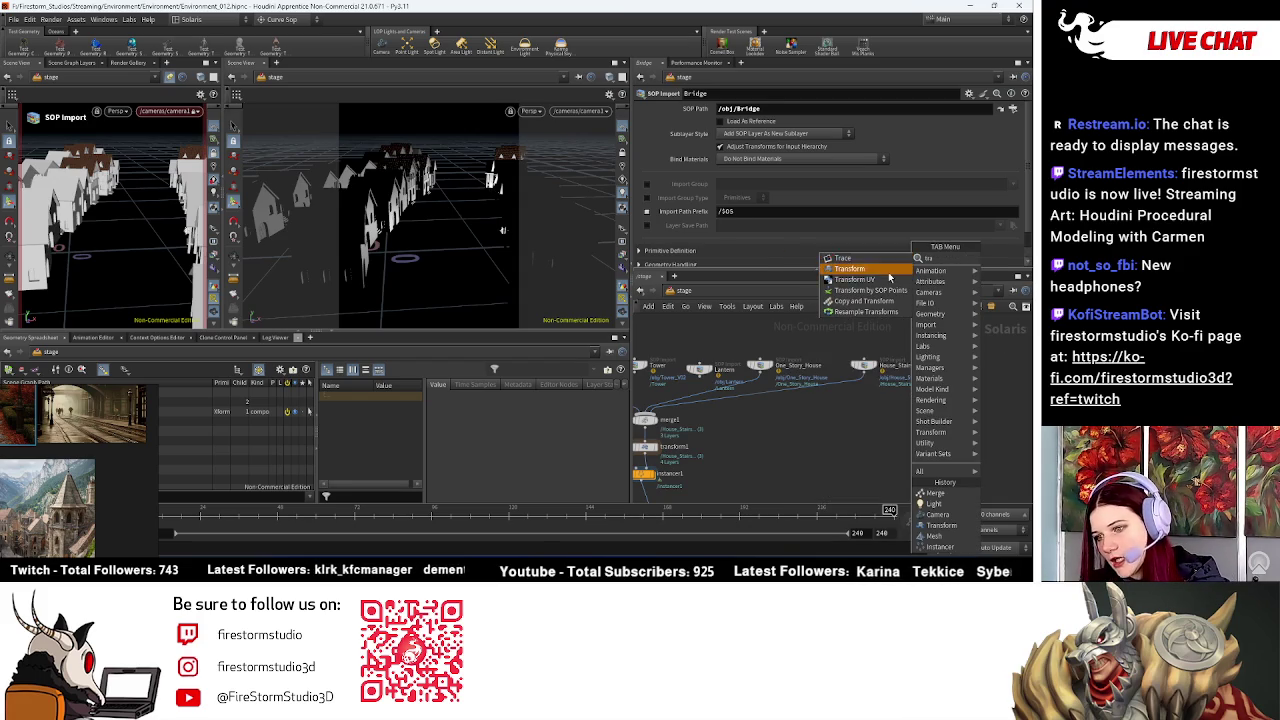
key("Return")
left_click(945, 406)
left_click(946, 414)
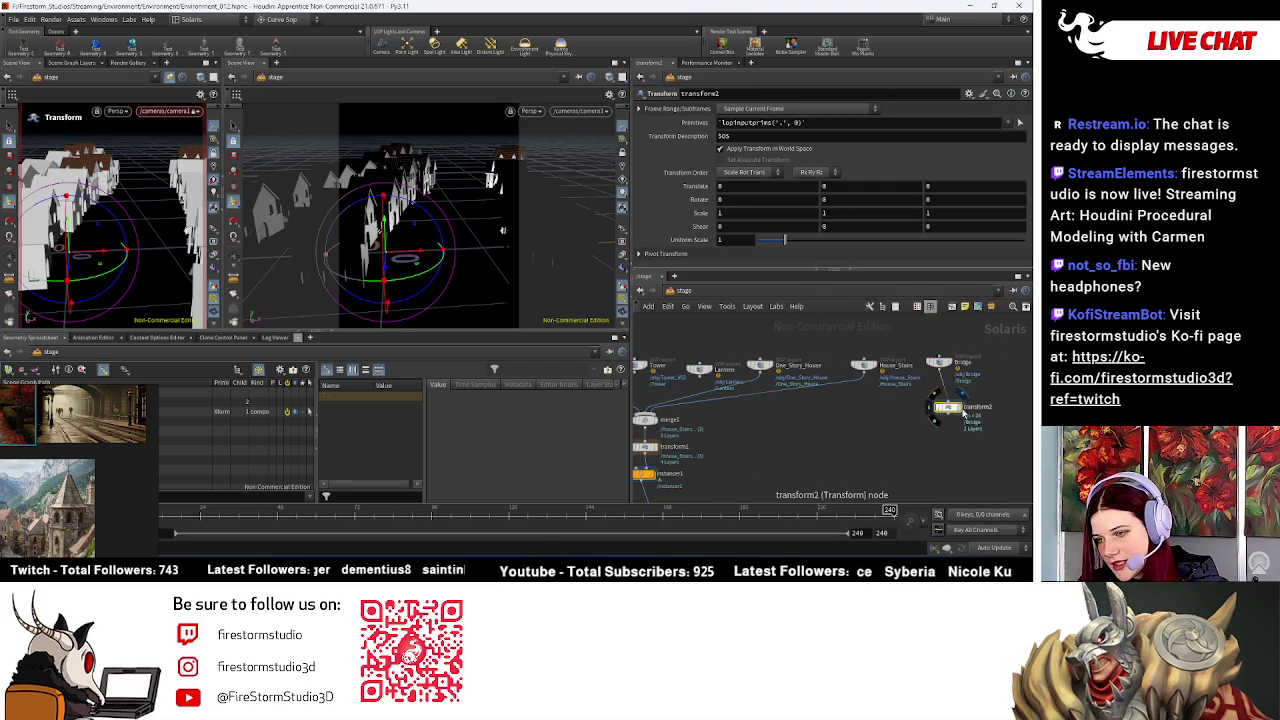
middle_click_drag(922, 435, 937, 375)
left_click(964, 358)
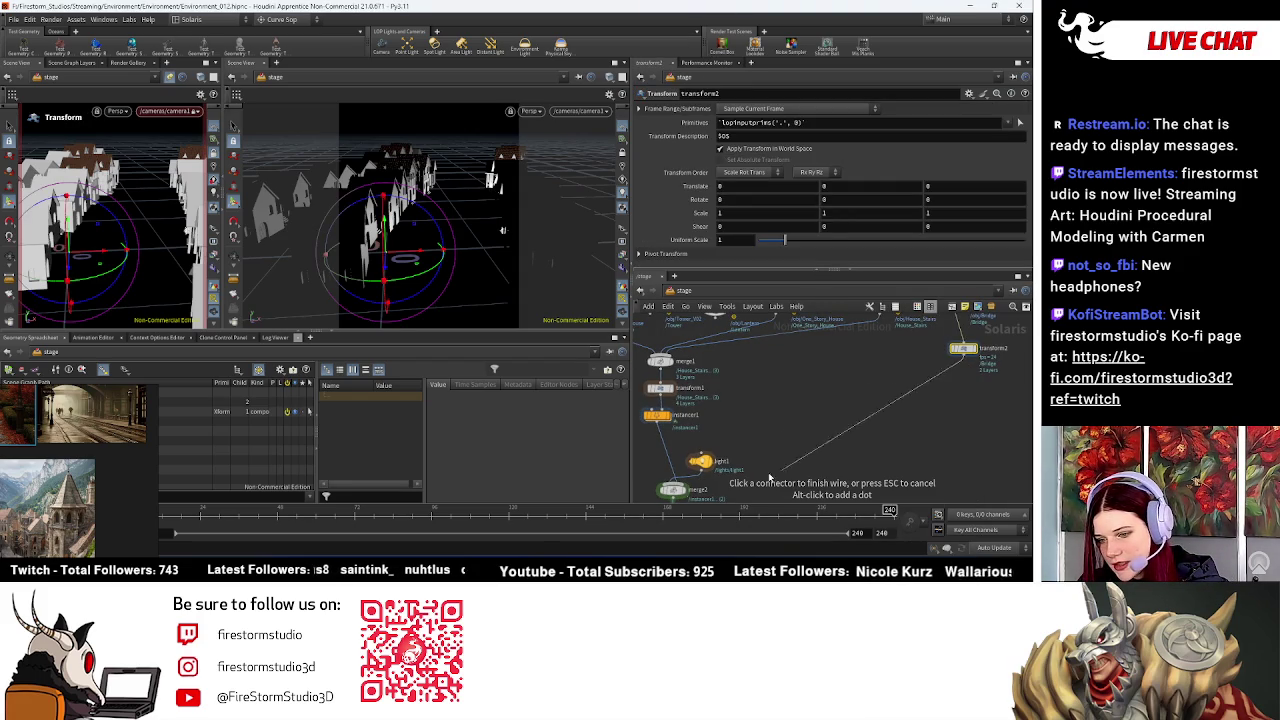
left_click(672, 485)
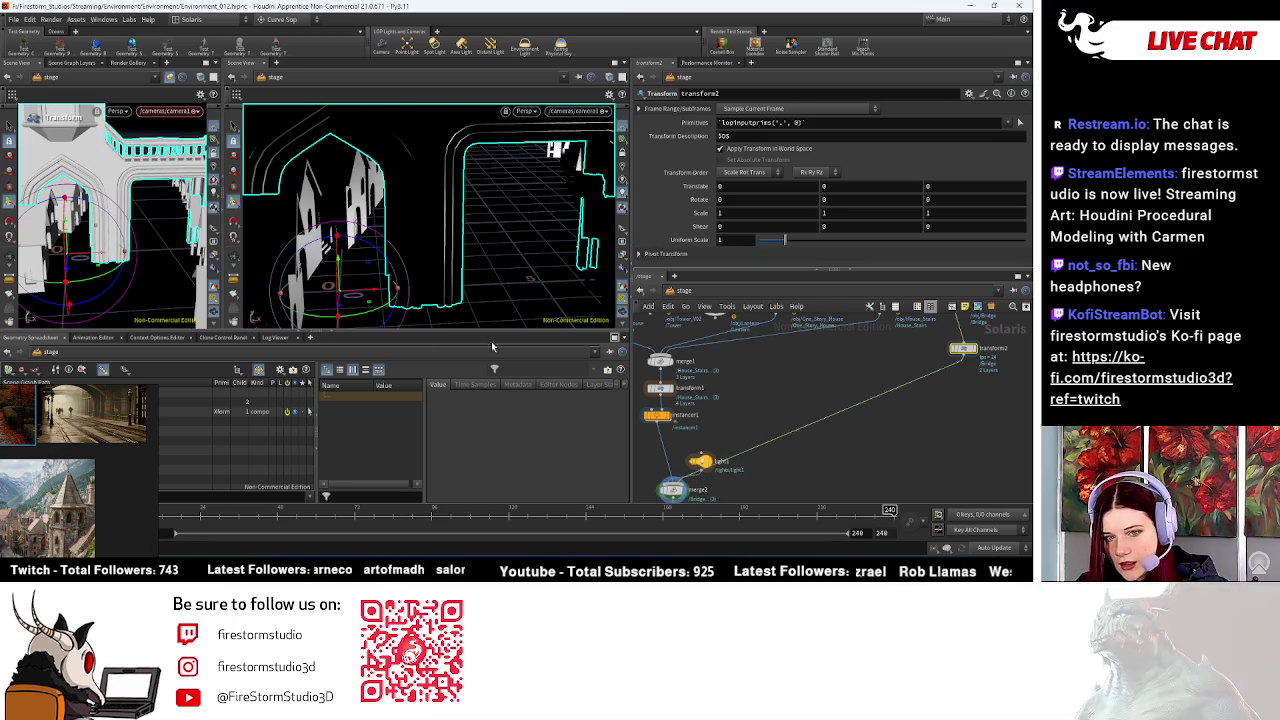
Step: Display camera1 and set transform2's Uniform Scale to 0.75
scroll(821, 397, "down", 2)
scroll(705, 460, "up", 3)
left_click(700, 448)
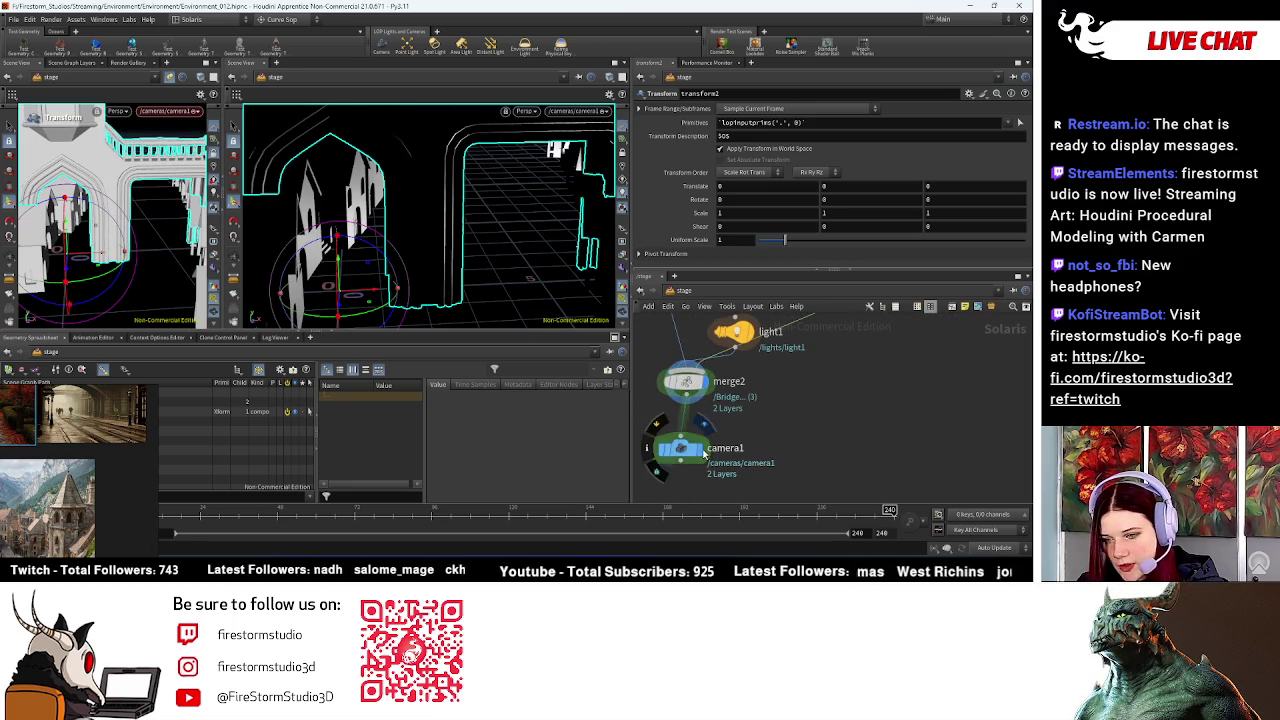
middle_click_drag(991, 356, 692, 442)
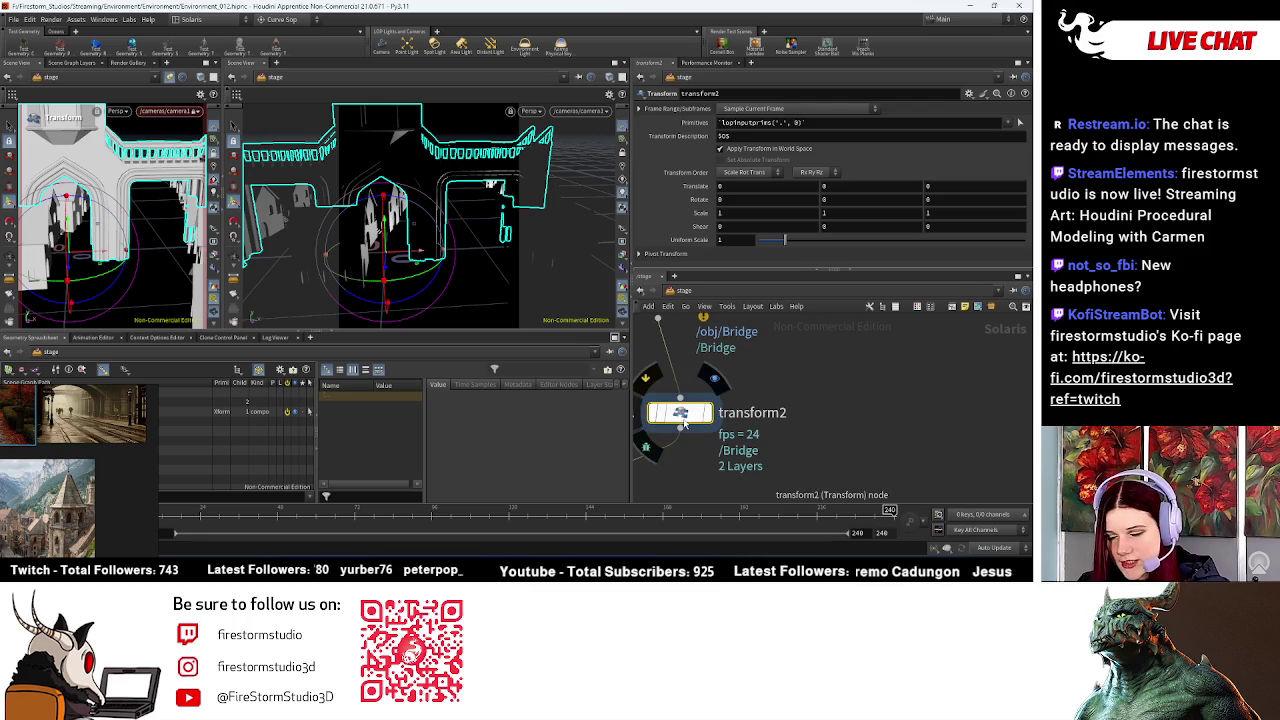
left_click(719, 240)
type("0.75")
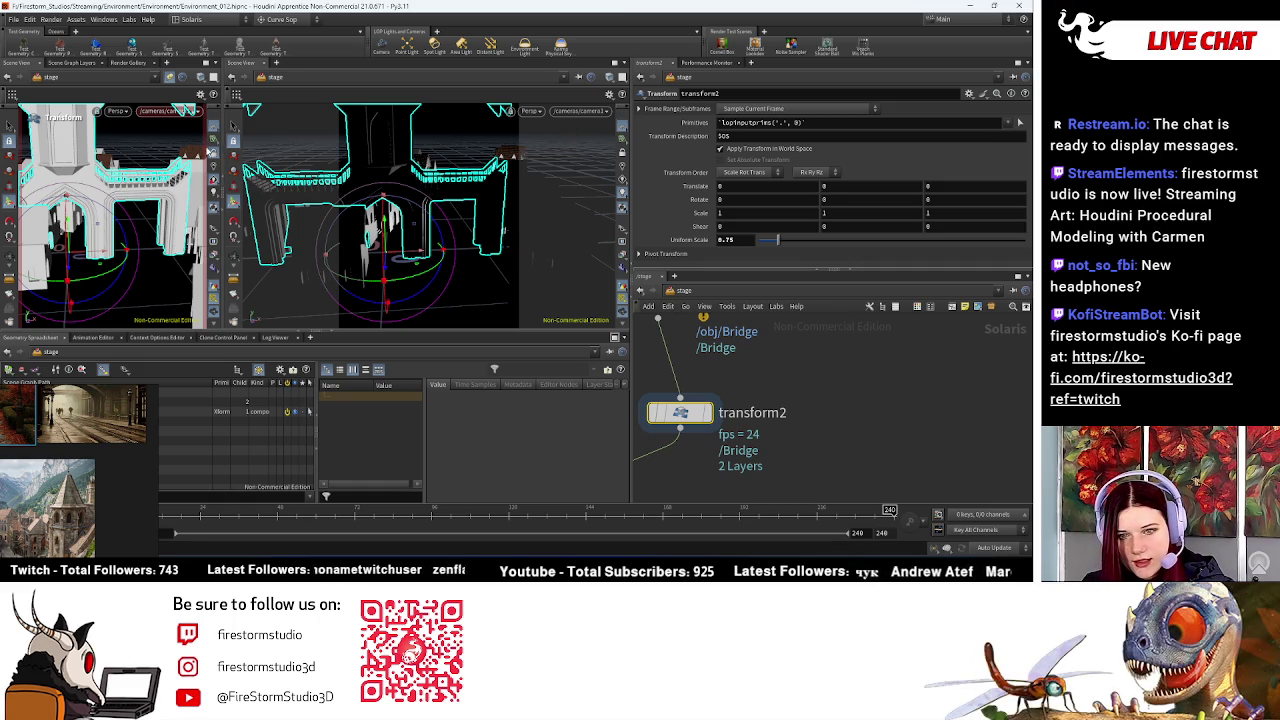
mouse_move(496, 222)
left_mouse_down()
mouse_move(406, 287)
mouse_move(366, 296)
left_mouse_up()
Step: Move the bridge along the street and set transform2's Uniform Scale to 0.5
key("t")
mouse_move(420, 215)
left_mouse_down()
mouse_move(478, 187)
mouse_move(519, 199)
left_mouse_up()
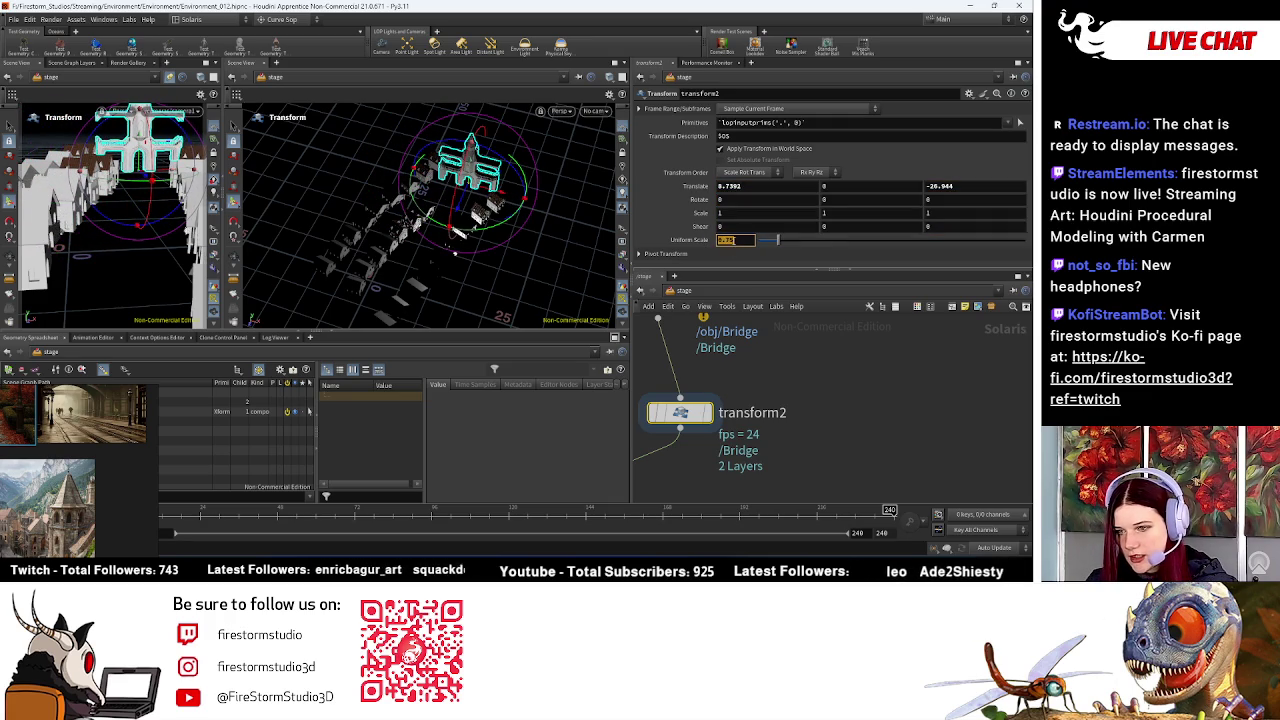
key("BackSpace")
key("BackSpace")
type("5")
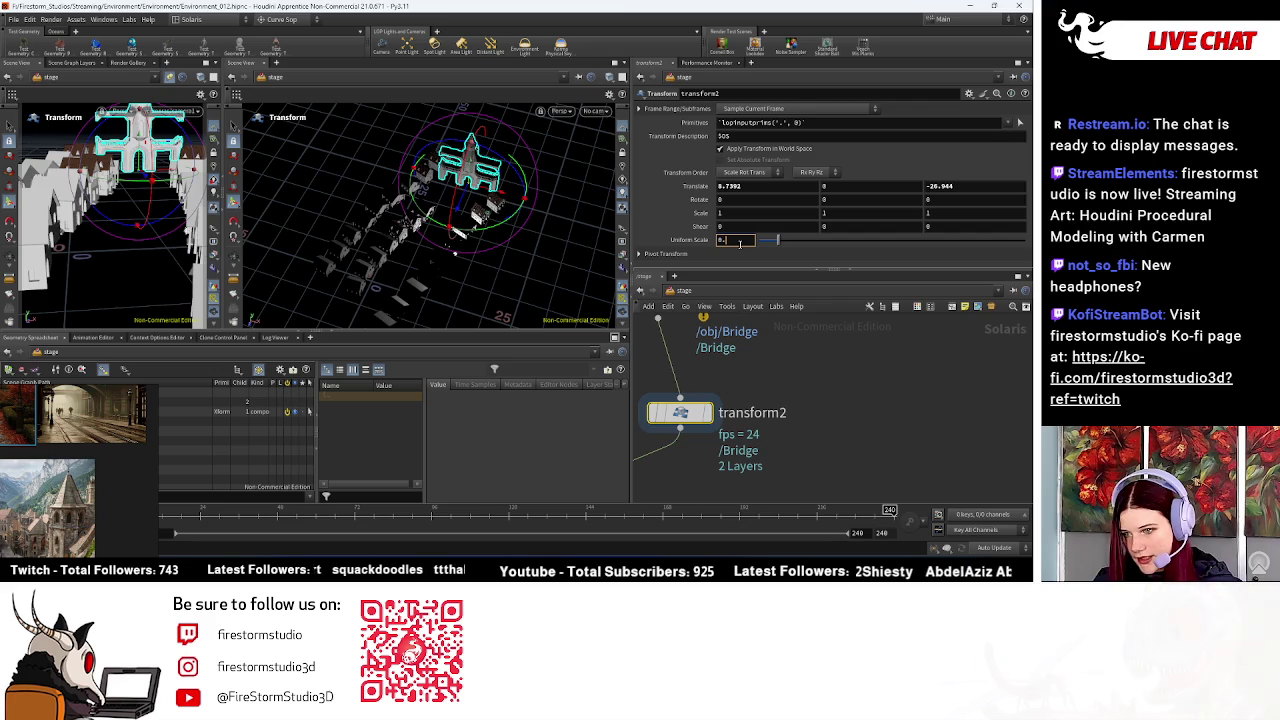
key("Return")
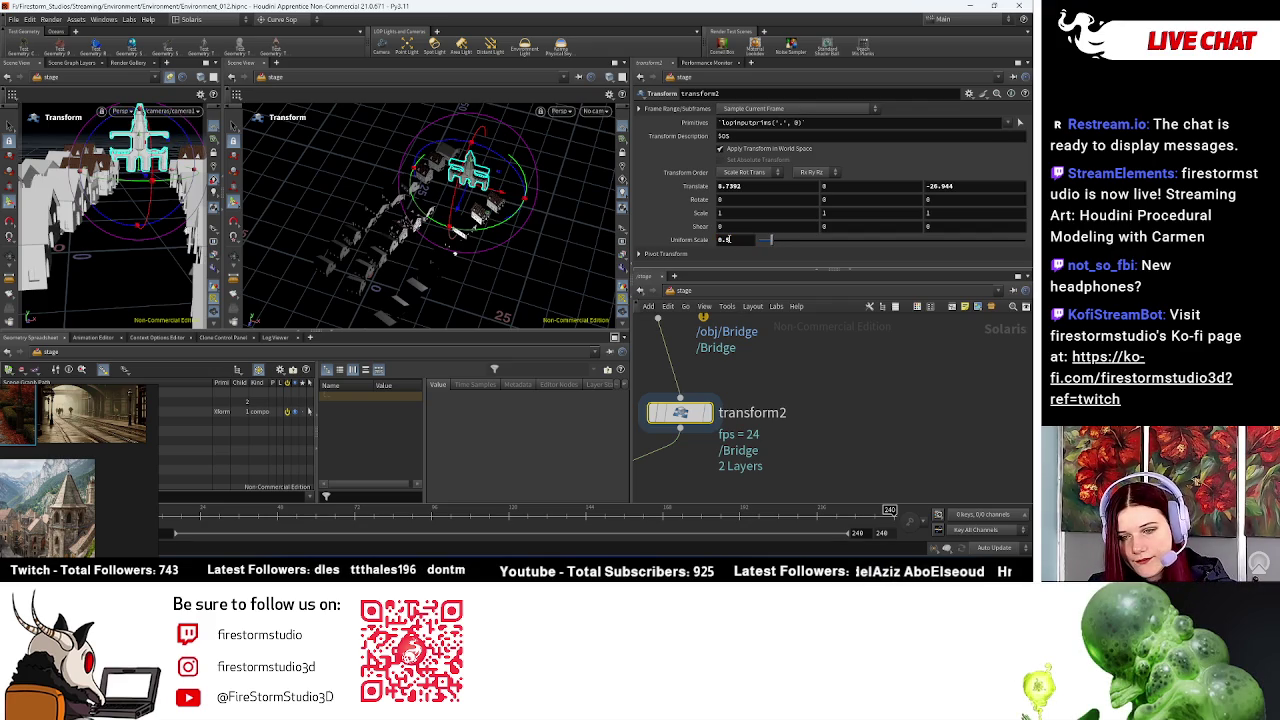
Step: Place the bridge at 7.94222, 0, -19.0042, rotated -15.4256 in Y, among the houses
mouse_move(516, 193)
left_mouse_down()
mouse_move(487, 233)
mouse_move(423, 220)
left_mouse_up()
scroll(480, 200, "up", 3)
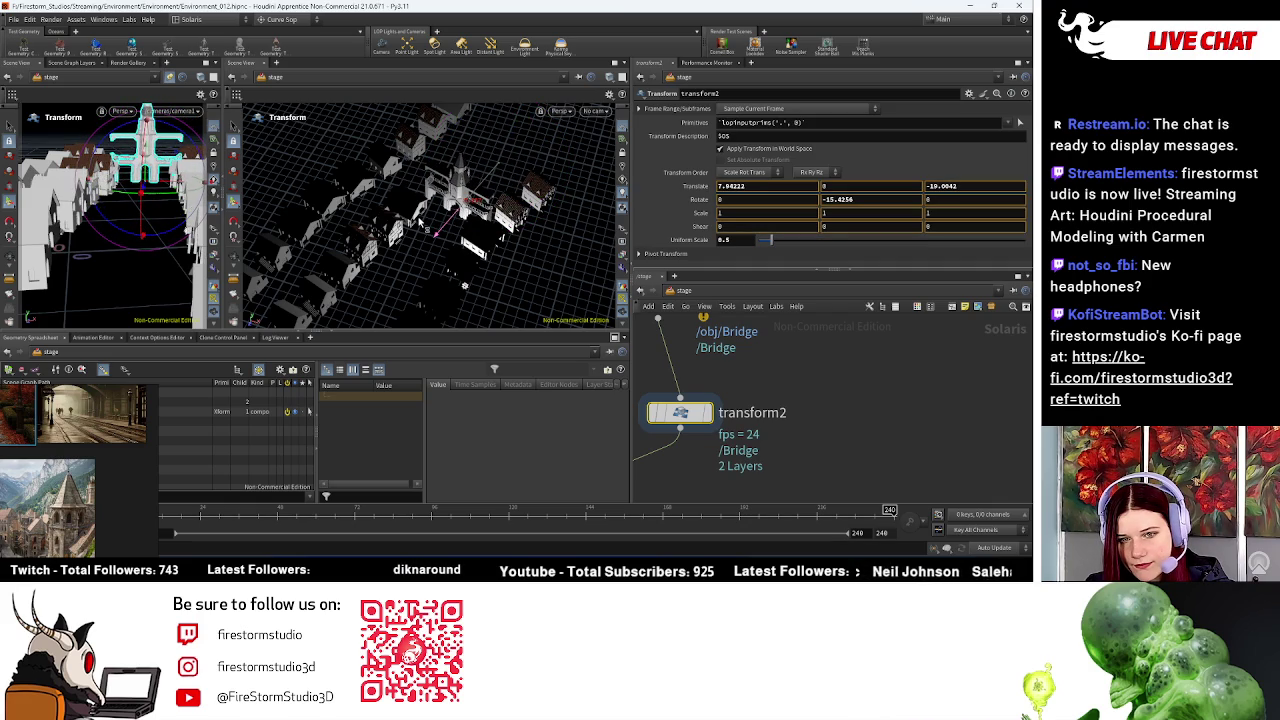
left_click_drag(423, 222, 420, 226)
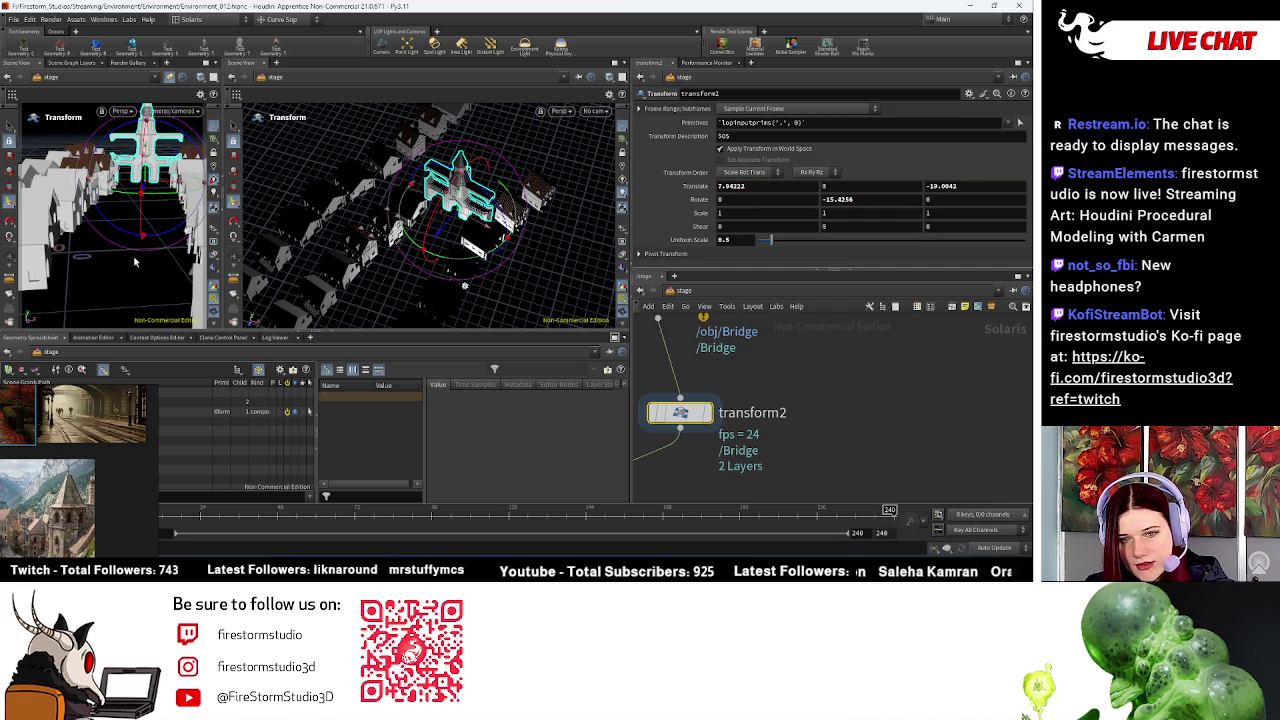
key("Escape")
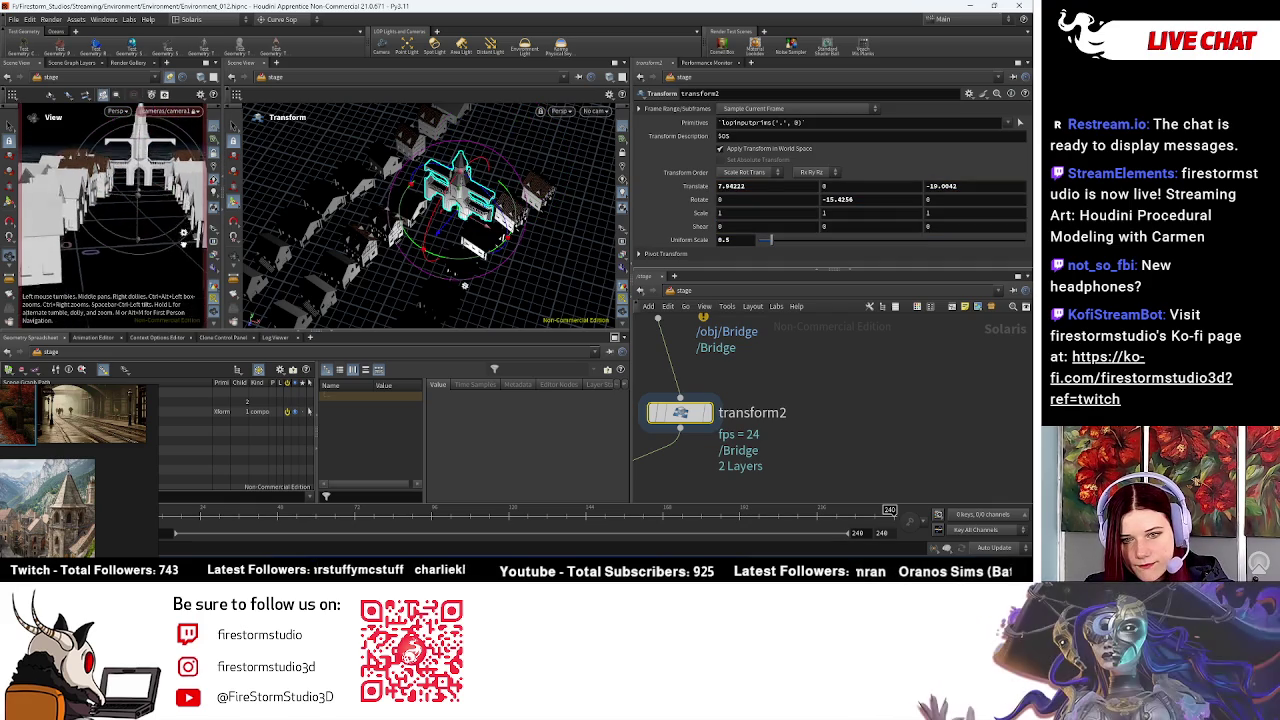
mouse_move(184, 240)
left_mouse_down()
mouse_move(144, 221)
mouse_move(108, 226)
left_mouse_up()
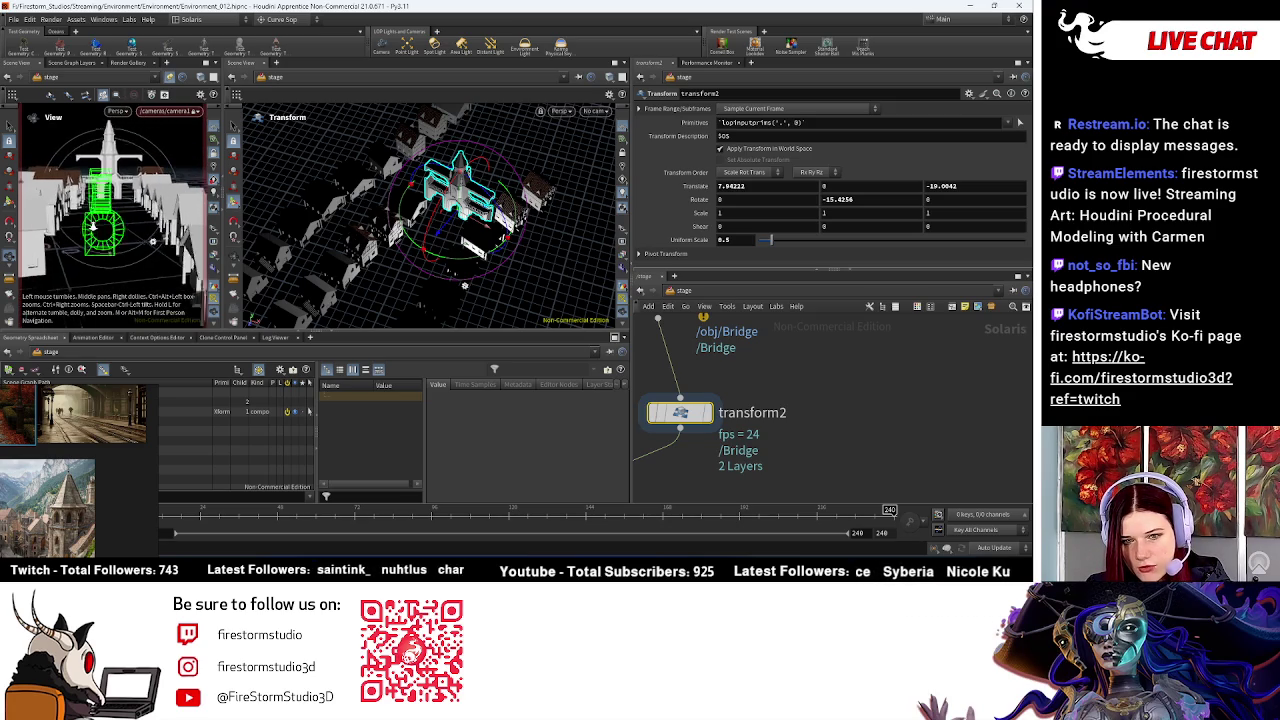
key("t")
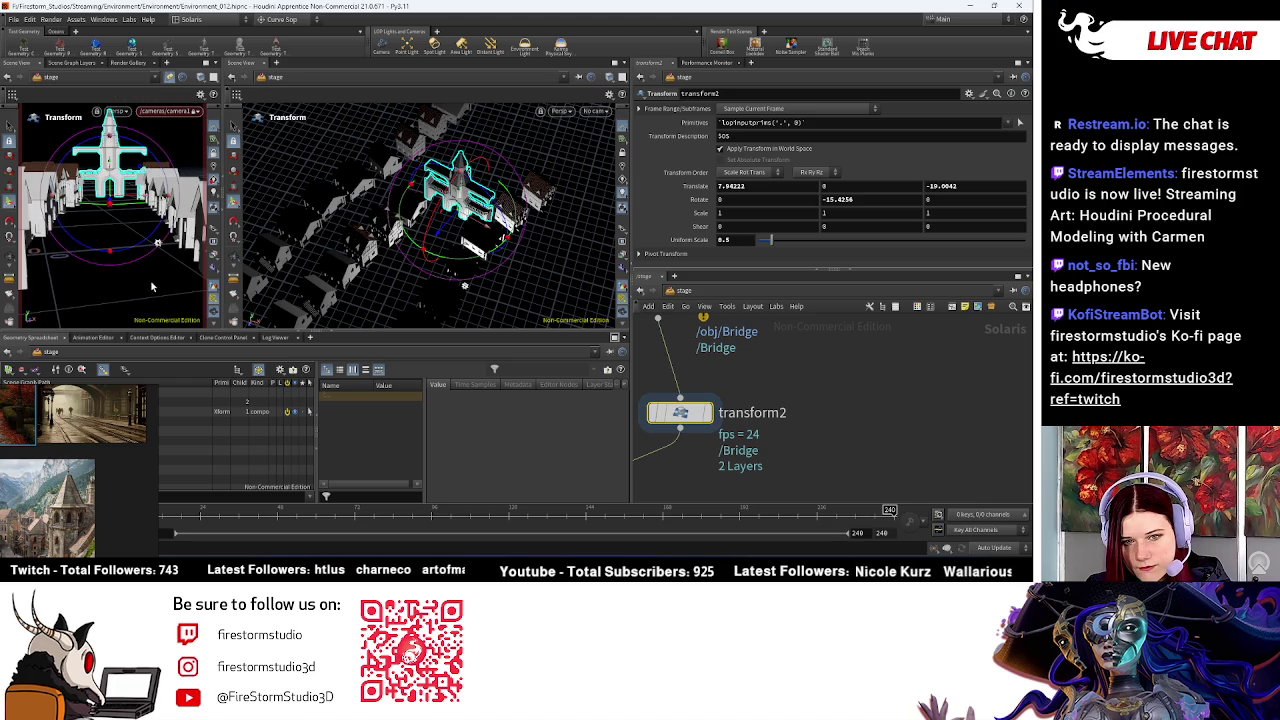
Step: Deselect transform2 and zoom out to show the whole stage network
left_click(835, 401)
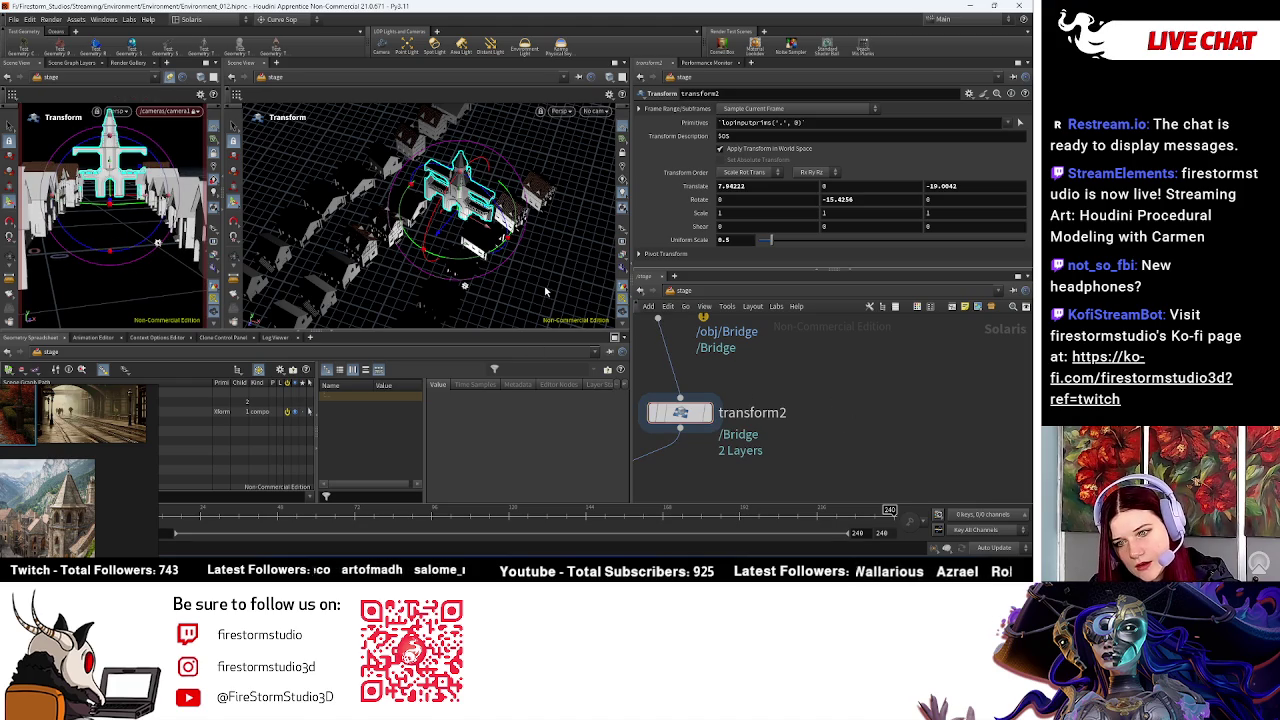
scroll(780, 378, "down", 2)
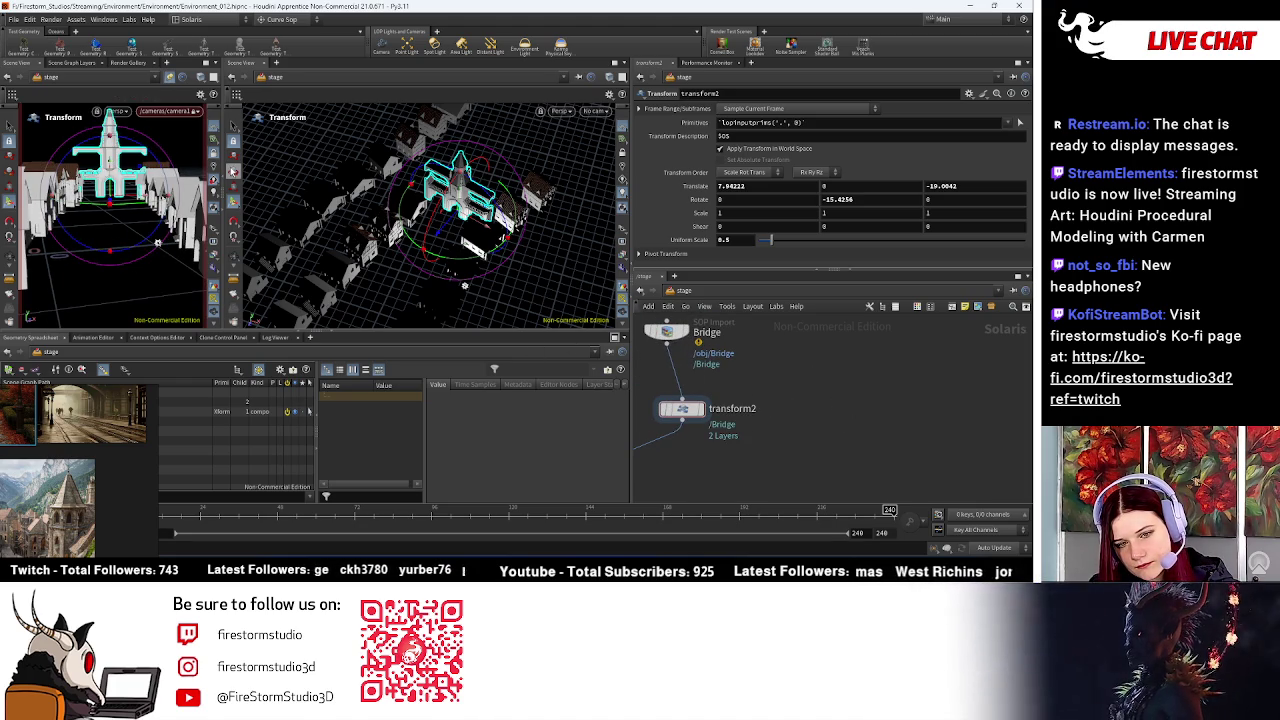
scroll(803, 408, "down", 2)
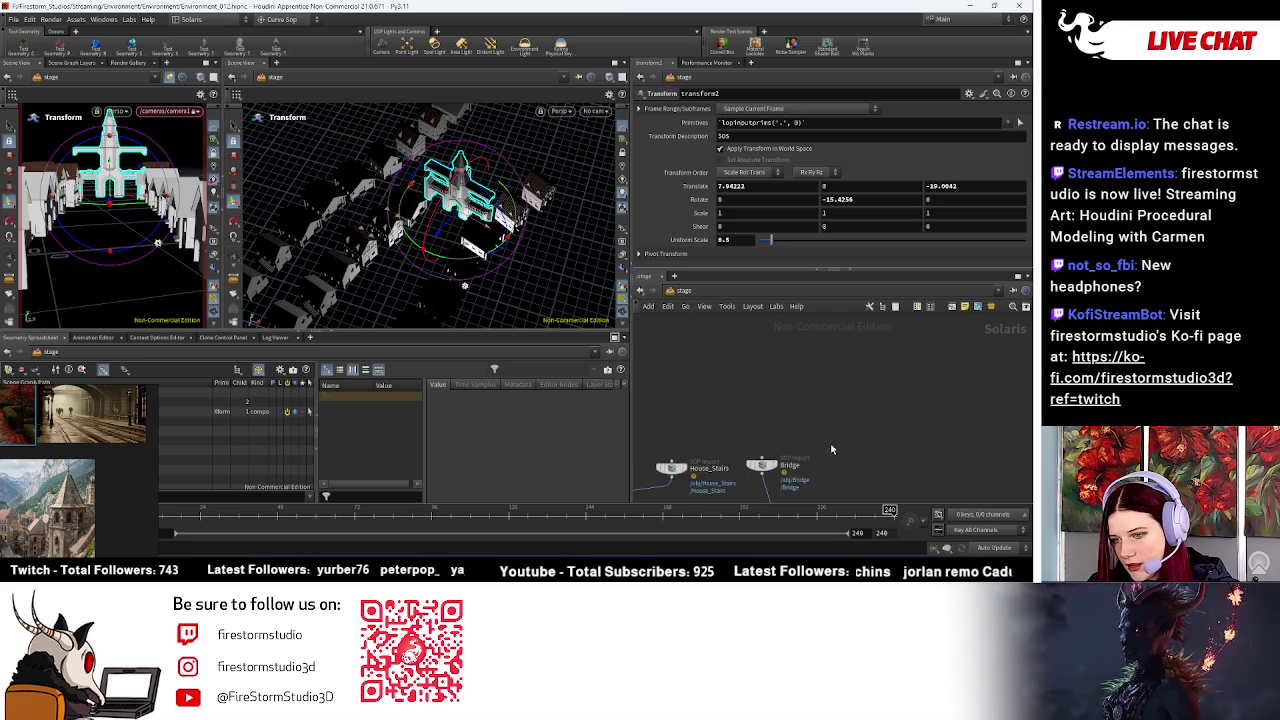
middle_click_drag(831, 466, 888, 435)
scroll(888, 435, "down", 2)
middle_click_drag(996, 389, 743, 445)
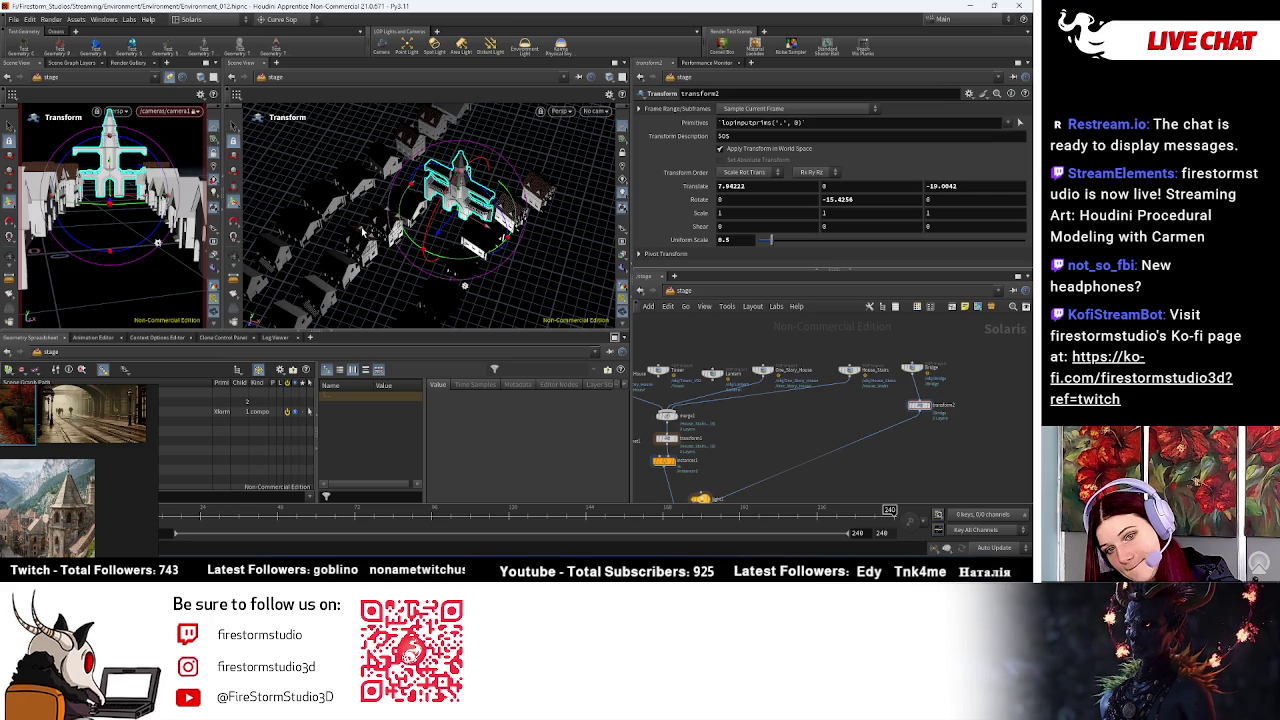
Step: Add a transform3 Transform node and tidy the network layout
middle_click_drag(814, 411, 793, 395)
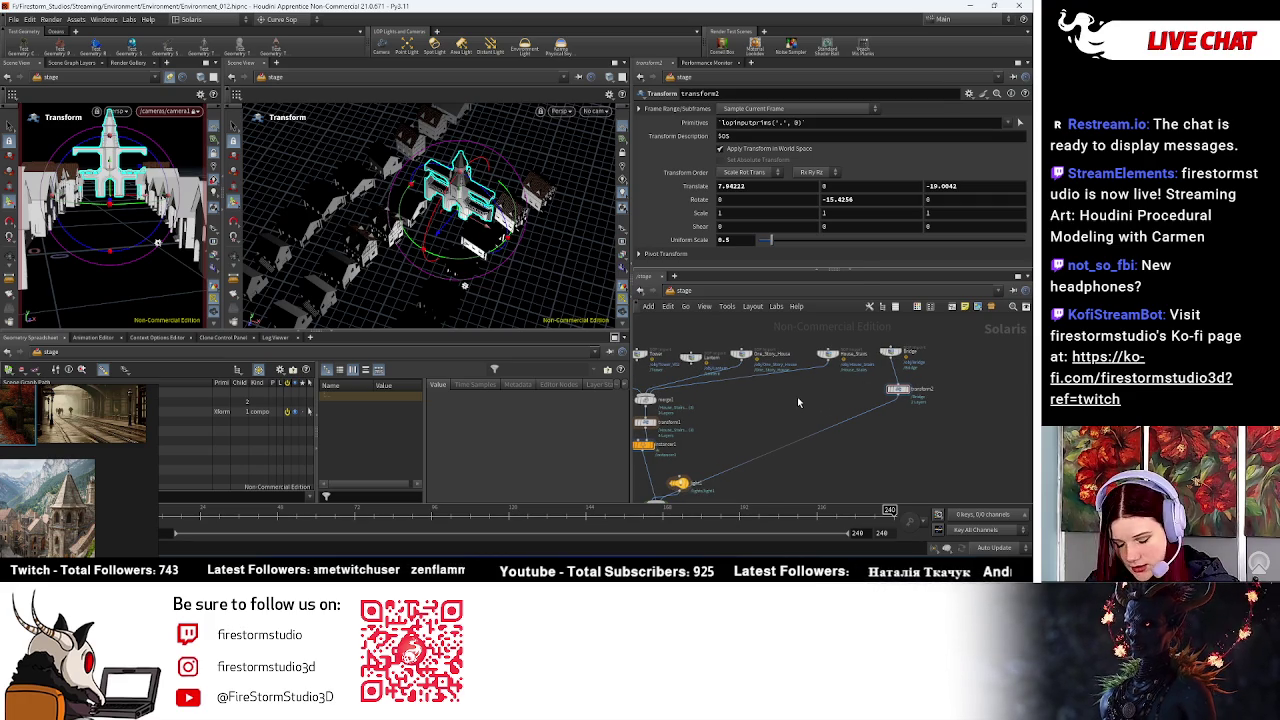
key("Tab")
type("trans")
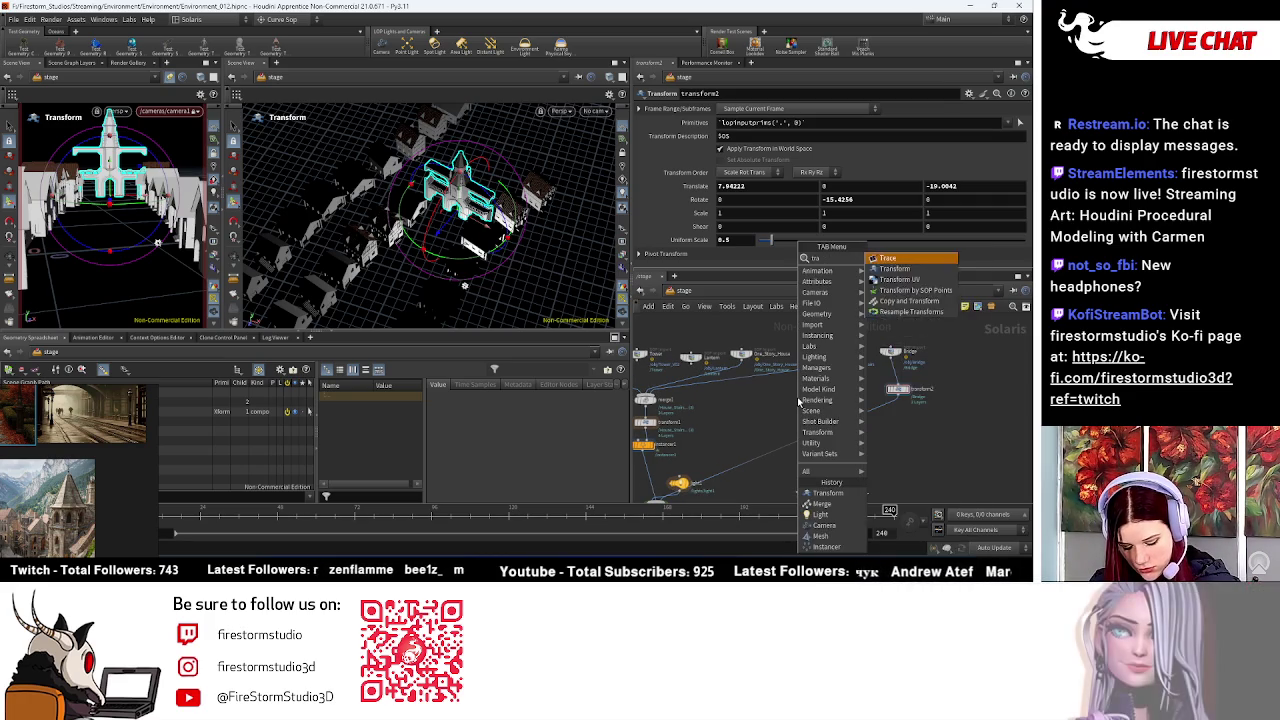
key("Return")
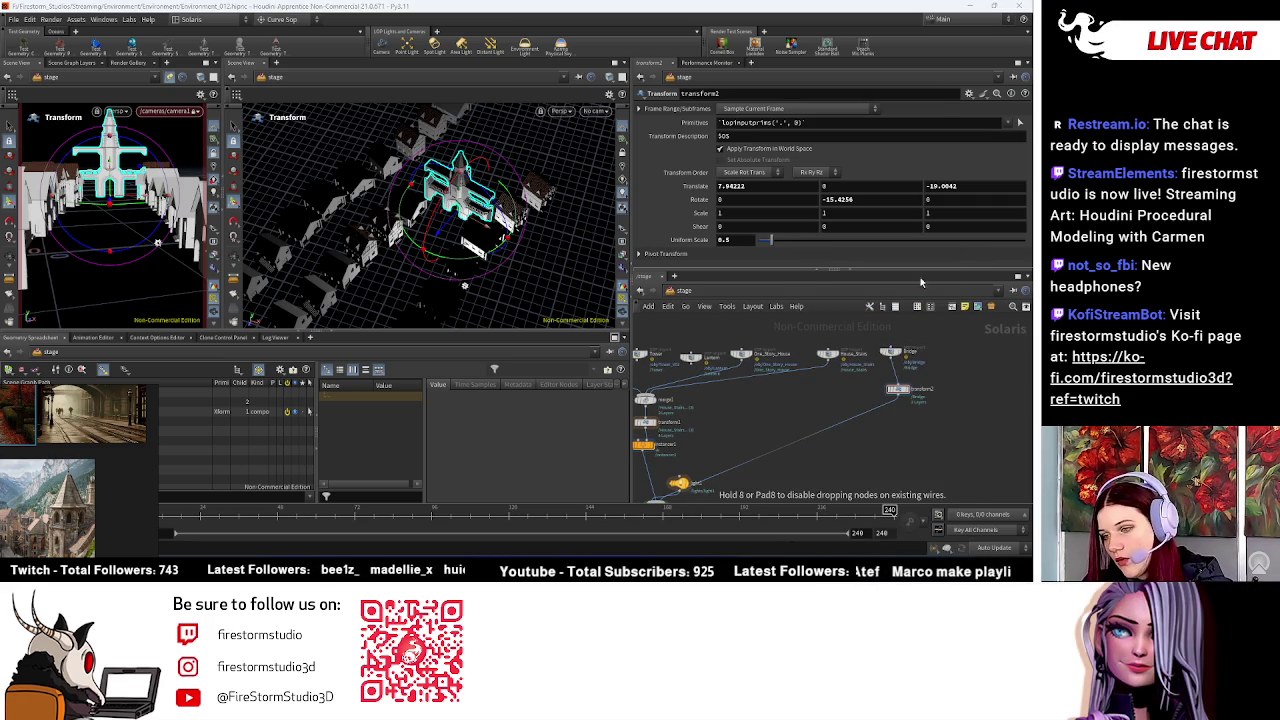
left_click(978, 422)
key("l")
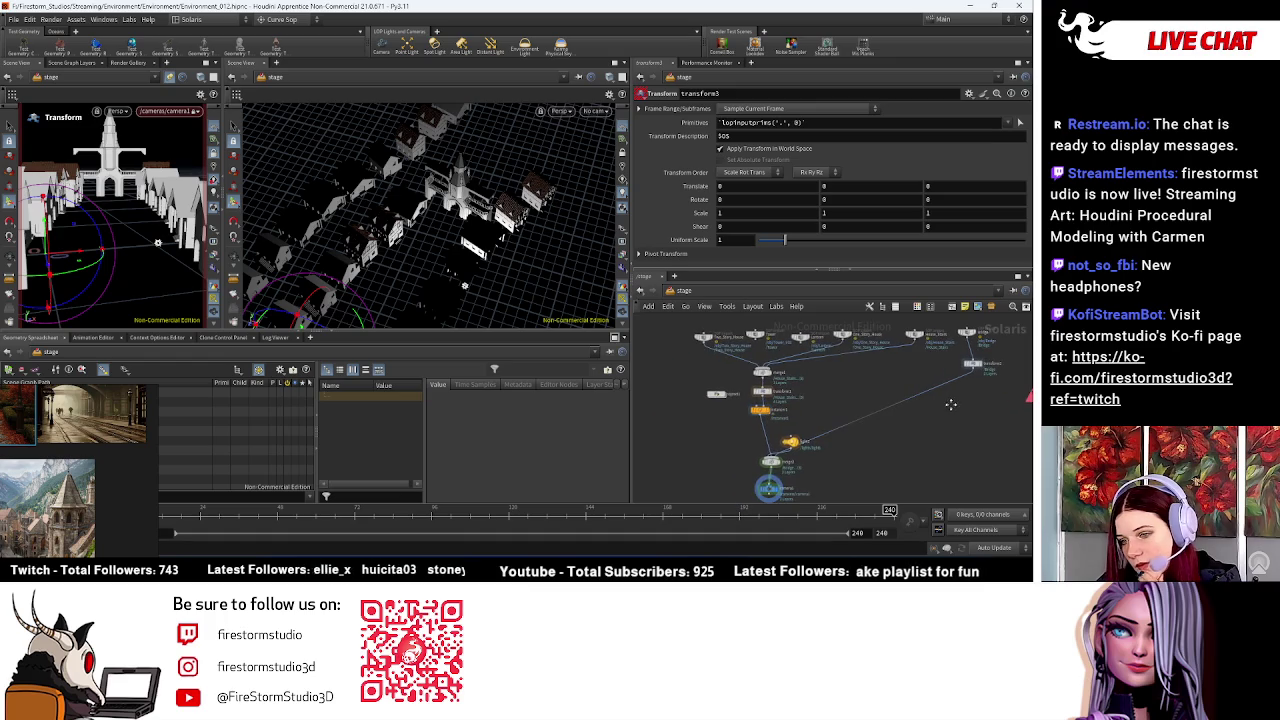
scroll(845, 340, "up", 2)
scroll(790, 370, "down", 1)
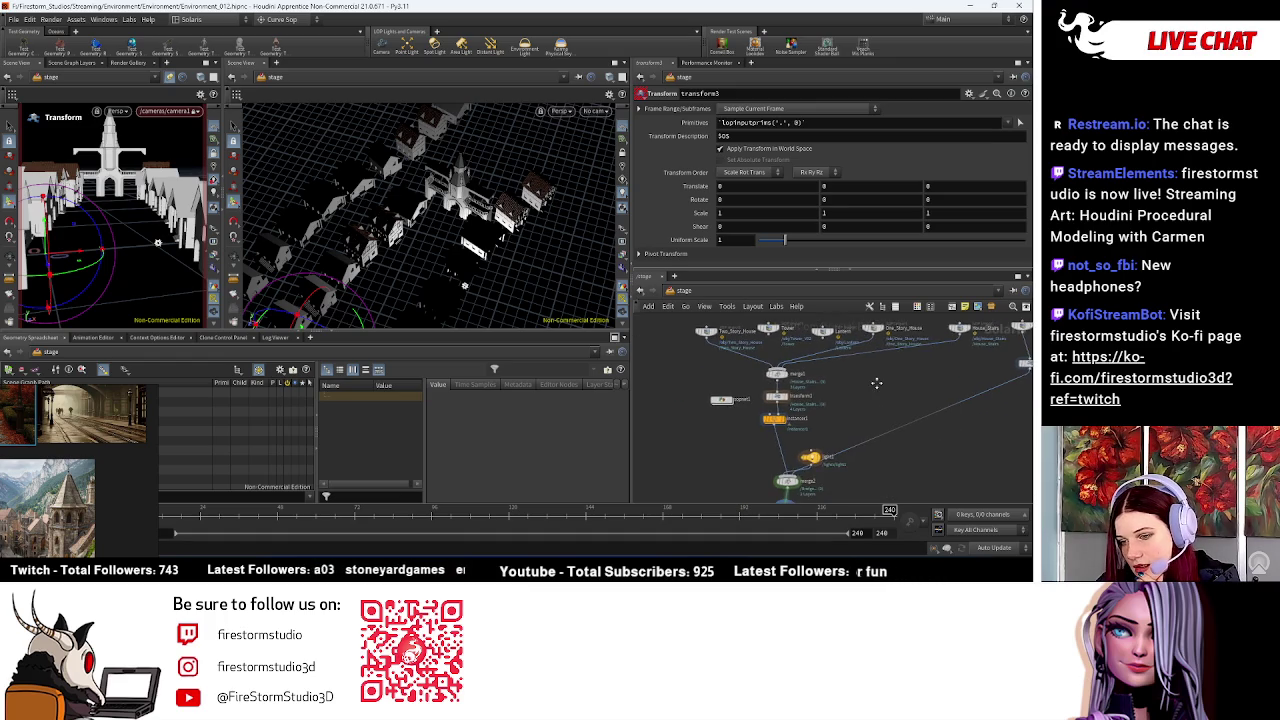
scroll(887, 407, "down", 1)
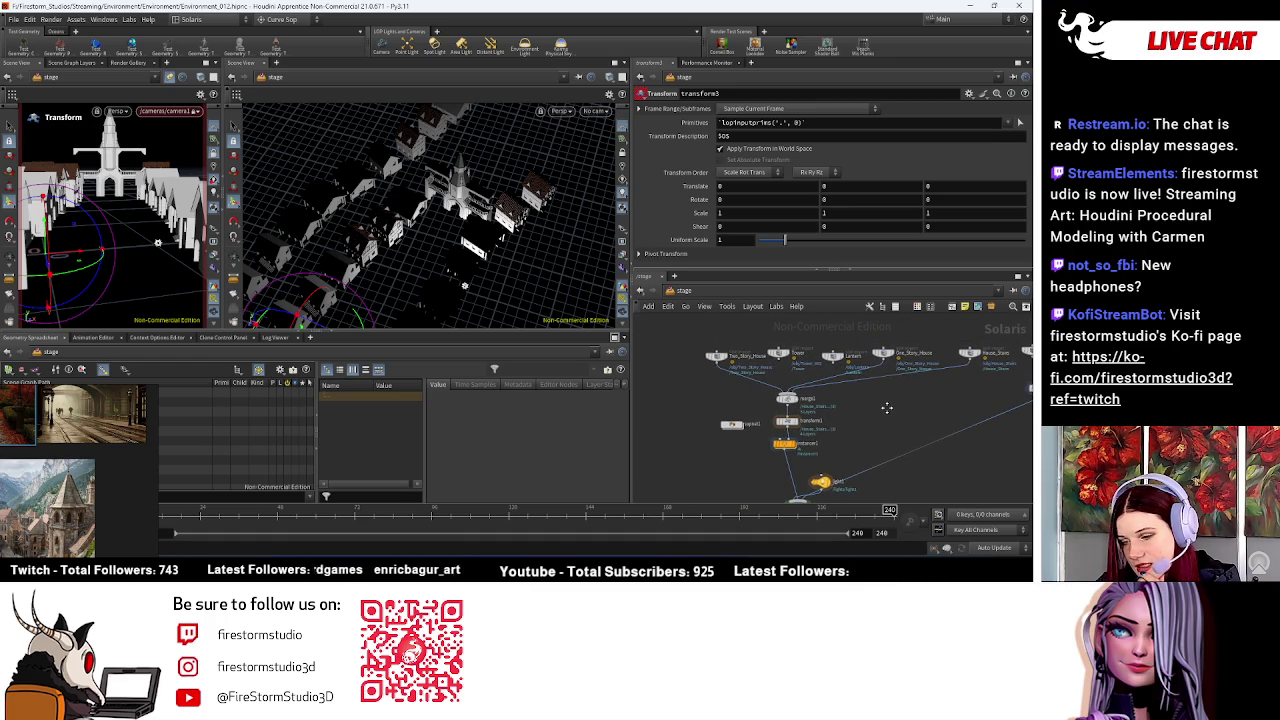
middle_click_drag(887, 407, 781, 392)
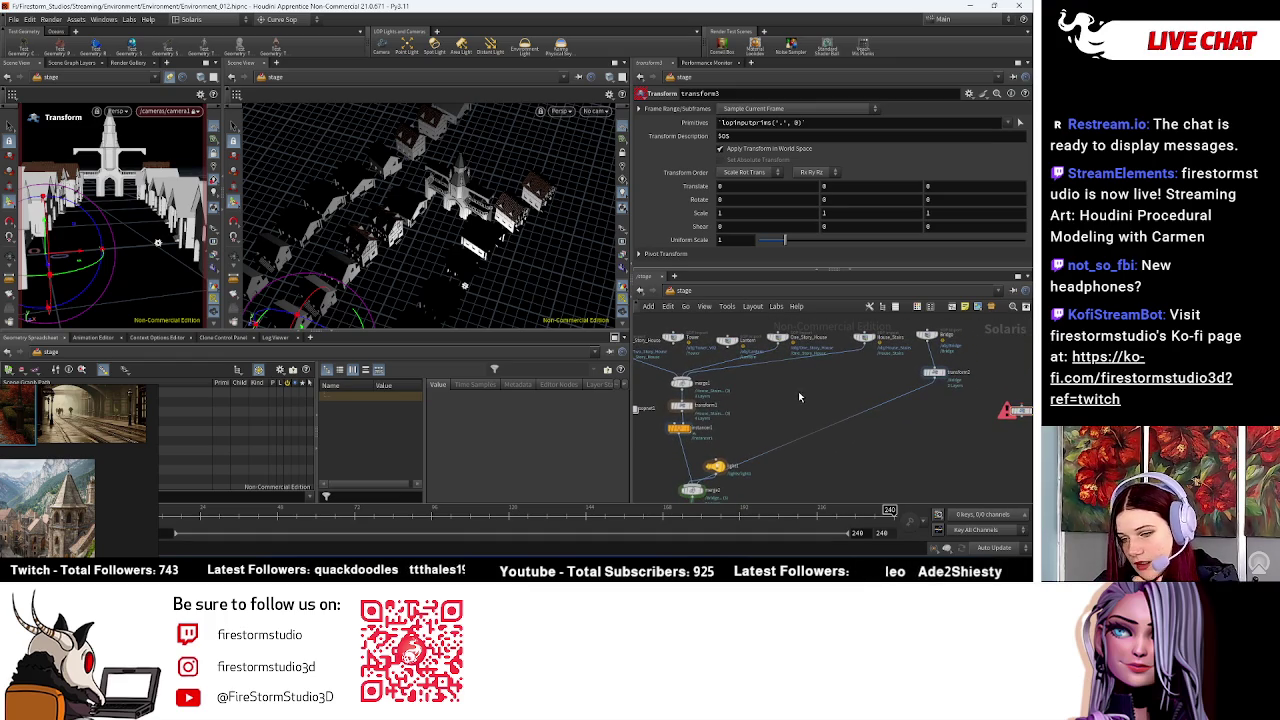
Step: Add and position a new instancer2 Instancer node near the merge node
key("Tab")
type("instan")
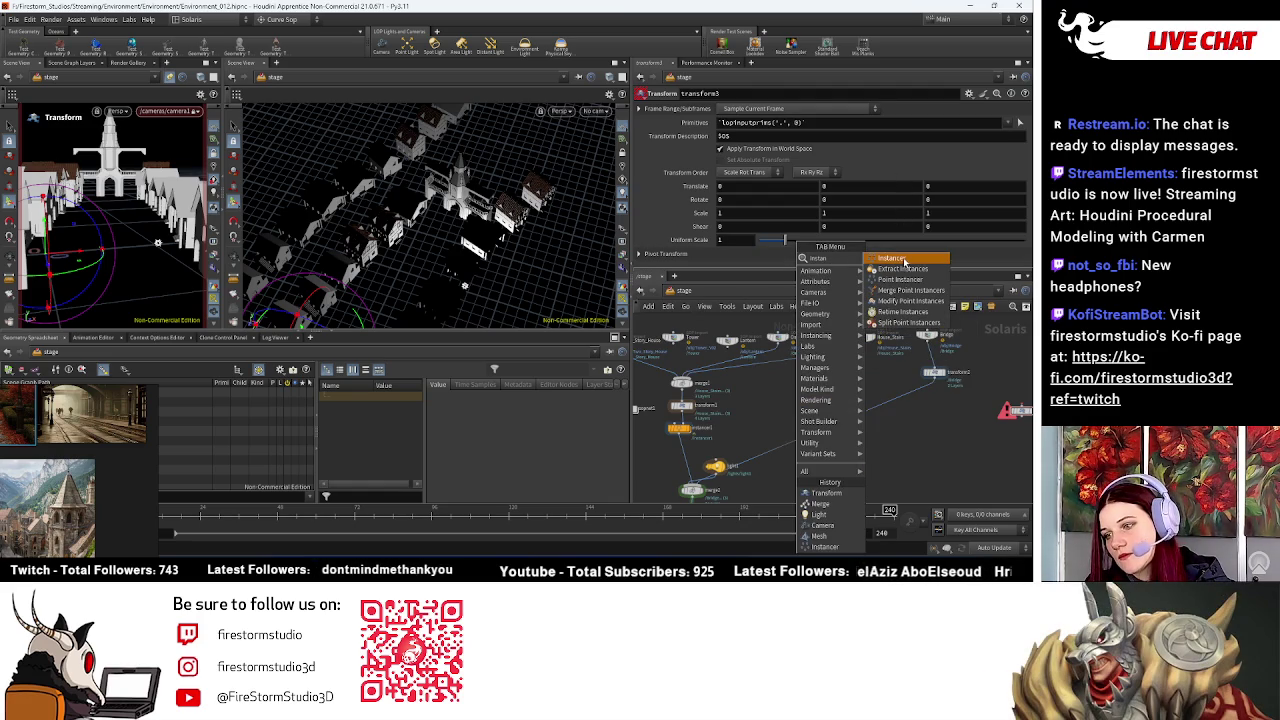
left_click(905, 260)
left_click(893, 487)
mouse_move(856, 428)
middle_mouse_down()
mouse_move(812, 437)
mouse_move(866, 471)
middle_mouse_up()
scroll(835, 398, "up", 1)
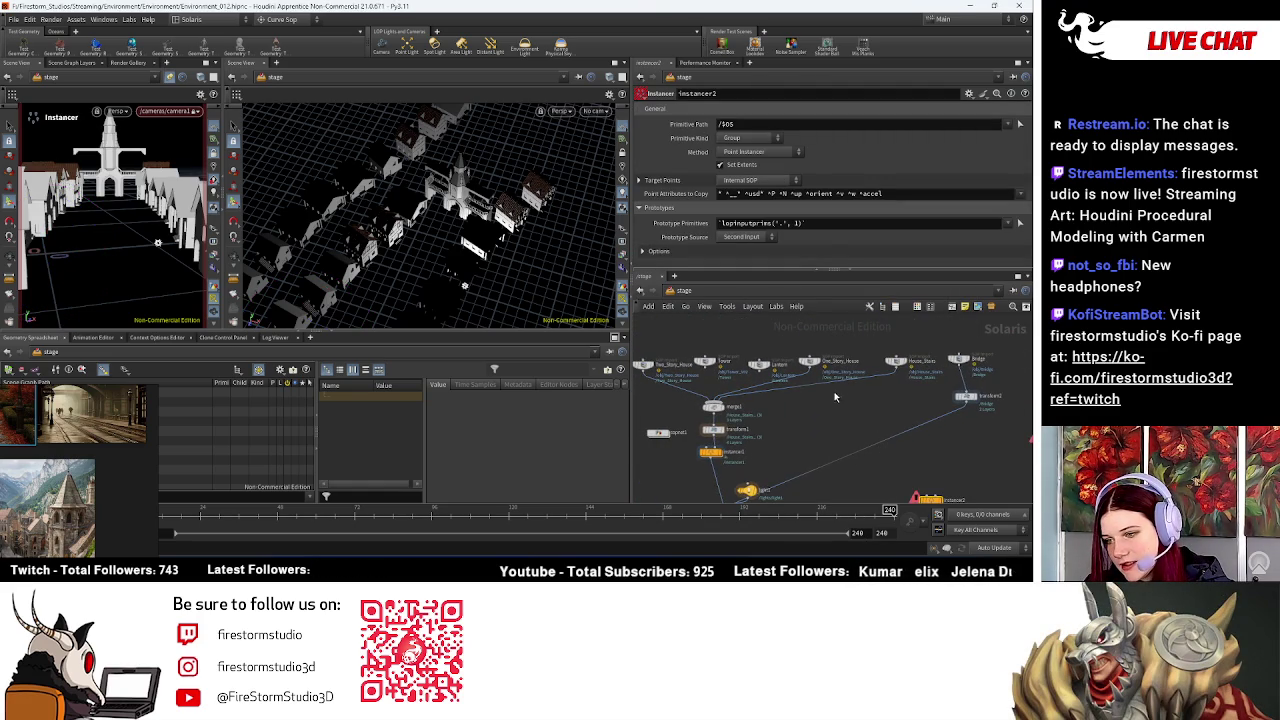
middle_click_drag(828, 426, 768, 351)
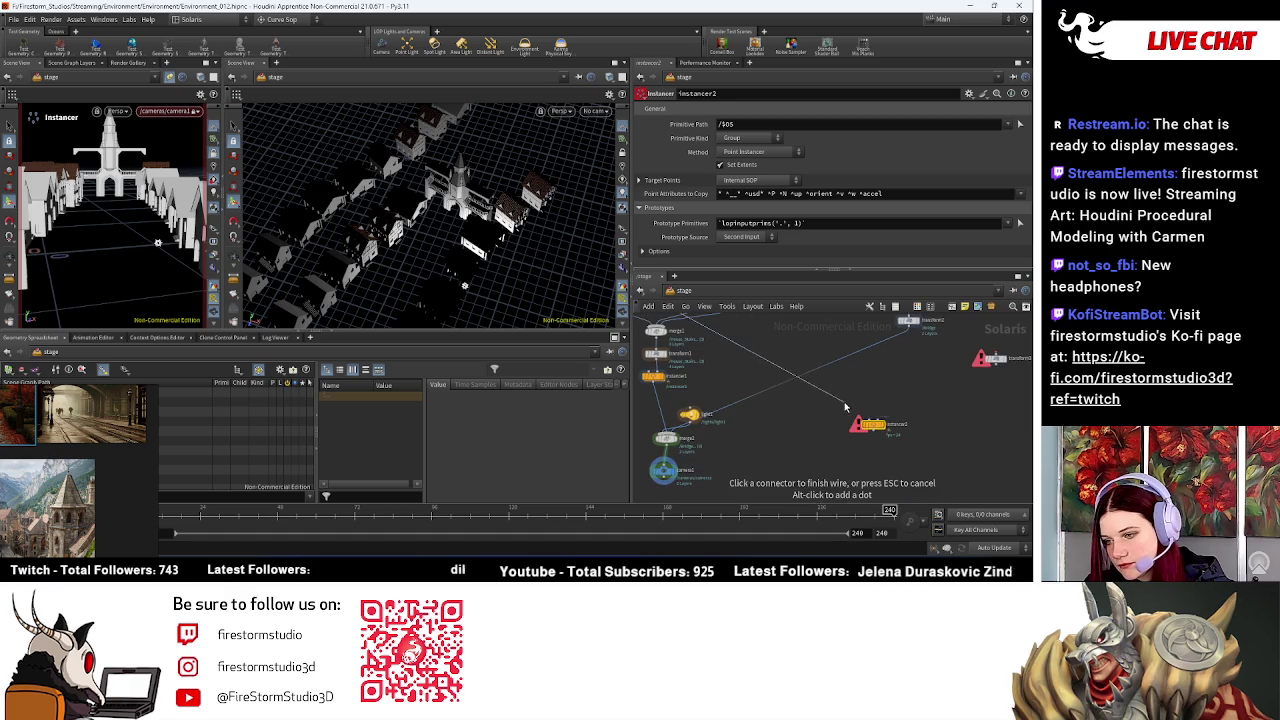
scroll(899, 425, "up", 2)
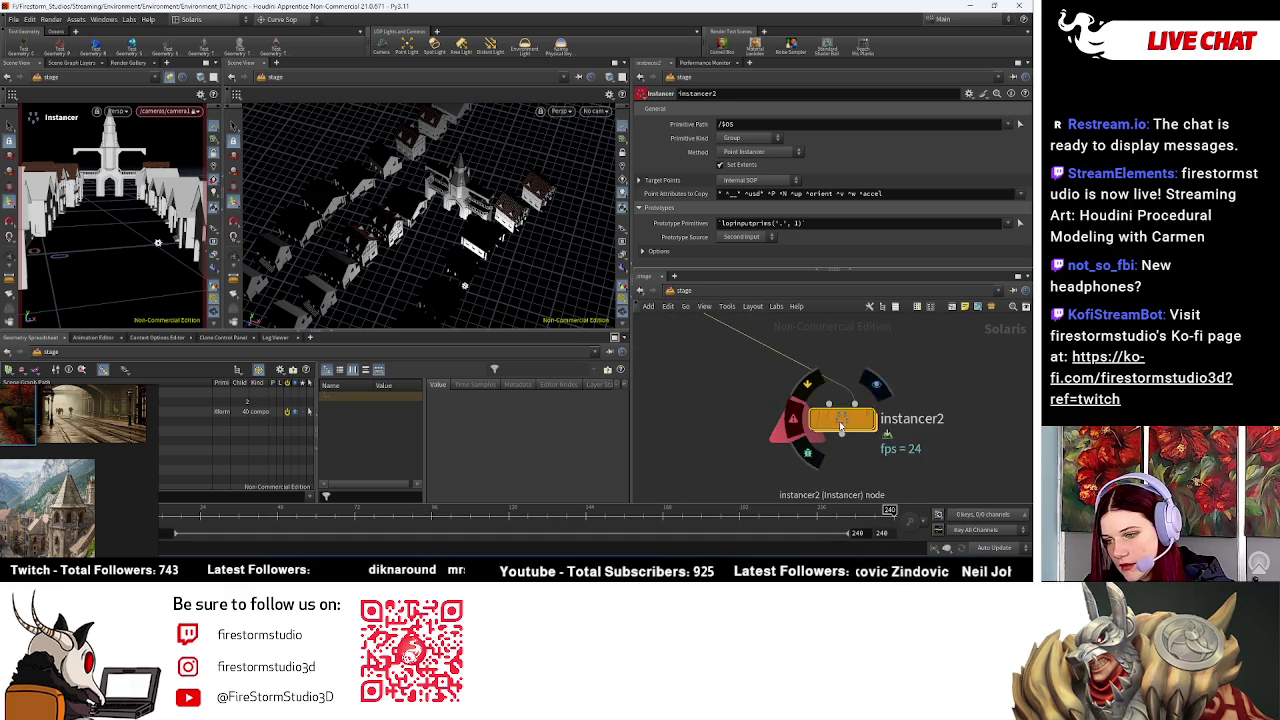
Step: Inside instancer2, search the node list for 'im', 'po', 'bin' and 'sop' without adding anything
double_click(832, 422)
key("Tab")
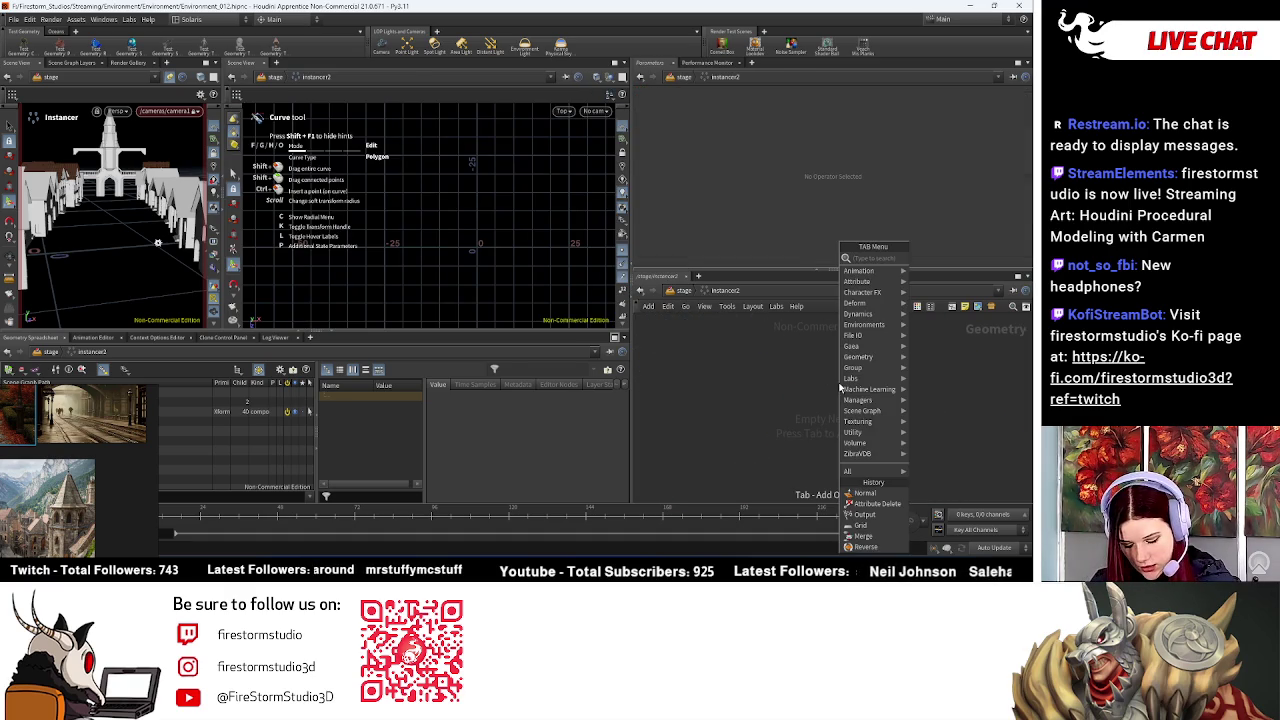
type("im")
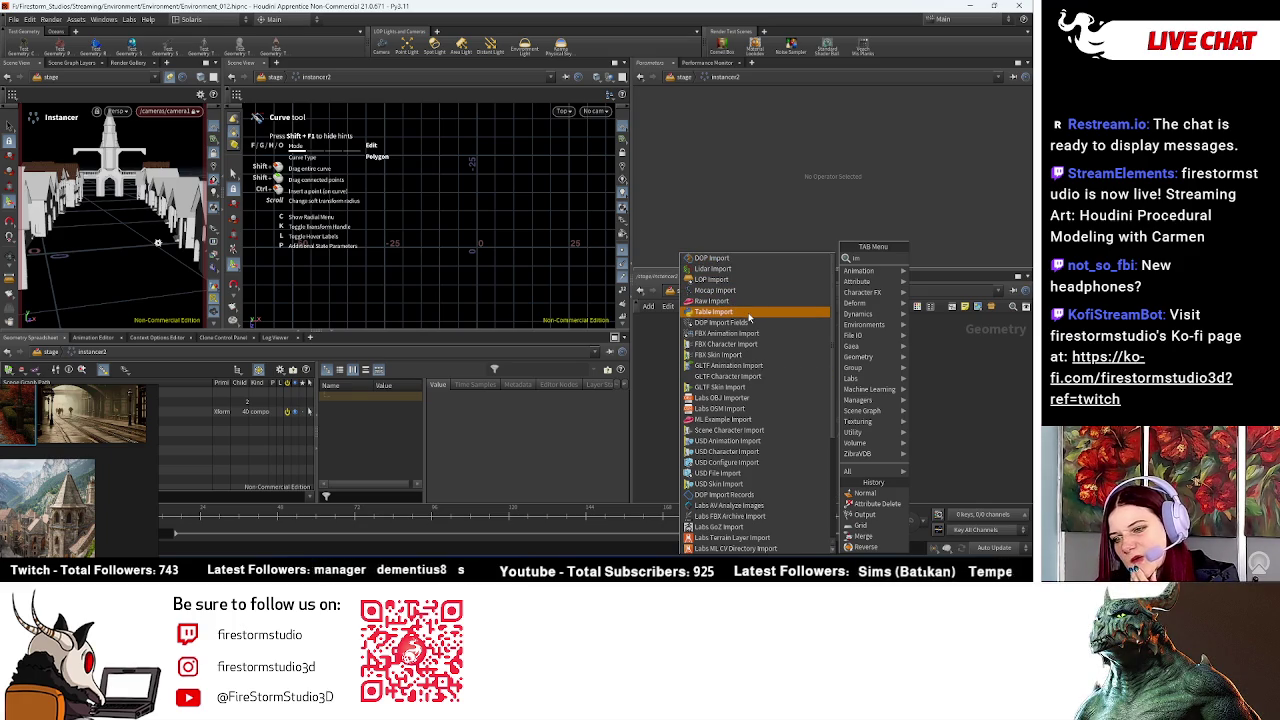
type("po")
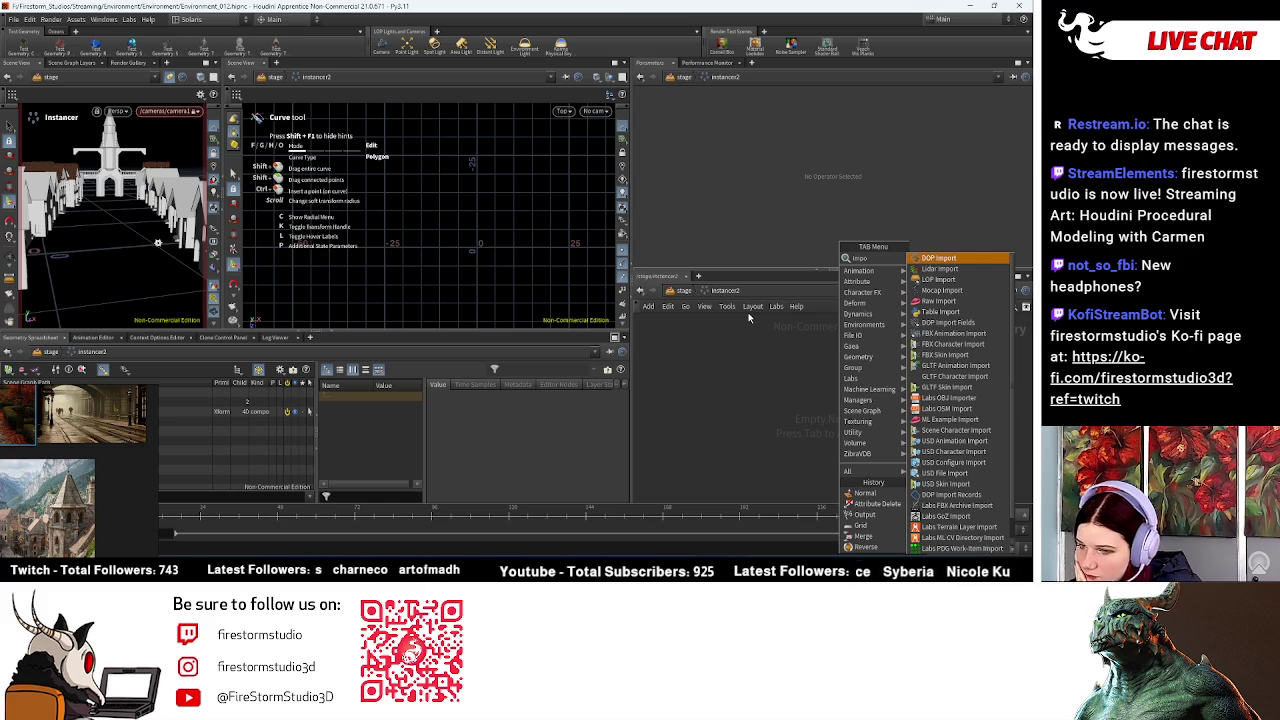
key("BackSpace")
key("BackSpace")
key("BackSpace")
type("bin")
key("BackSpace")
key("BackSpace")
key("BackSpace")
type("s")
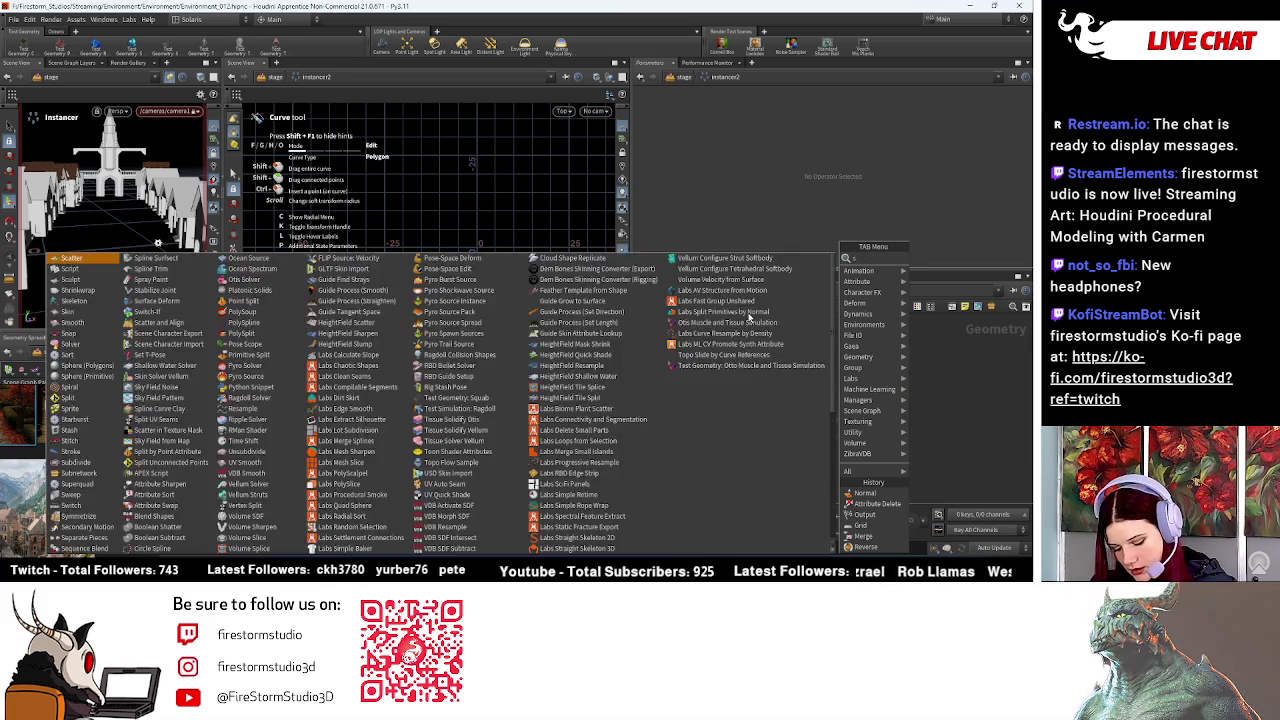
type("op")
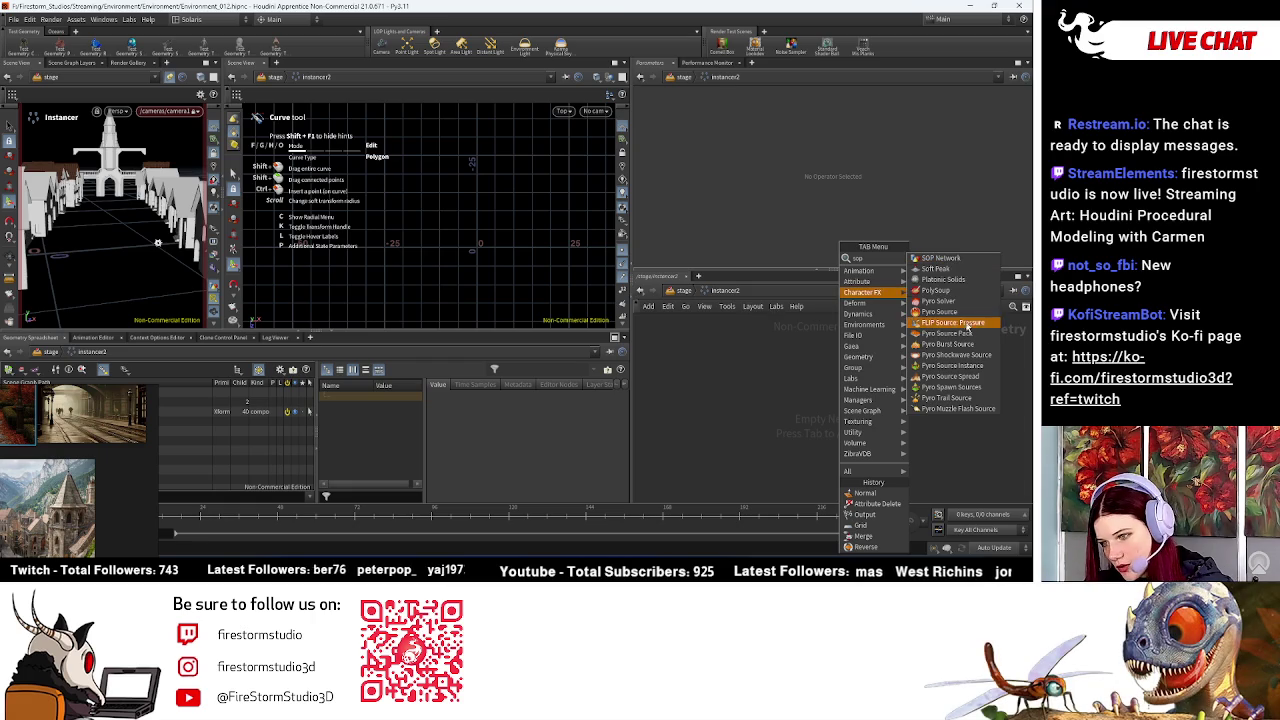
left_click(726, 388)
Step: Inspect curve3 inside instancer1, then go back inside the empty instancer2
key("ctrl+z")
key("f")
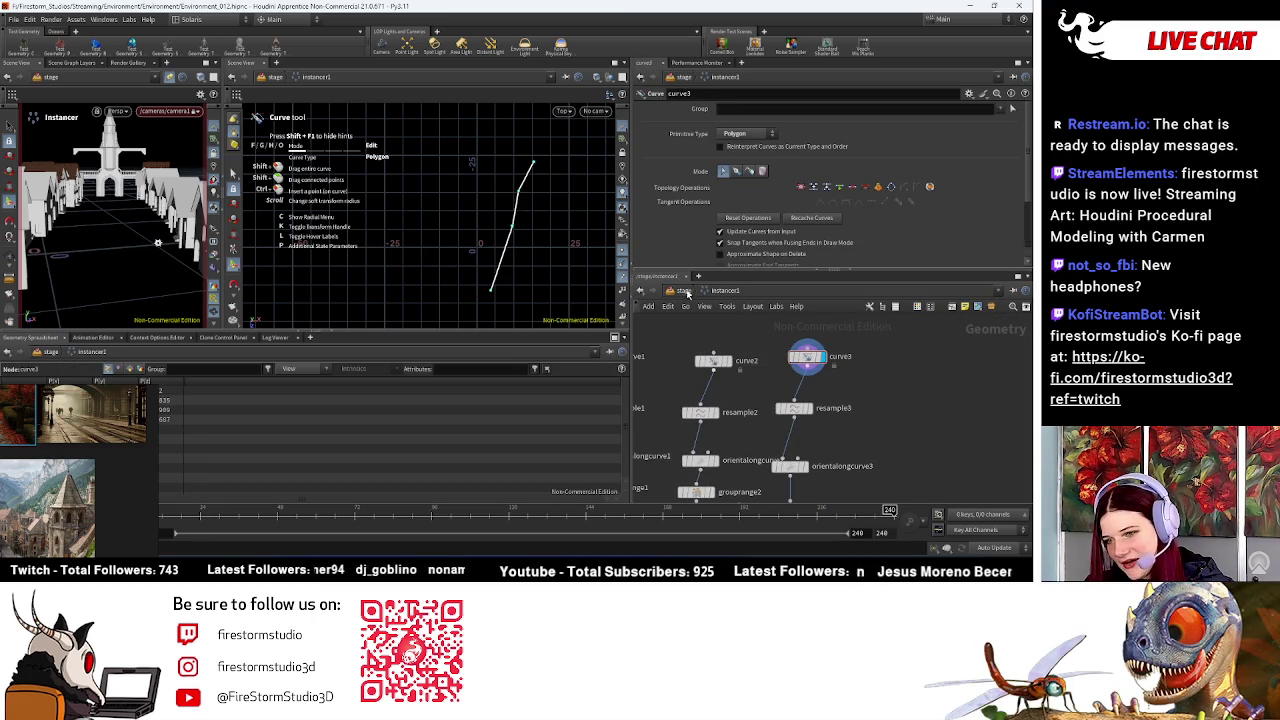
left_click(684, 290)
double_click(846, 389)
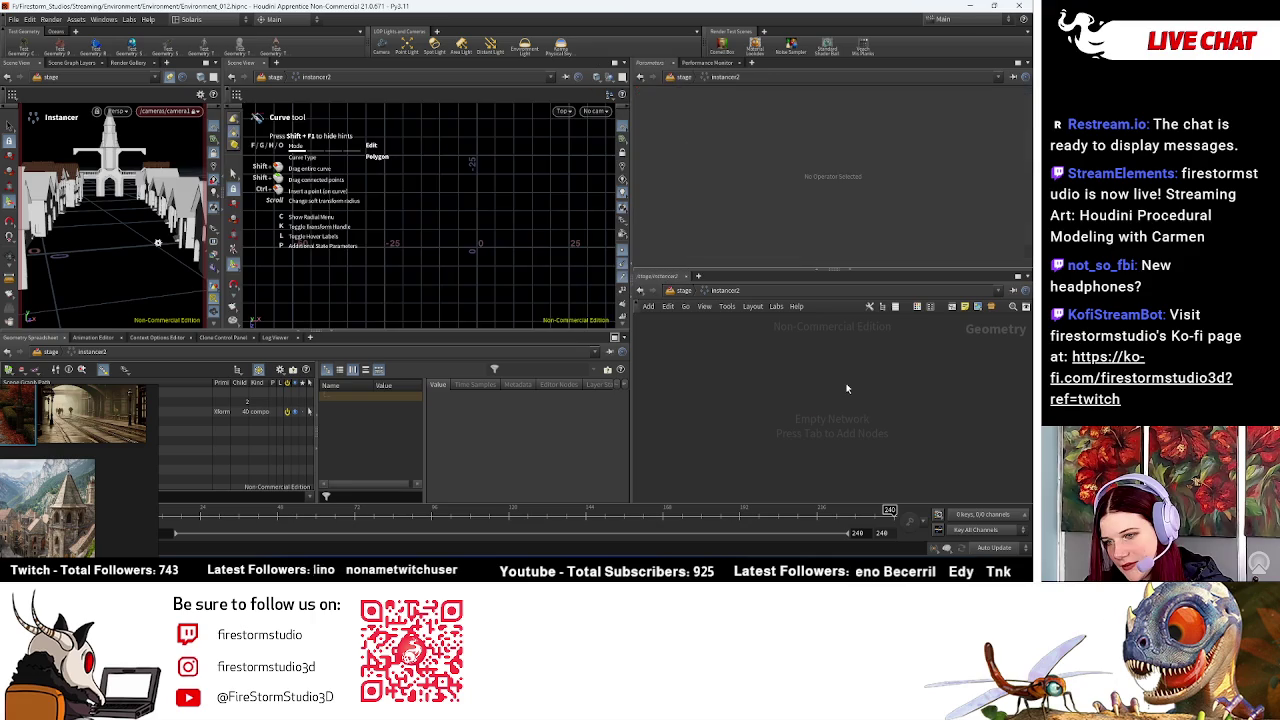
key("Tab")
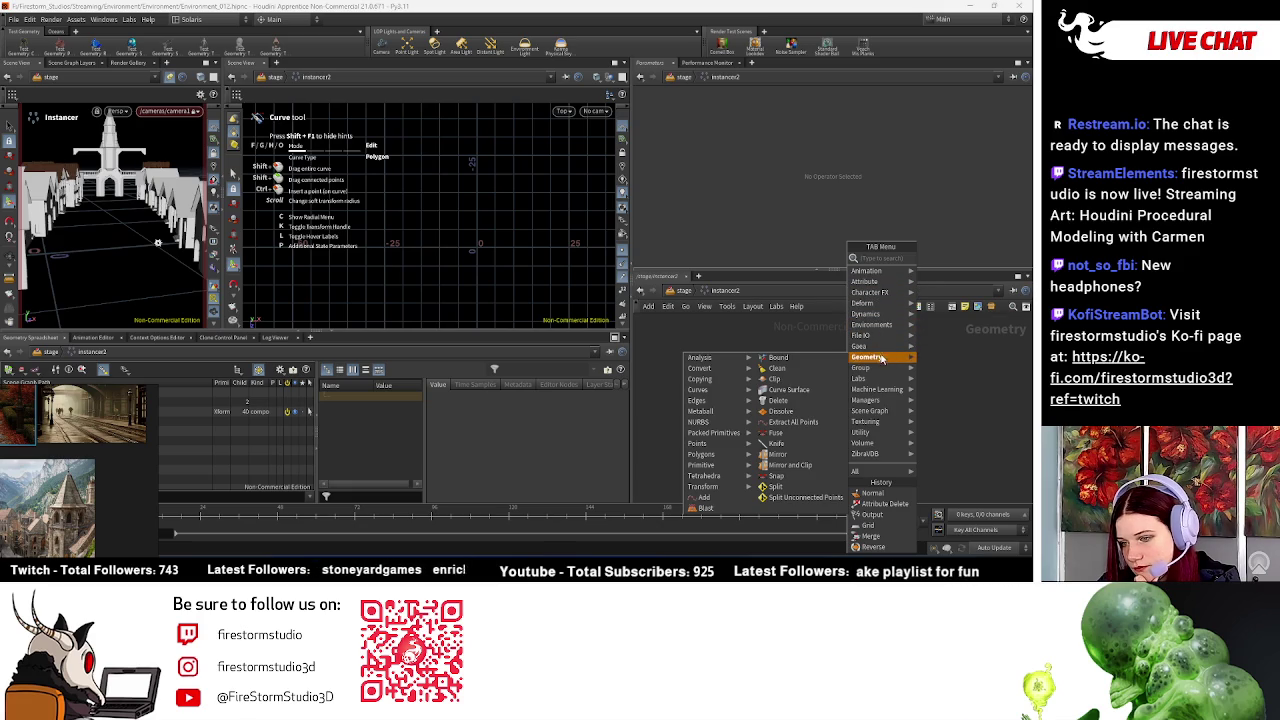
mouse_move(868, 400)
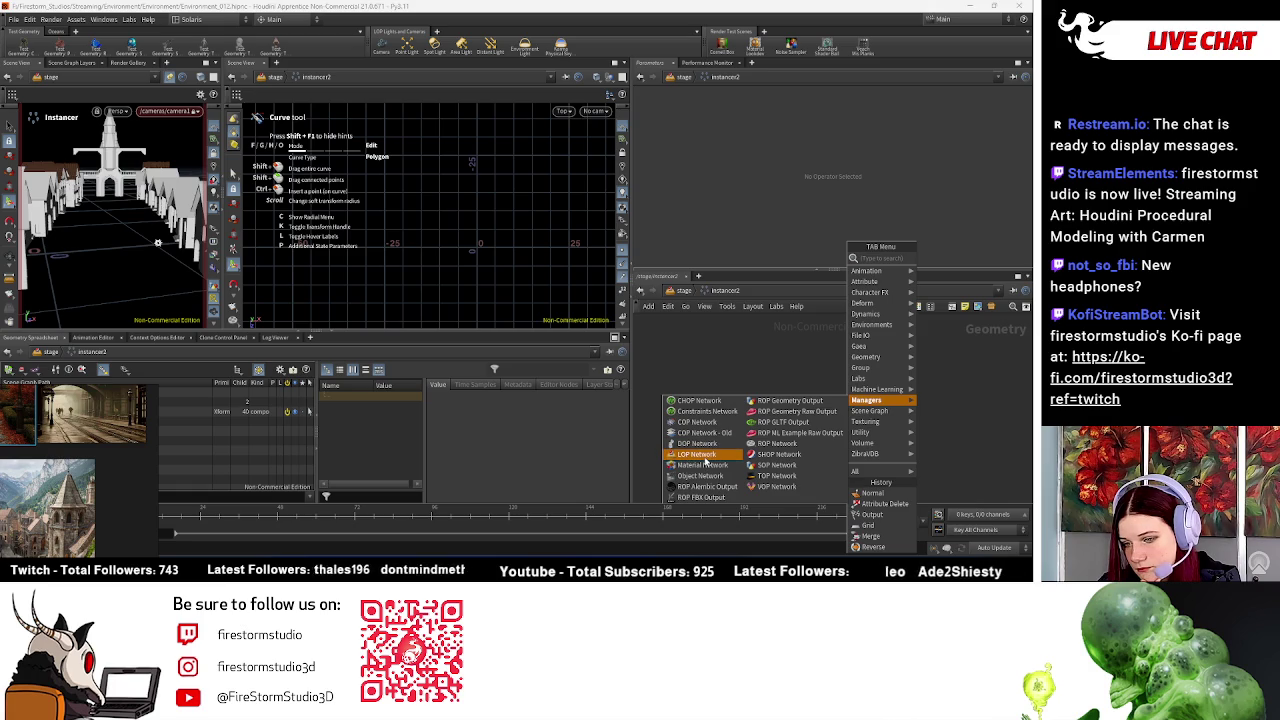
Step: Add a lopnet1 LOP Network inside instancer2, then delete it
left_click(697, 454)
left_click(778, 372)
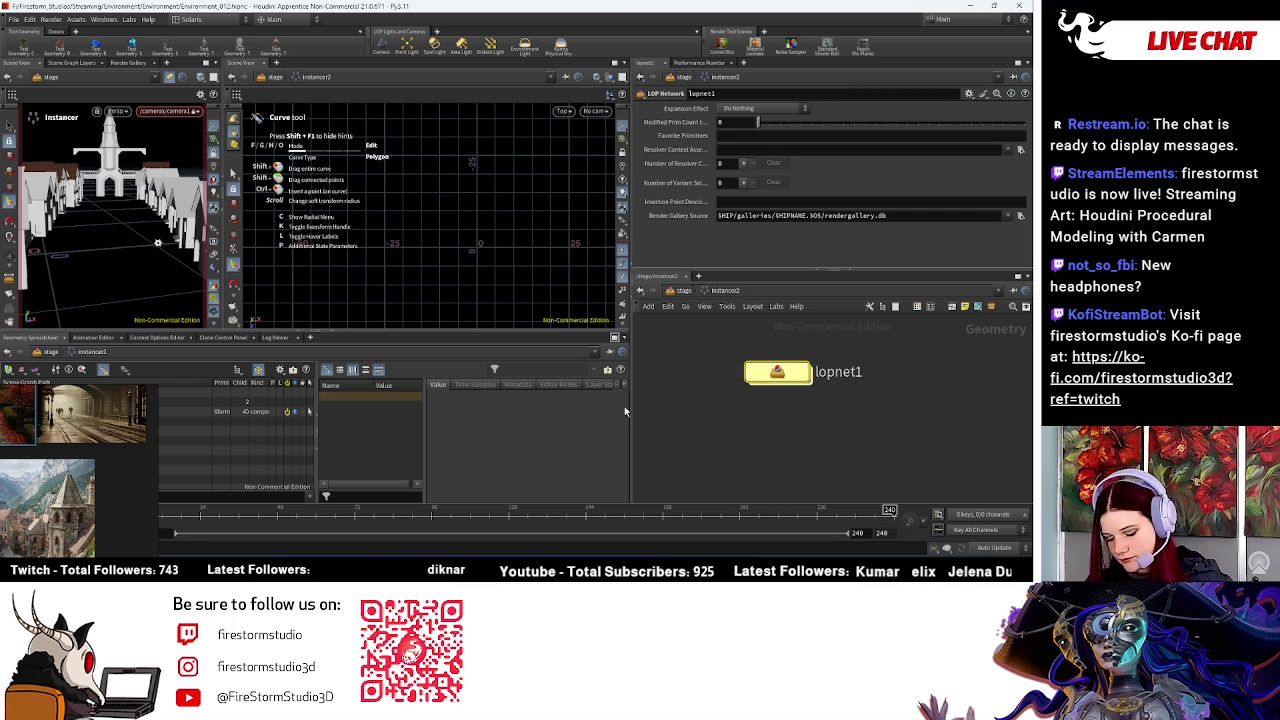
key("Delete")
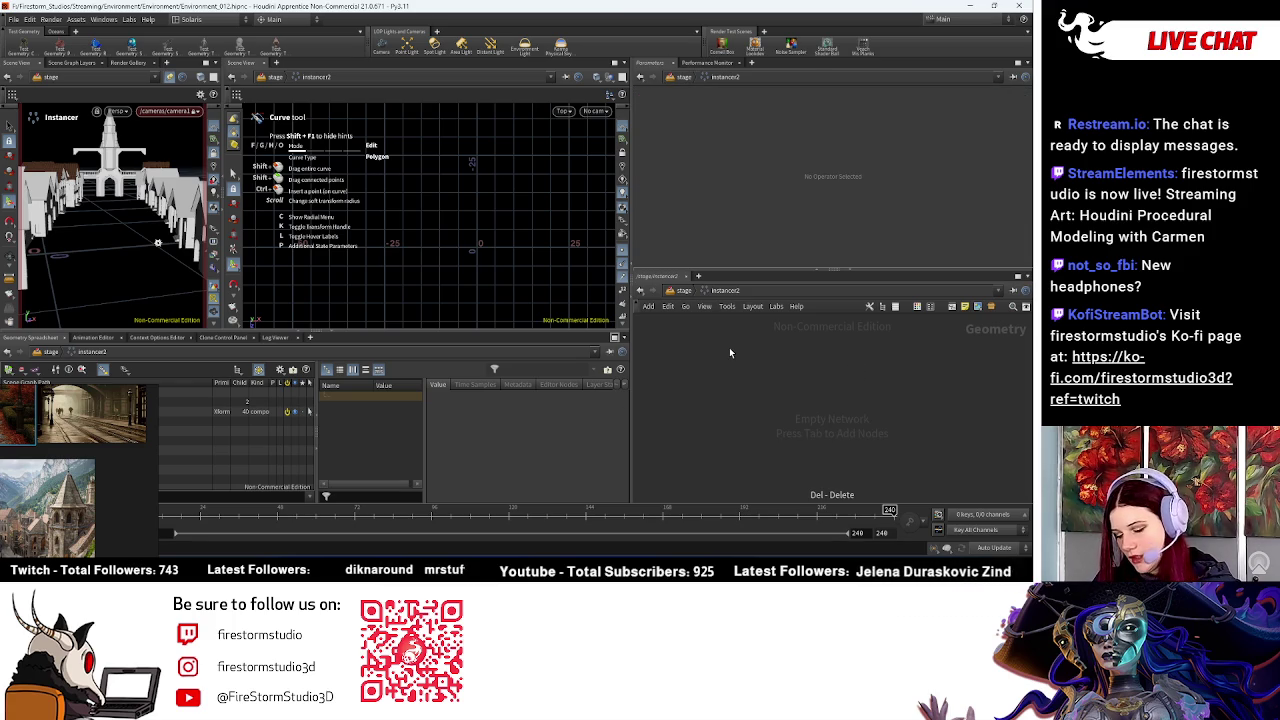
Step: Add a trial objnet1 Object Network, check its settings, delete it, and return to the stage
key("Tab")
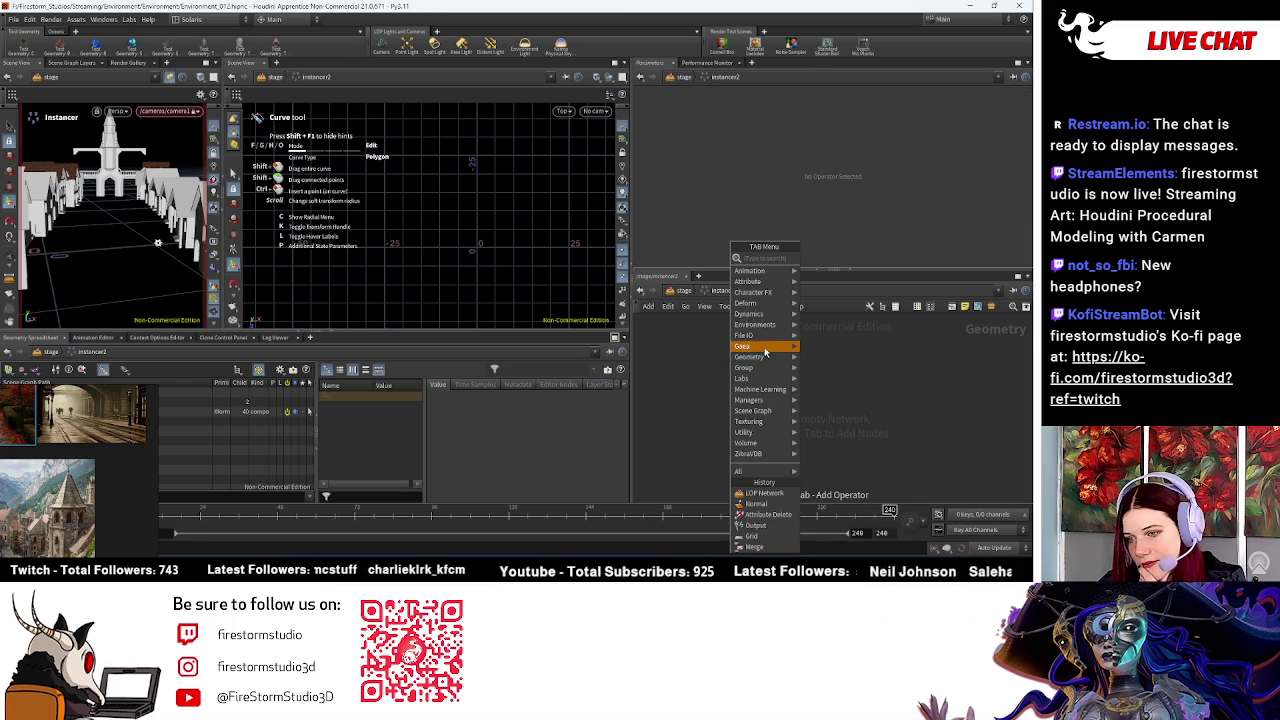
mouse_move(750, 400)
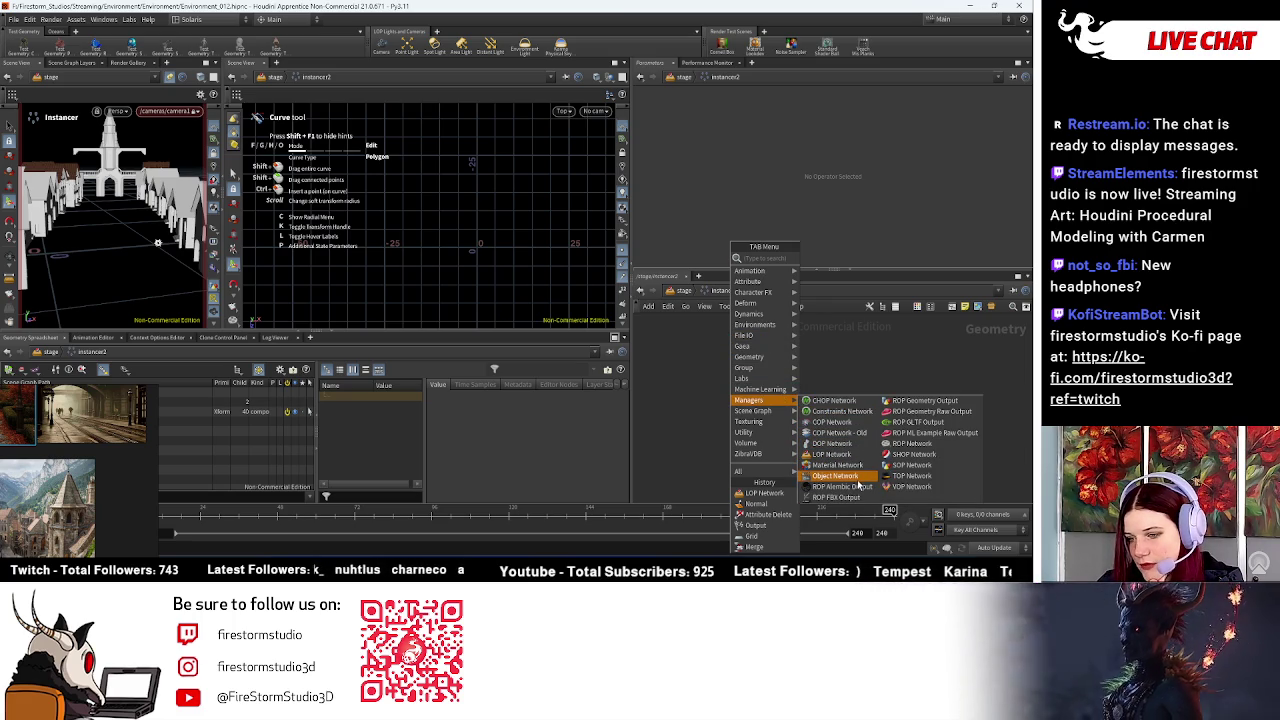
left_click(835, 475)
left_click(844, 427)
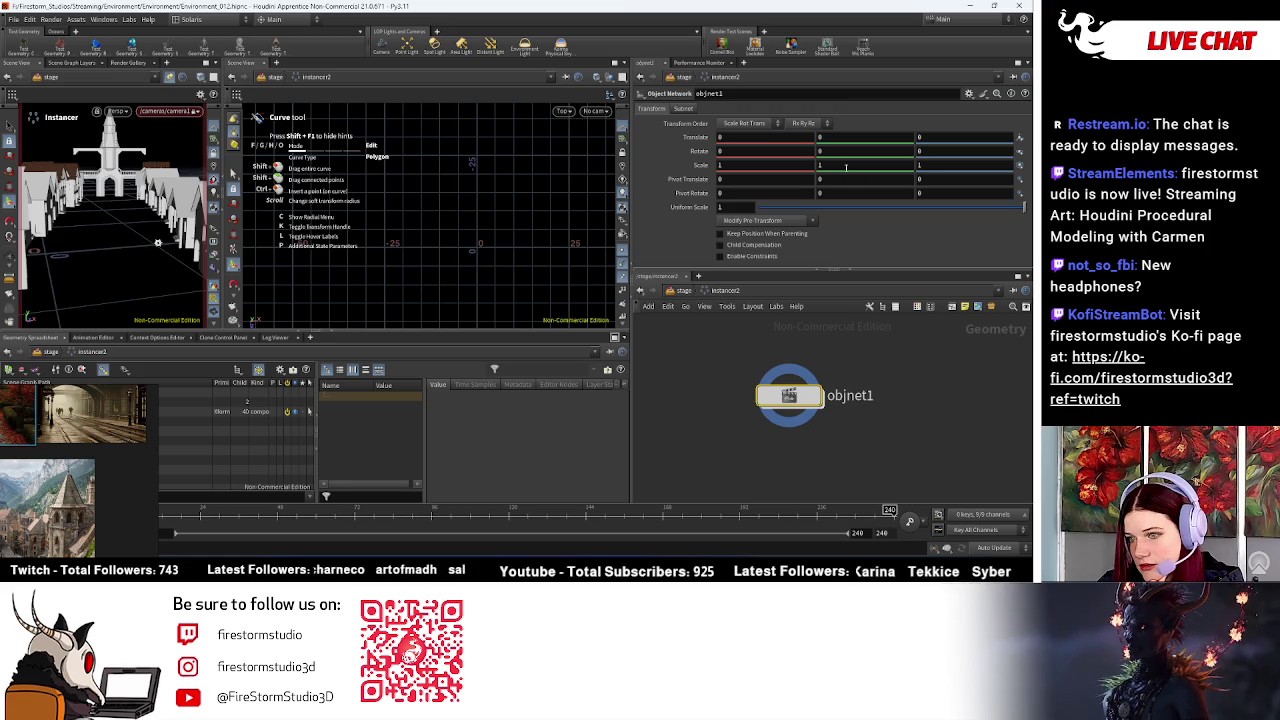
left_click(683, 108)
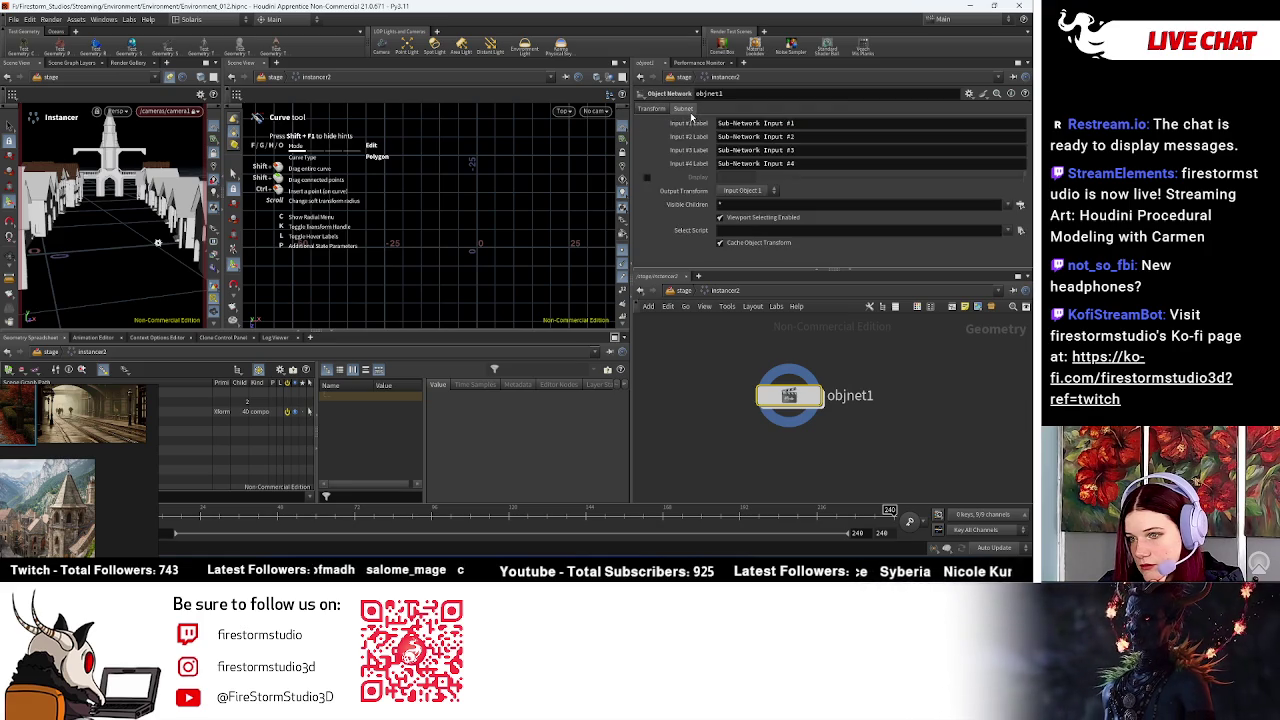
left_click(651, 108)
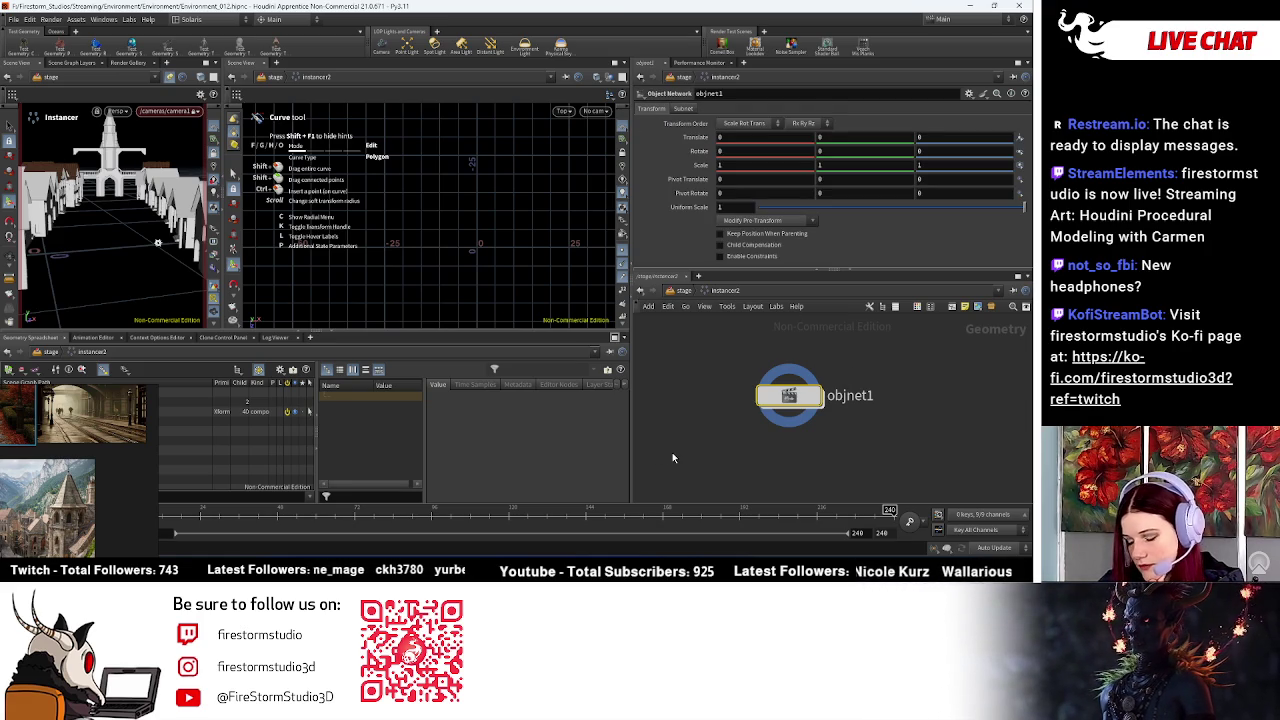
key("Delete")
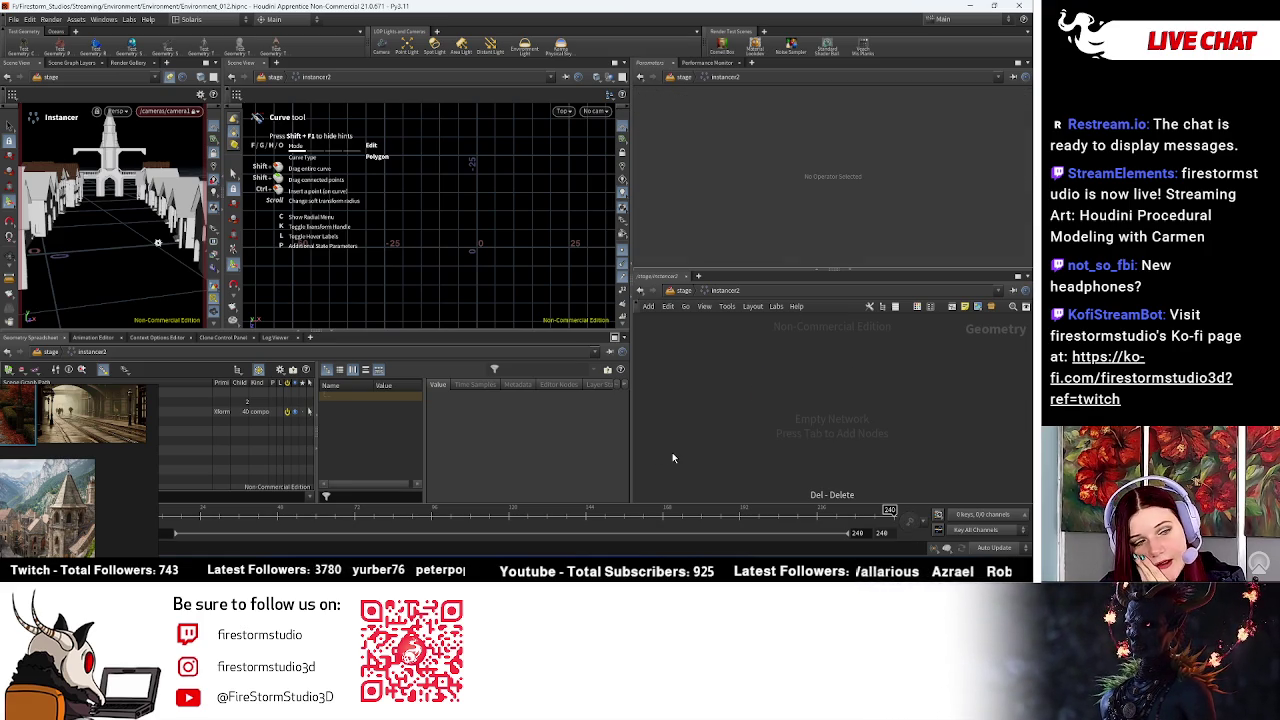
left_click(686, 292)
Step: Look inside instancer2 in the mountains reference scene
scroll(838, 395, "down", 1)
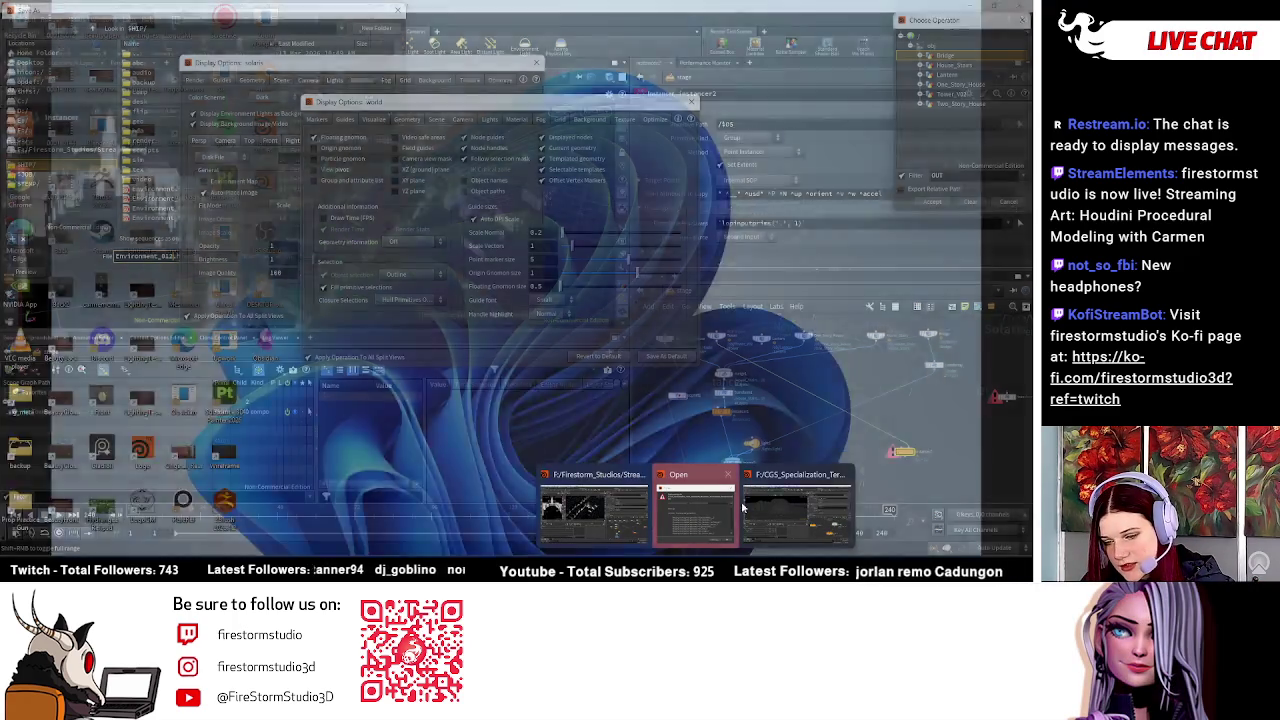
left_click(795, 505)
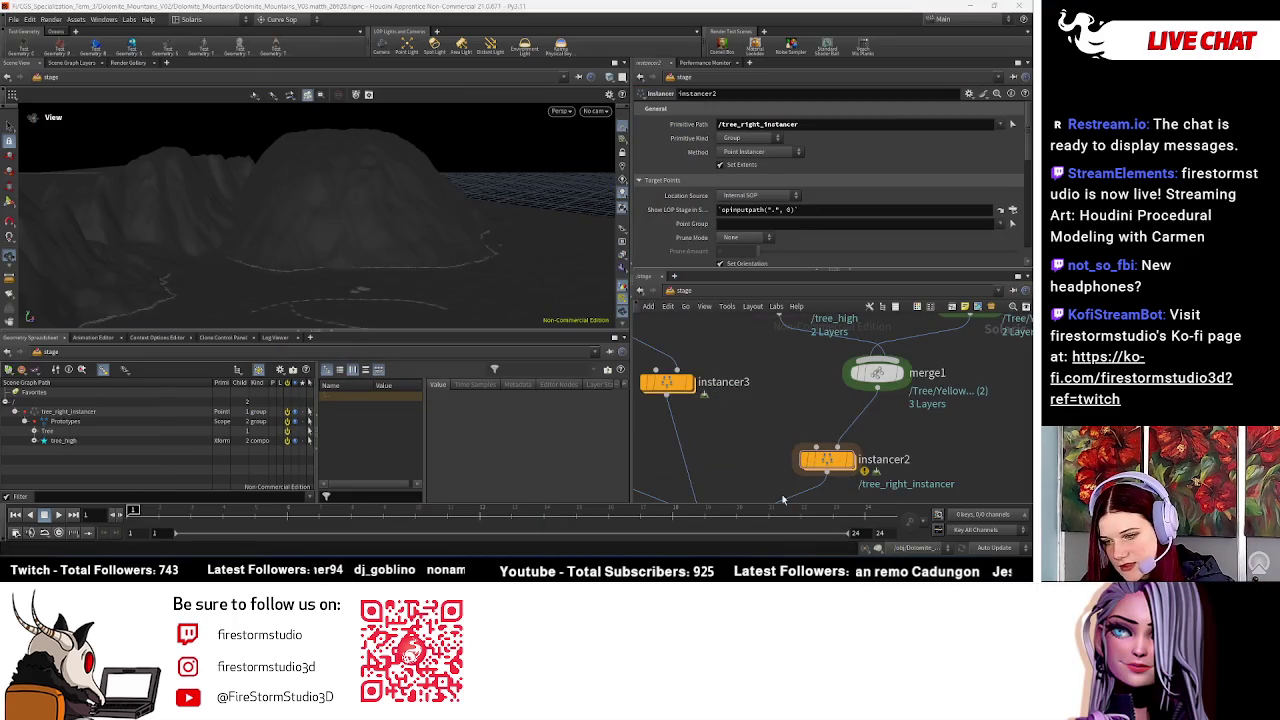
double_click(838, 468)
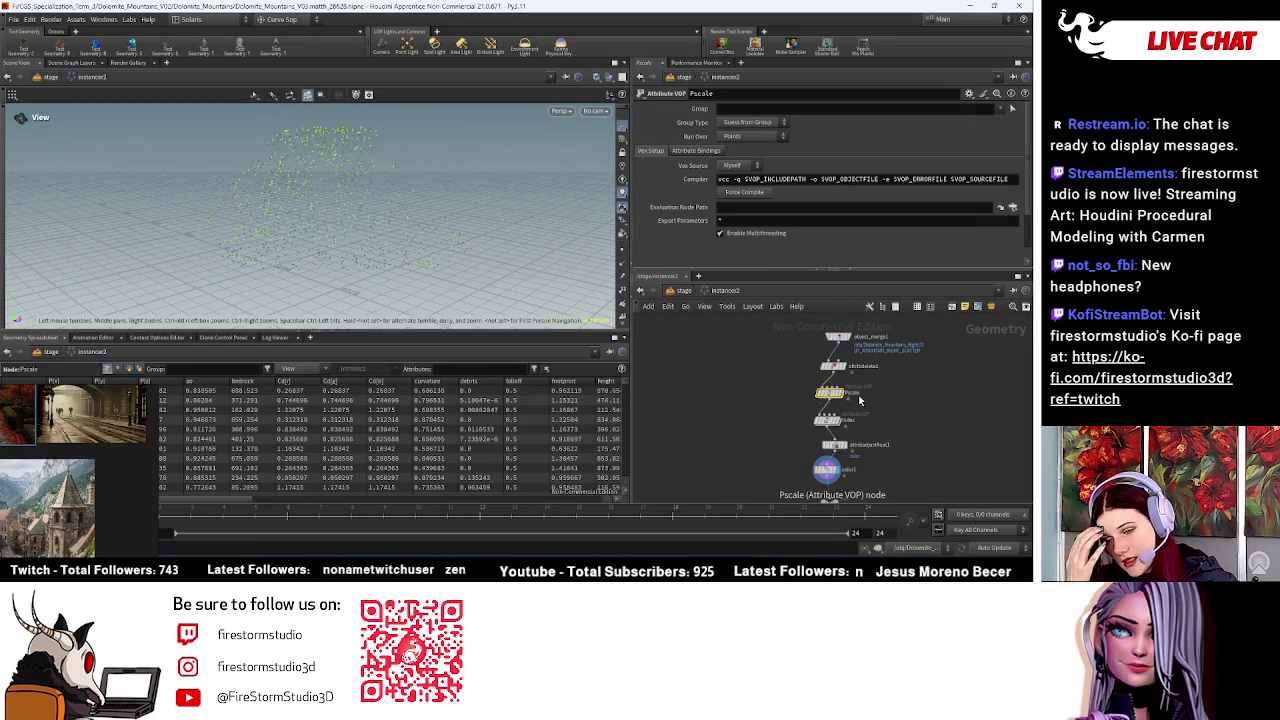
left_click(683, 291)
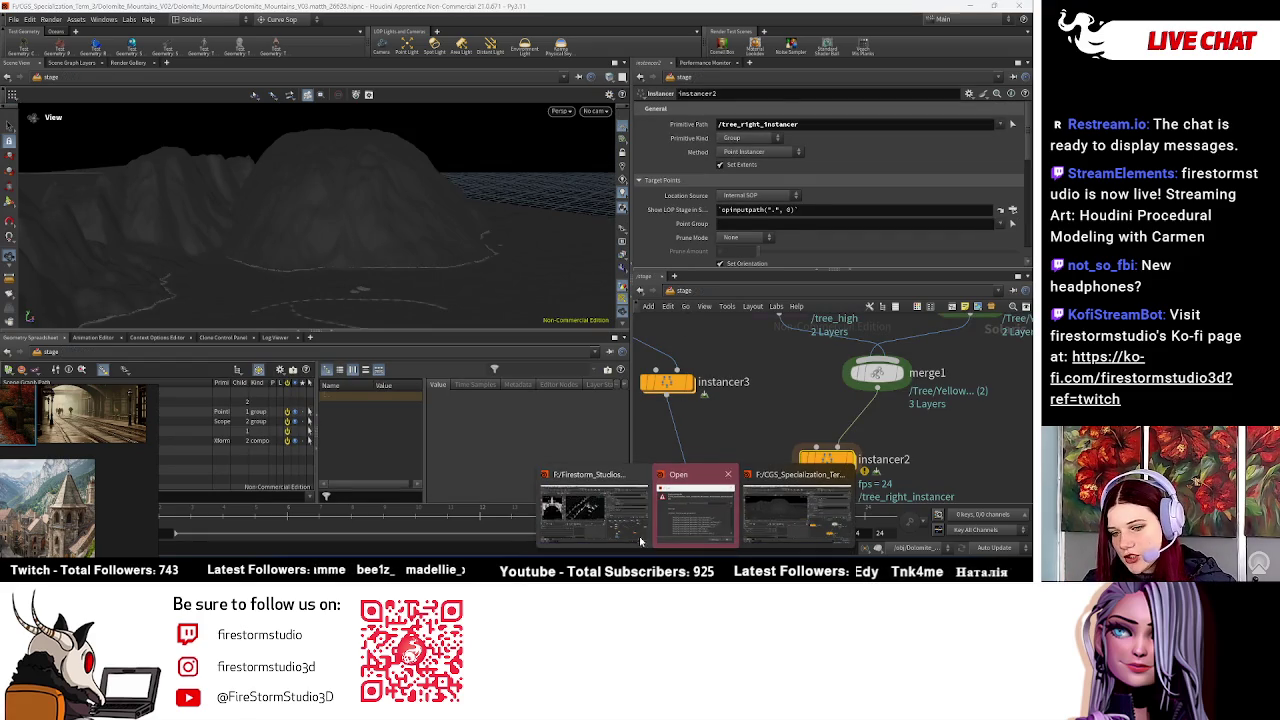
Step: Back in the street scene, go inside instancer2 and search the node list for 'objec'
mouse_move(640, 545)
left_click(695, 505)
double_click(850, 455)
key("Tab")
type("objec")
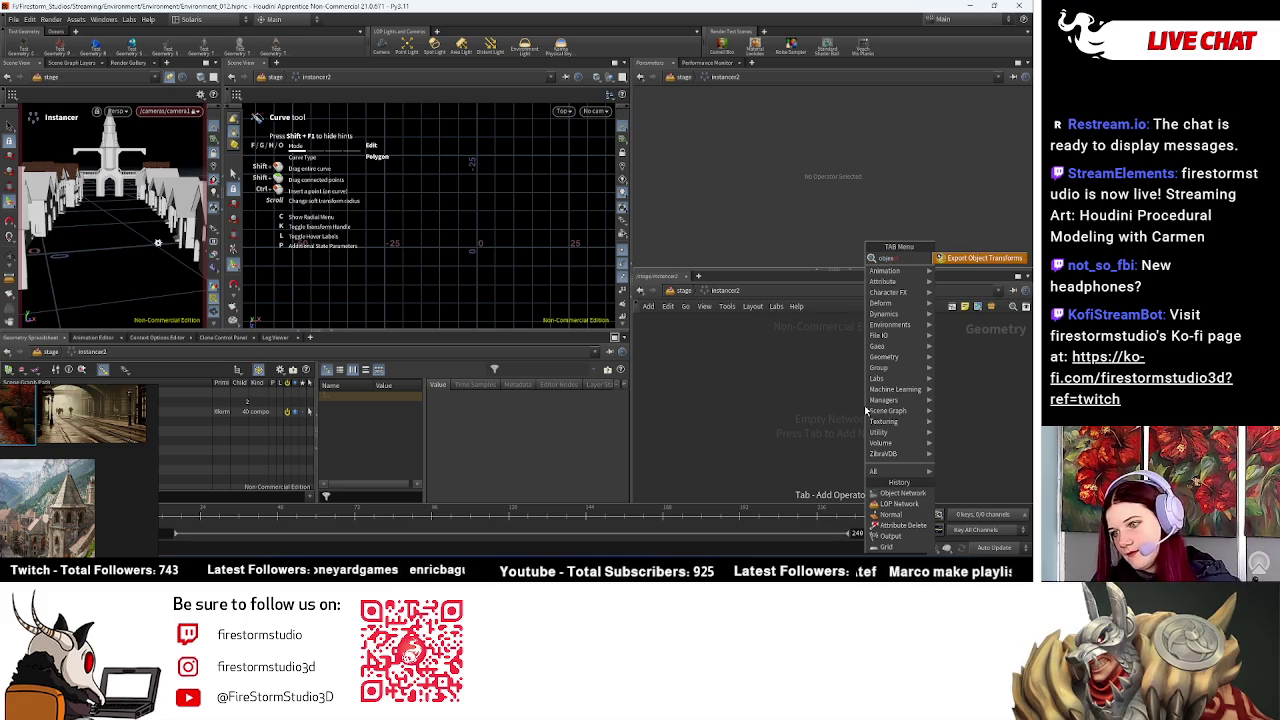
Step: Add object_merge1 inside instancer2 with Object 1 set to /obj/Ground
key("BackSpace")
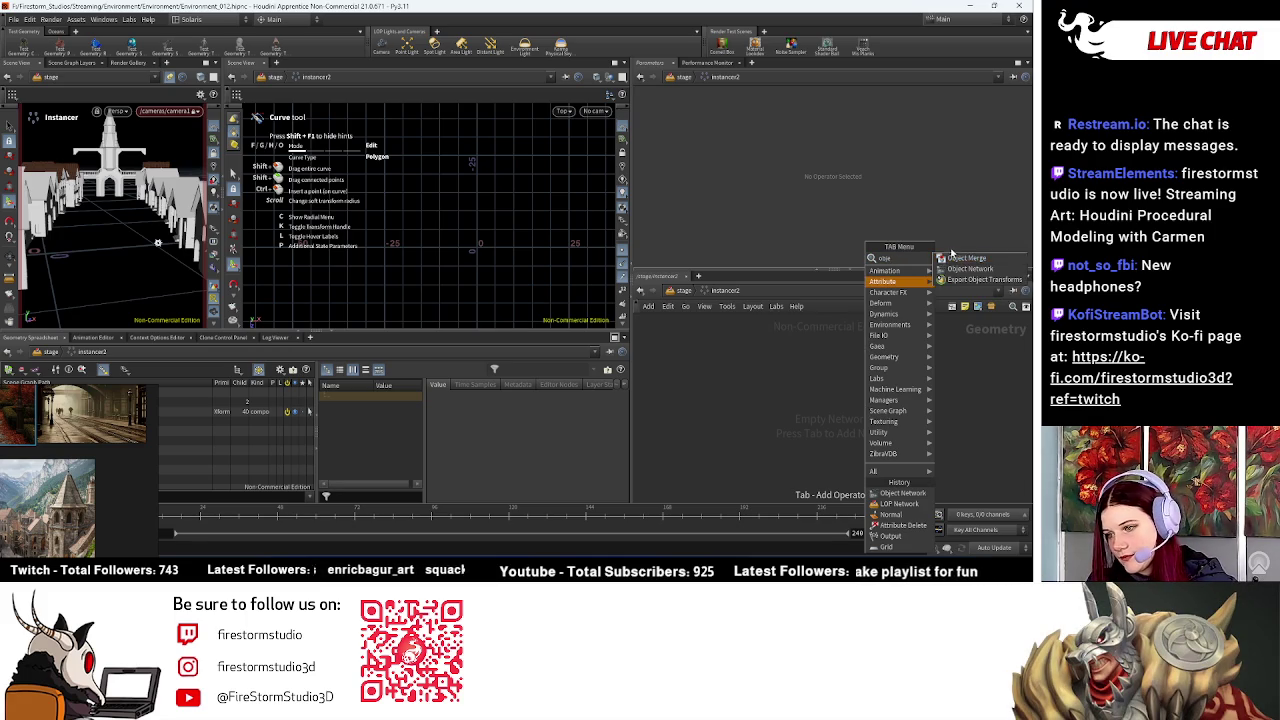
left_click(962, 260)
left_click(857, 342)
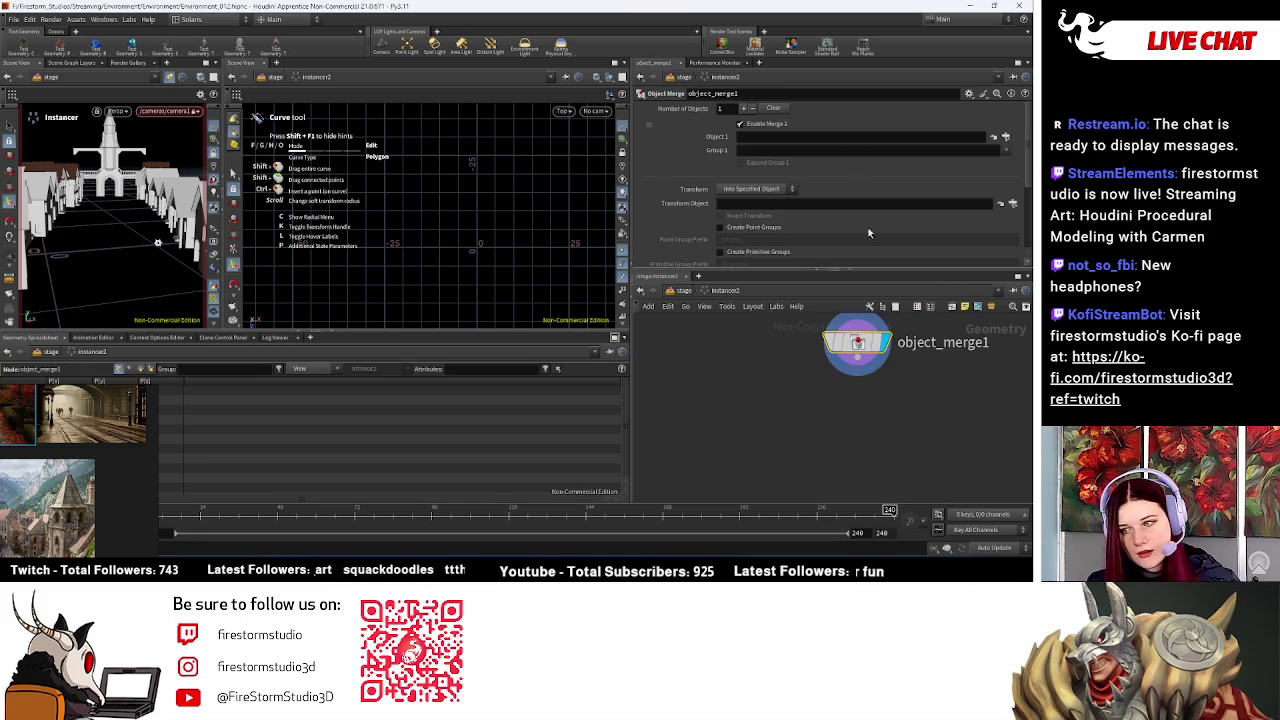
left_click(1008, 138)
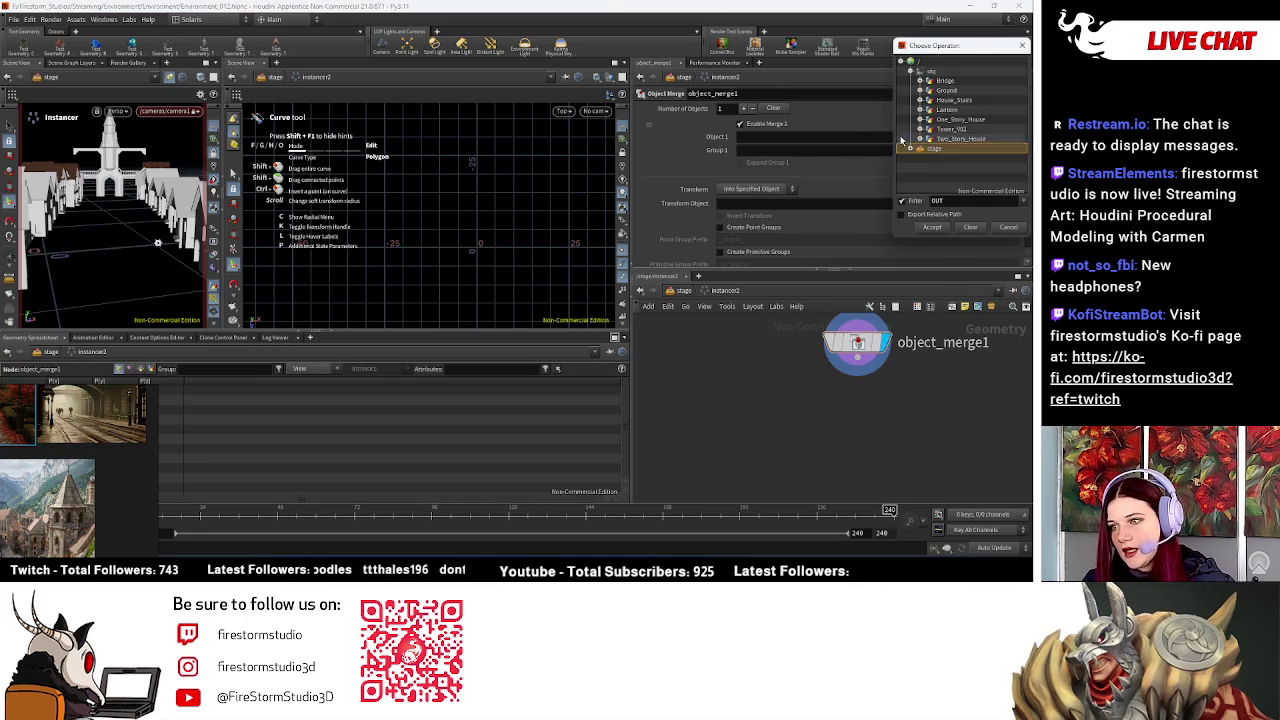
left_click(964, 90)
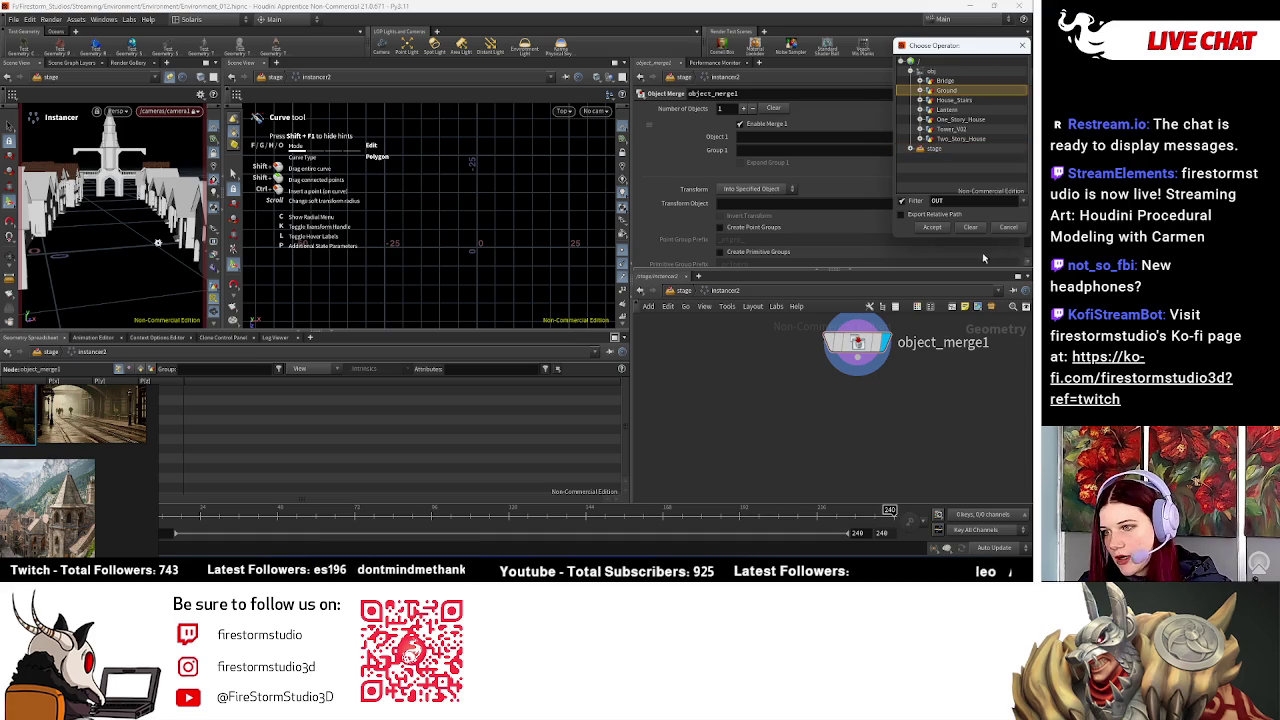
left_click(932, 228)
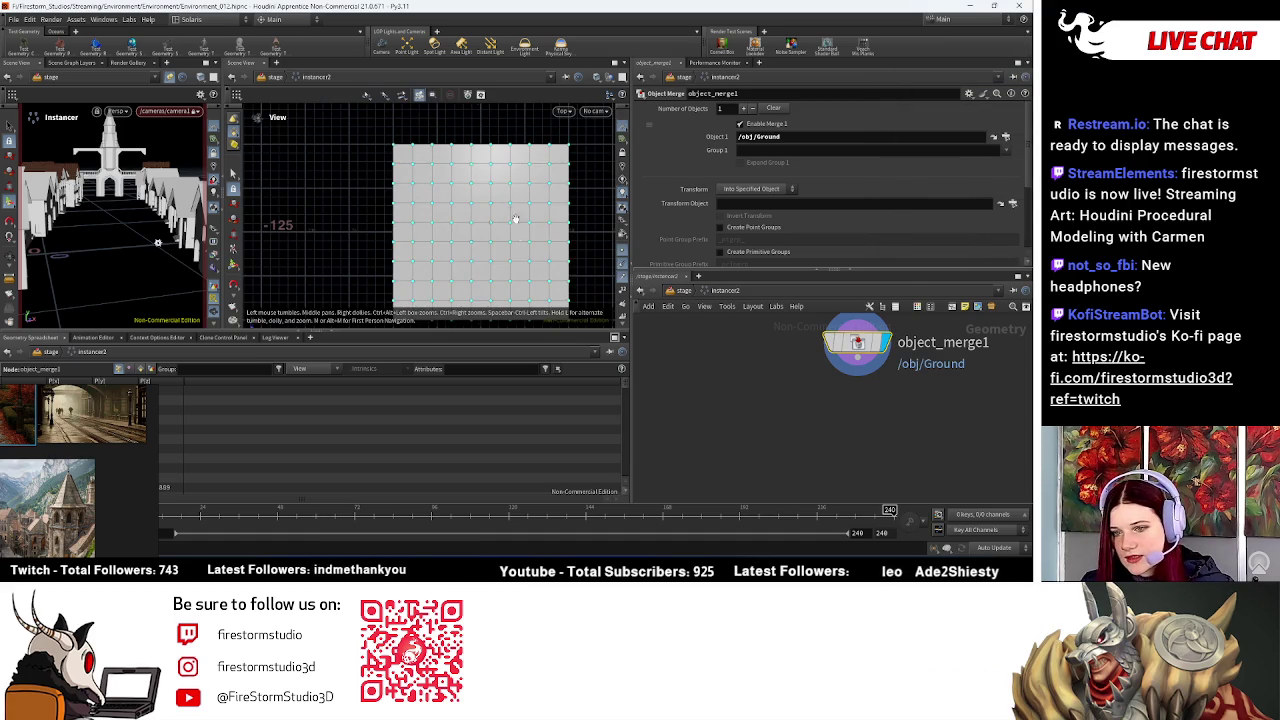
key("Tab")
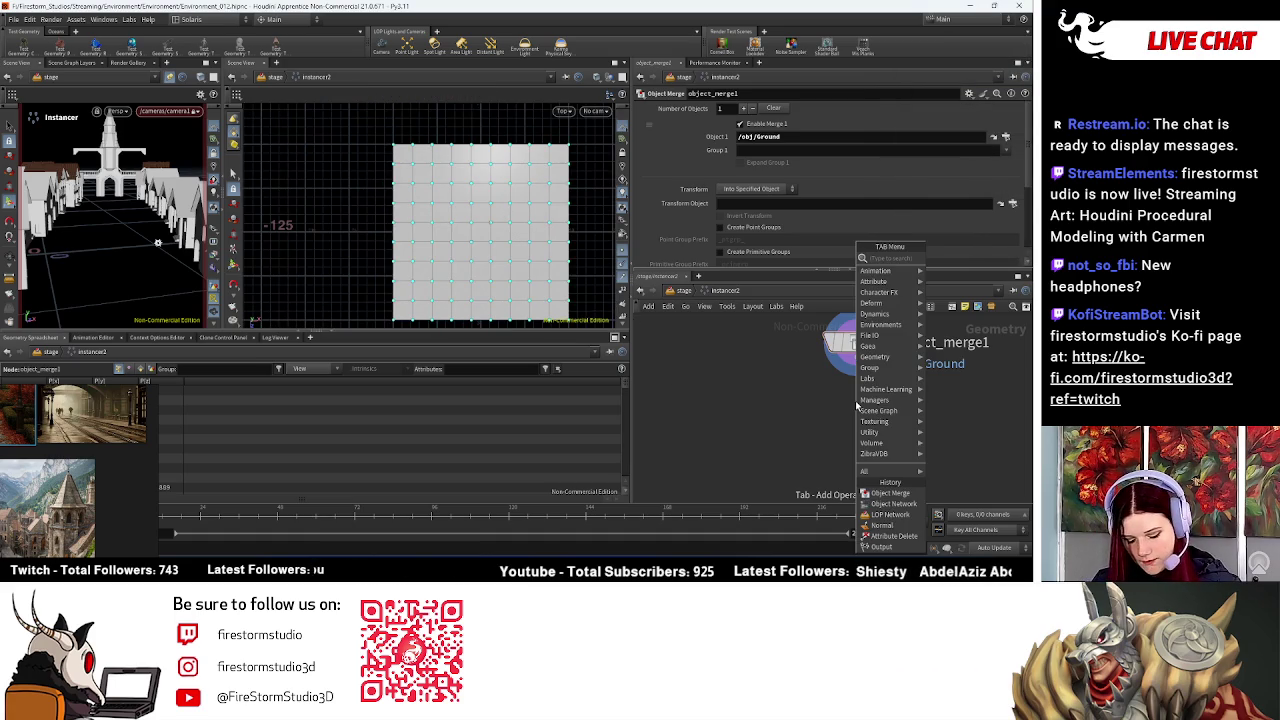
type("sca")
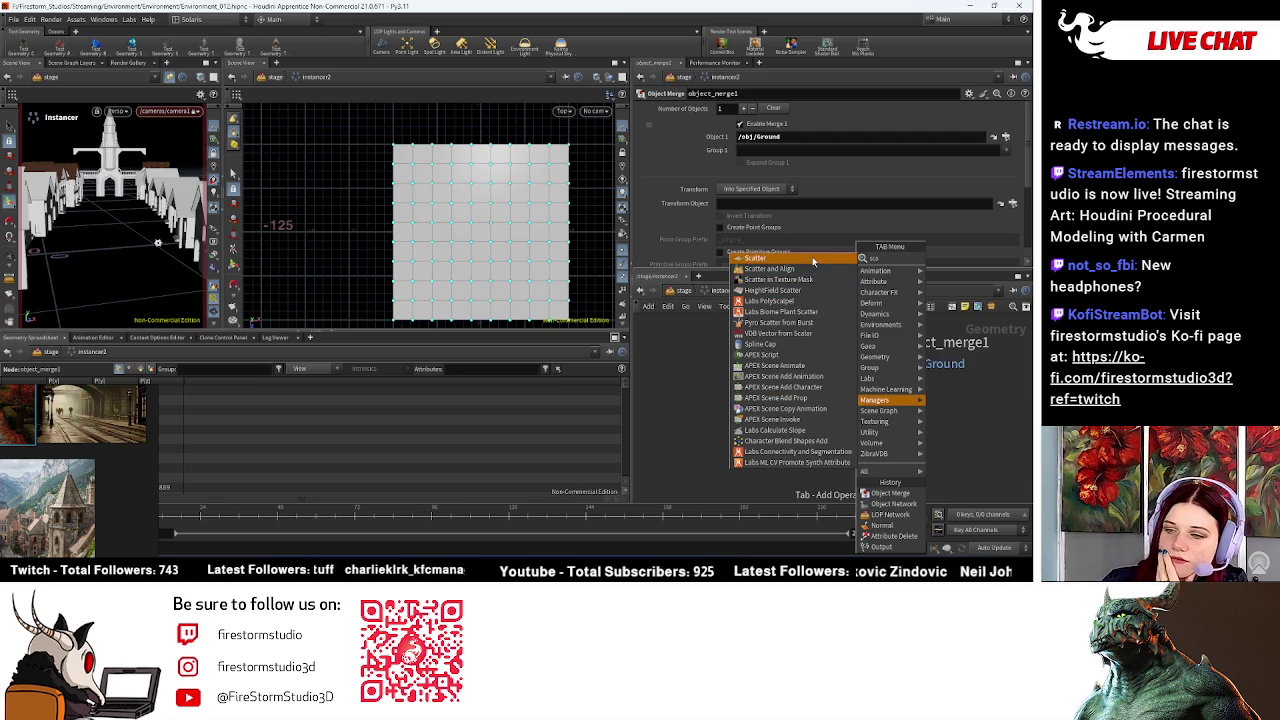
Step: Add a scatter1 node fed by object_merge1
left_click(757, 258)
left_click(872, 428)
left_click(857, 373)
left_click(872, 422)
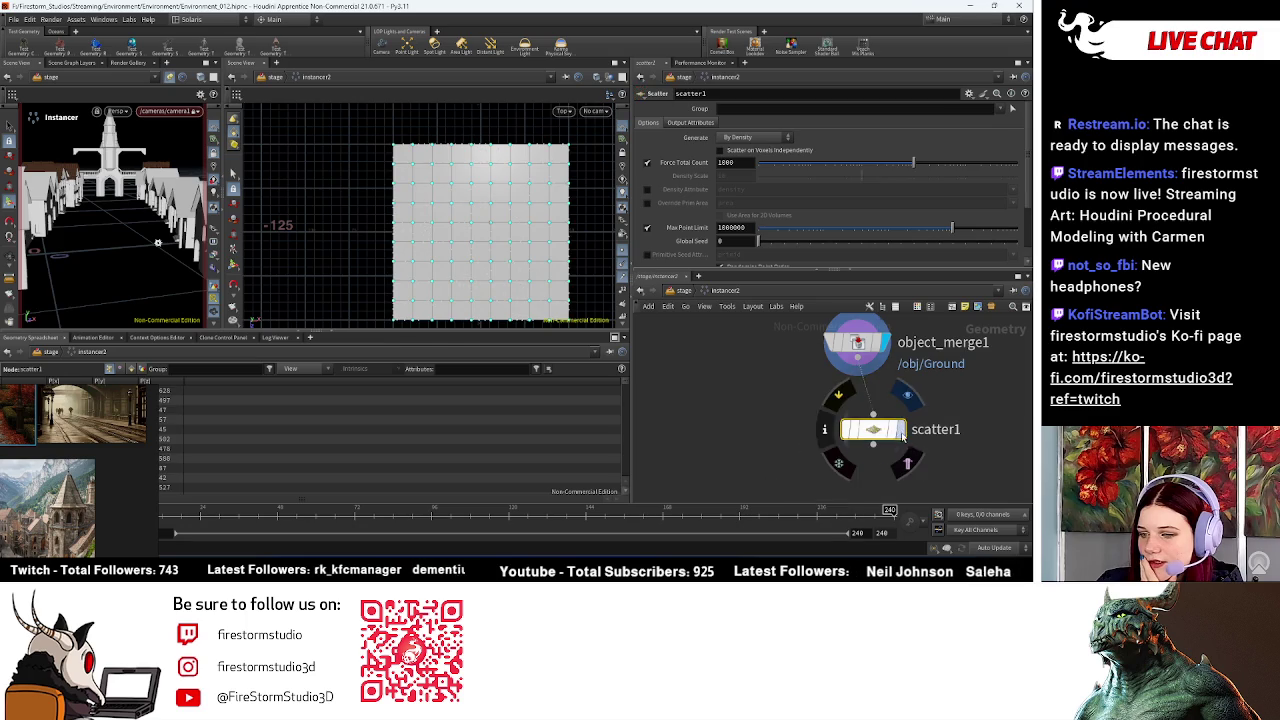
left_click_drag(872, 430, 837, 438)
Step: Lower scatter1's point count, set Relax Iterations to 0, and reset Scale Radii By to 1
scroll(769, 222, "down", 1)
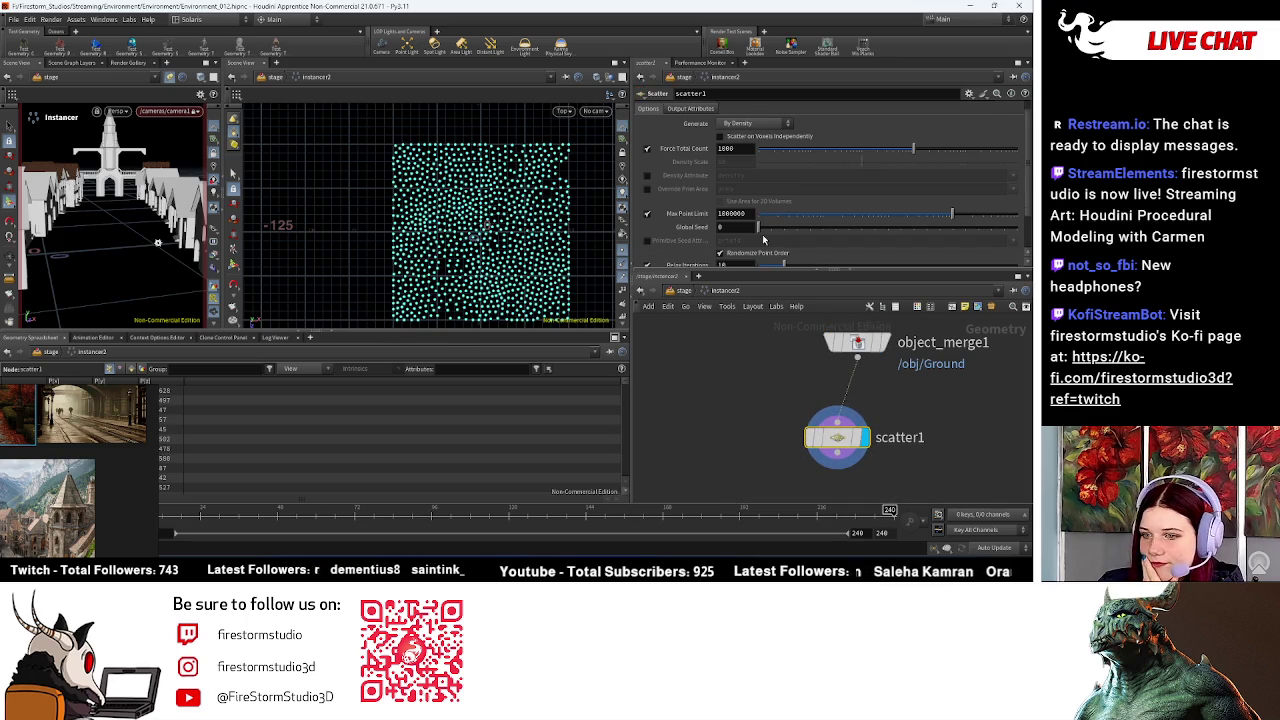
left_click_drag(908, 149, 906, 155)
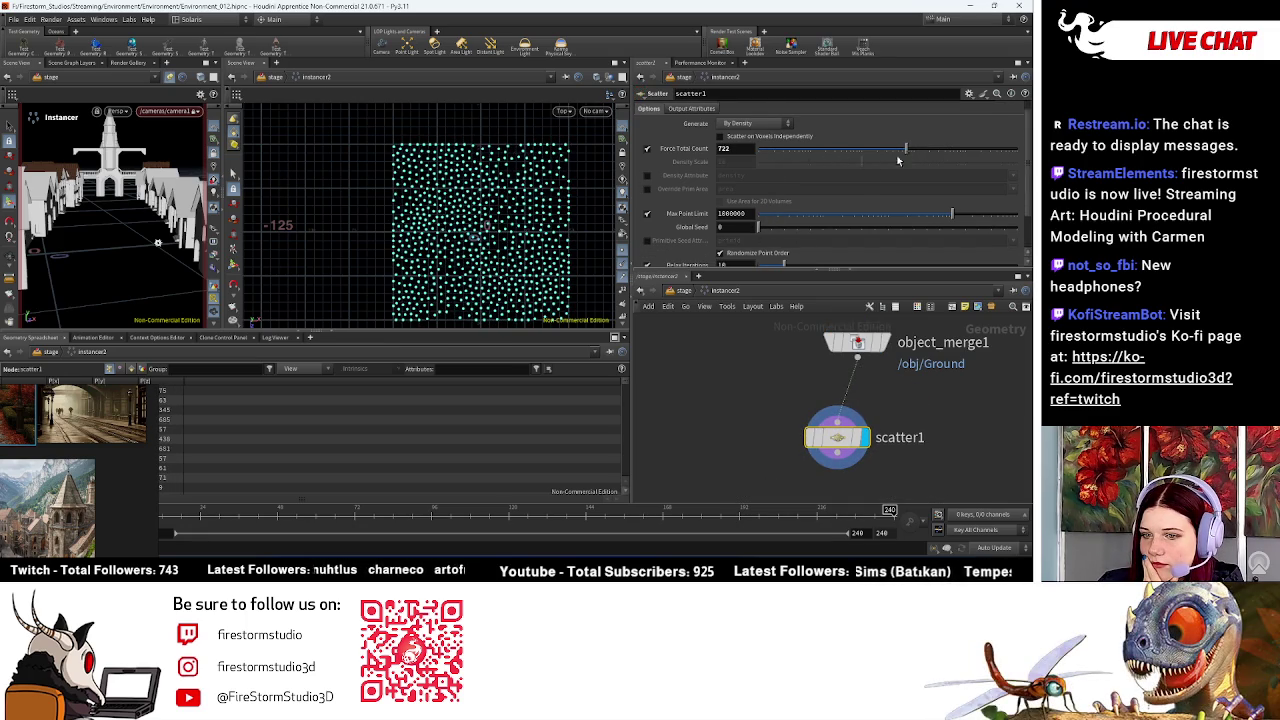
scroll(795, 203, "down", 3)
mouse_move(784, 224)
left_mouse_down()
mouse_move(707, 233)
mouse_move(760, 232)
left_mouse_up()
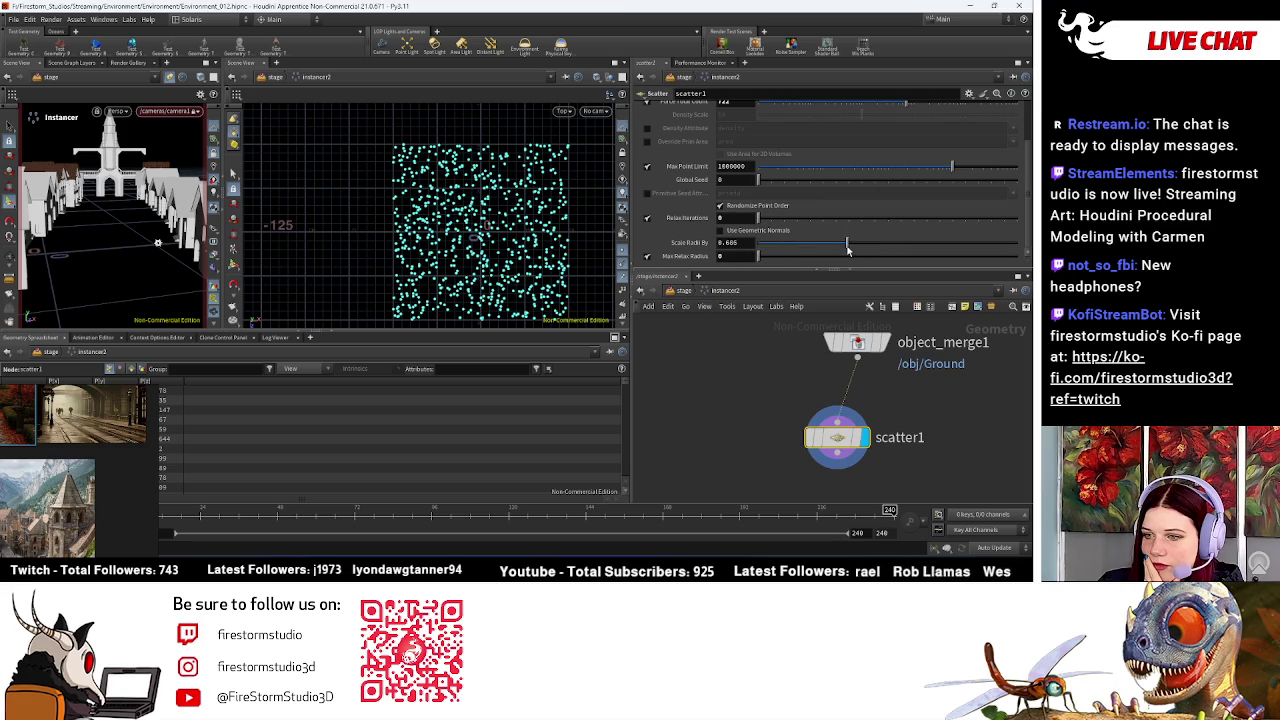
middle_click(768, 247, "ctrl")
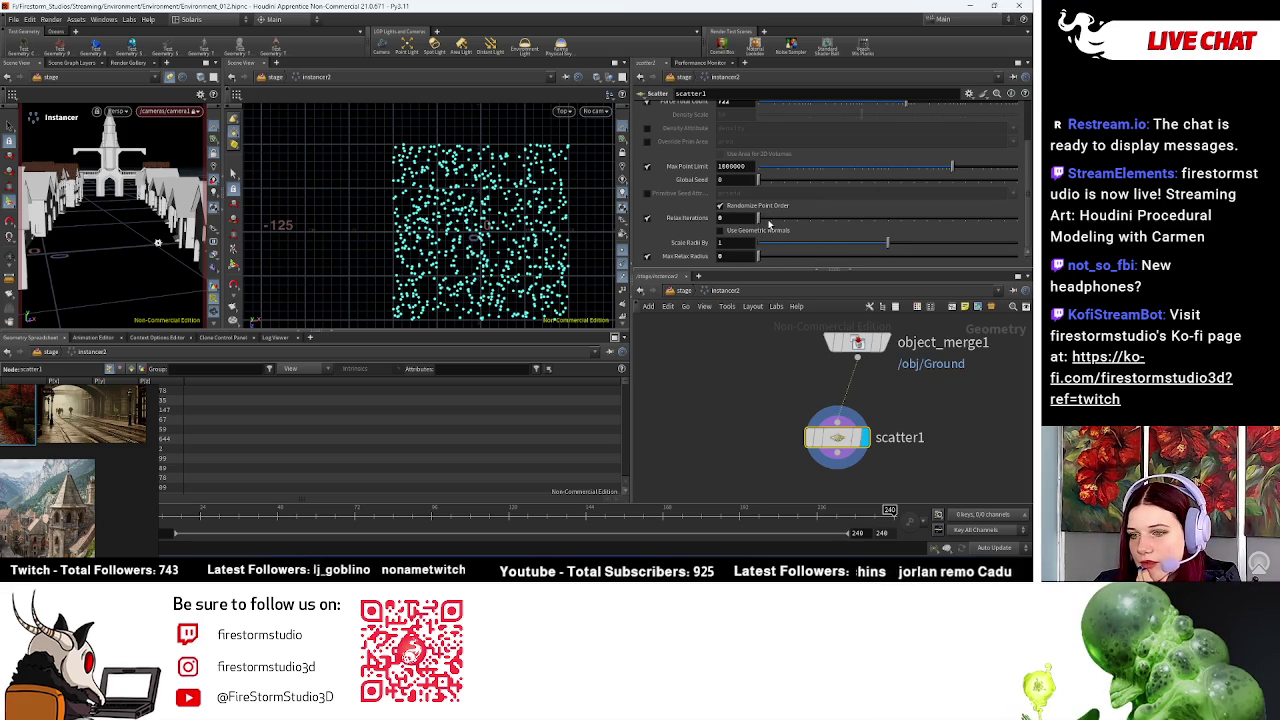
Step: Set scatter1's Force Total Count to 123, keep By Density, and return to the stage network
scroll(704, 210, "up", 3)
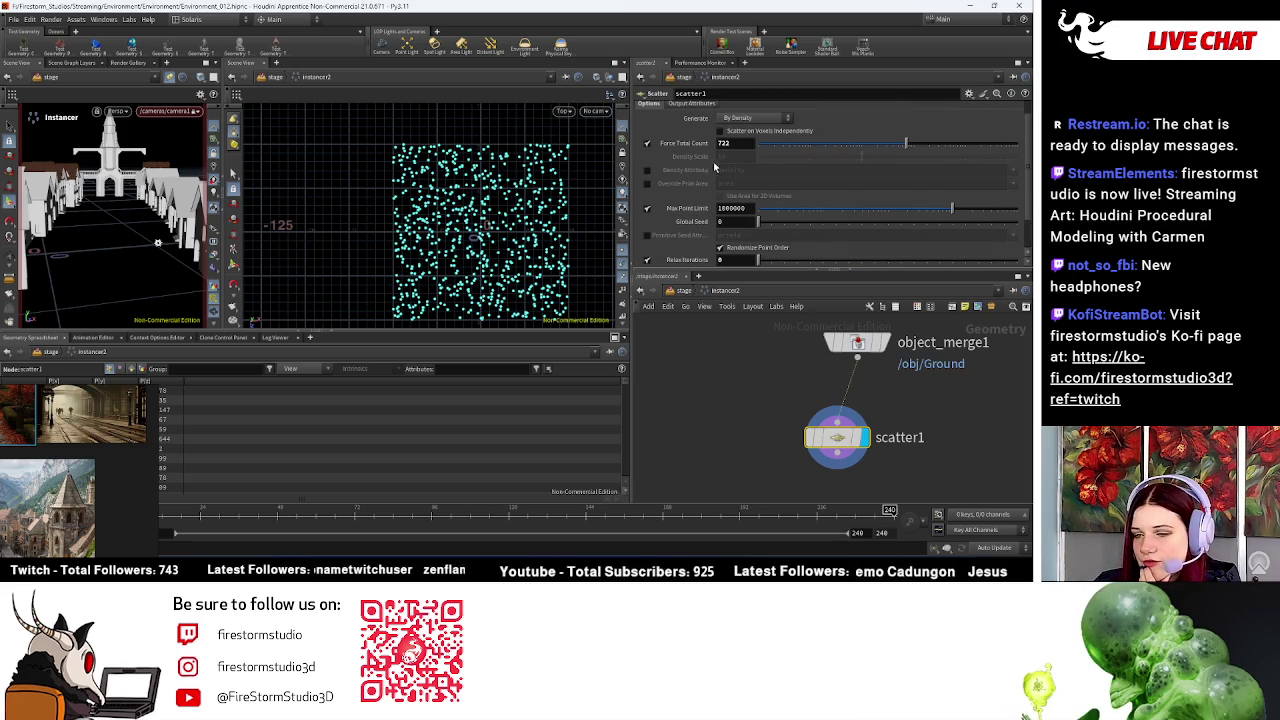
left_click_drag(874, 152, 866, 149)
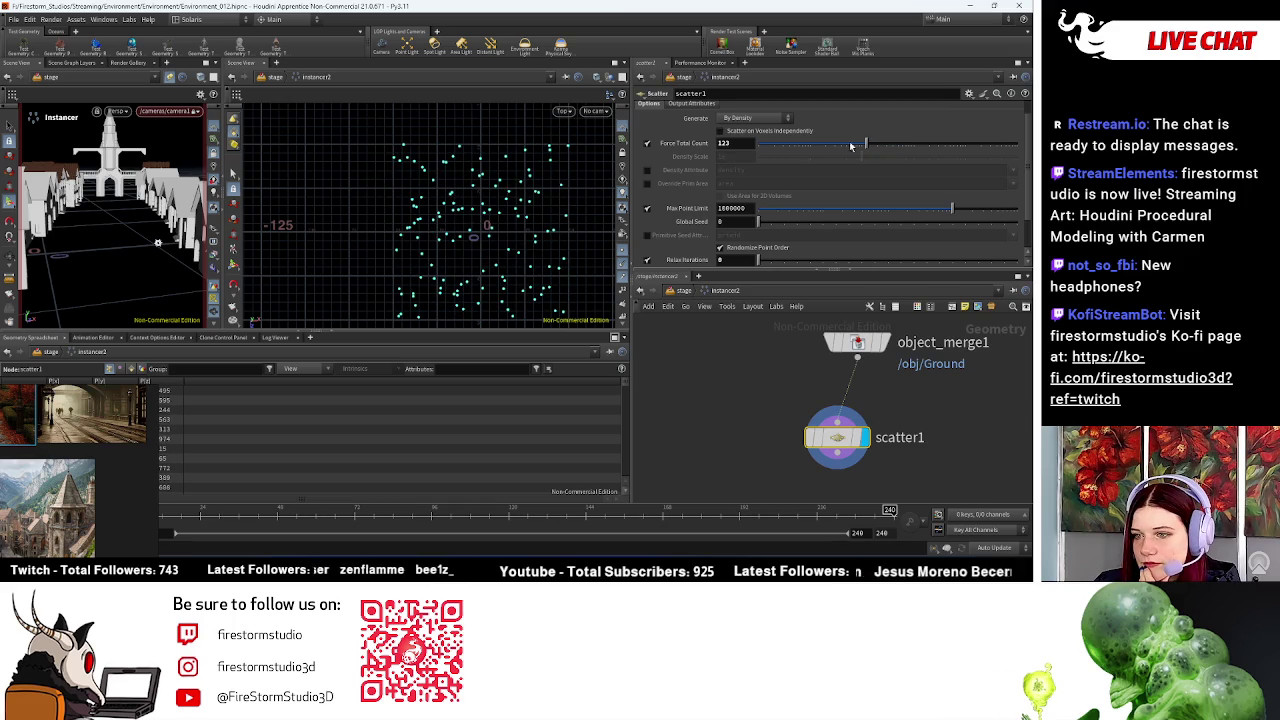
left_click(746, 121)
left_click(779, 122)
scroll(928, 405, "down", 2)
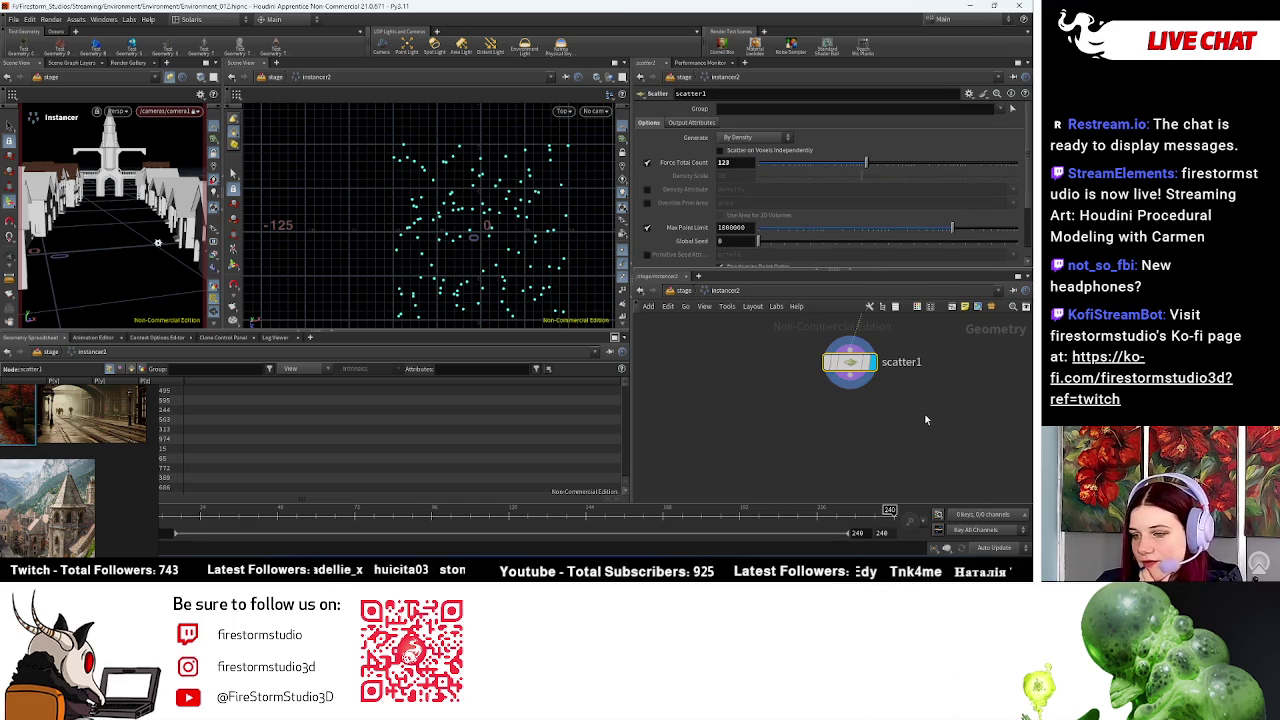
key("Tab")
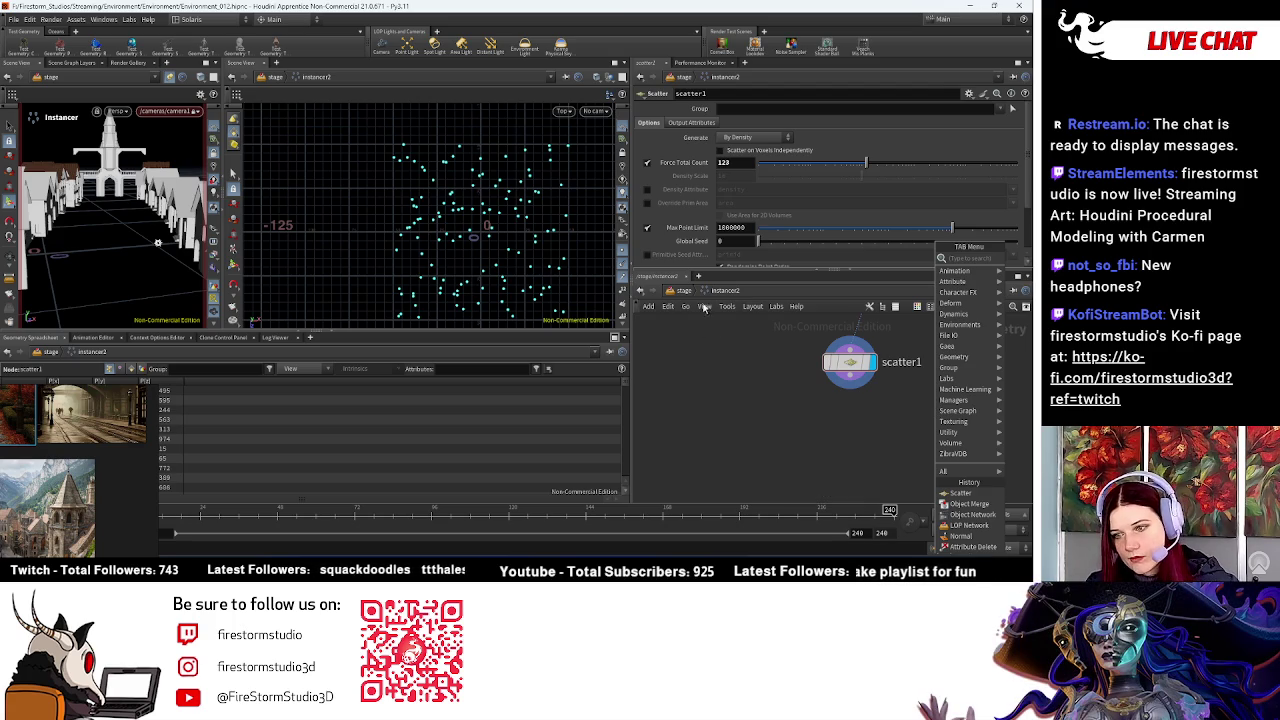
key("Escape")
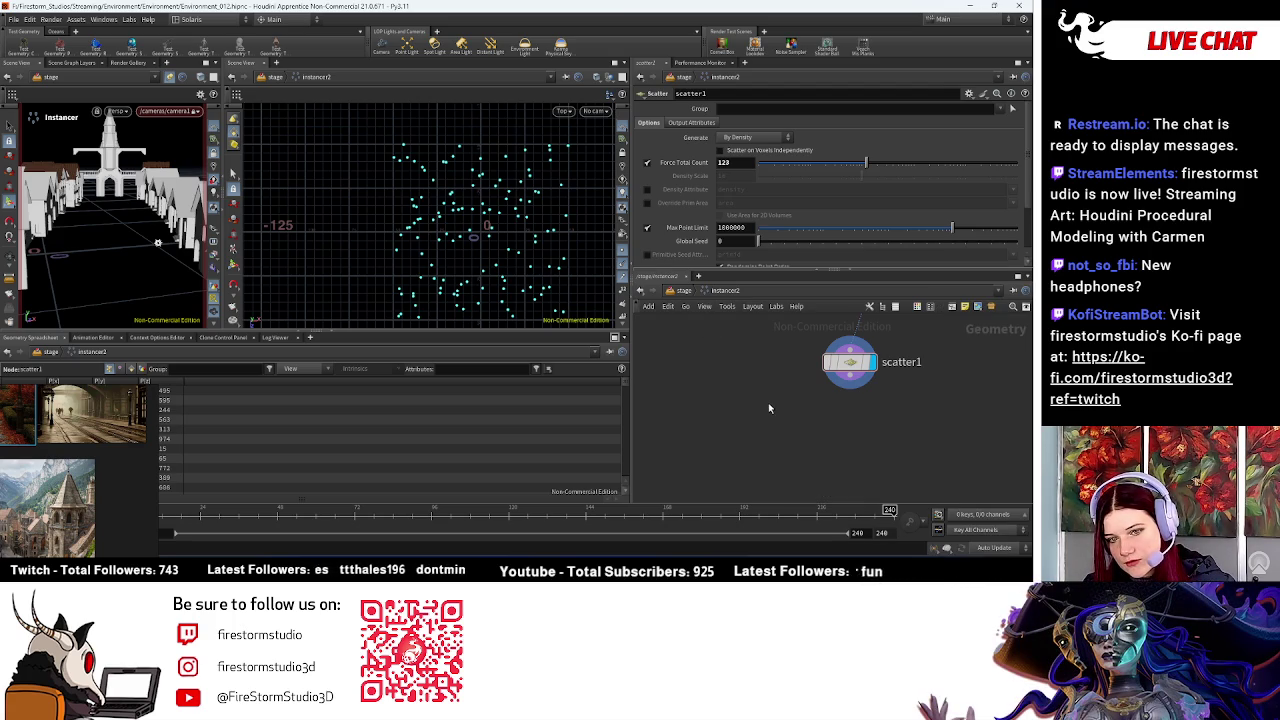
left_click(684, 291)
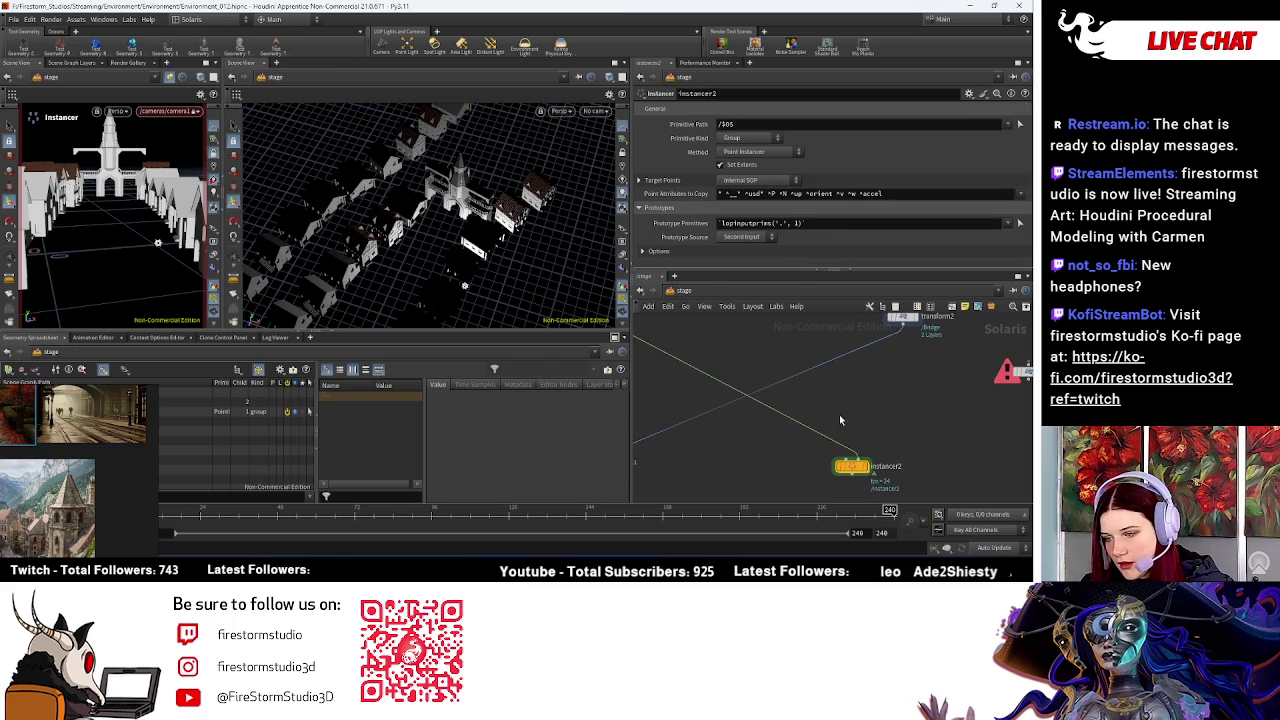
Step: Inside instancer2, add an output0 node below scatter1, then return to /stage
key("i")
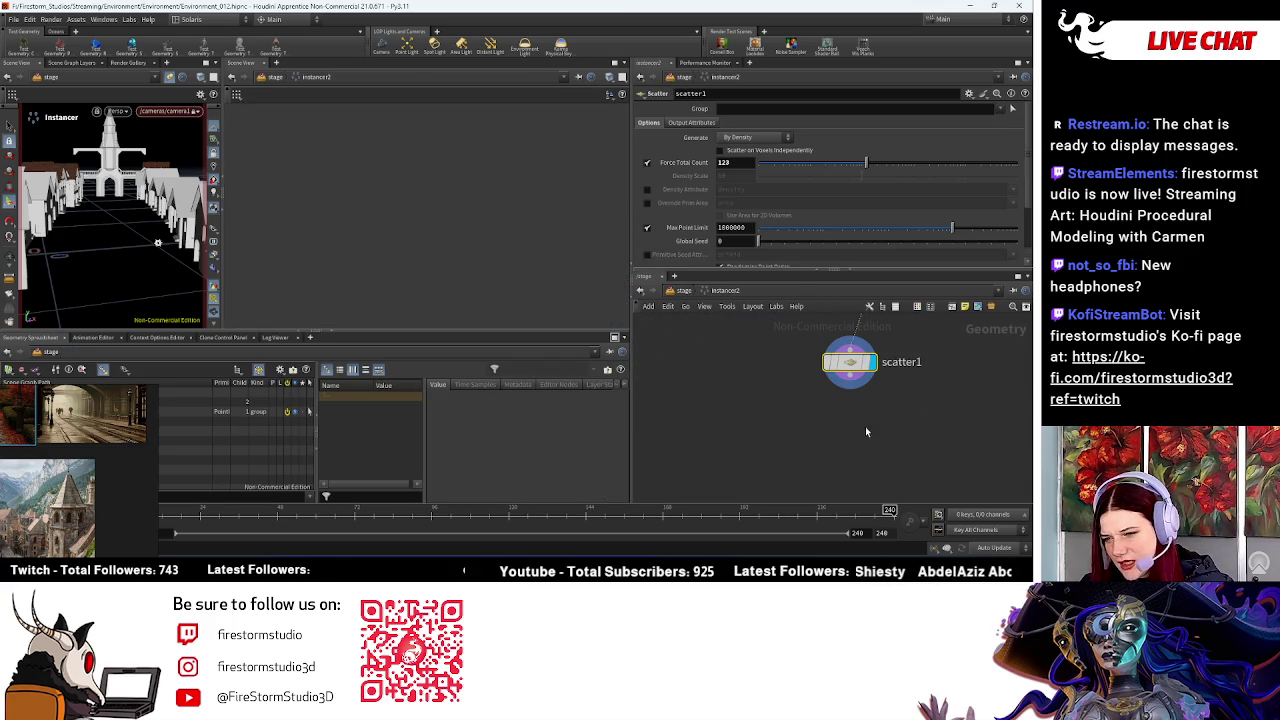
key("Tab")
type("out")
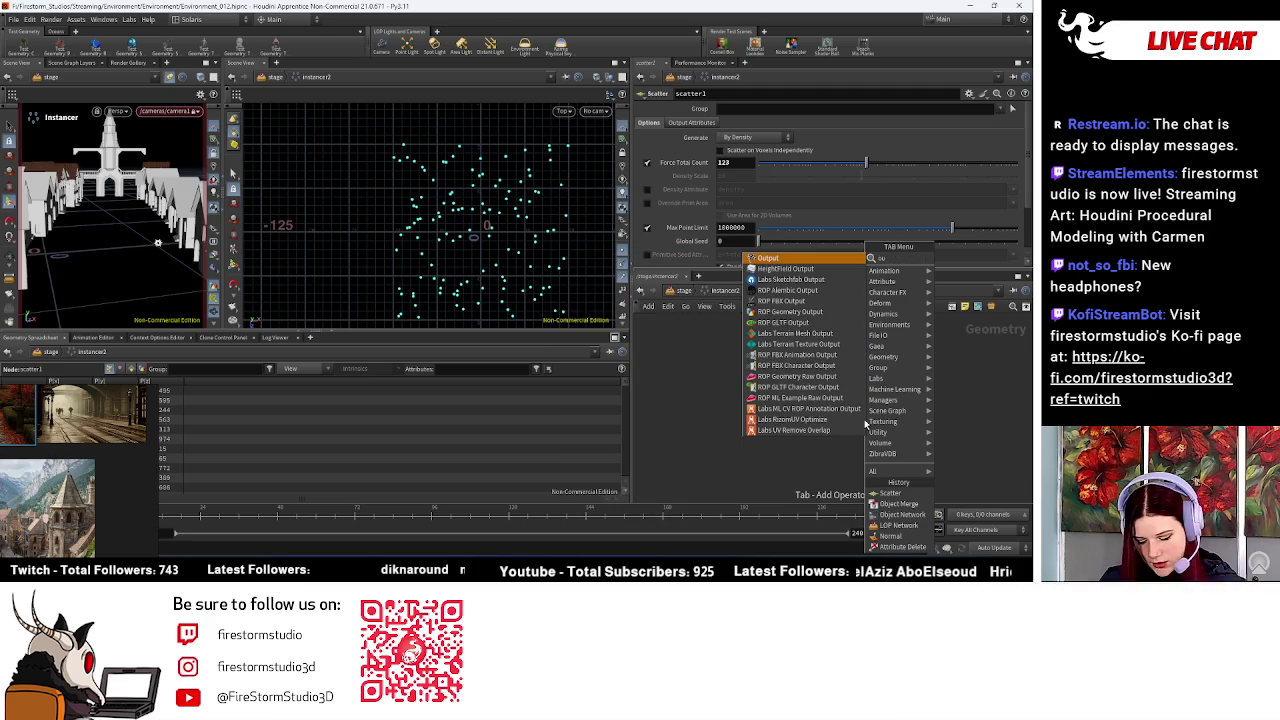
left_click(790, 258)
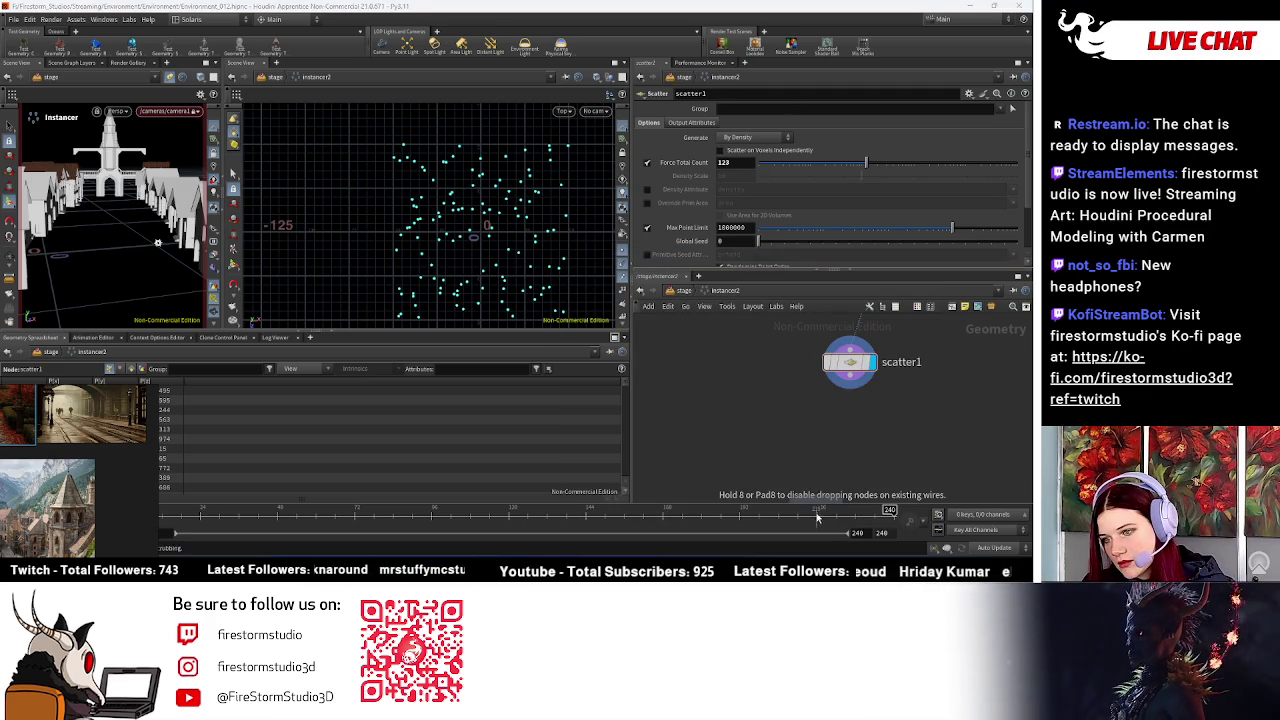
left_click(852, 405)
left_click(847, 372)
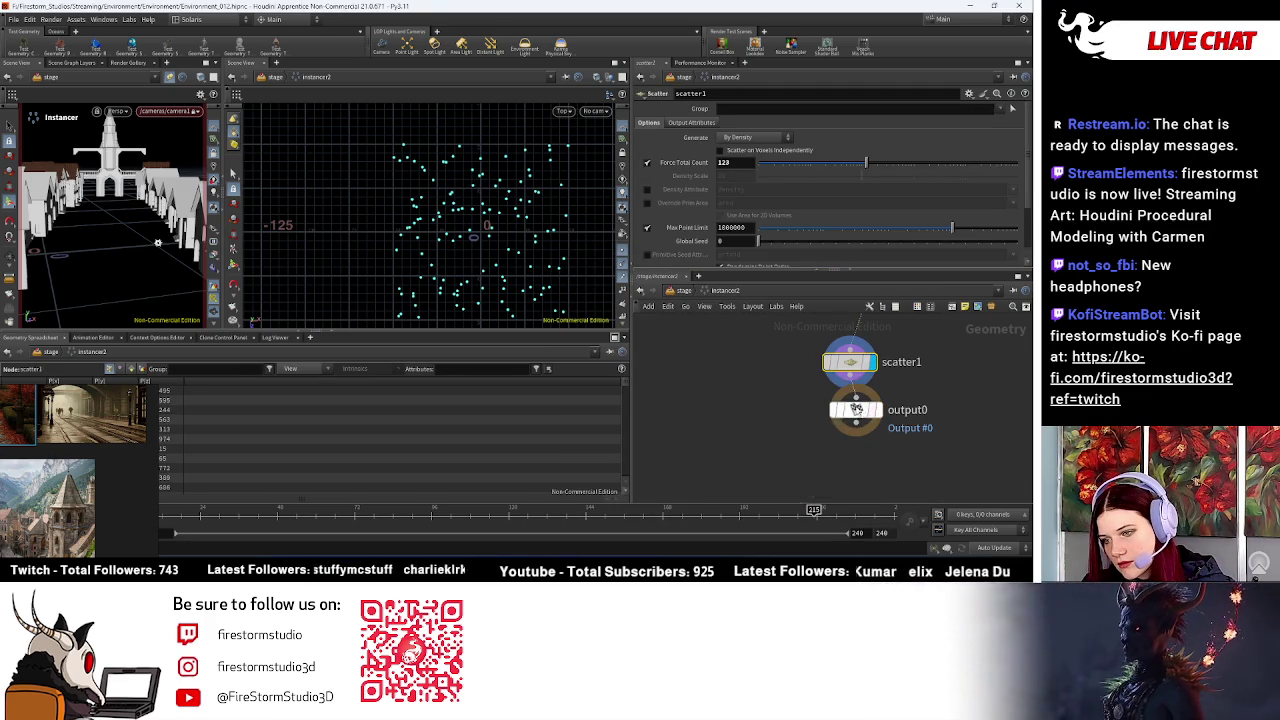
left_click_drag(852, 410, 840, 447)
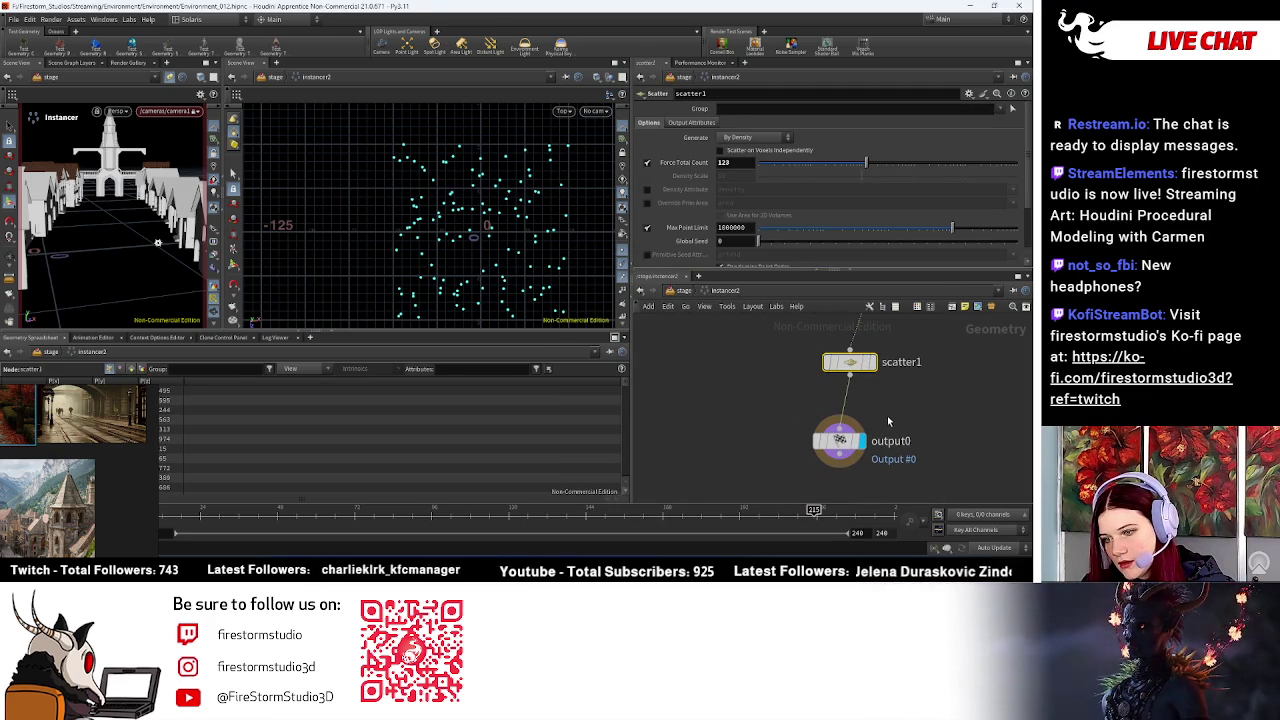
scroll(889, 418, "down", 1)
left_click(683, 290)
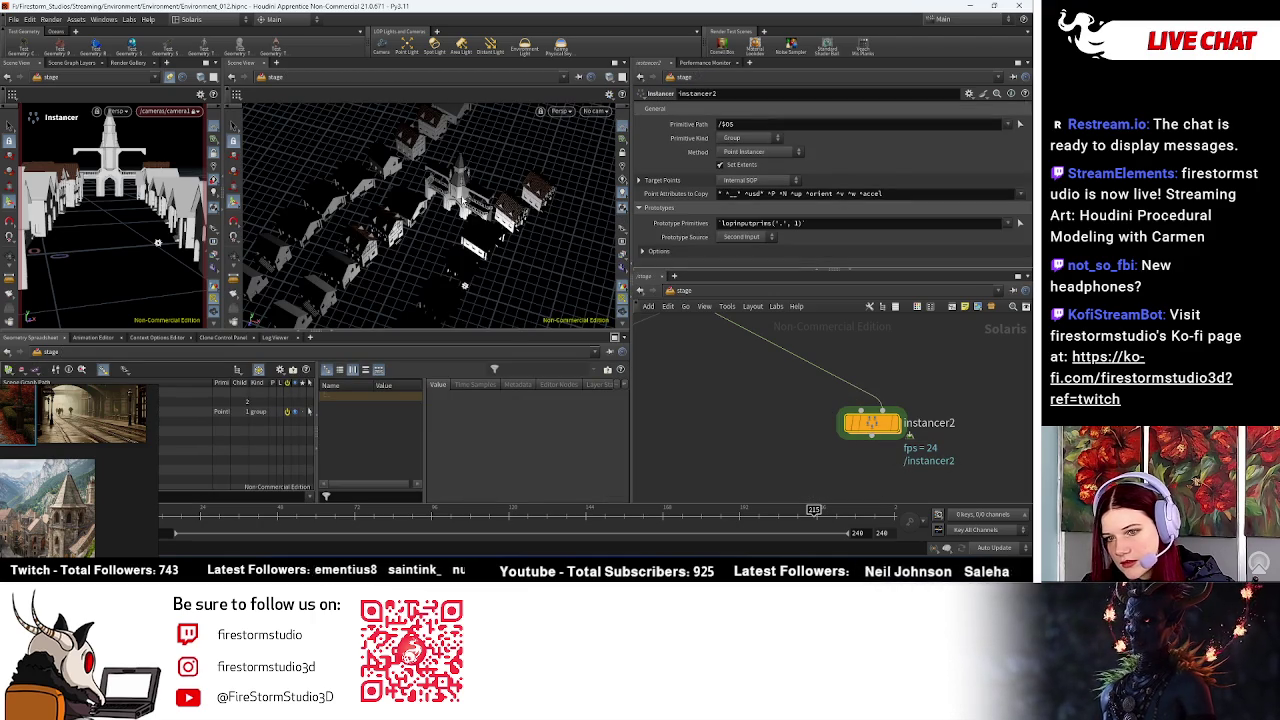
Step: Wire merge2 into instancer2 and orbit down to ground level to see the towers
key("h")
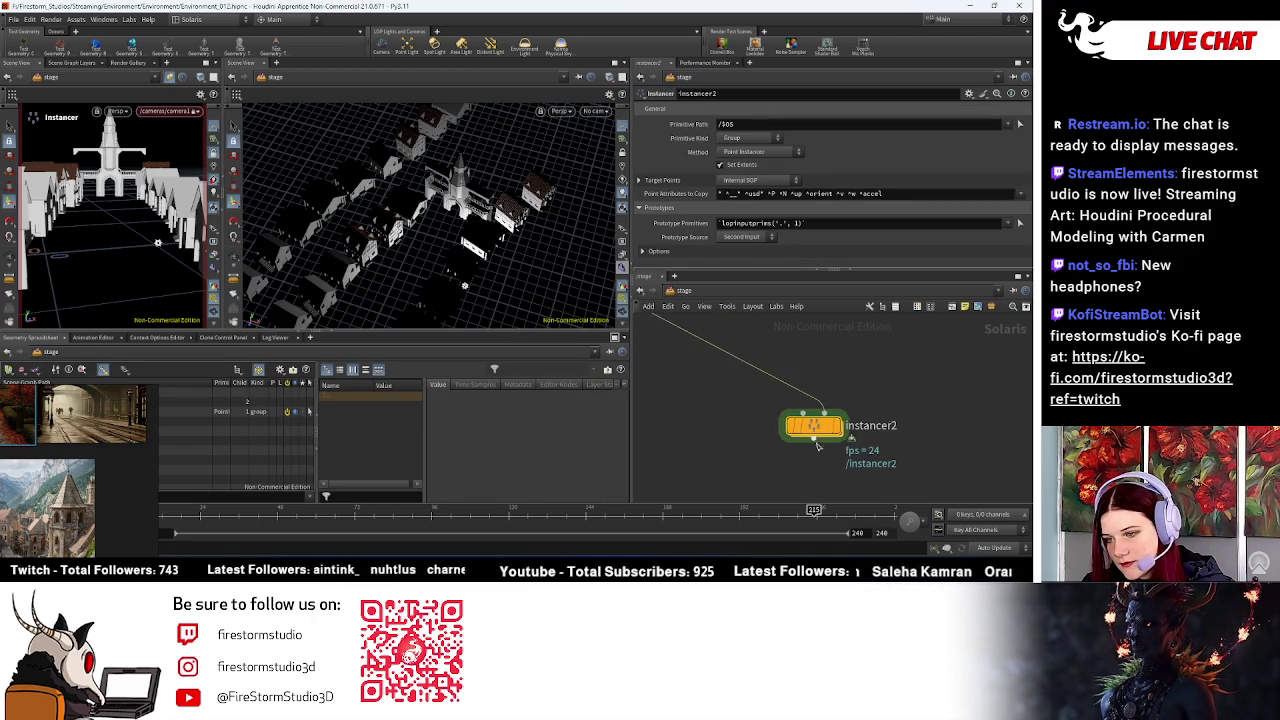
left_click_drag(975, 388, 724, 392)
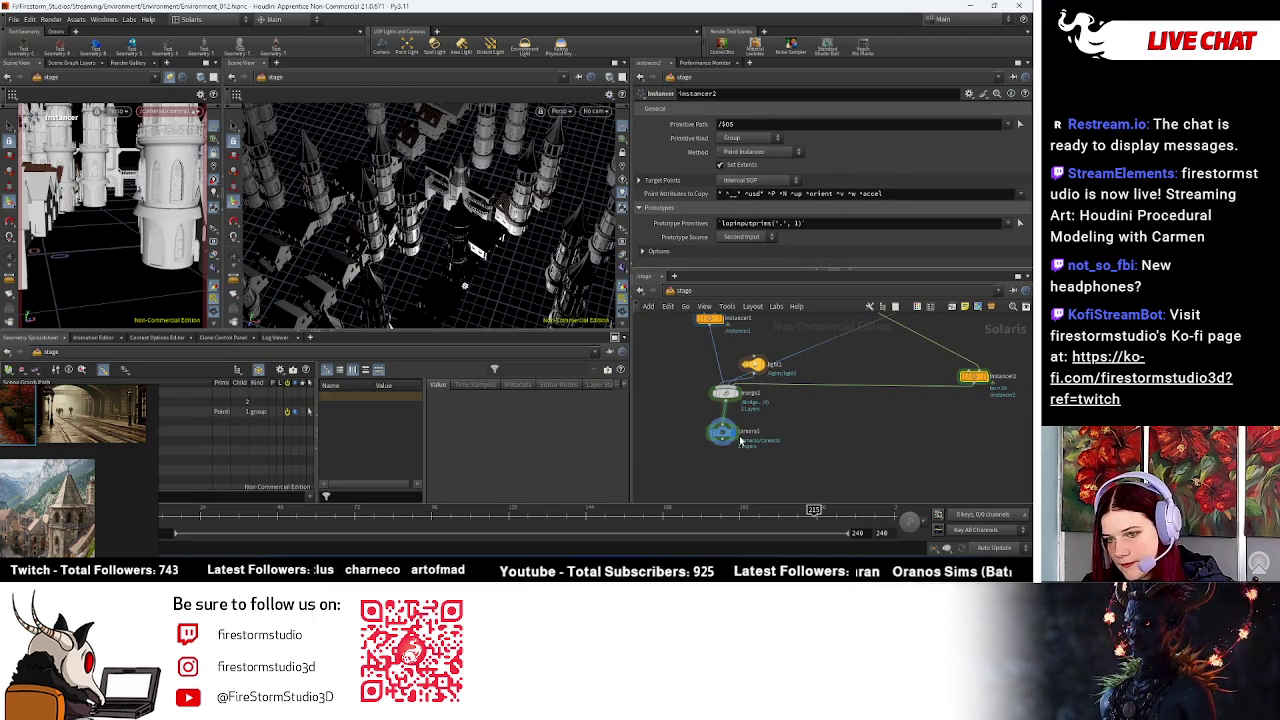
mouse_move(432, 265)
left_mouse_down()
mouse_move(450, 246)
mouse_move(246, 255)
left_mouse_up()
middle_click_drag(810, 330, 828, 470)
scroll(800, 452, "up", 2)
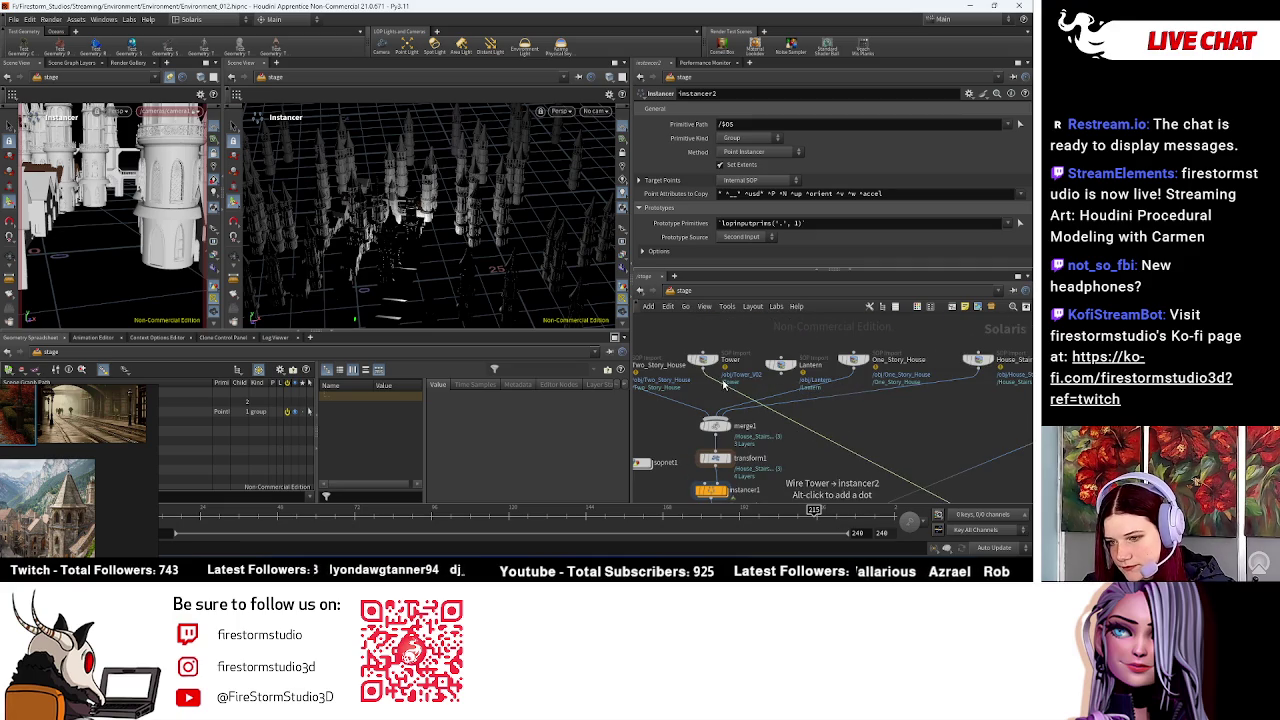
Step: Connect transform1 into instancer2 as the tower prototypes
mouse_move(716, 438)
middle_mouse_down()
mouse_move(795, 270)
mouse_move(777, 240)
middle_mouse_up()
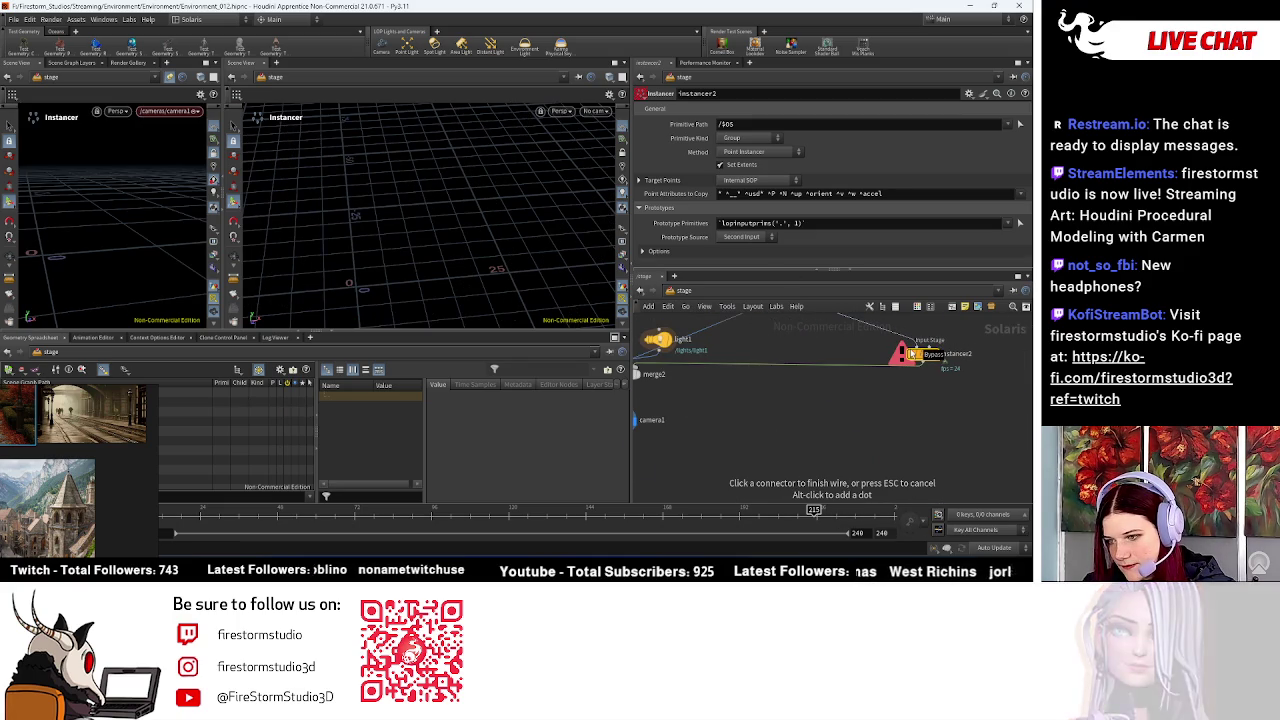
middle_click_drag(911, 354, 900, 449)
scroll(696, 358, "down", 3)
middle_click_drag(696, 353, 786, 359)
left_click(740, 372)
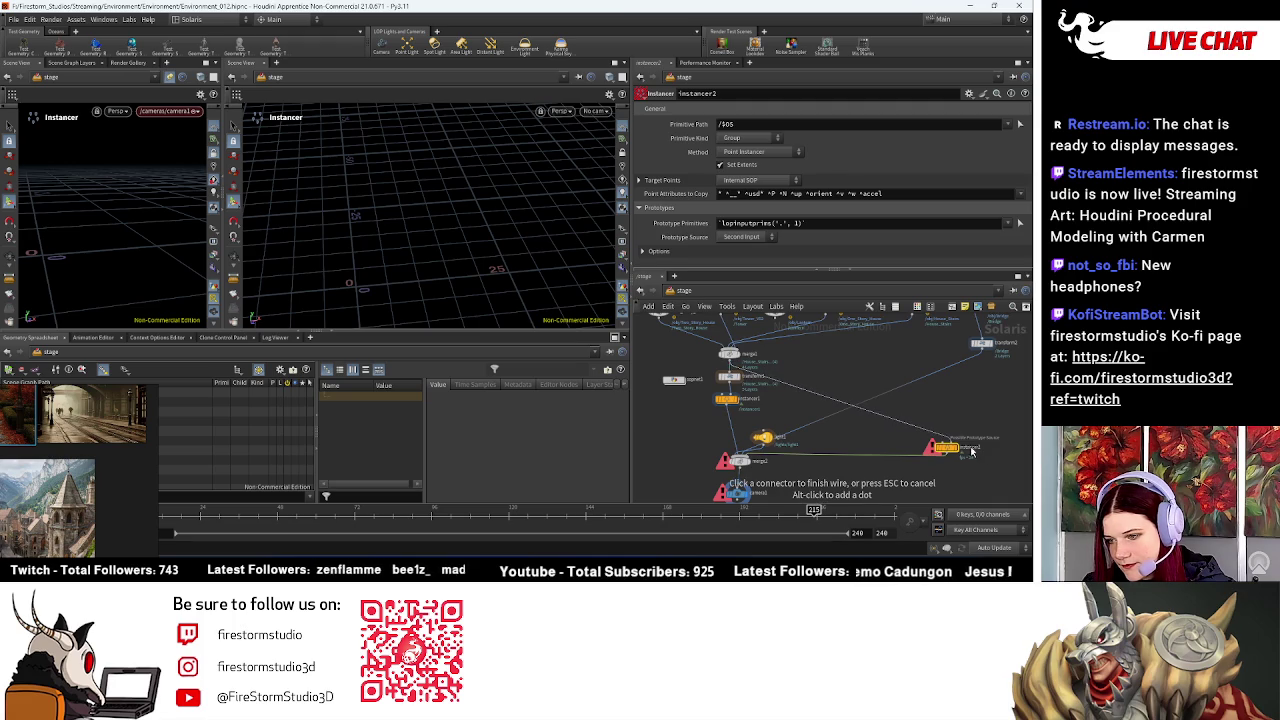
left_click(736, 489)
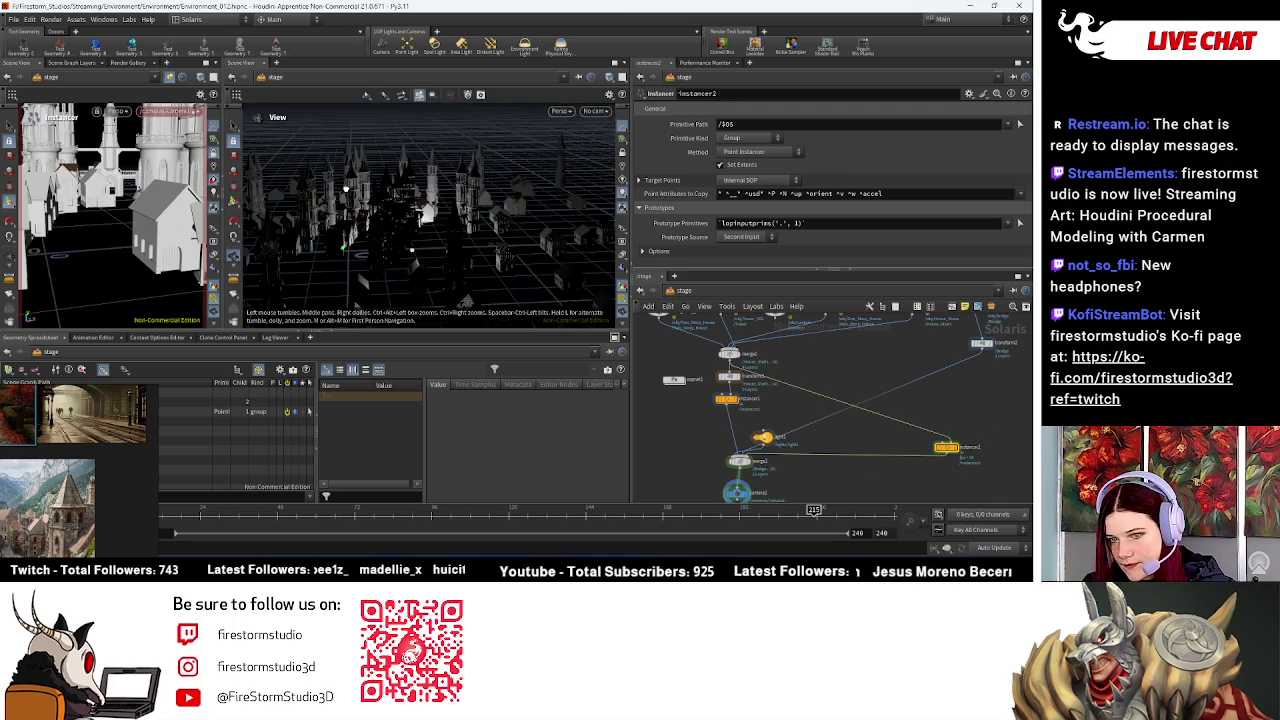
scroll(367, 203, "up", 3)
Step: Orbit the viewport to look down on the castle towers scattered across the grid
mouse_move(367, 203)
left_mouse_down()
mouse_move(533, 295)
mouse_move(515, 236)
mouse_move(560, 300)
left_mouse_up()
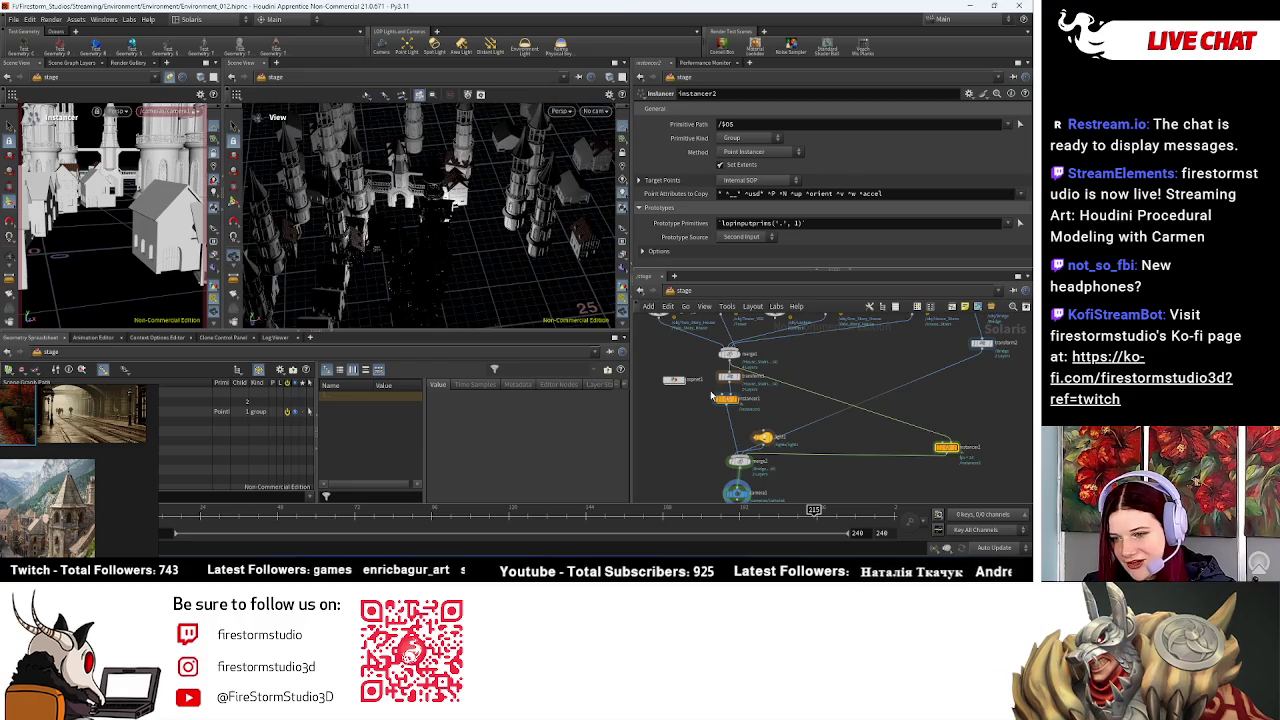
scroll(758, 427, "up", 2)
scroll(758, 427, "up", 2)
middle_click_drag(770, 440, 800, 390)
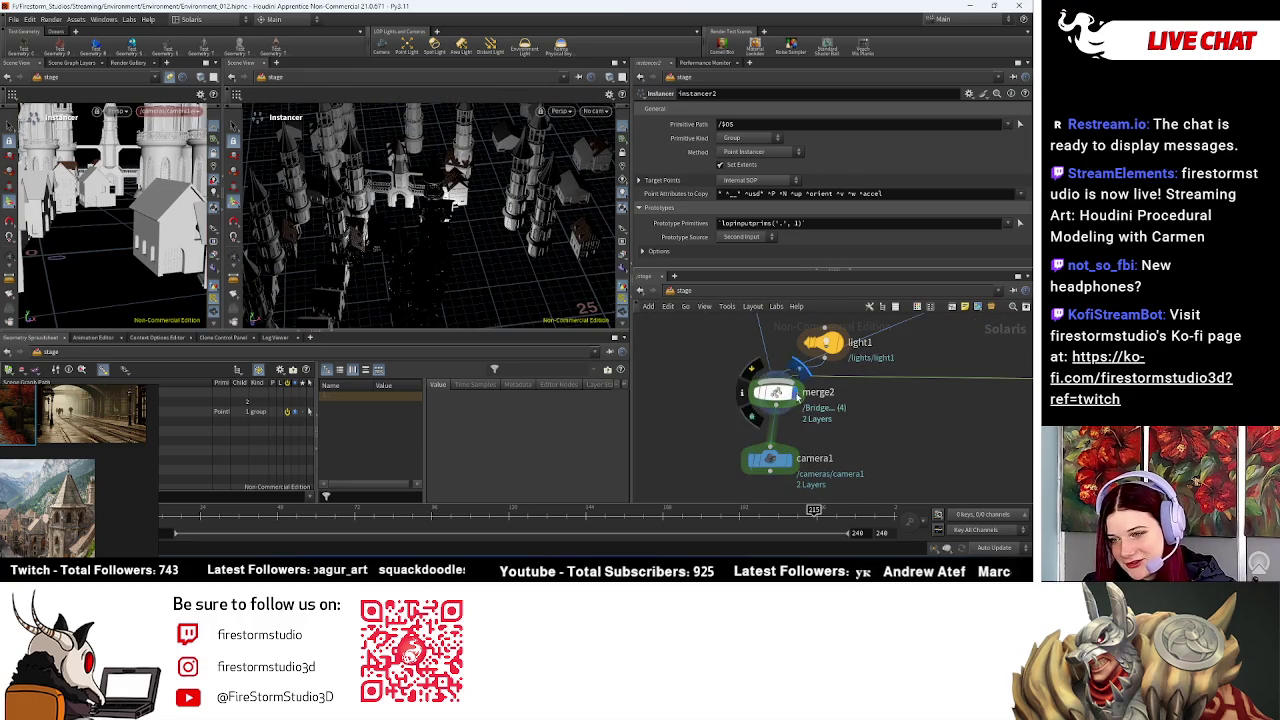
left_click_drag(368, 198, 407, 283)
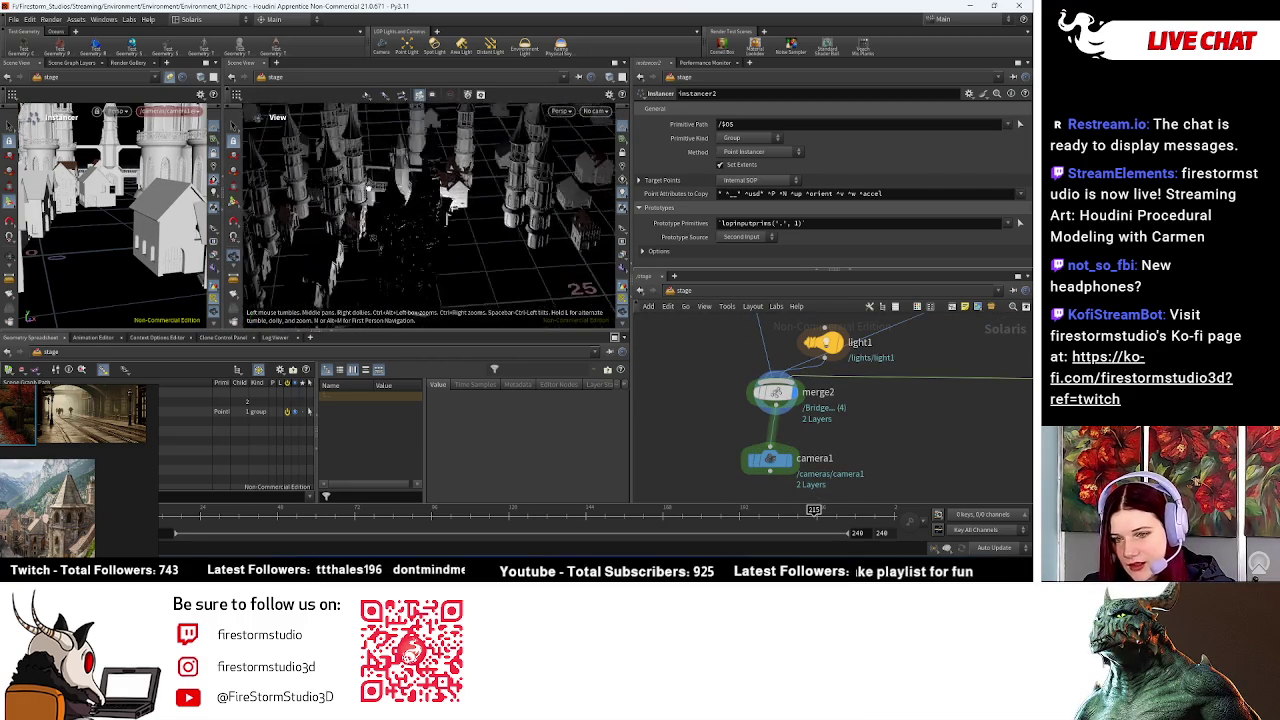
middle_click_drag(986, 493, 838, 417)
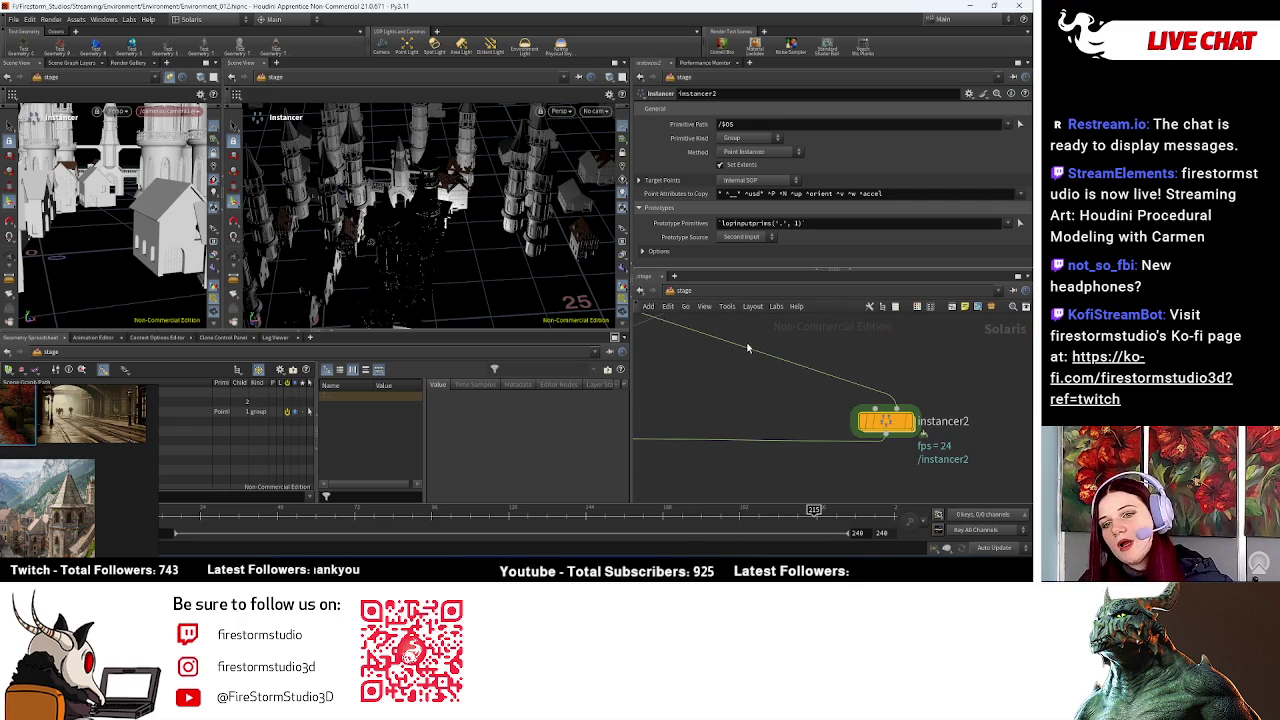
mouse_move(776, 384)
middle_mouse_down()
mouse_move(771, 394)
mouse_move(825, 438)
middle_mouse_up()
mouse_move(191, 207)
left_mouse_down()
mouse_move(97, 200)
mouse_move(106, 306)
left_mouse_up()
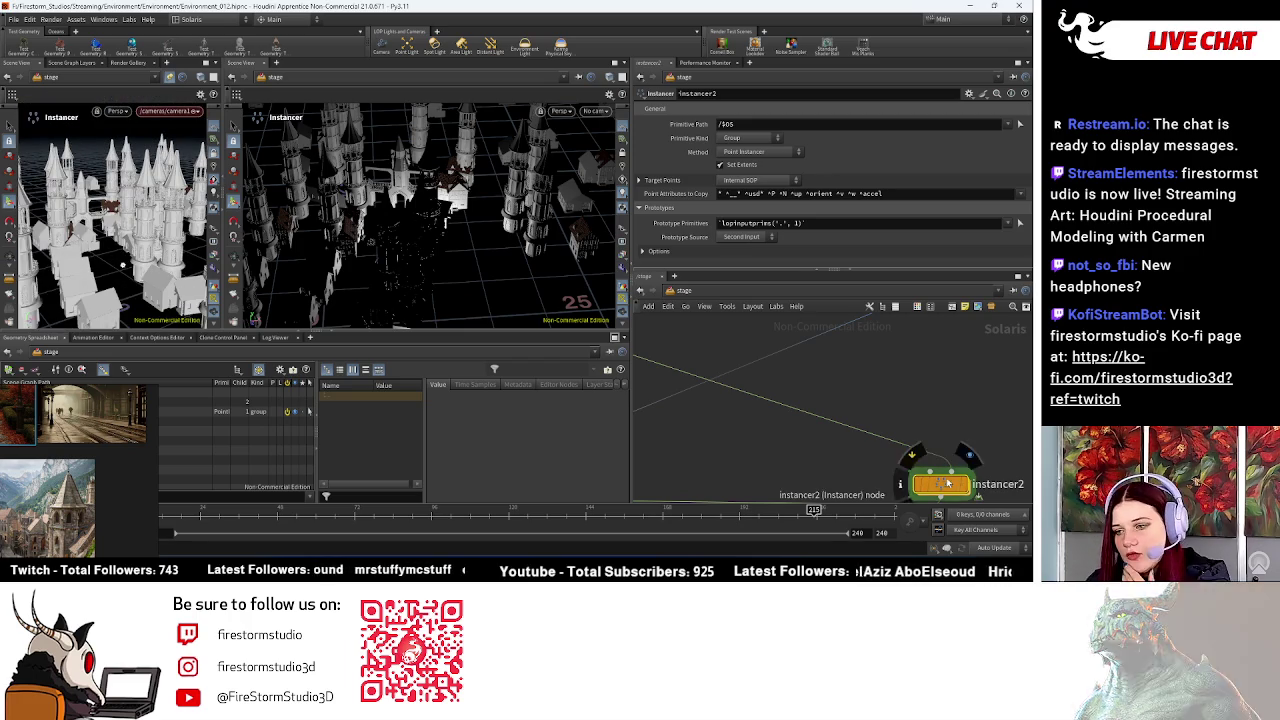
Step: Inside instancer2, lower scatter1 to Max Point Limit 8062 and Force Total Count 1
double_click(950, 484)
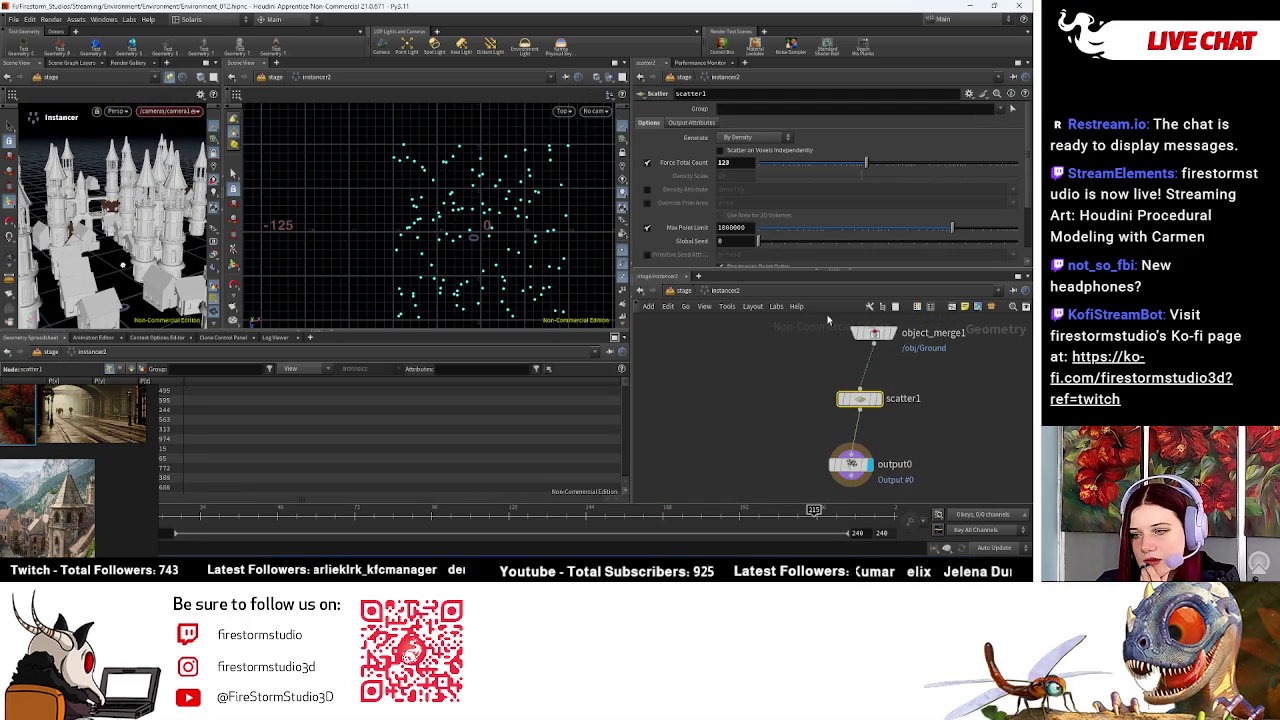
scroll(788, 240, "down", 3)
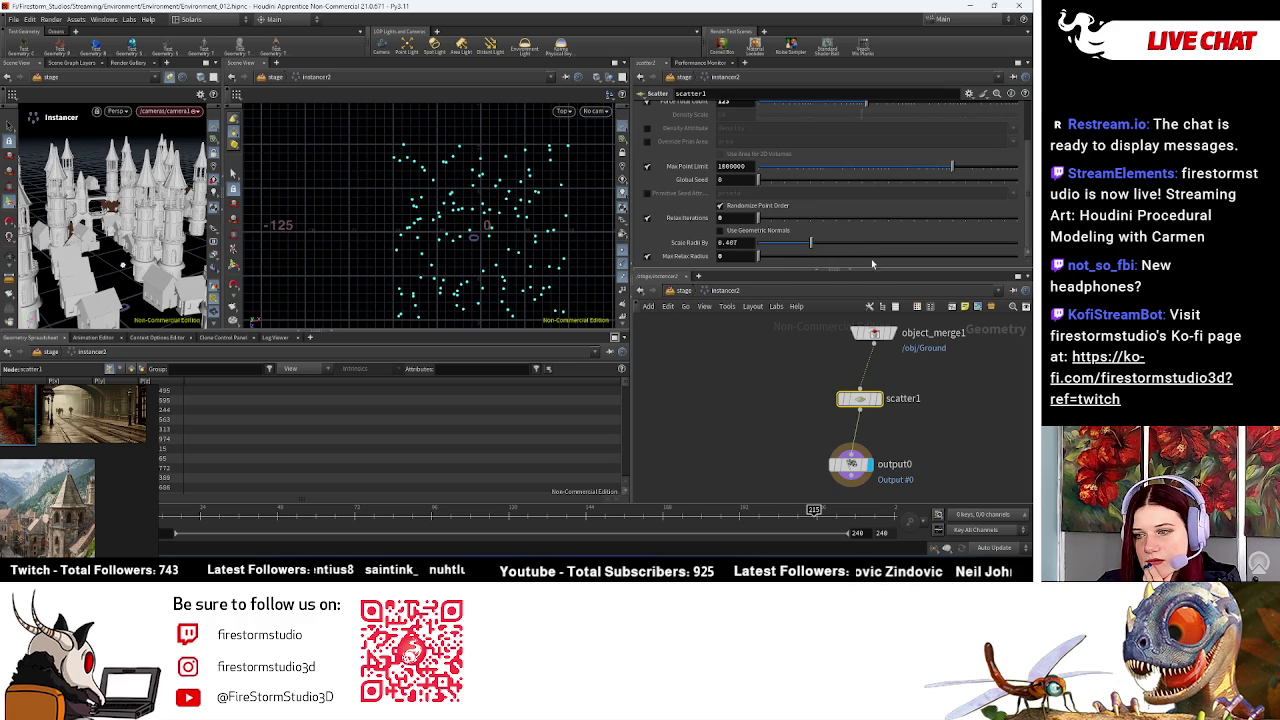
middle_click_drag(963, 403, 930, 440)
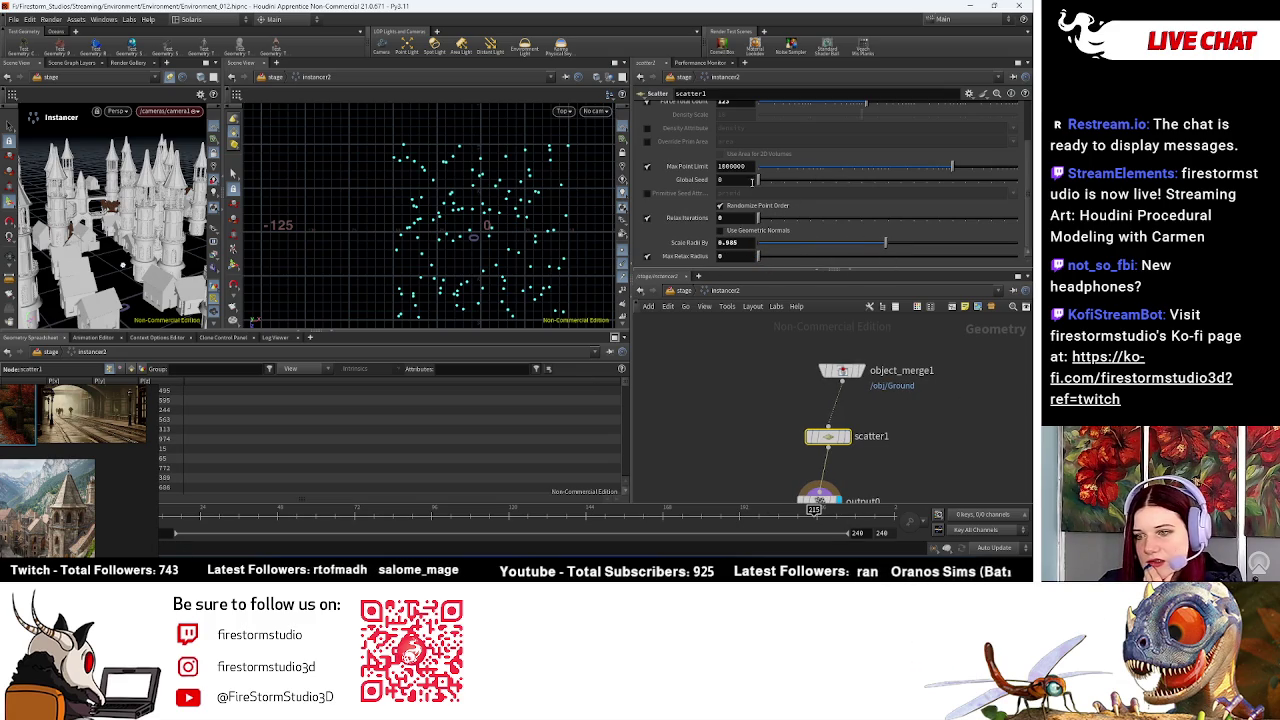
mouse_move(782, 179)
left_mouse_down()
mouse_move(873, 180)
mouse_move(812, 180)
mouse_move(825, 169)
mouse_move(577, 192)
left_mouse_up()
scroll(810, 175, "up", 2)
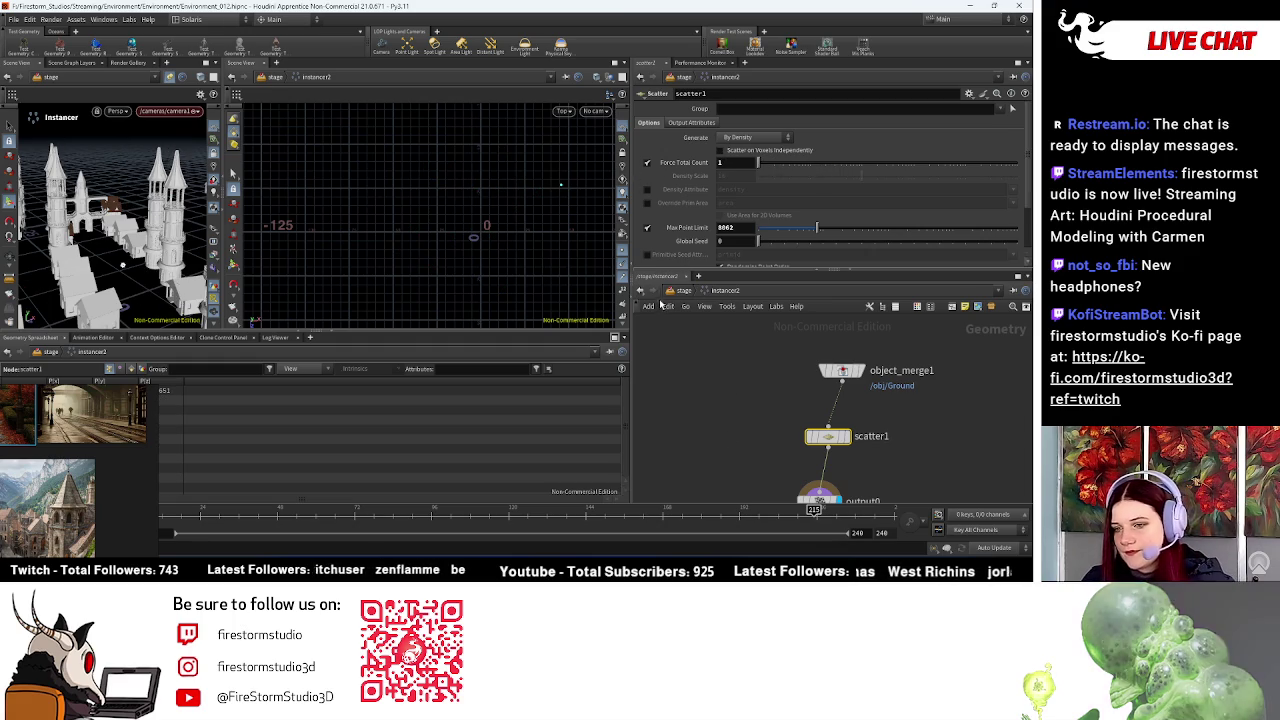
Step: Return to /stage and start a wire from the Tower node
key("u")
mouse_move(782, 386)
middle_mouse_down()
mouse_move(802, 376)
mouse_move(730, 486)
middle_mouse_up()
left_click(729, 460)
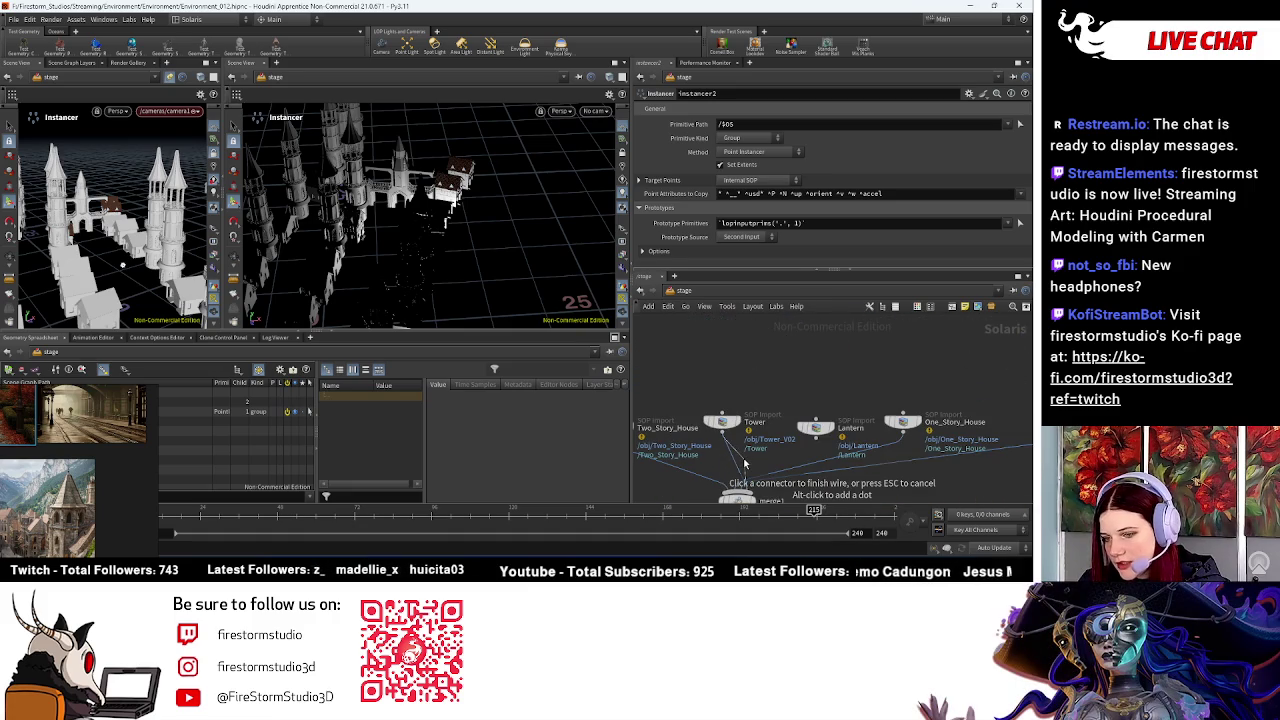
Step: Cancel the Tower wire, then raise the instancer's scatter Force Total Count to 53
left_click(742, 463)
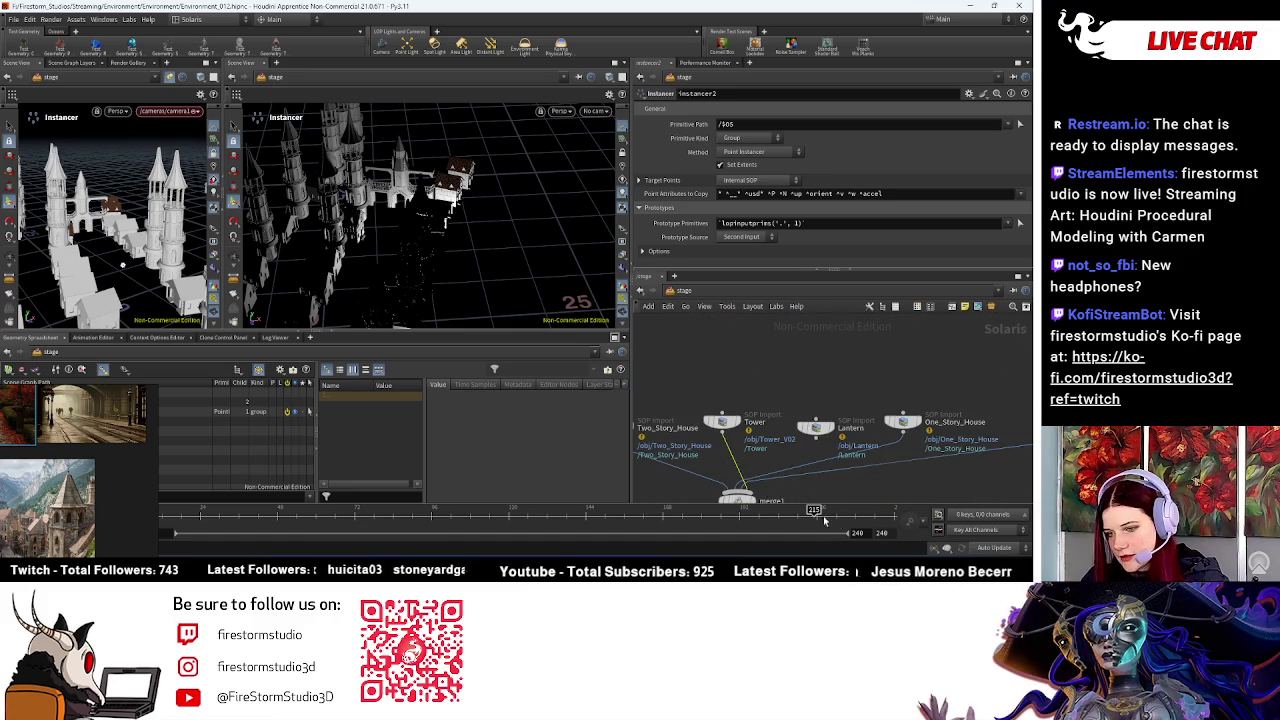
mouse_move(806, 495)
middle_mouse_down()
mouse_move(804, 329)
mouse_move(828, 442)
mouse_move(855, 405)
mouse_move(862, 352)
middle_mouse_up()
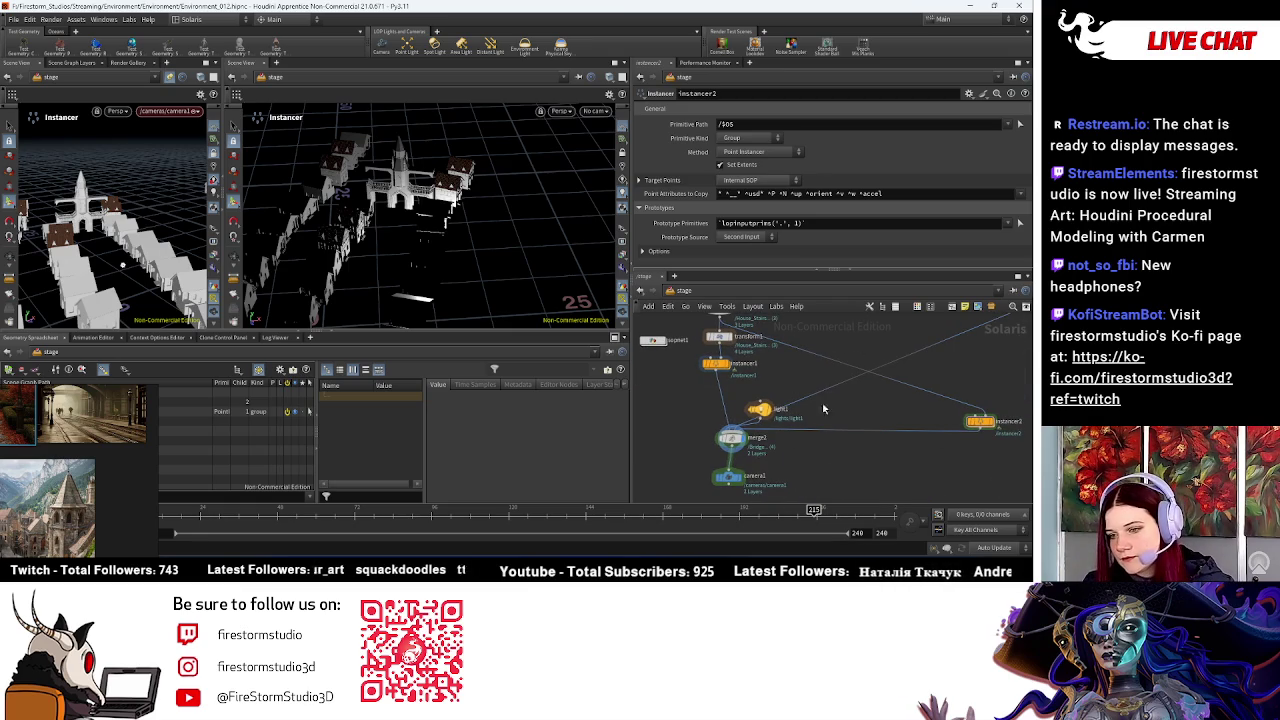
scroll(821, 426, "up", 2)
middle_click_drag(776, 406, 771, 465)
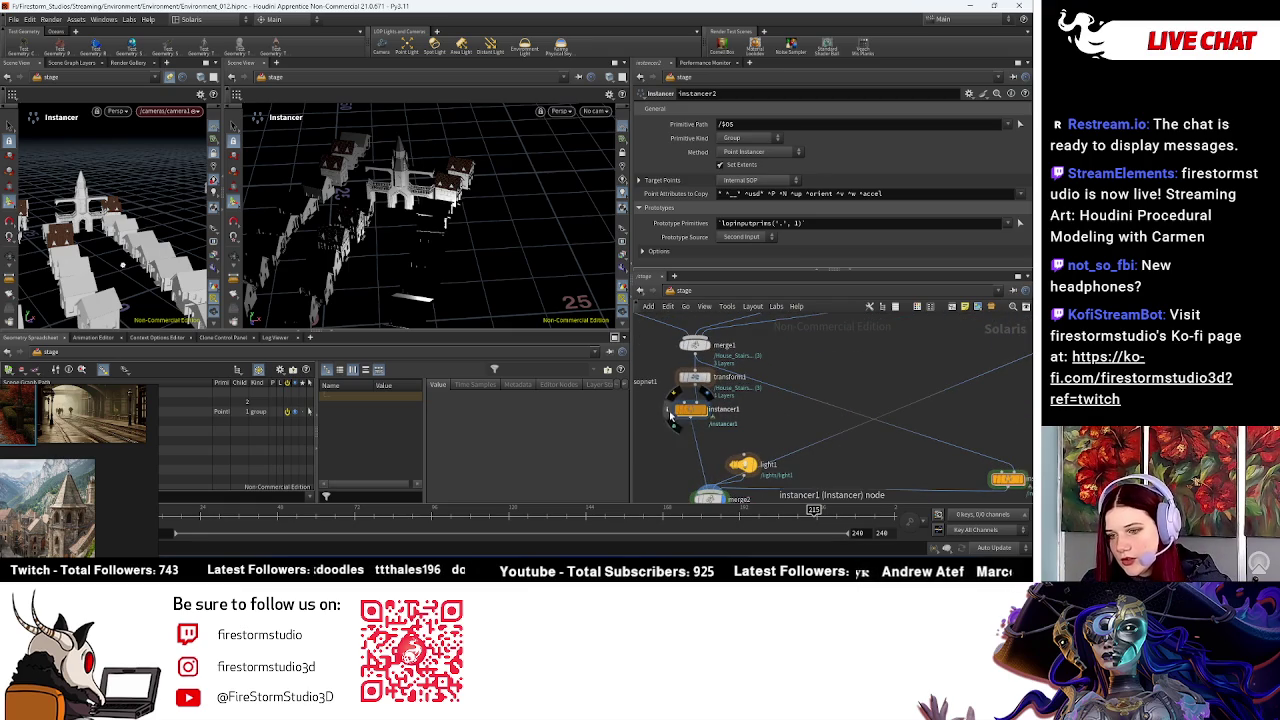
double_click(690, 410)
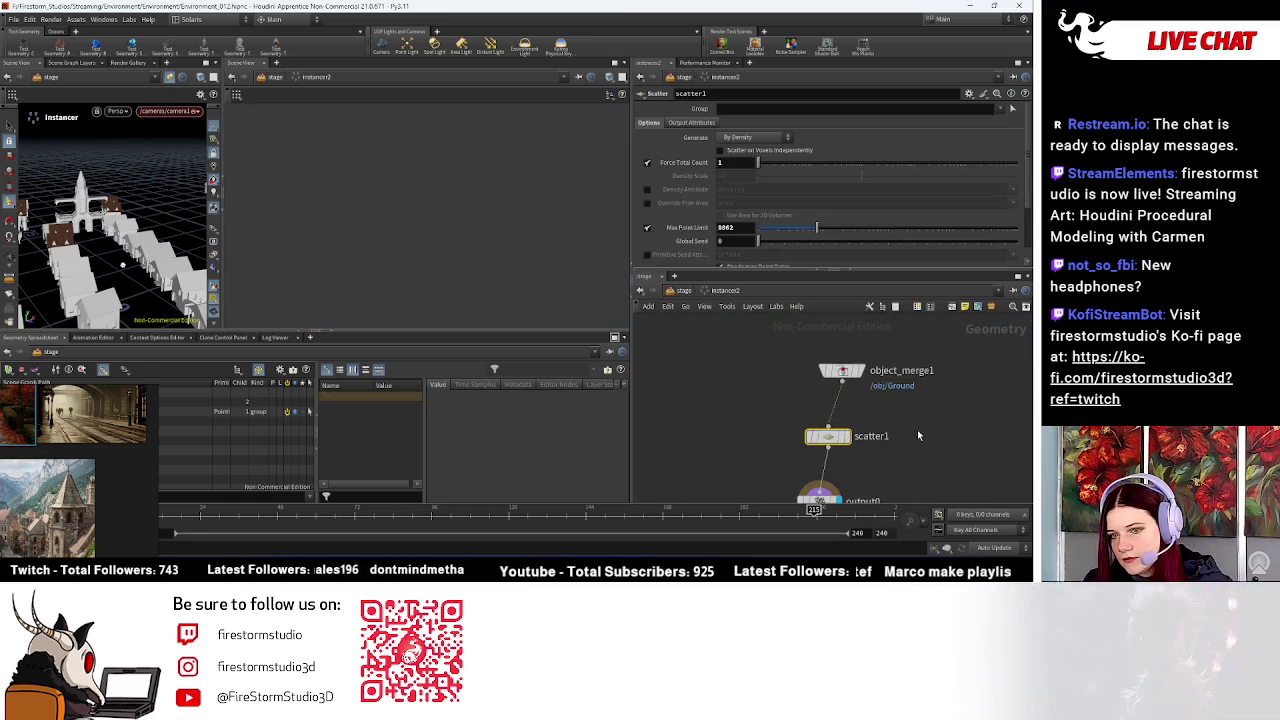
left_click_drag(758, 162, 847, 165)
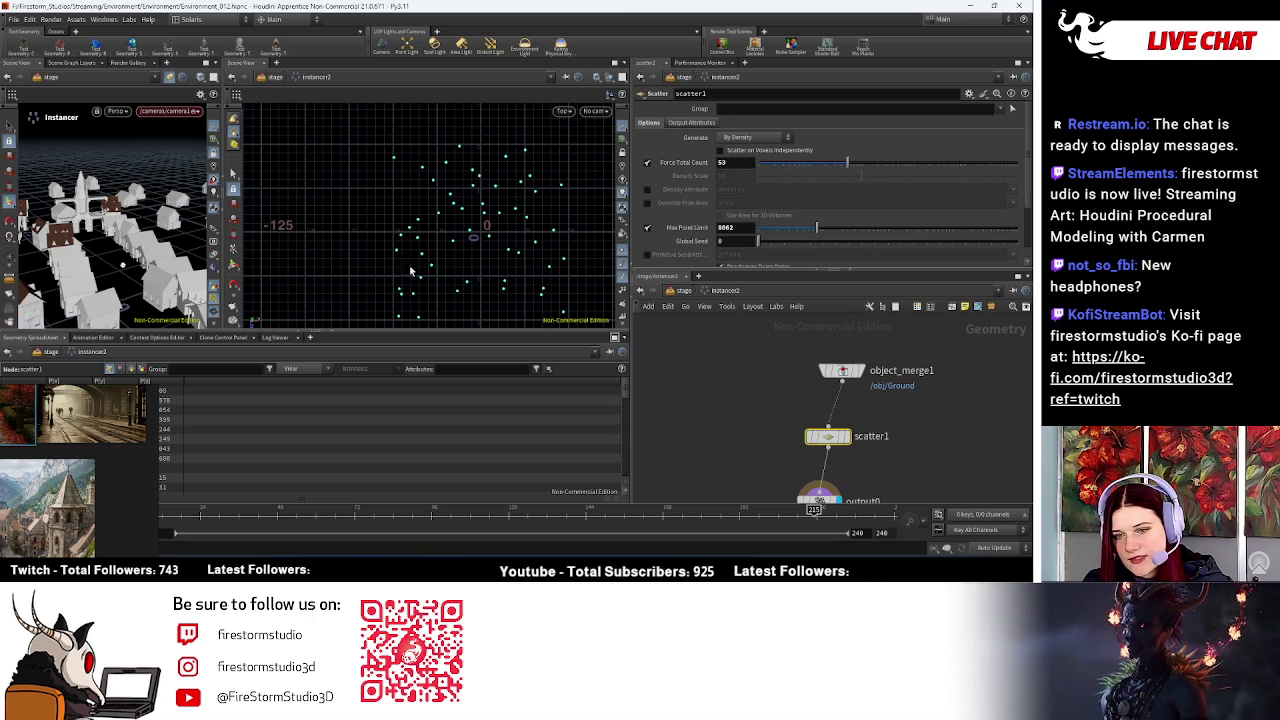
scroll(420, 225, "down", 5)
middle_click_drag(300, 165, 378, 190)
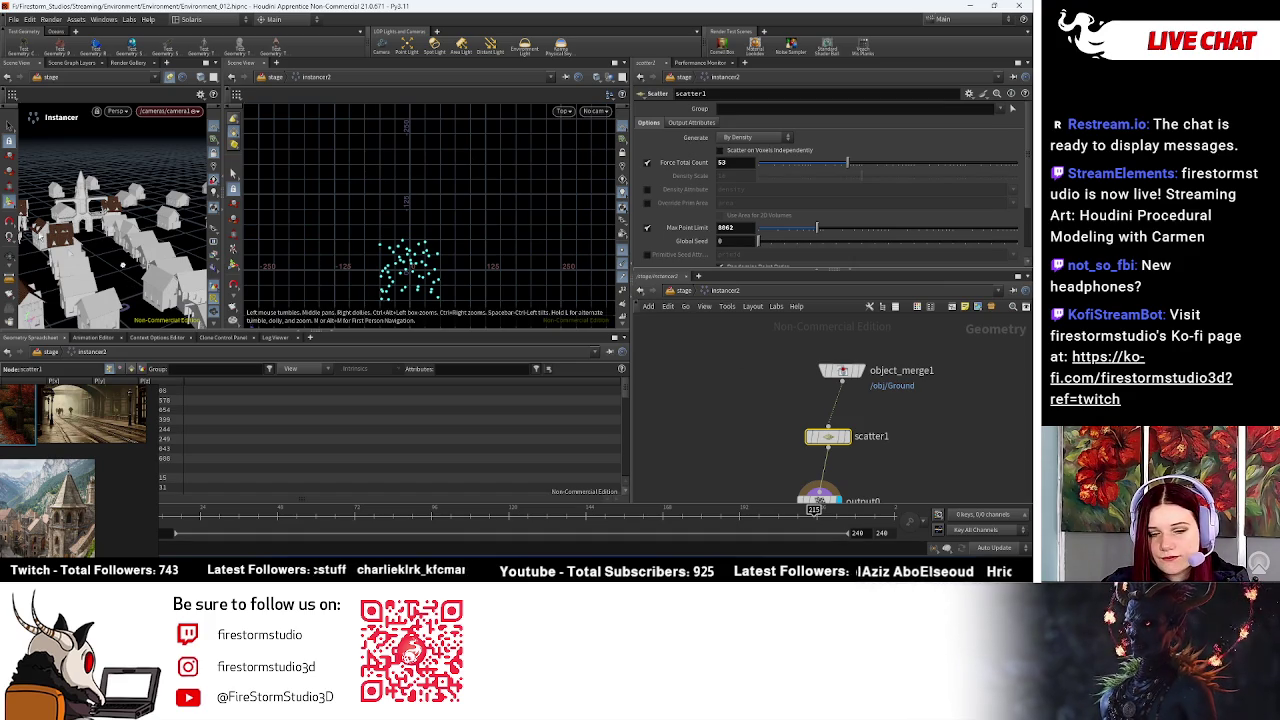
key("u")
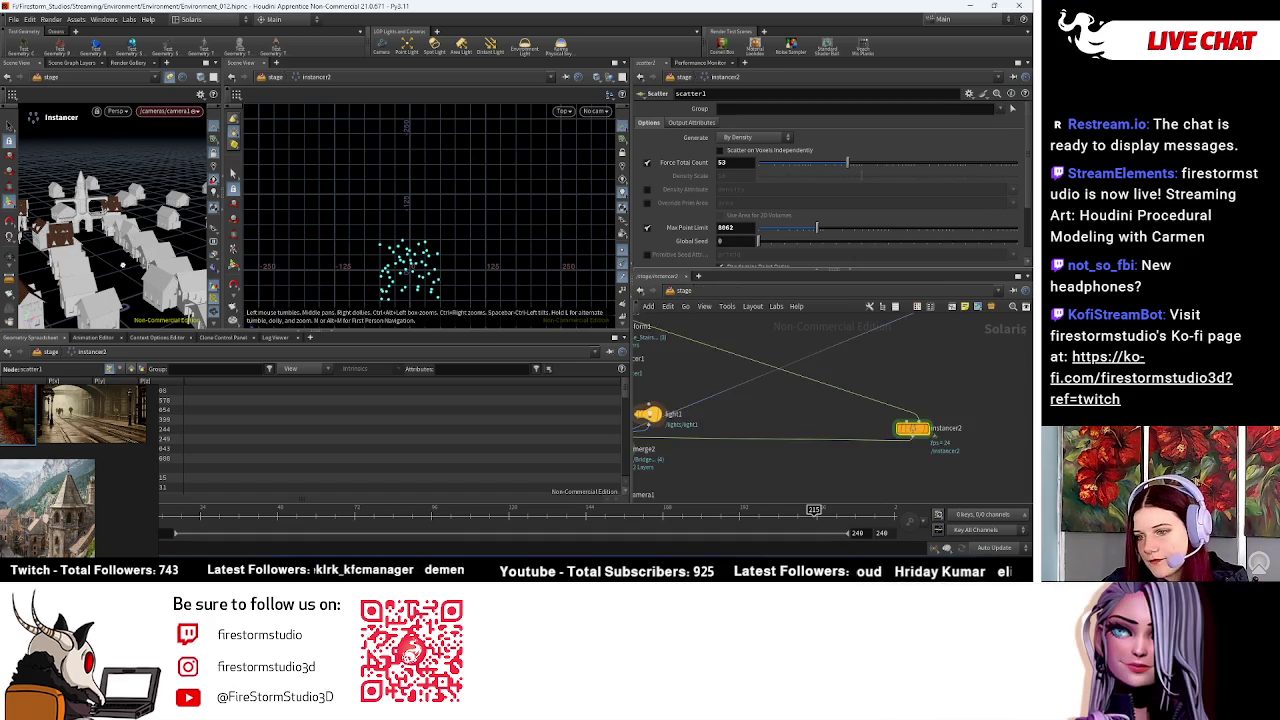
Step: Delete the transform2 wire to remove the church, then enter instancer1's network
left_click_drag(767, 403, 797, 425)
key("Delete")
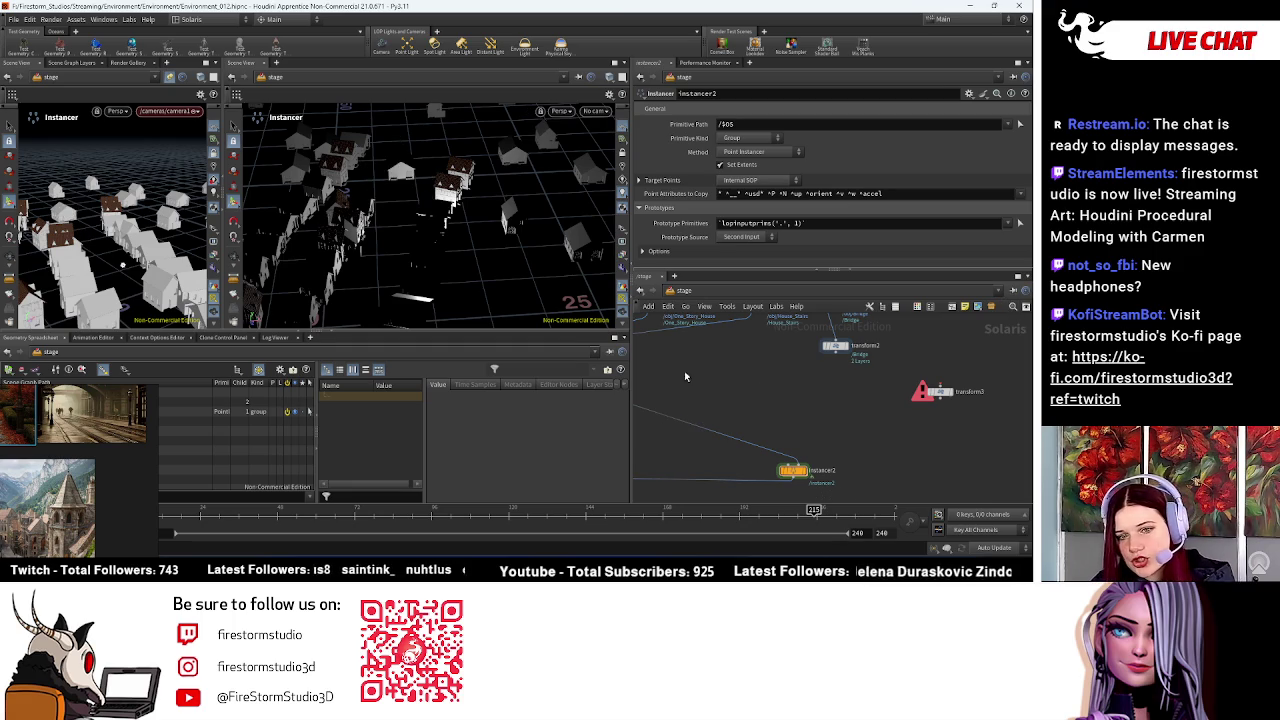
middle_click_drag(735, 388, 781, 373)
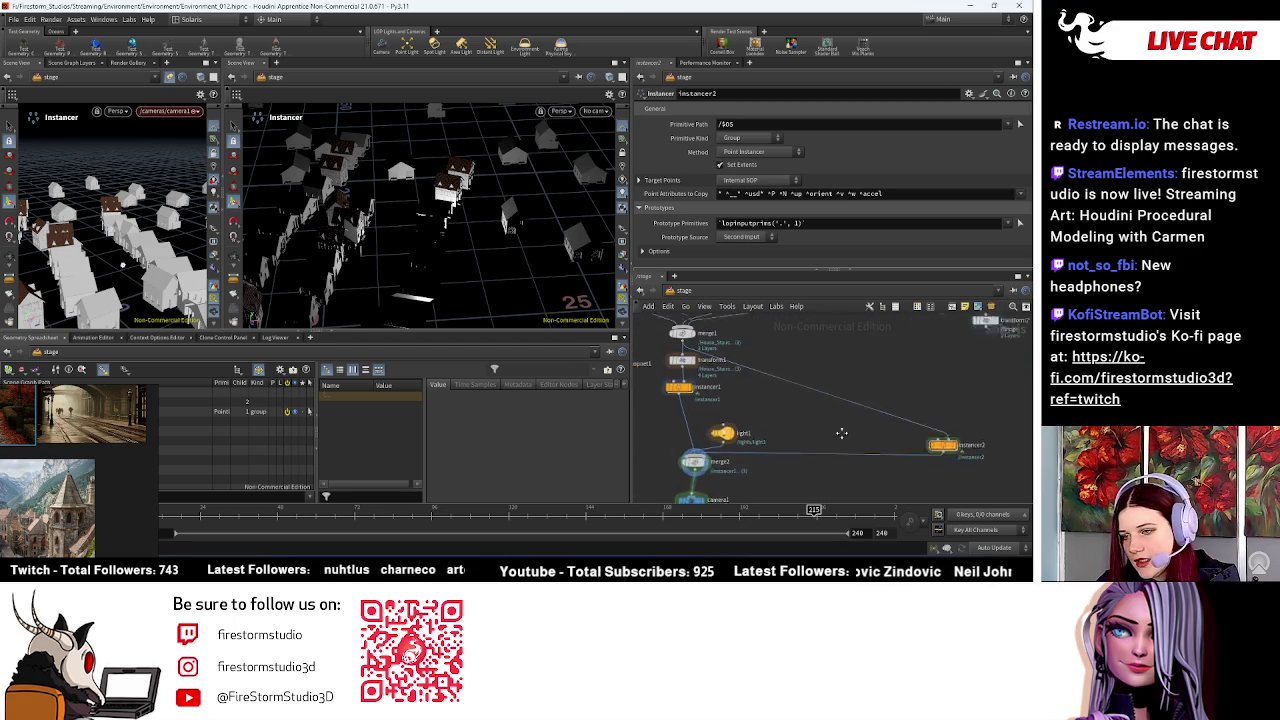
double_click(790, 384)
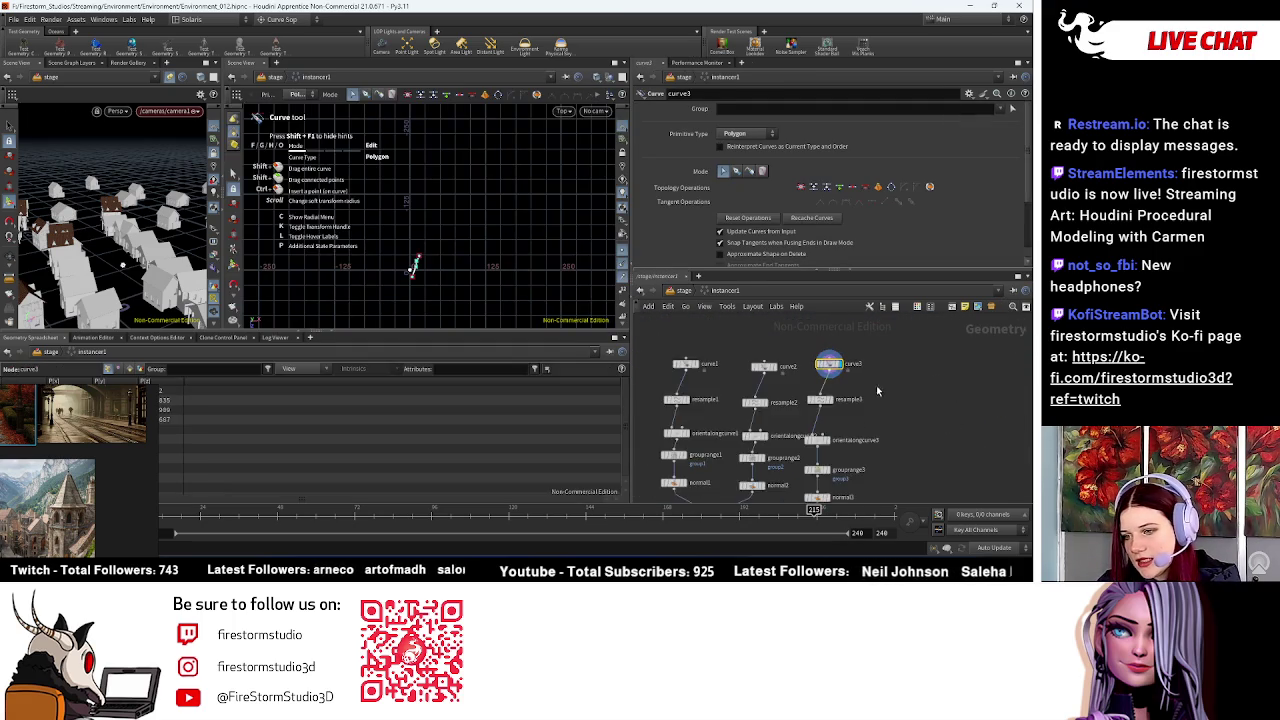
Step: Add an object_merge1 node whose Object 1 is /obj/Ground
scroll(895, 365, "down", 2)
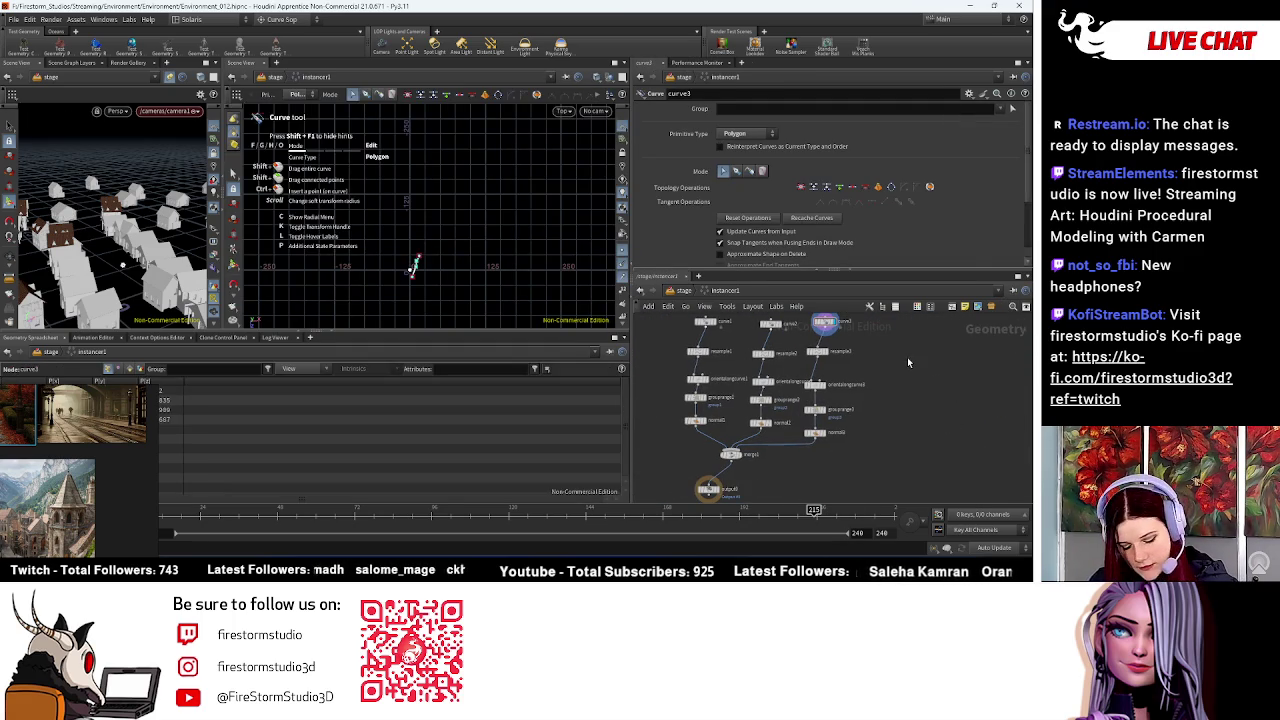
key("Tab")
type("object")
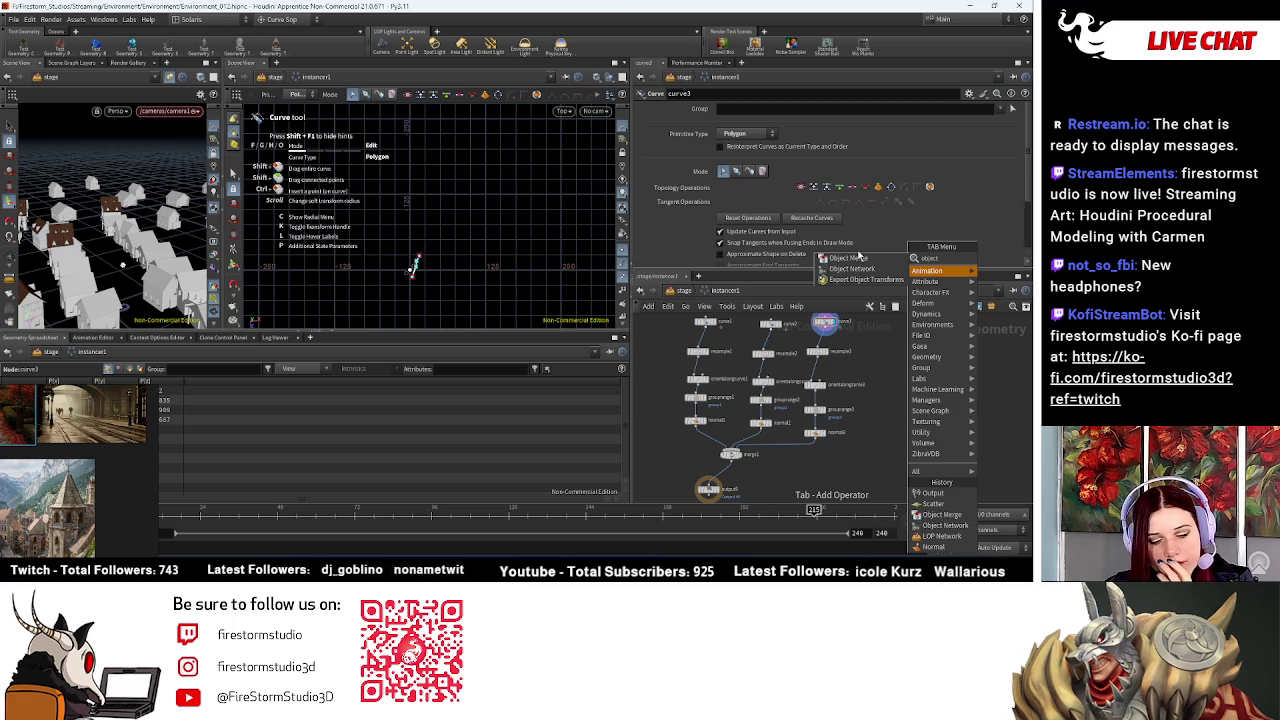
left_click(862, 258)
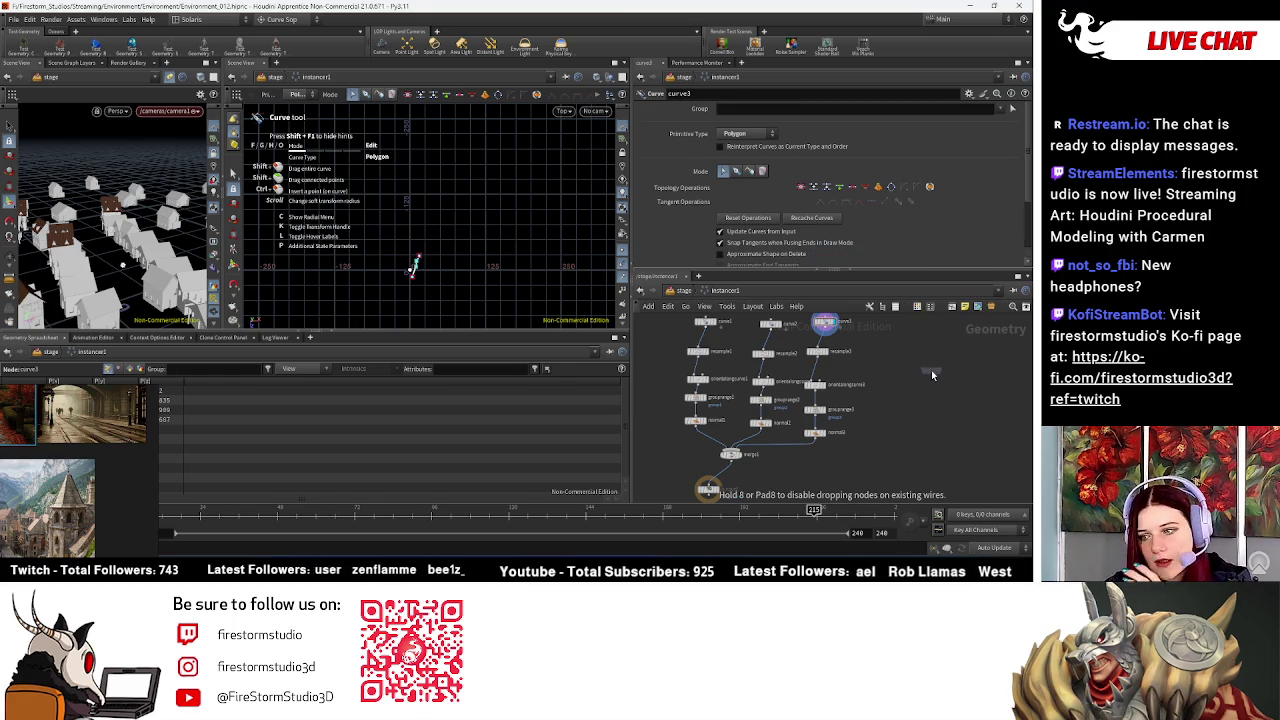
left_click(932, 372)
key("shift+o")
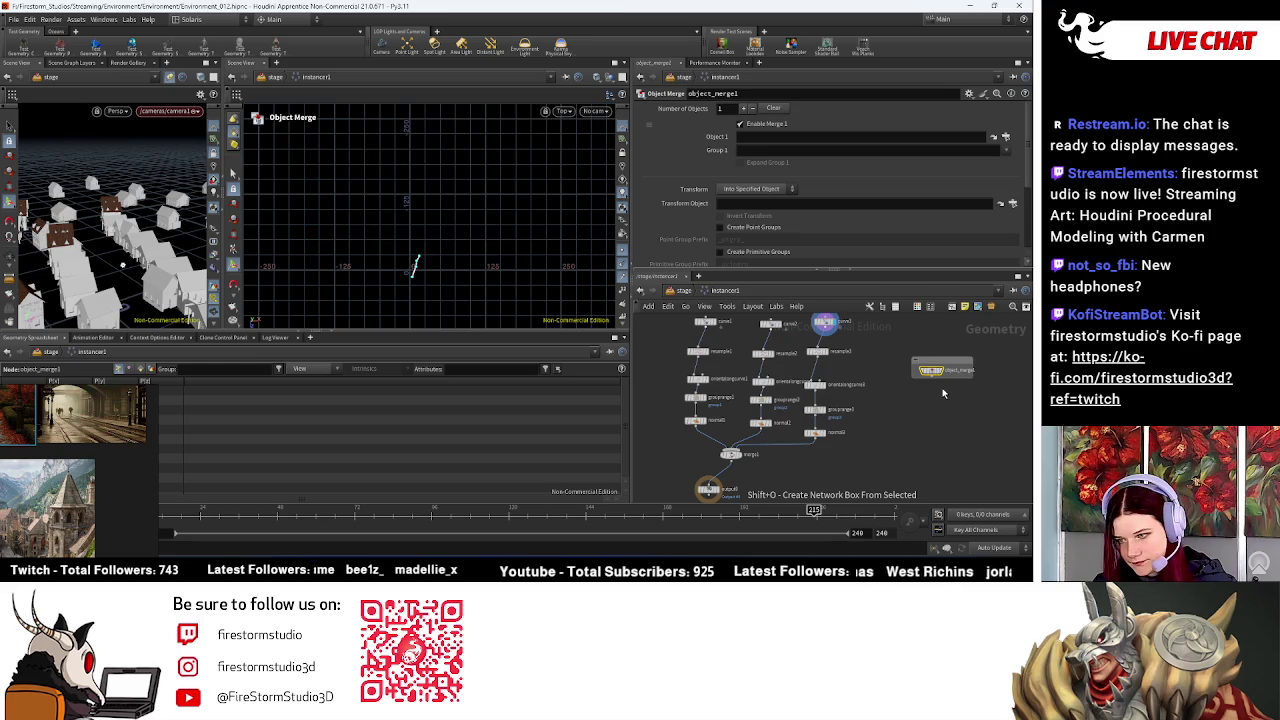
key("f")
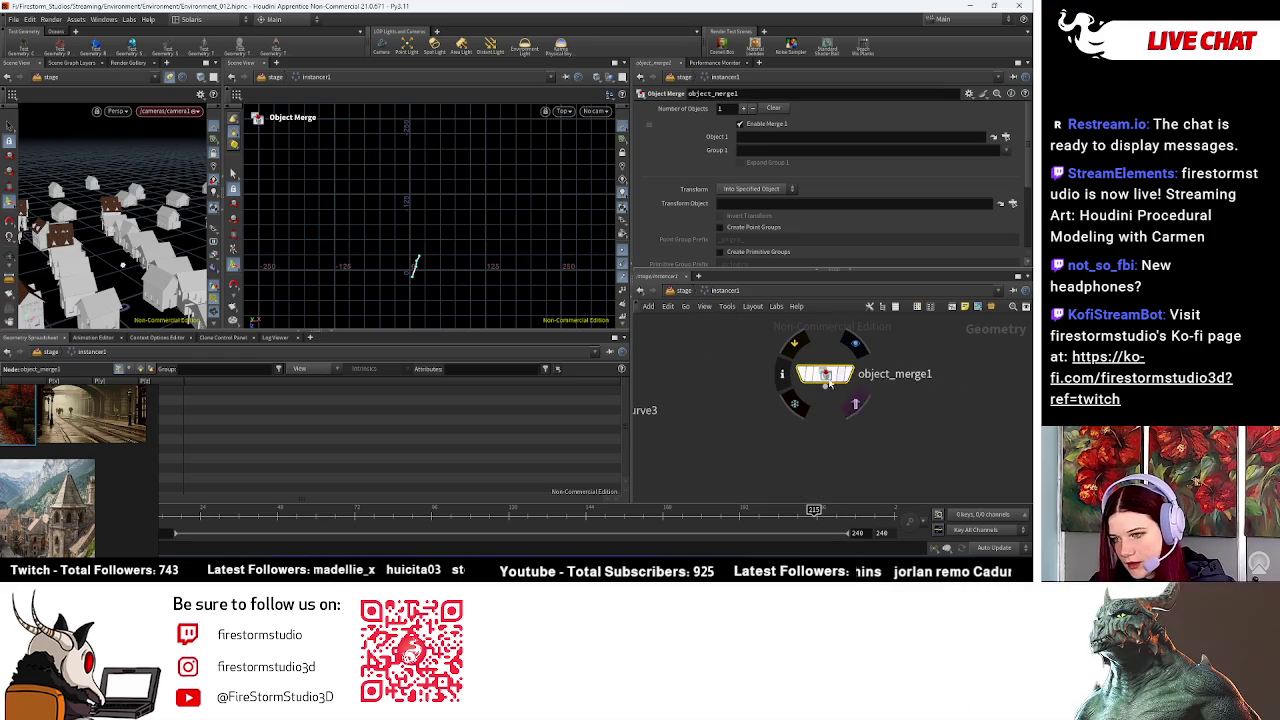
left_click(1005, 137)
left_click(945, 88)
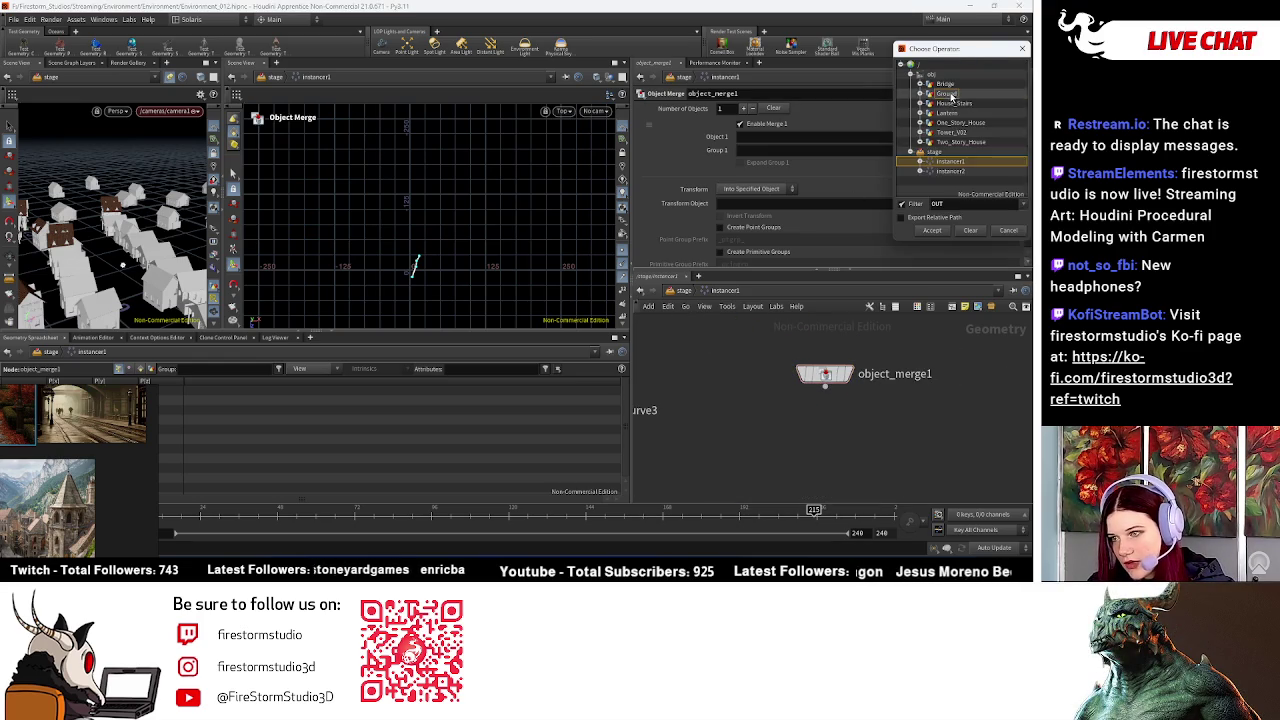
left_click(940, 232)
Step: Pan the network around object_merge1 and the output node, then search for a Scatter node
scroll(515, 220, "up", 5)
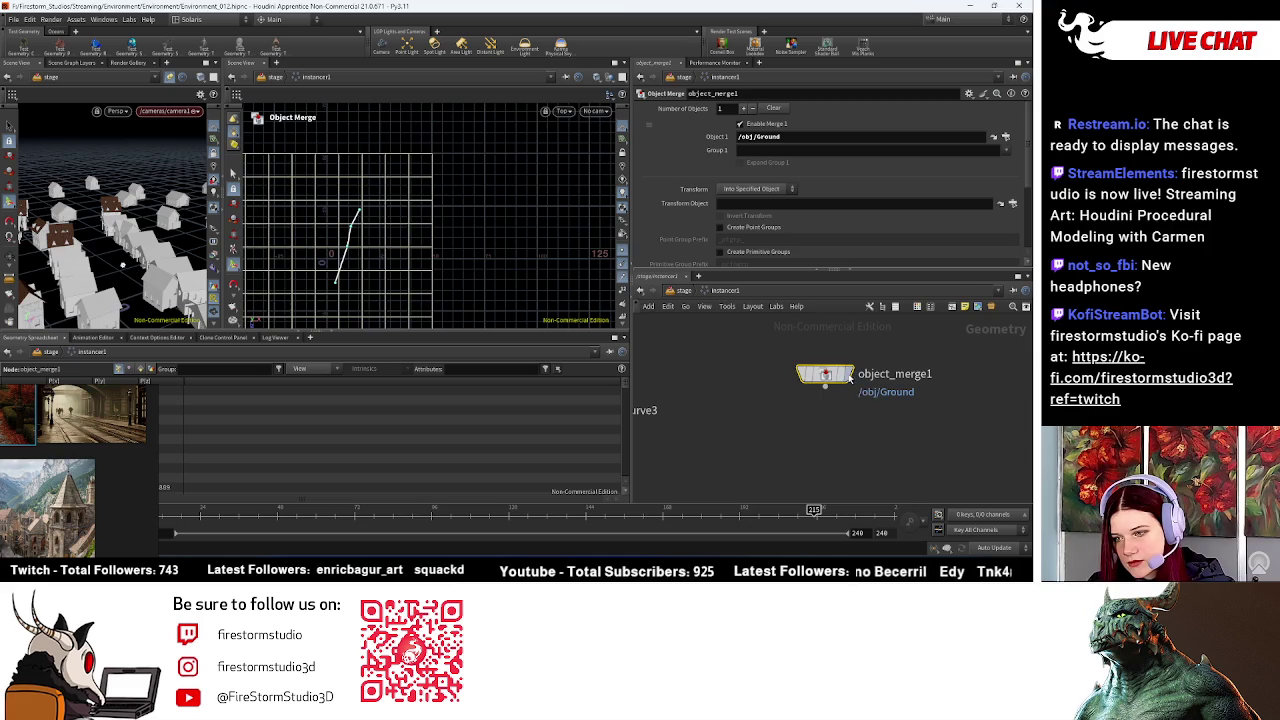
scroll(318, 236, "down", 3)
scroll(836, 440, "down", 2)
middle_click_drag(834, 405, 973, 326)
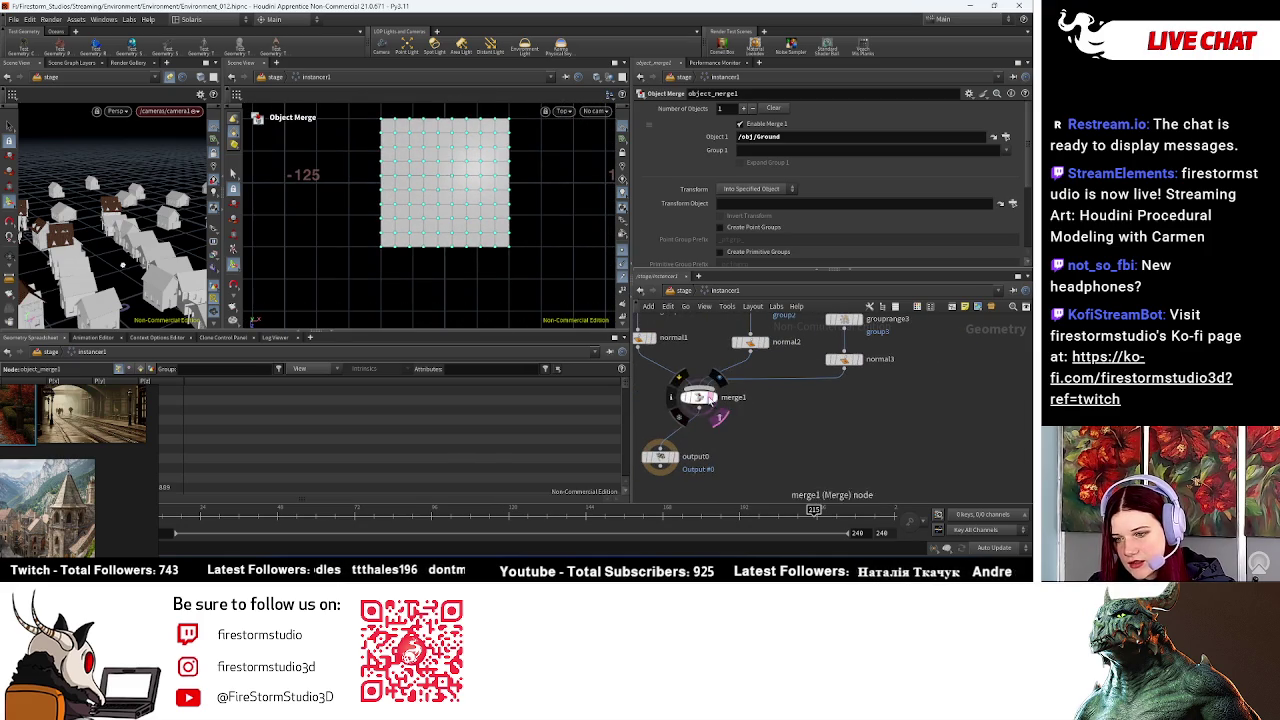
scroll(401, 191, "up", 5)
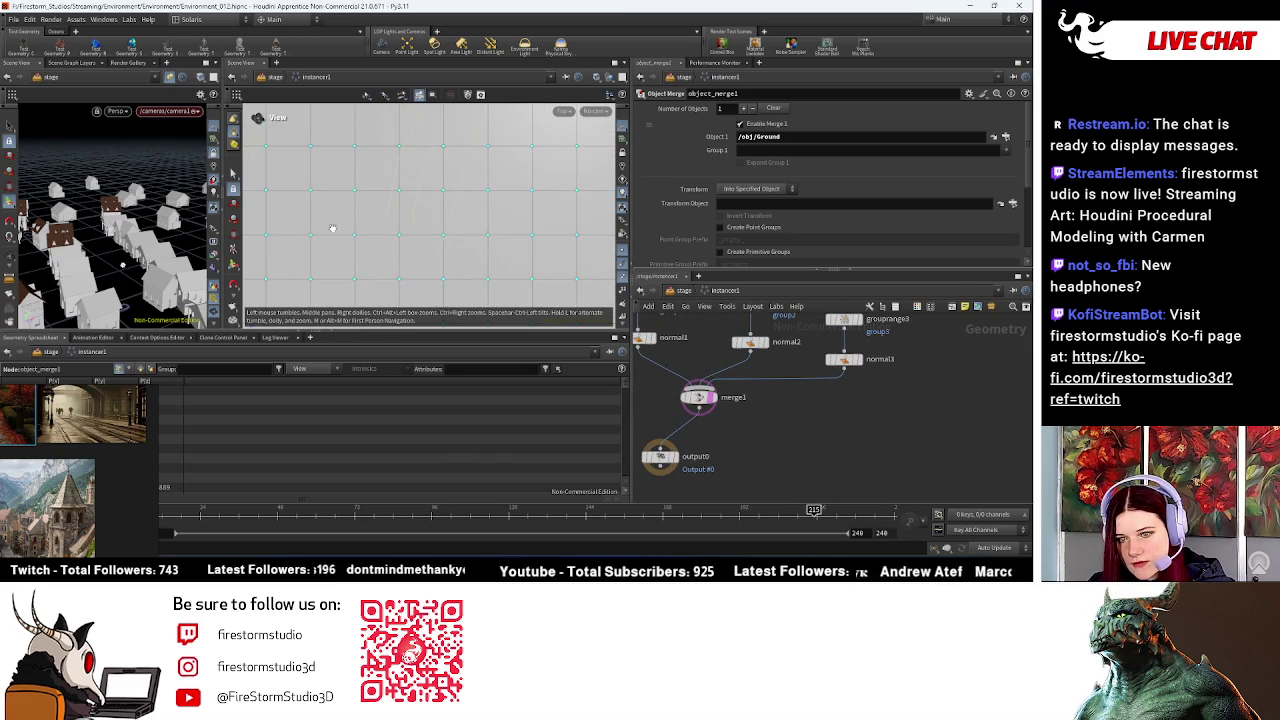
scroll(457, 214, "up", 2)
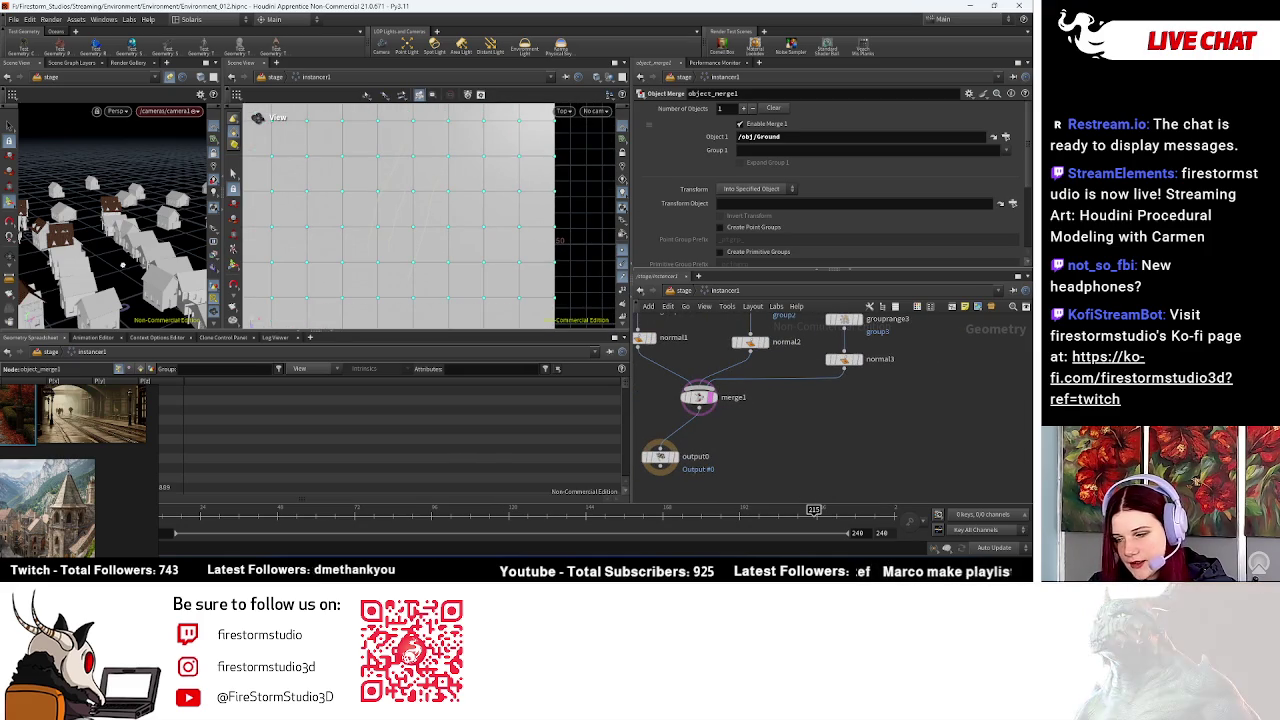
middle_click_drag(824, 400, 826, 438)
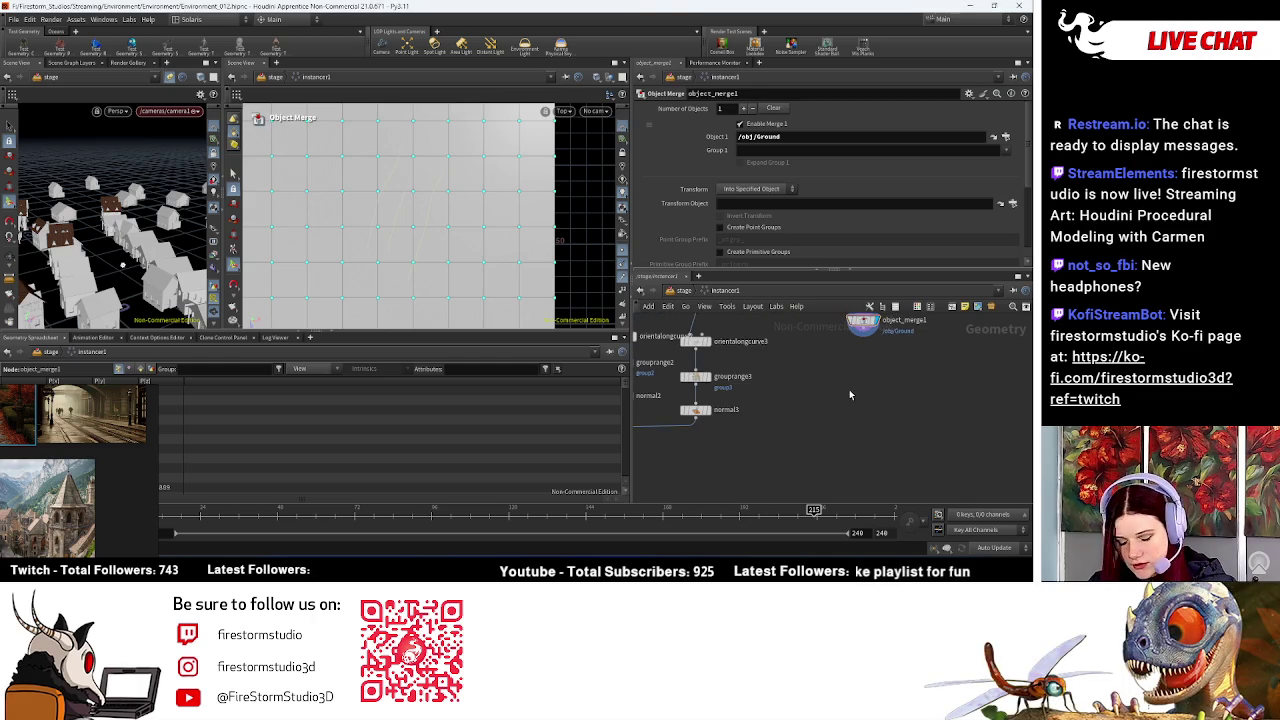
key("Tab")
type("scatter")
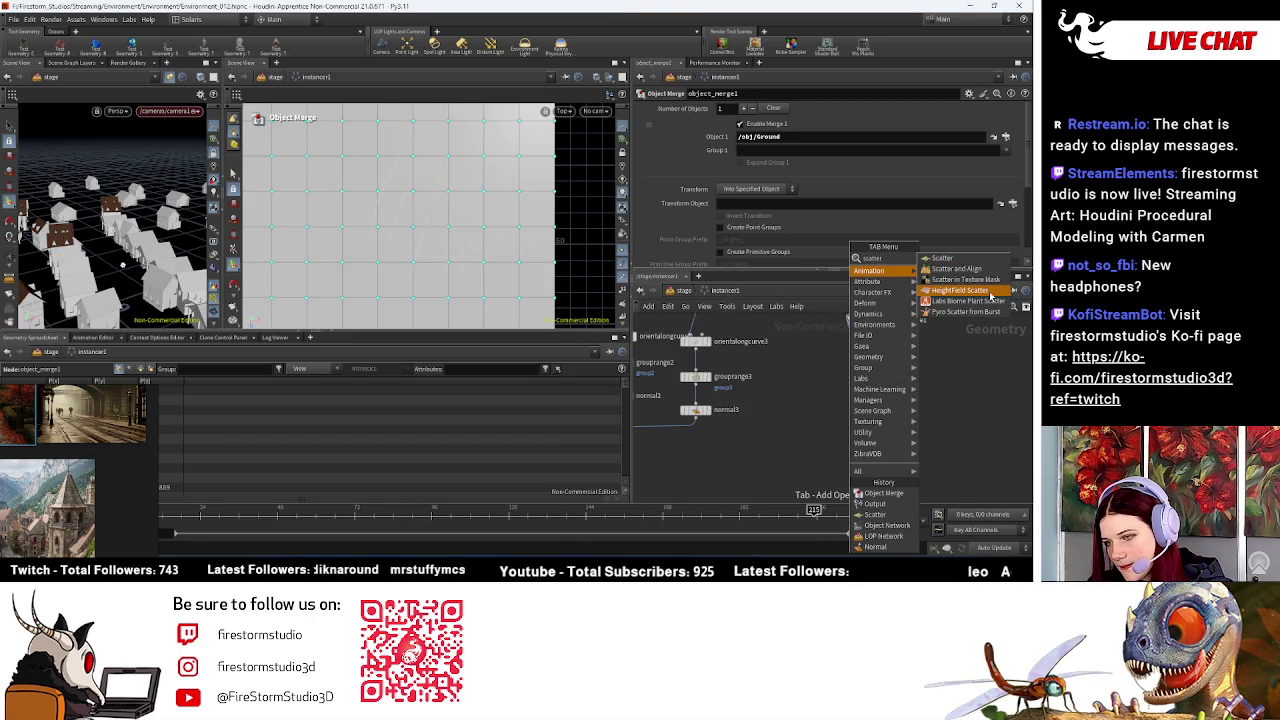
Step: Try a HeightField Scatter fed by object_merge1, then delete it
left_click(991, 296)
left_click(850, 382)
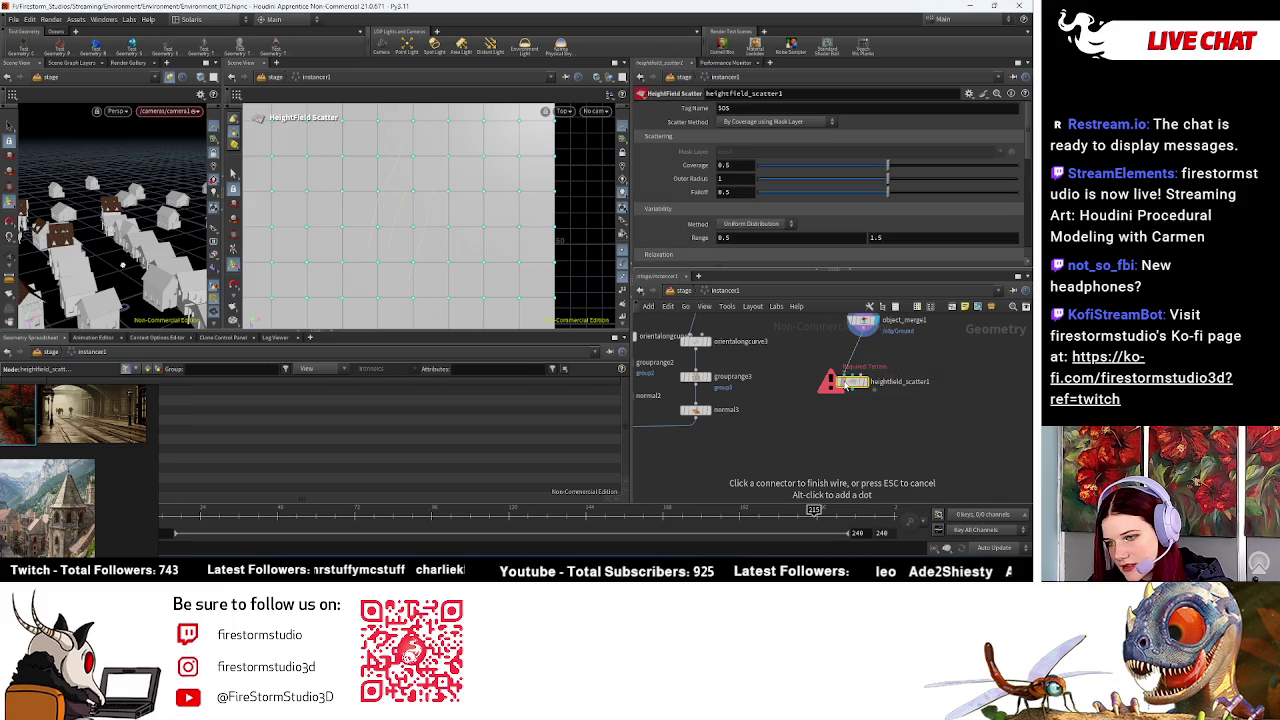
left_click(848, 380)
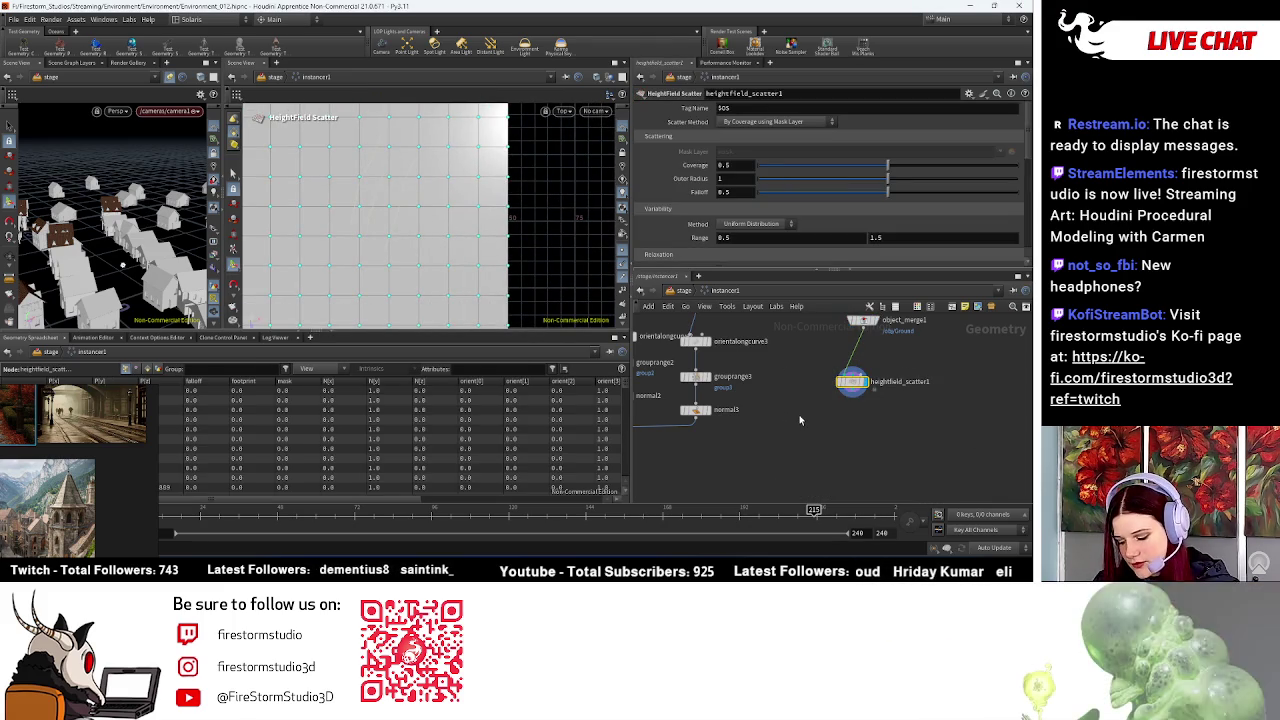
key("Delete")
Step: Add a plain scatter1 node and wire object_merge1 into its input
key("Tab")
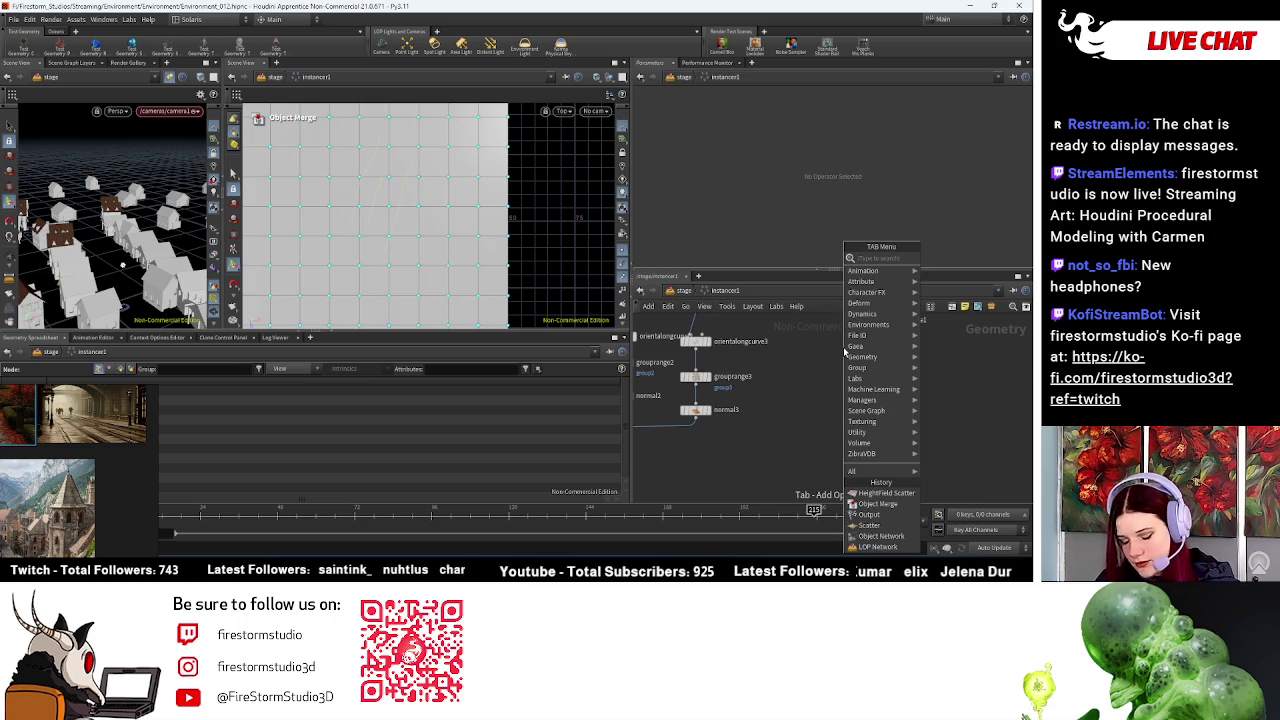
type("scatter")
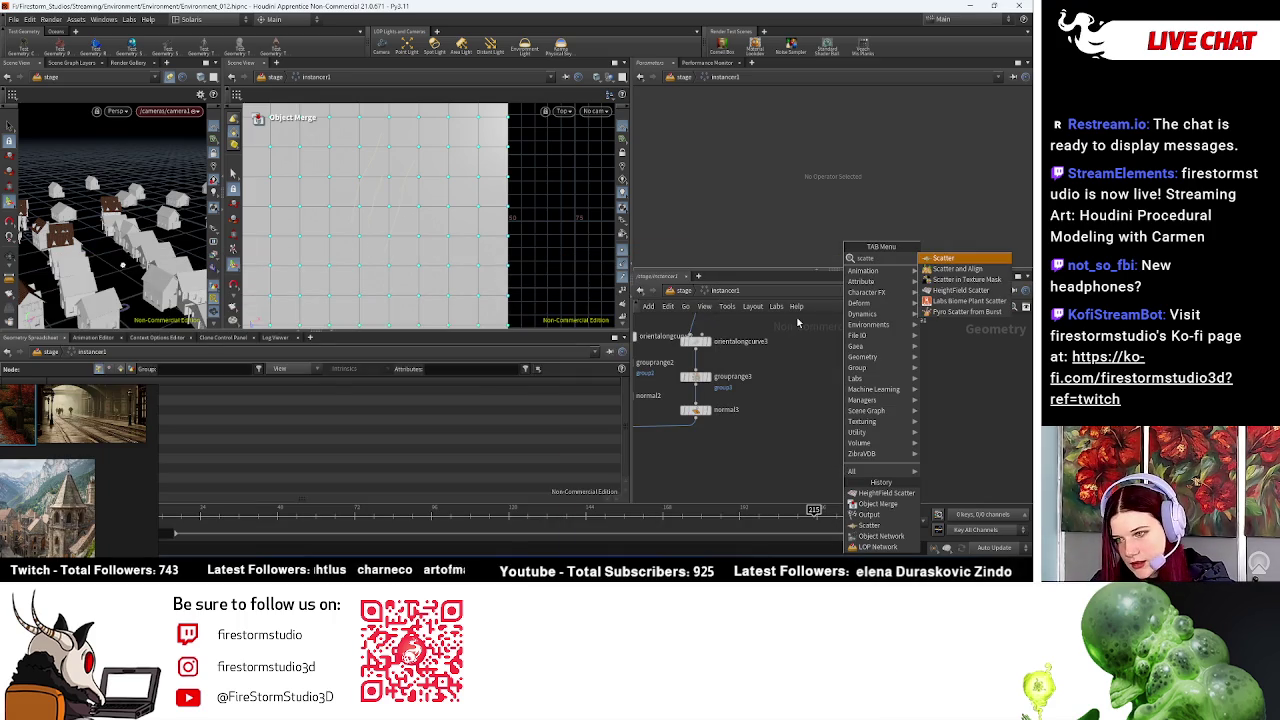
left_click(943, 258)
left_click(850, 375)
scroll(880, 400, "up", 4)
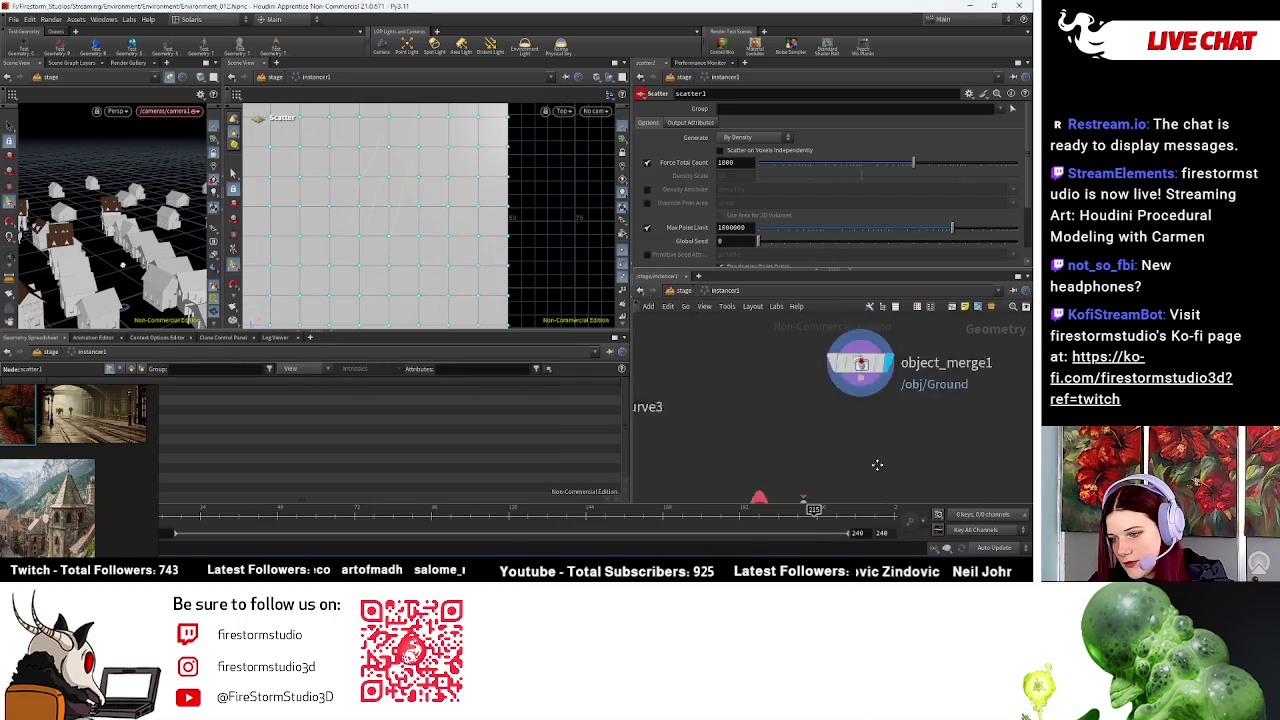
middle_click(878, 410)
scroll(880, 380, "down", 3)
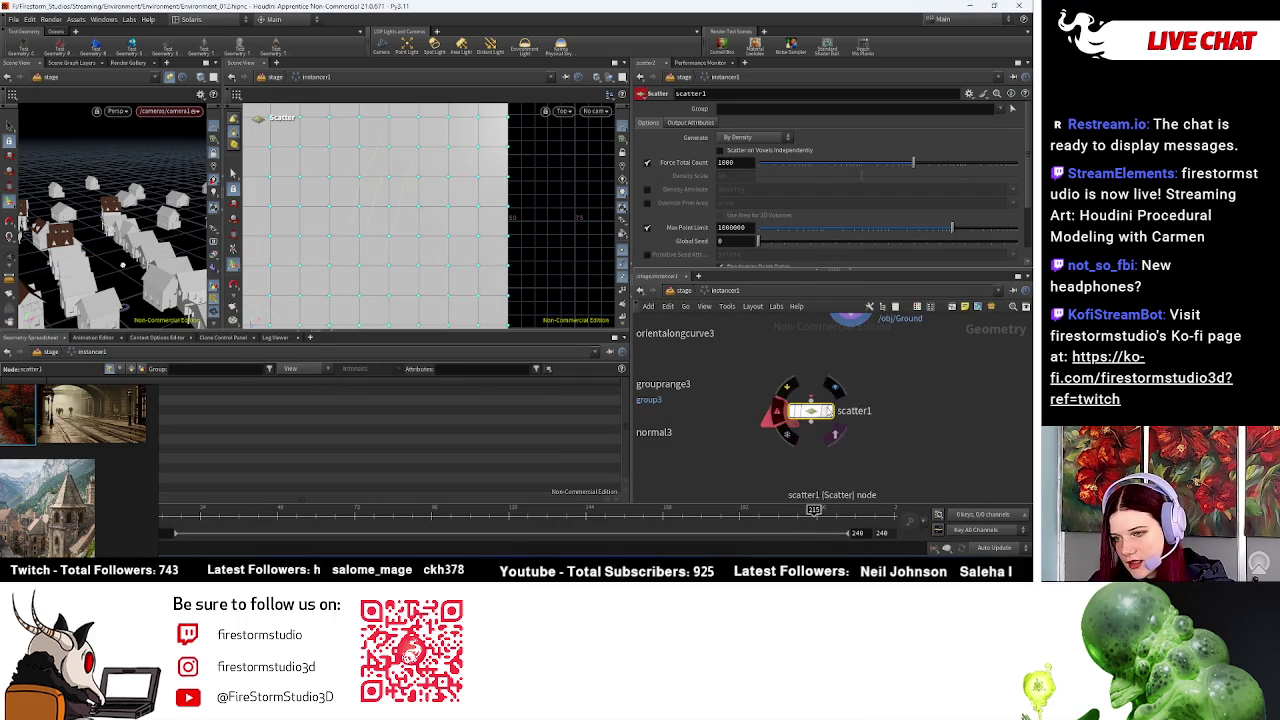
middle_click_drag(879, 343, 885, 391)
left_click_drag(855, 358, 857, 452)
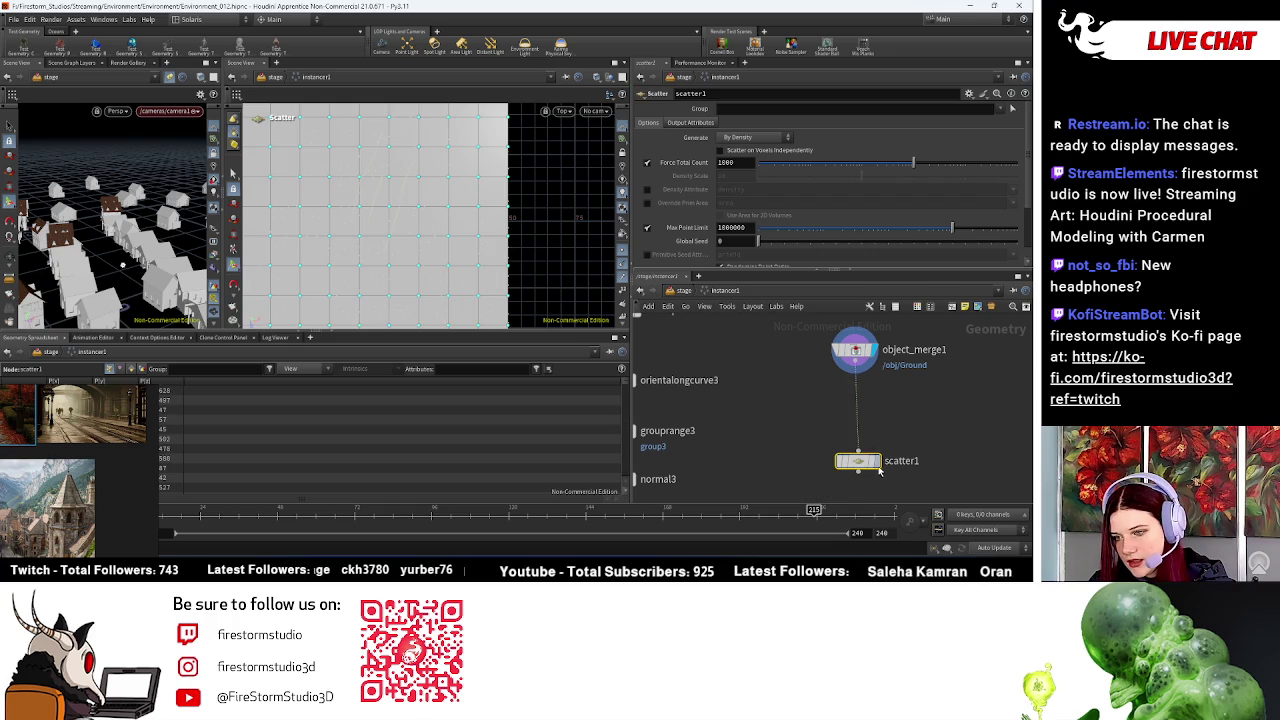
Step: Set scatter1's Force Total Count to 76, leaving Scatter Voxels Independently off
key("Escape")
scroll(433, 190, "down", 3)
scroll(425, 185, "up", 4)
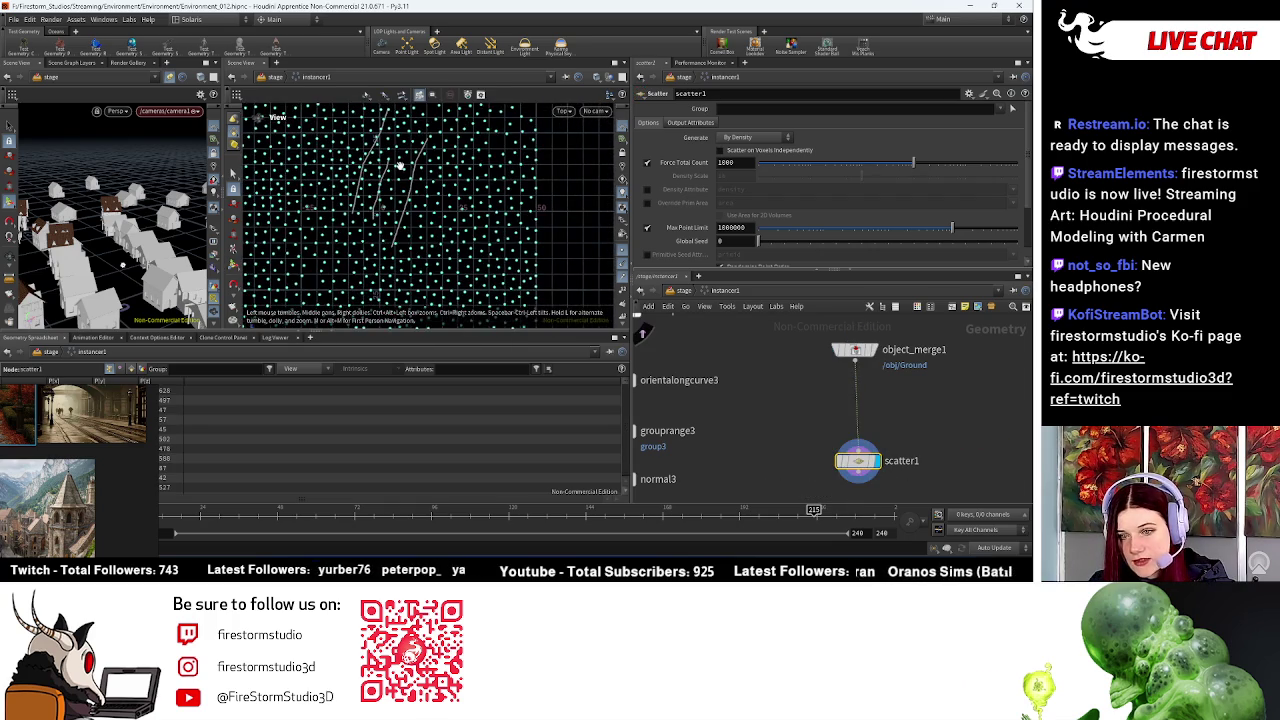
scroll(414, 180, "up", 2)
key("Return")
left_click_drag(912, 162, 881, 162)
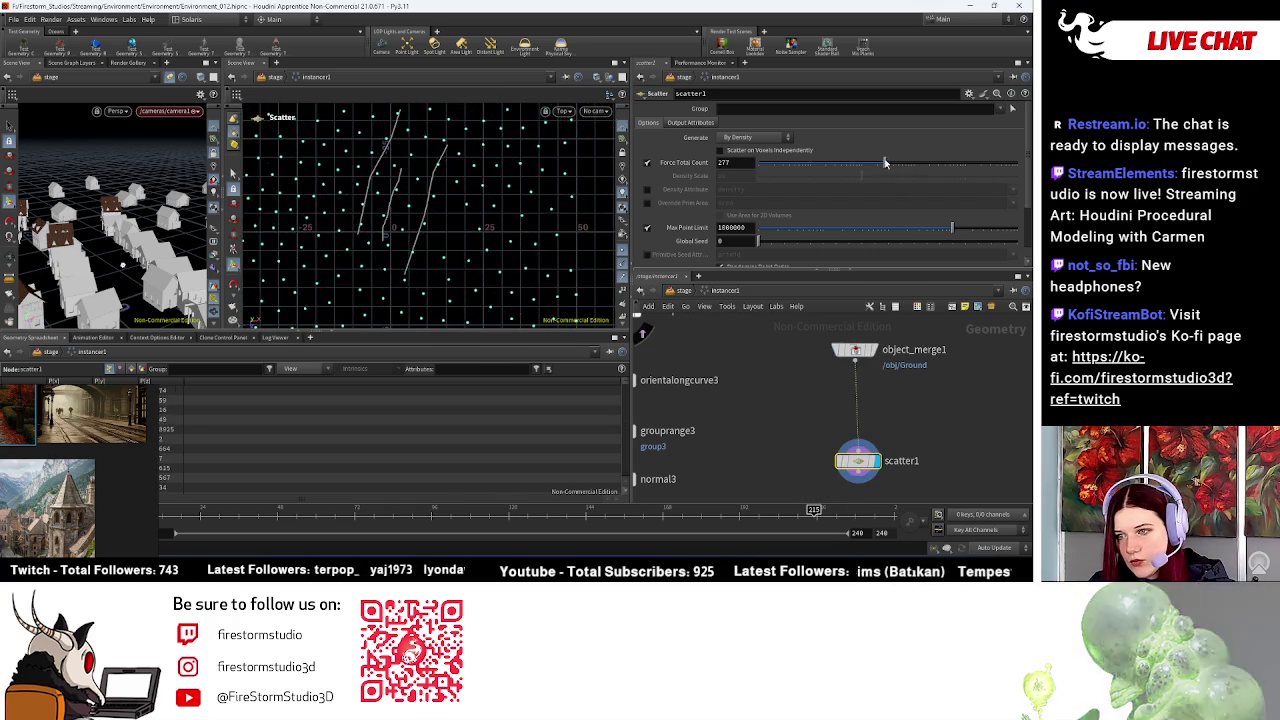
left_click(751, 150)
left_click(751, 150)
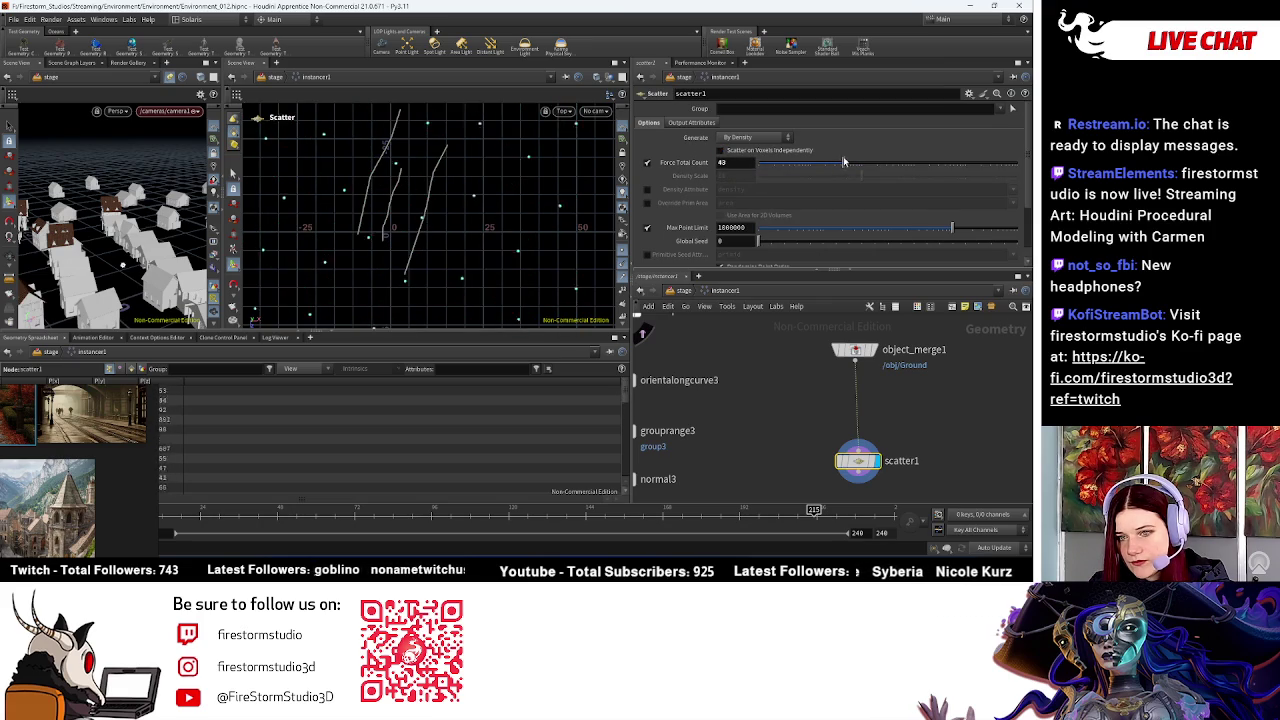
scroll(771, 205, "down", 1)
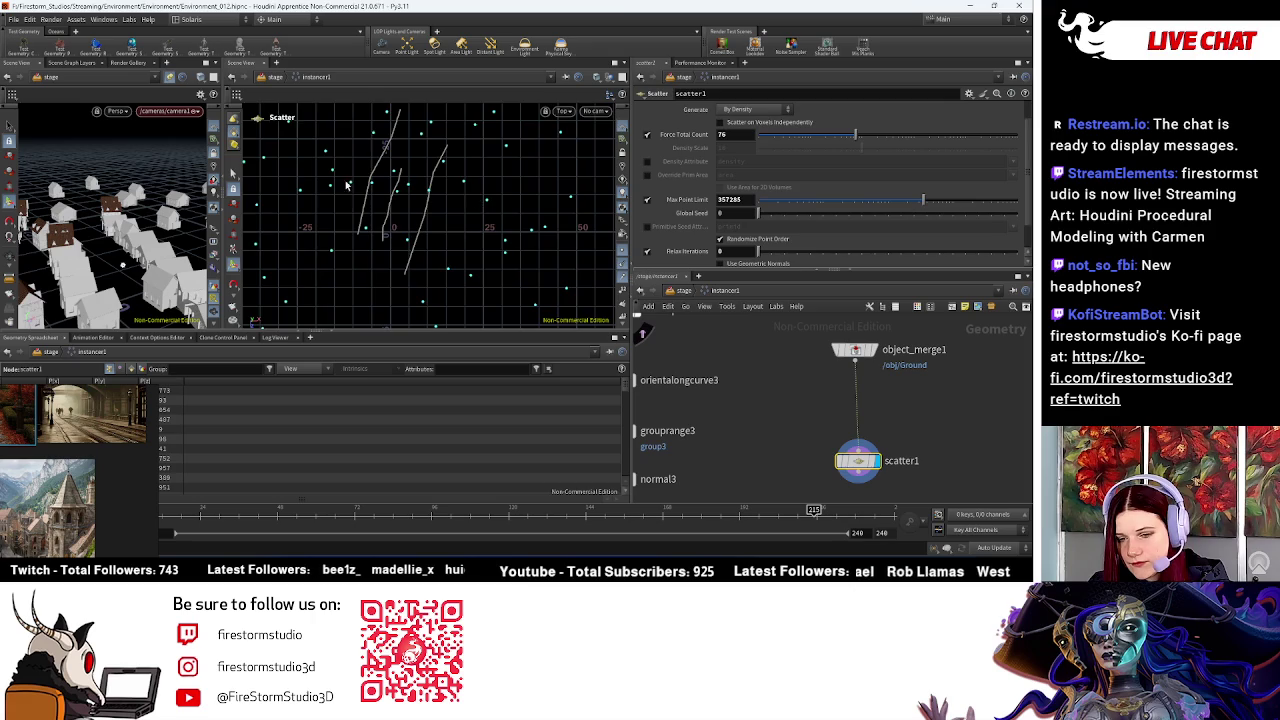
Step: Zoom the viewport over the scattered points, then search for a mask node
key("Escape")
scroll(336, 213, "down", 4)
scroll(440, 210, "up", 2)
scroll(415, 225, "up", 3)
scroll(390, 240, "up", 2)
key("Return")
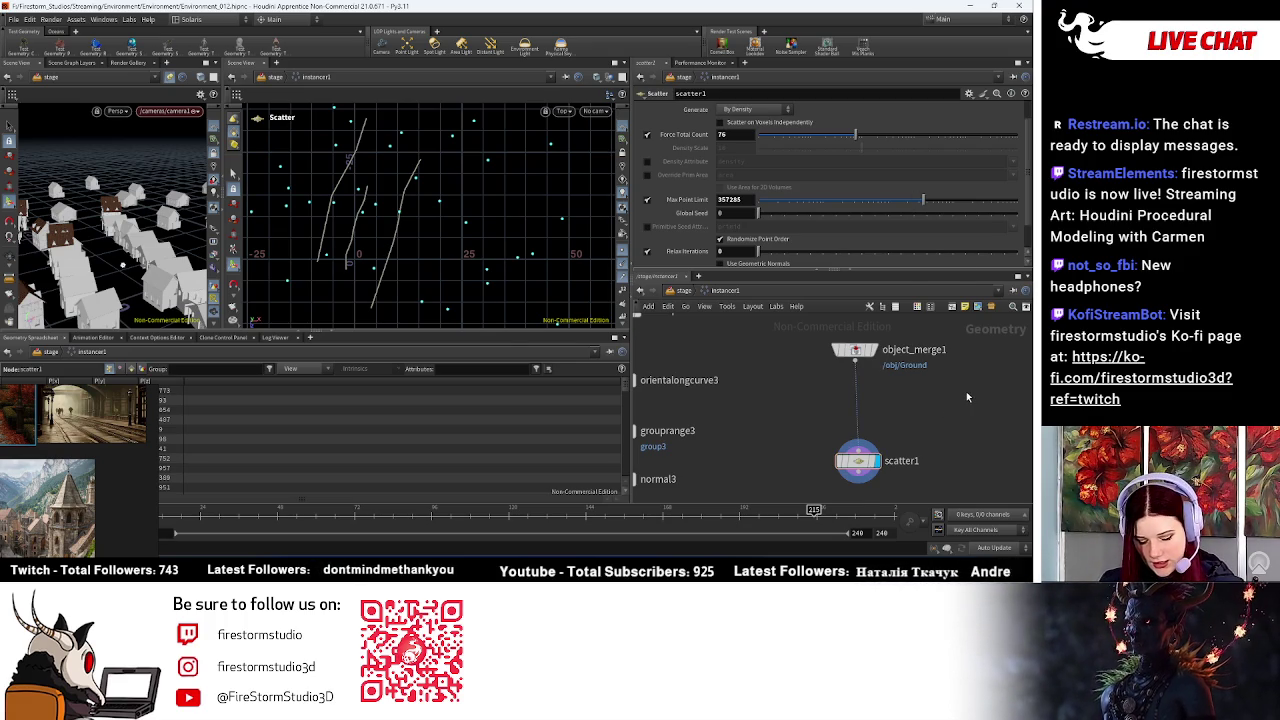
key("Tab")
type("mask")
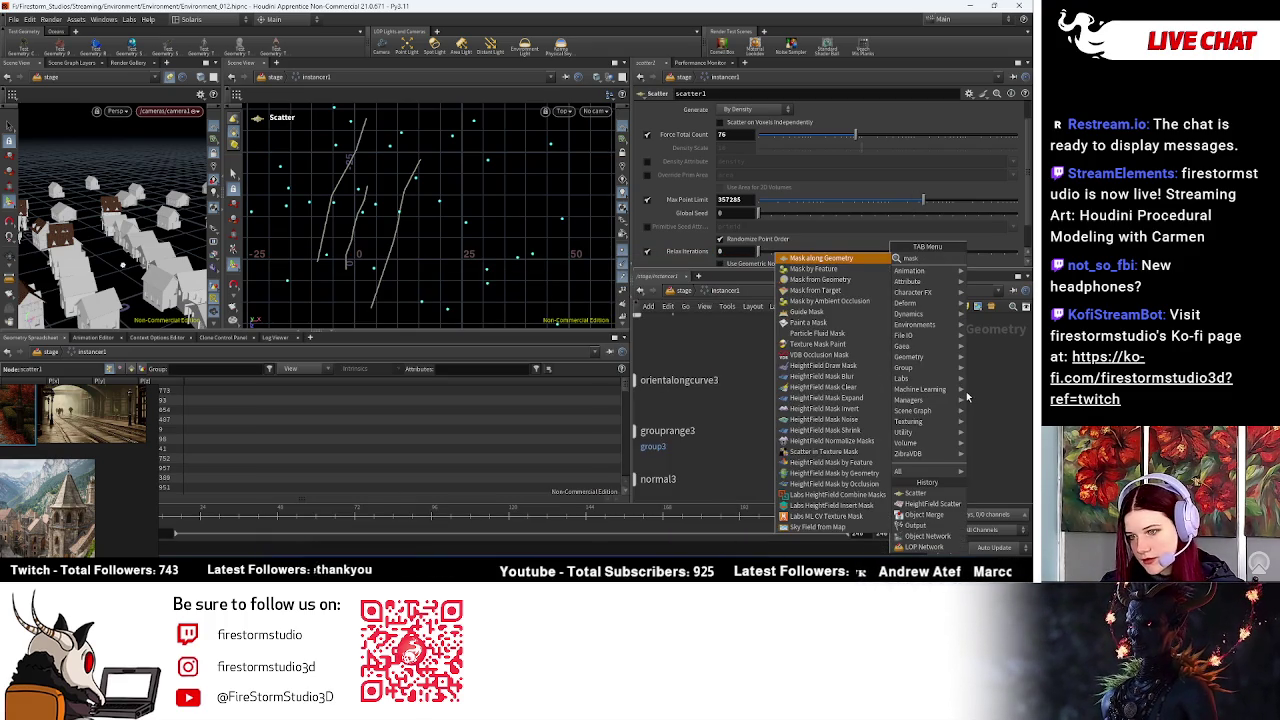
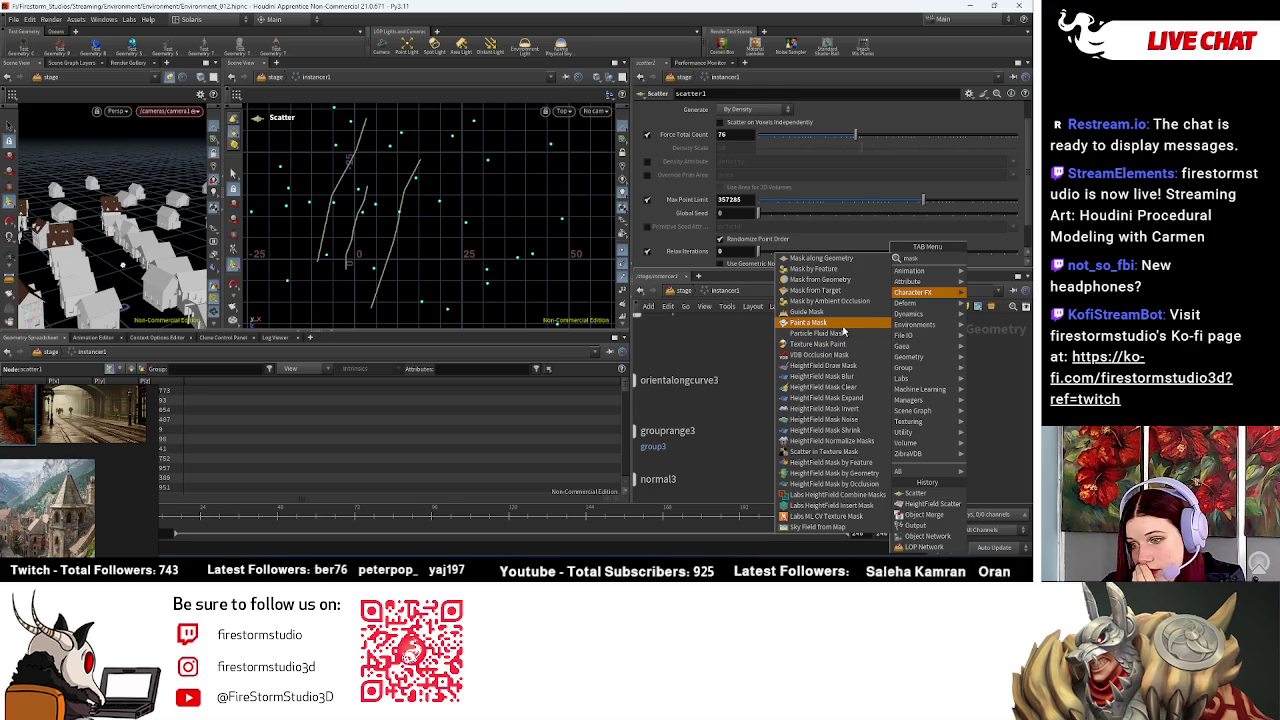
Step: Add an Attribute Paint node beside scatter1 and wire the ground merge into it
left_click(842, 325)
left_click(795, 433)
scroll(817, 370, "down", 3)
scroll(813, 407, "up", 1)
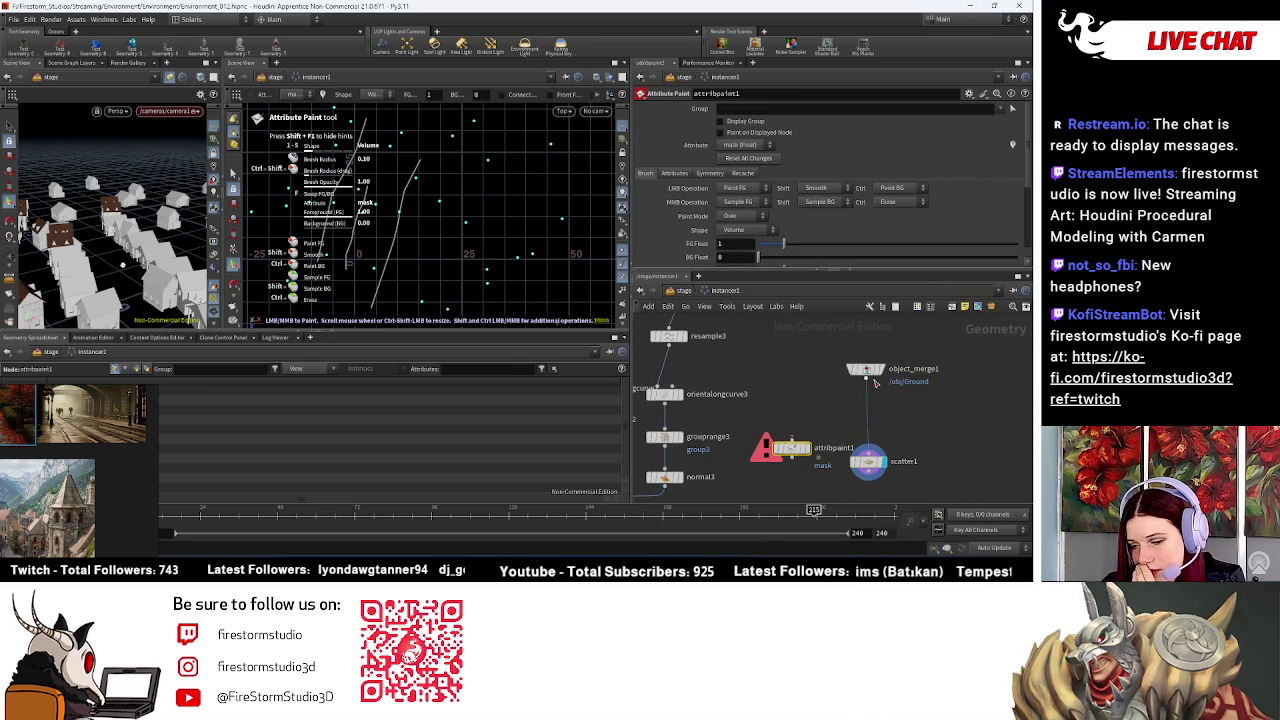
mouse_move(866, 378)
left_mouse_down()
mouse_move(791, 441)
mouse_move(821, 440)
left_mouse_up()
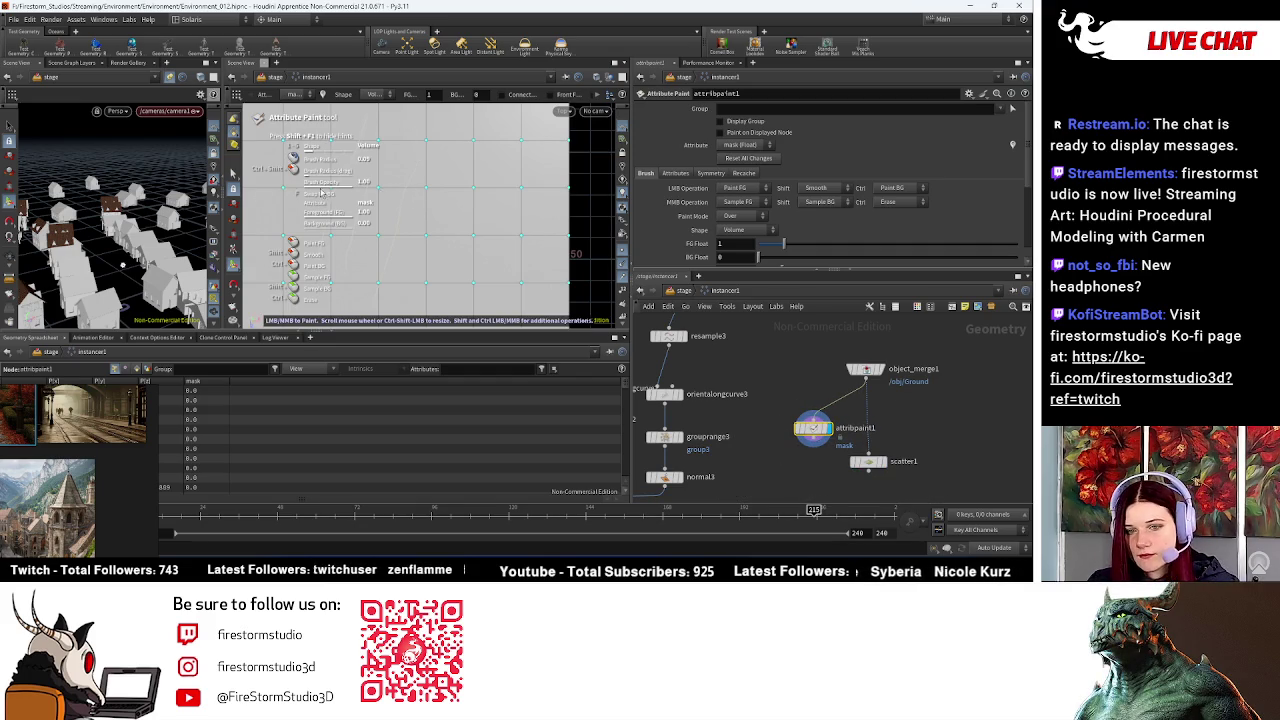
Step: Frame the paint grid in the viewport, then delete attribpaint1
key("space+h")
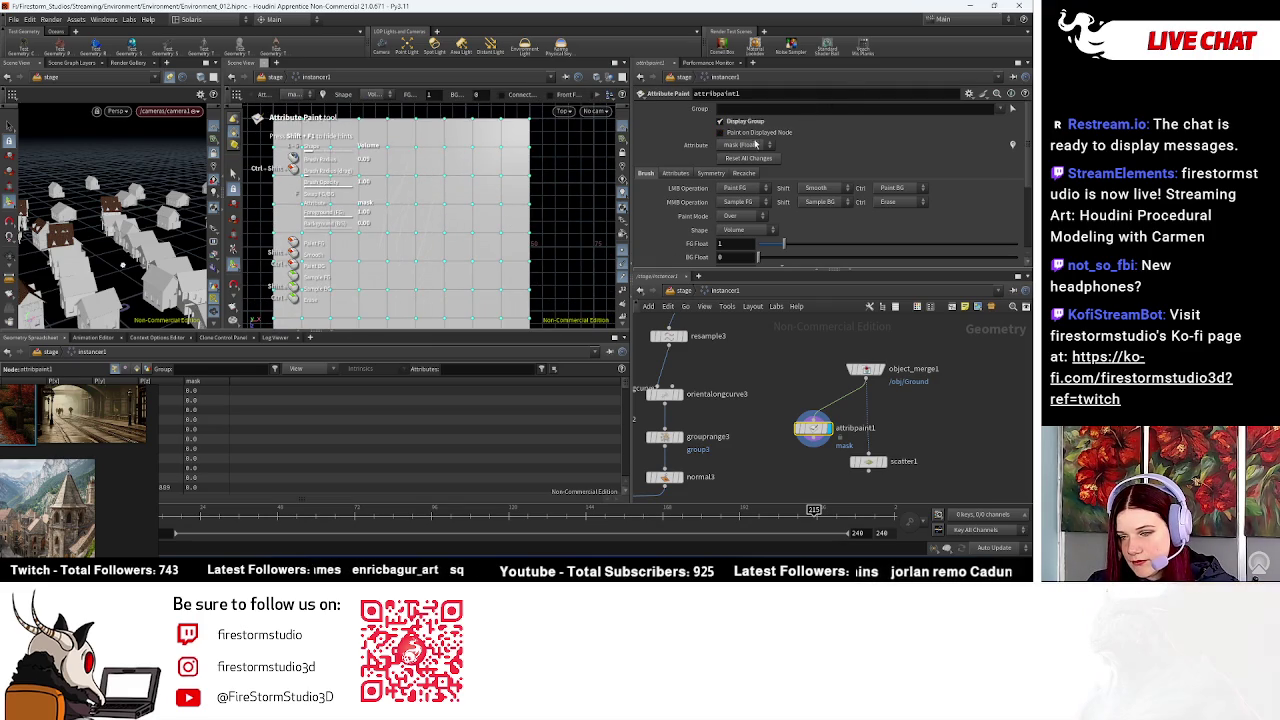
scroll(400, 225, "down", 2)
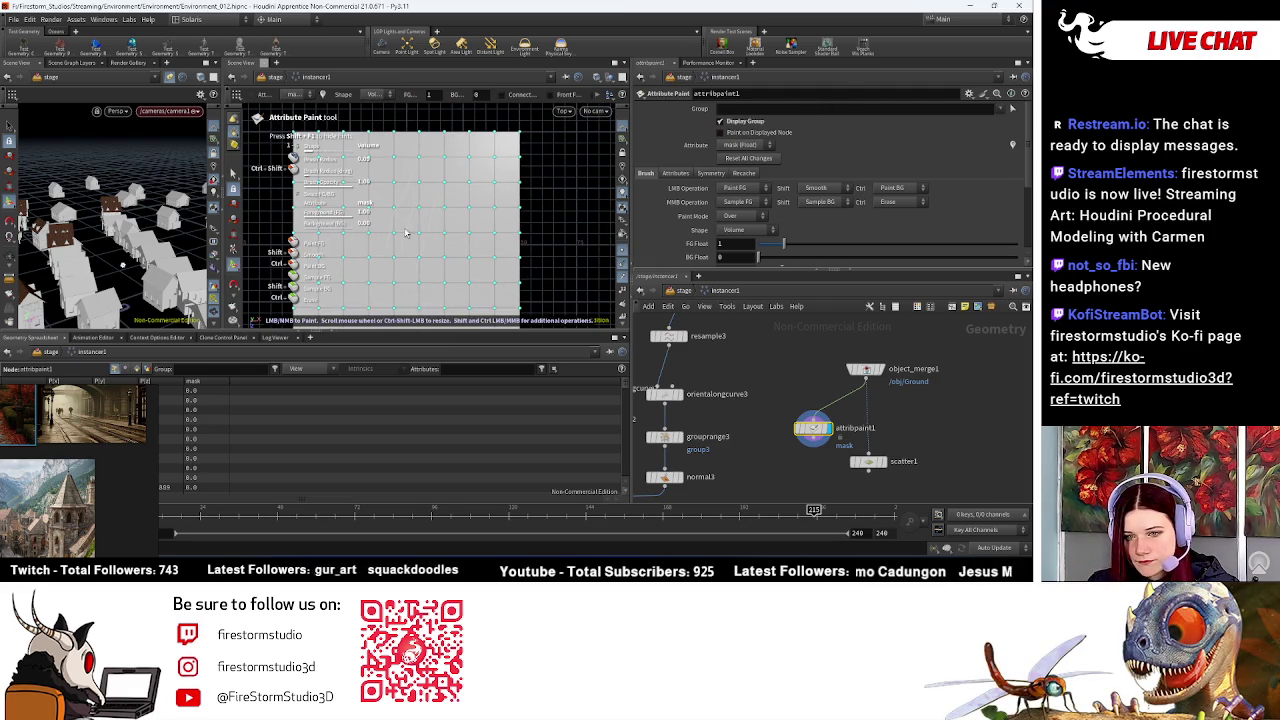
middle_click_drag(407, 235, 471, 209)
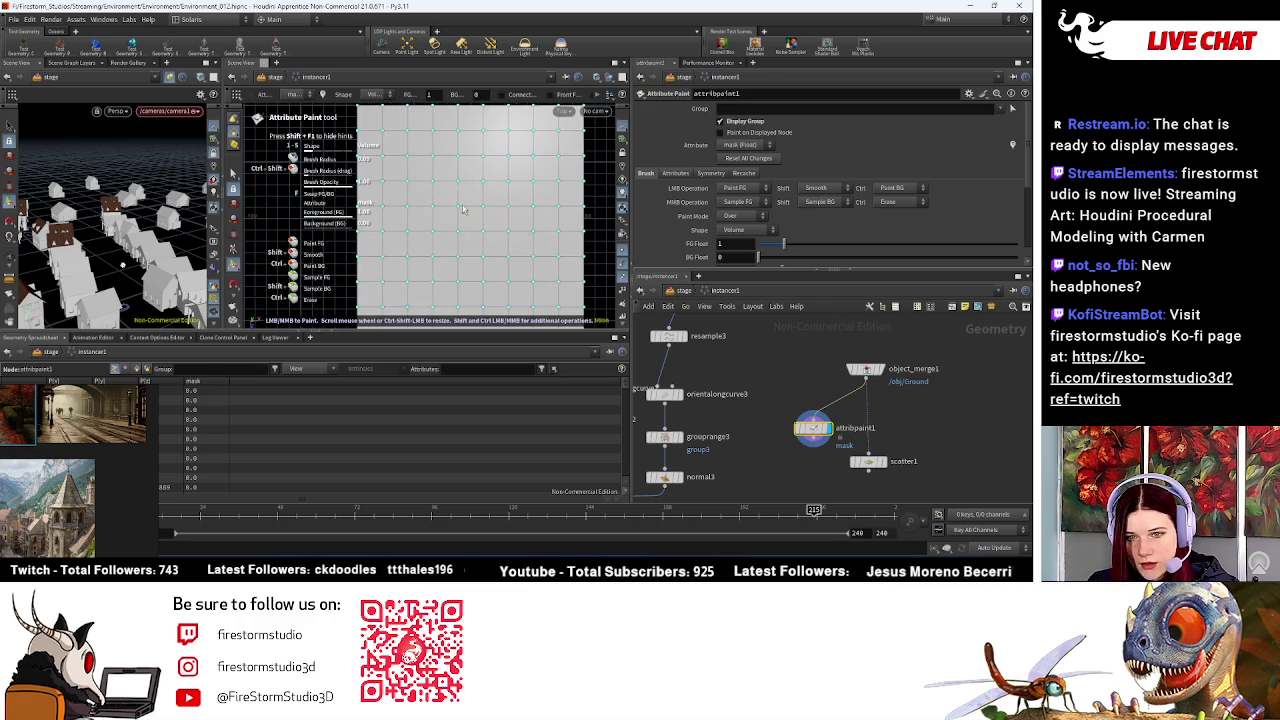
right_click(459, 198)
key("Escape")
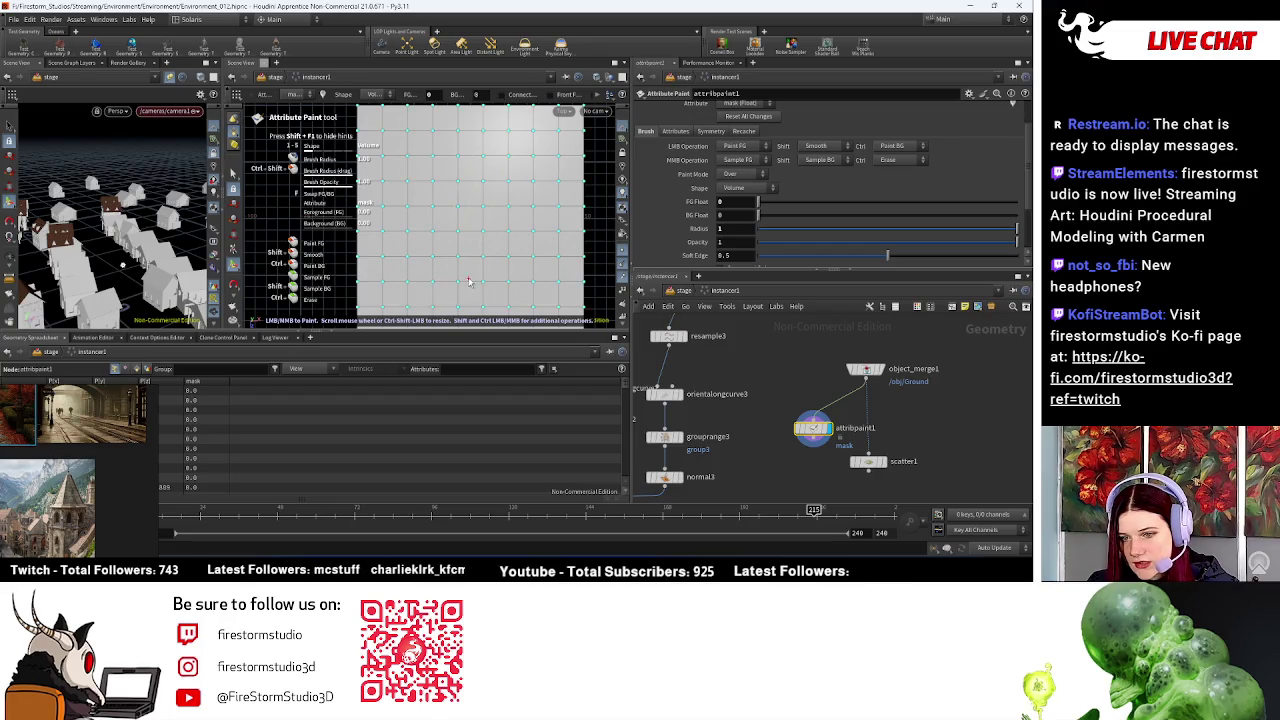
key("Escape")
scroll(506, 213, "down", 3)
scroll(531, 196, "up", 2)
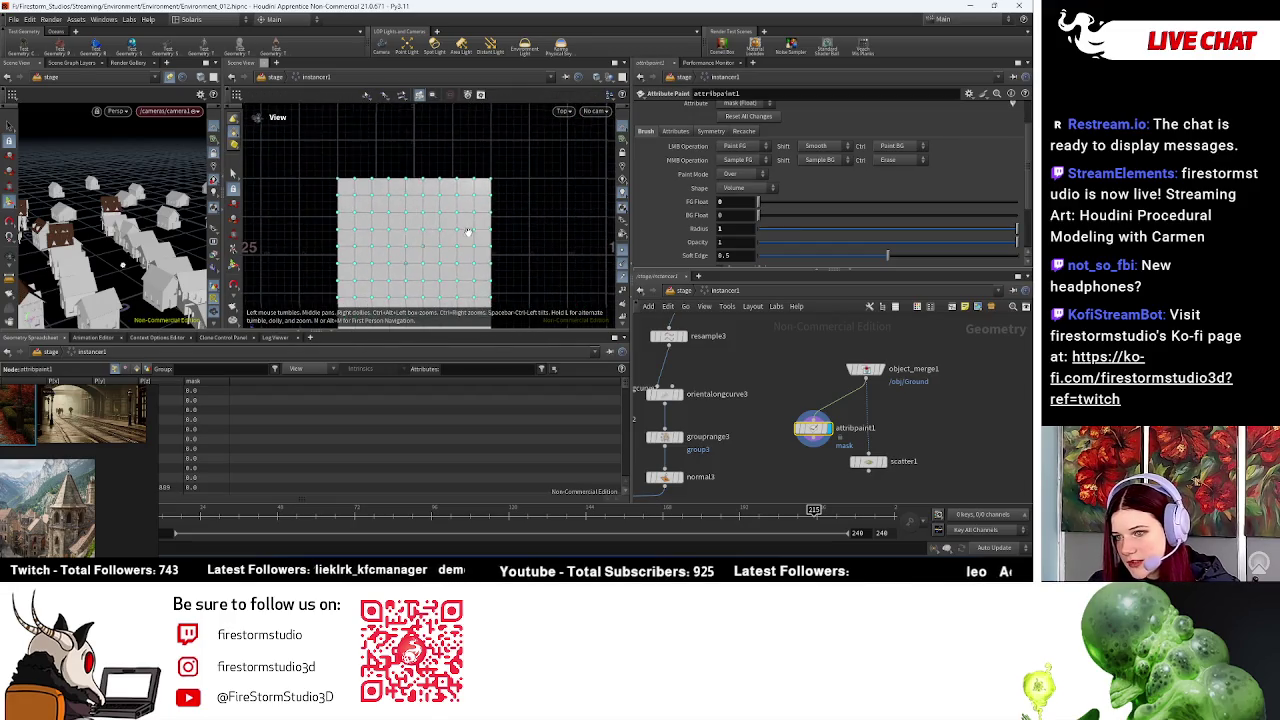
key("Return")
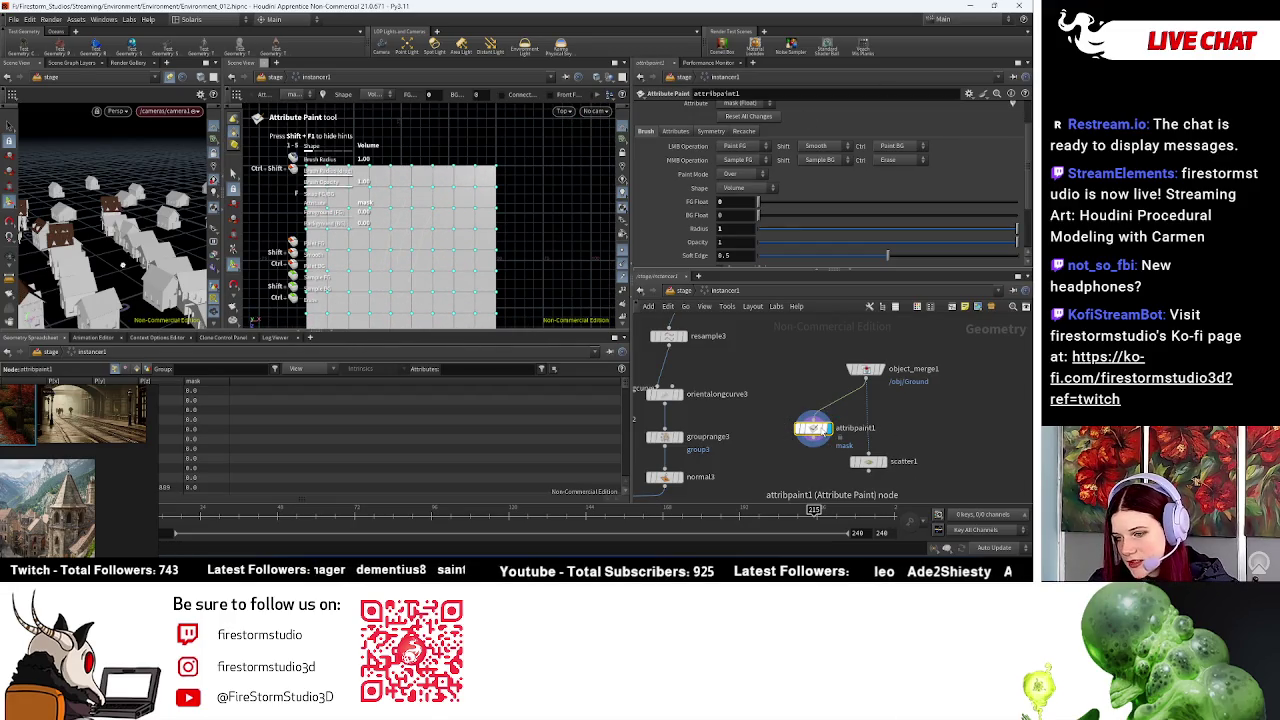
key("Delete")
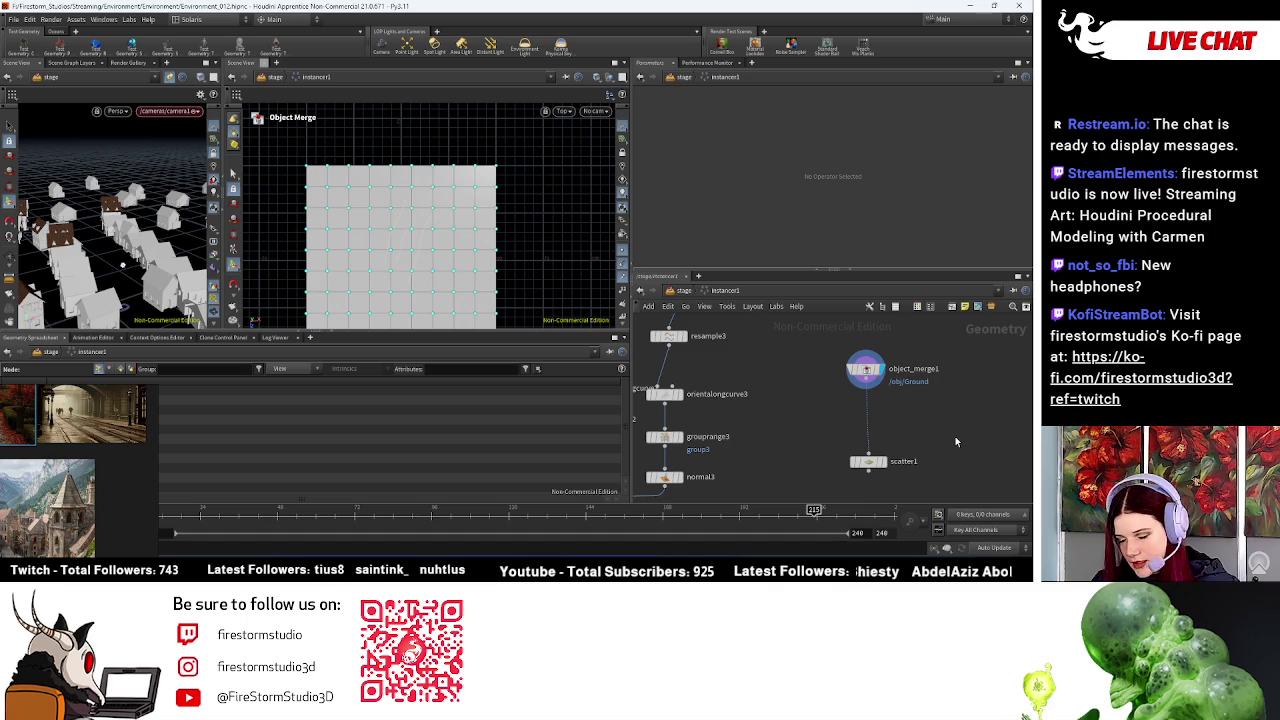
Step: Add a HeightField node beside object_merge1 and make it the displayed node
key("Tab")
type("conc")
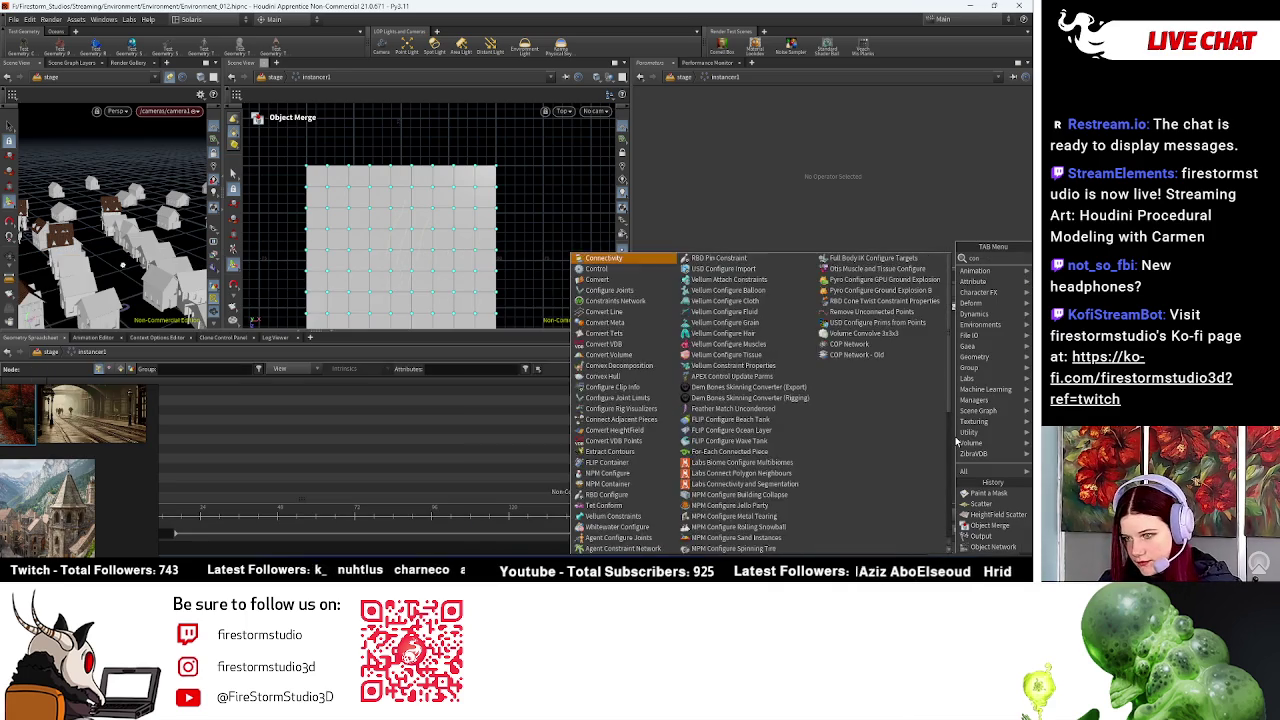
key("BackSpace")
key("BackSpace")
key("BackSpace")
key("BackSpace")
type("hei")
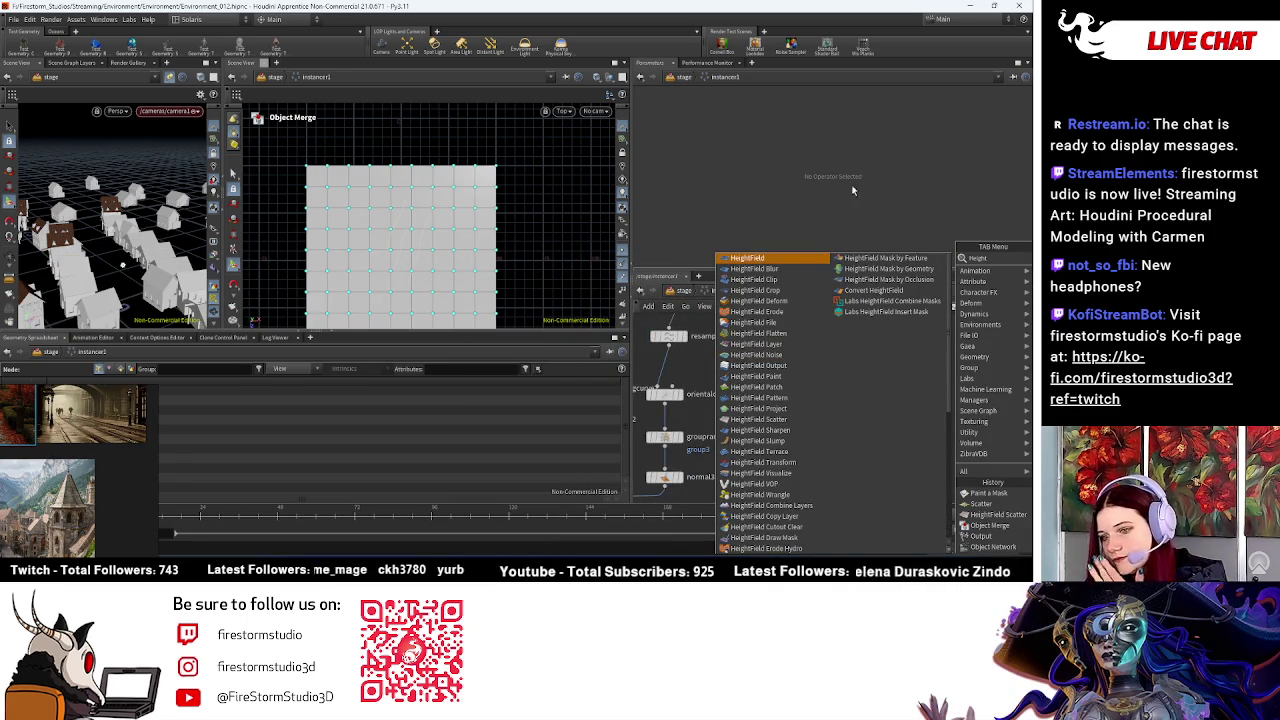
left_click(797, 259)
left_click(936, 389)
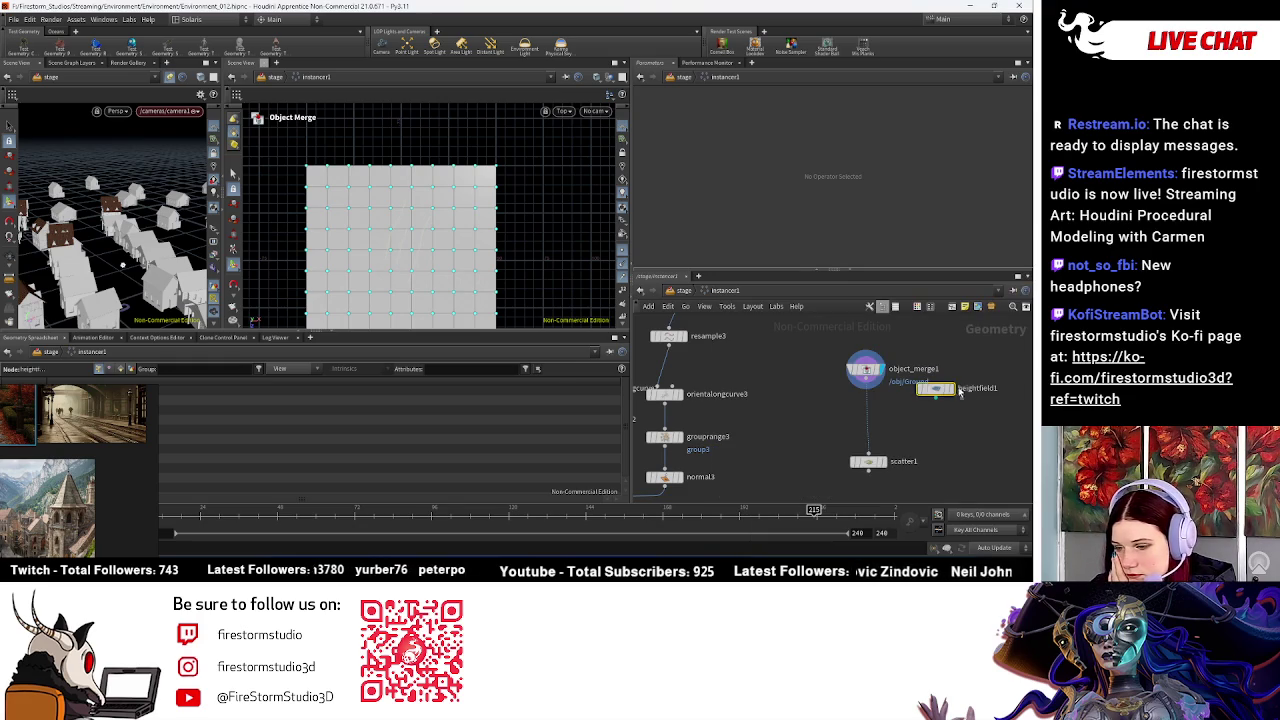
left_click(870, 375)
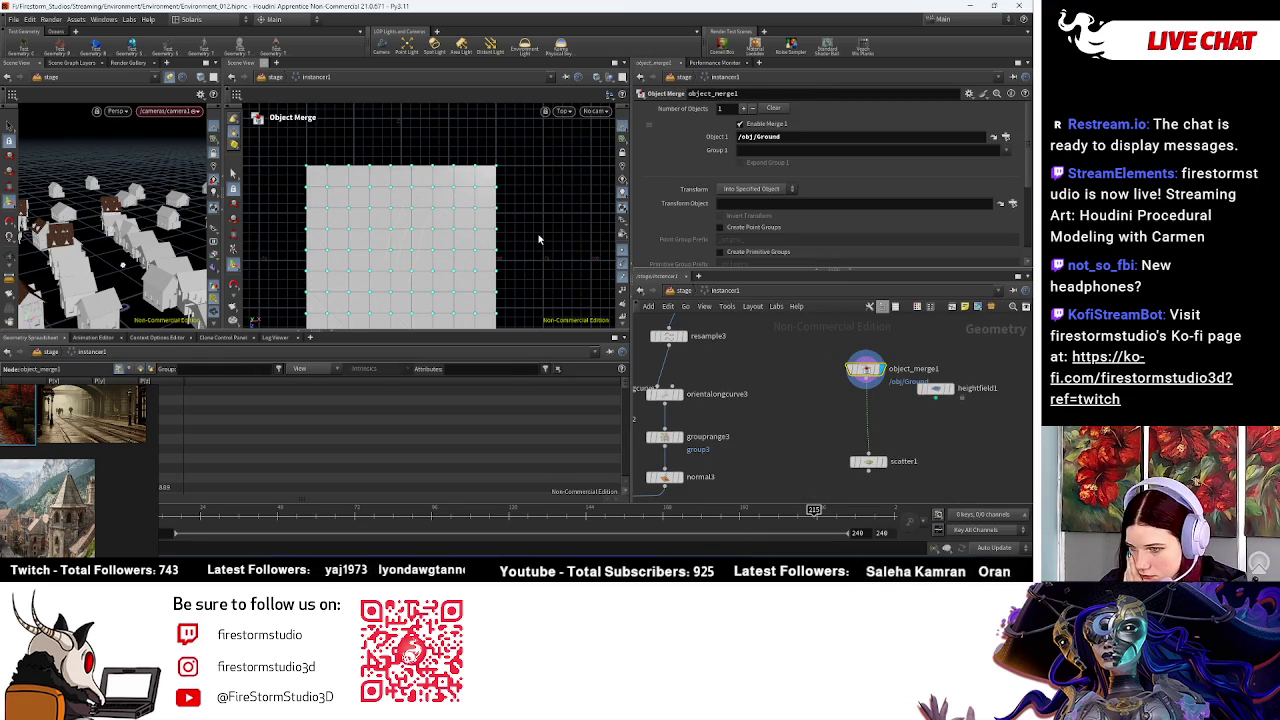
left_click(951, 389)
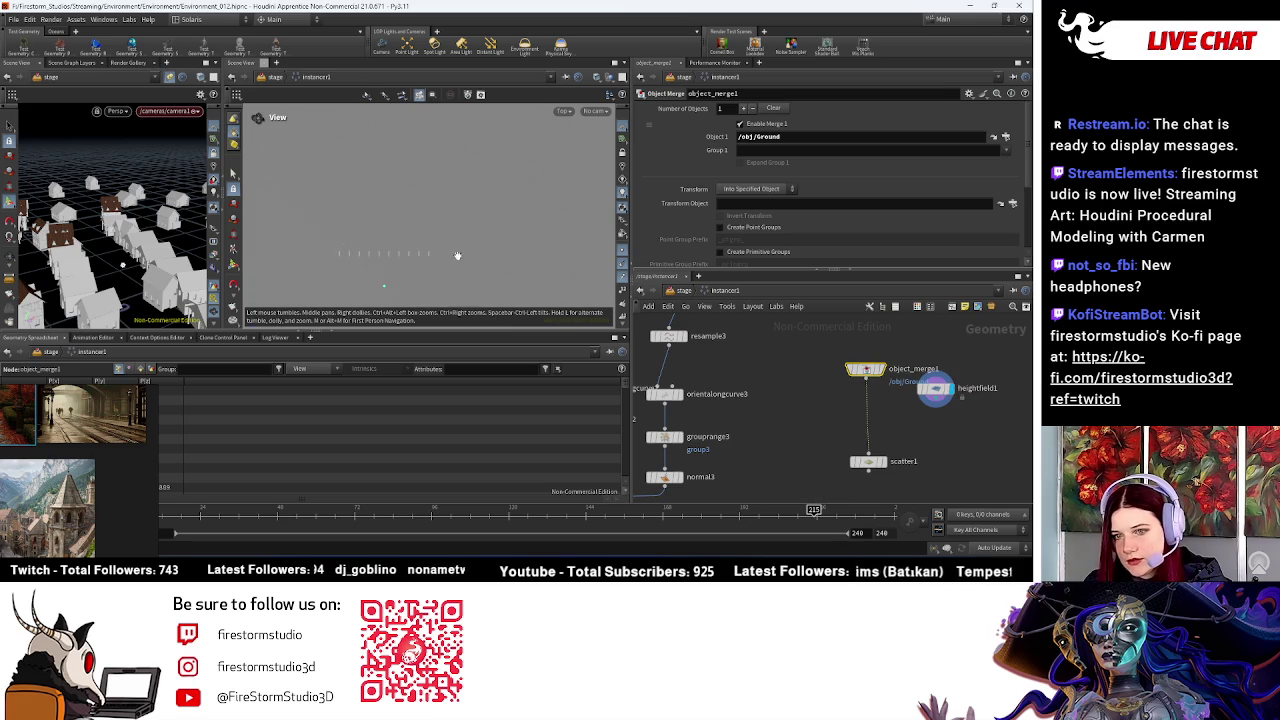
Step: Orbit, pan and zoom the view to centre the flat grey heightfield square
left_click_drag(466, 268, 530, 181)
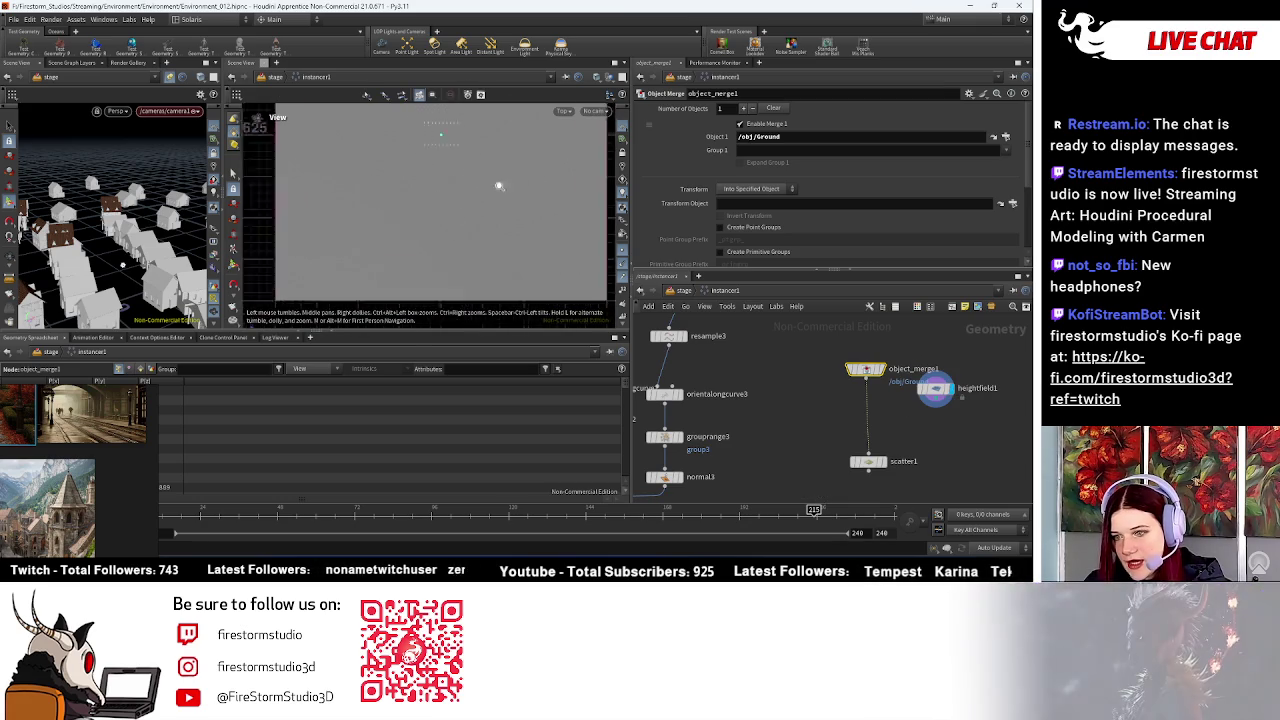
scroll(787, 226, "down", 3)
scroll(787, 226, "down", 2)
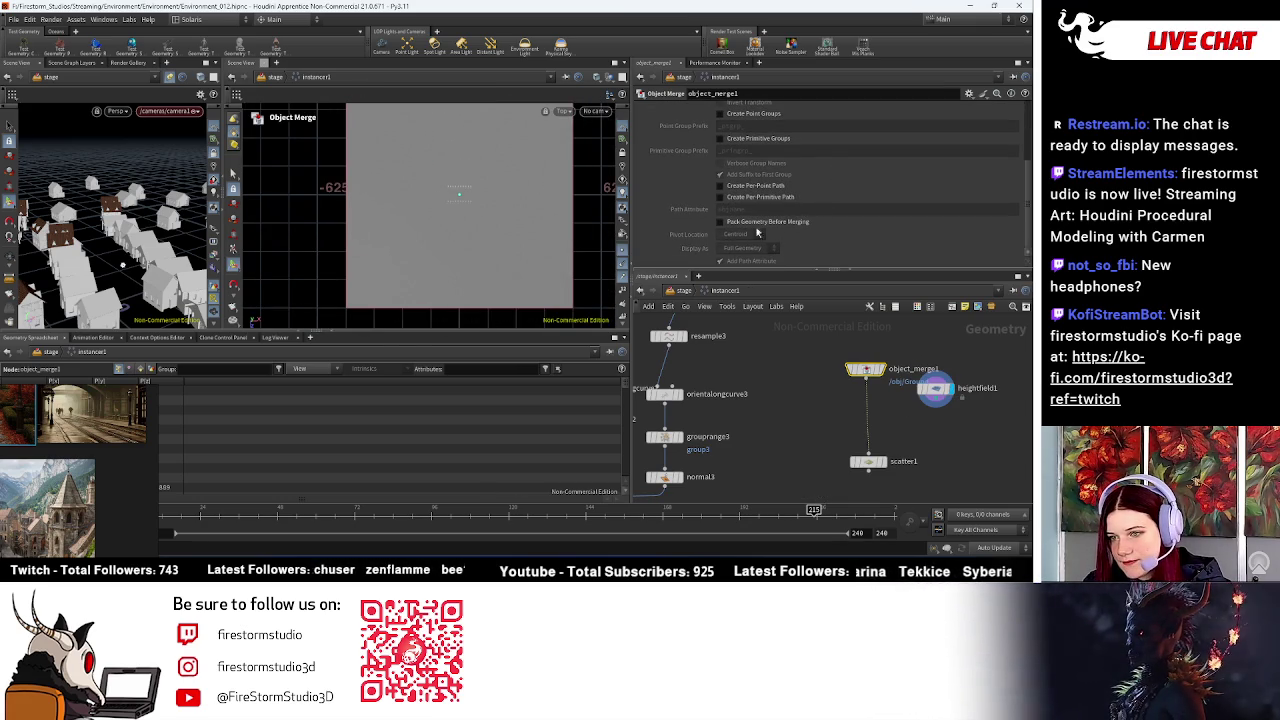
key("Escape")
middle_click_drag(525, 197, 463, 243)
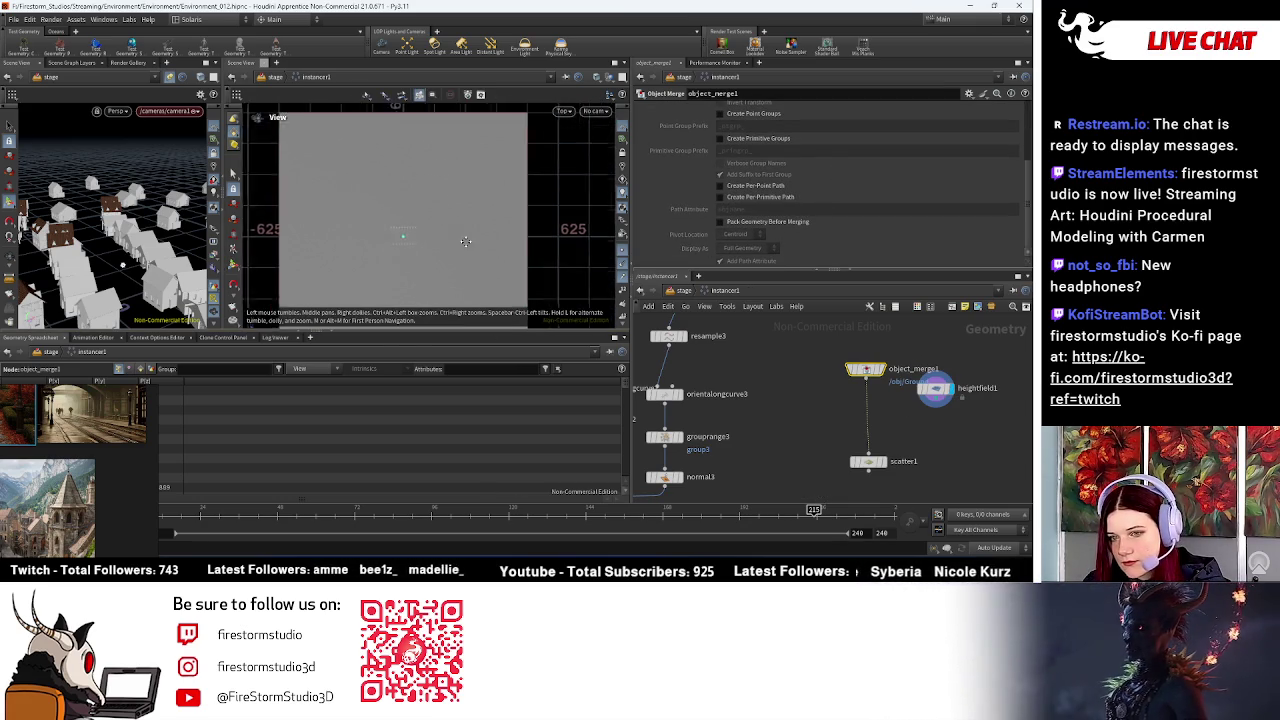
scroll(491, 257, "up", 2)
scroll(371, 249, "down", 3)
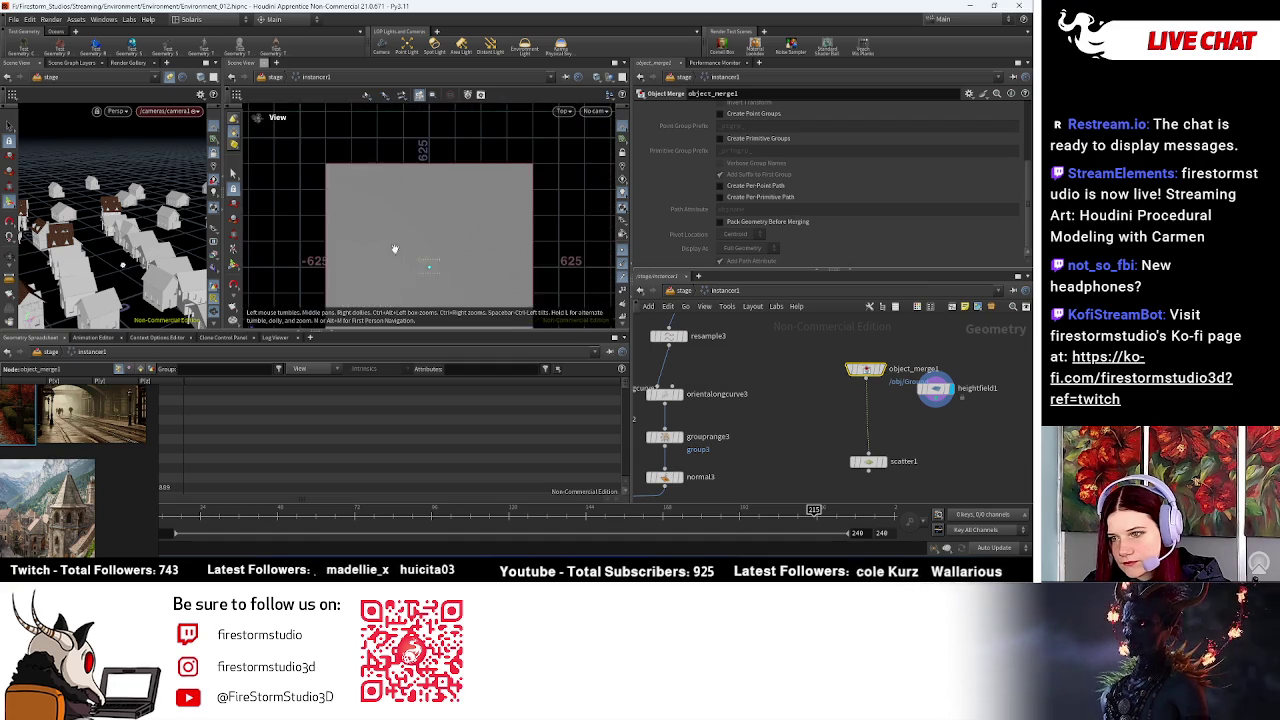
middle_click_drag(371, 249, 391, 187)
key("Tab")
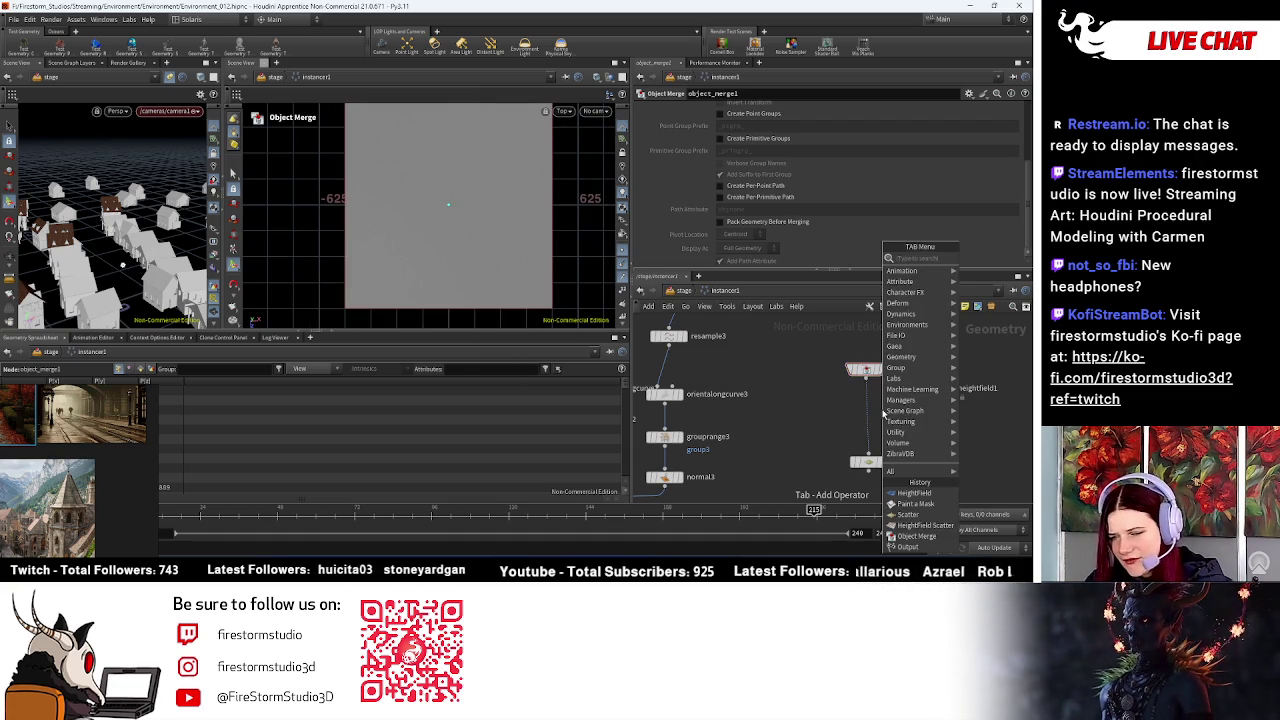
Step: Insert a Convert HeightField node into the wire below the merge
type("height")
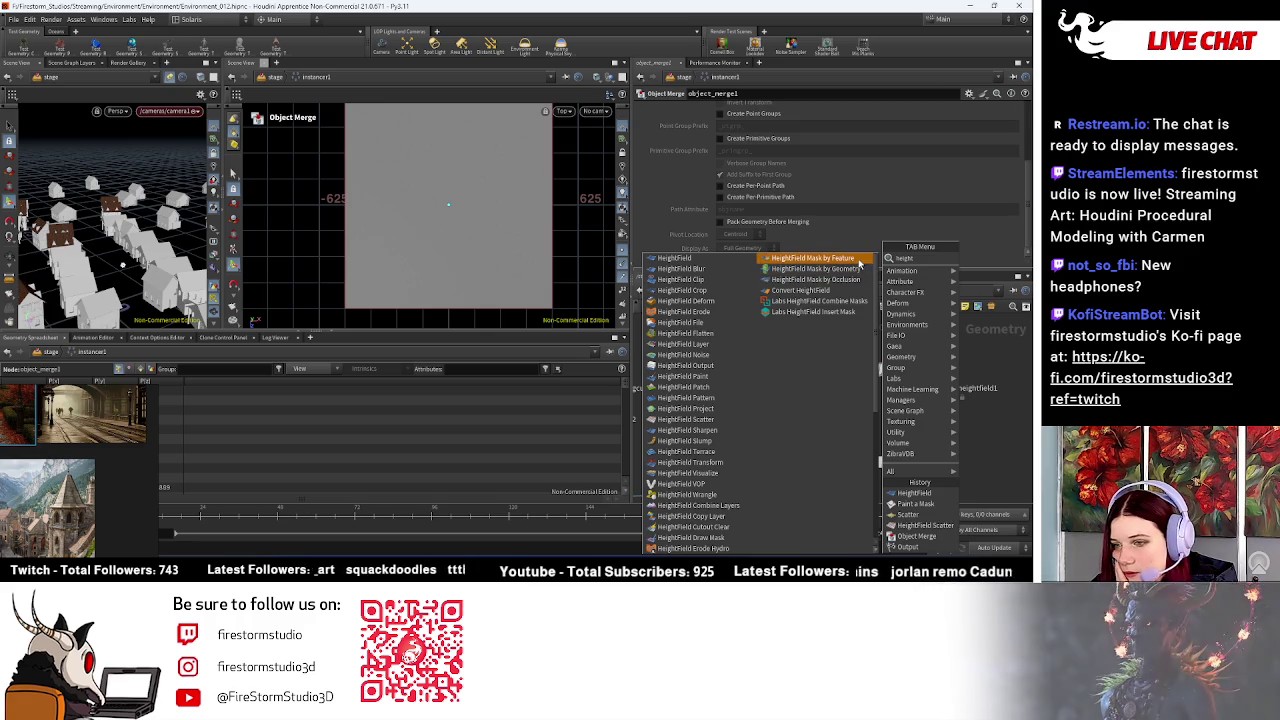
left_click(840, 290)
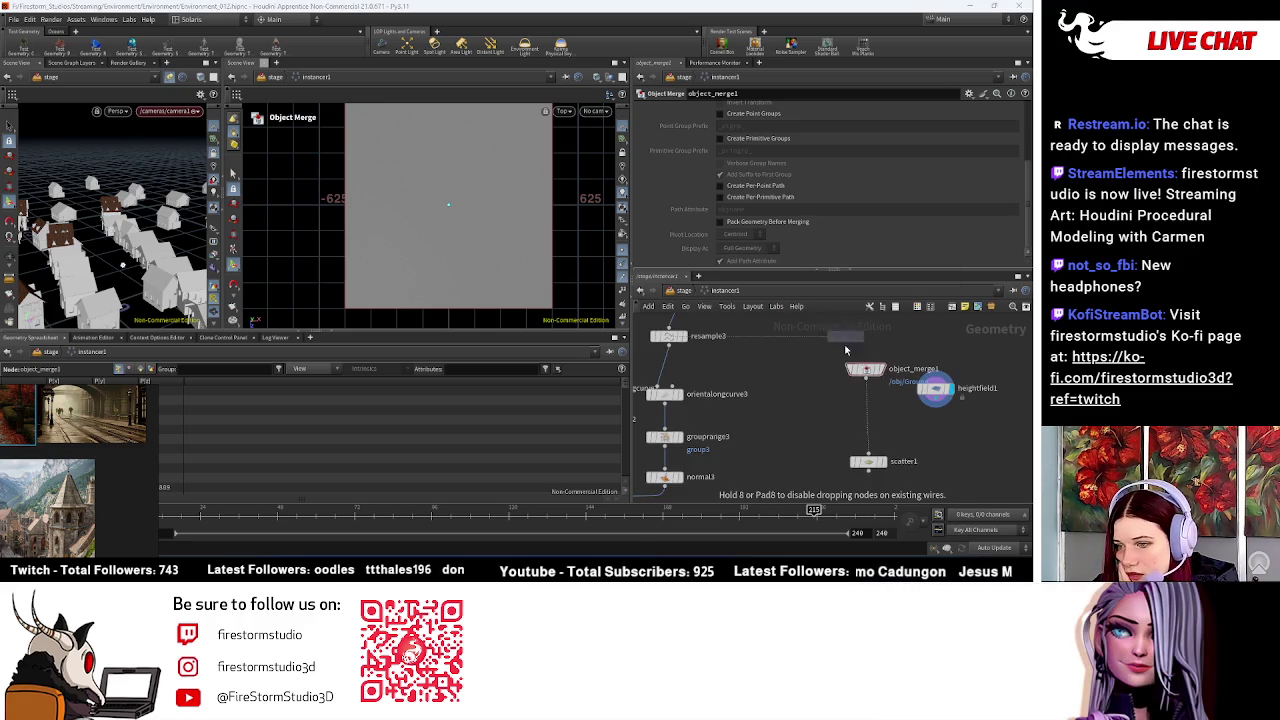
left_click(880, 423)
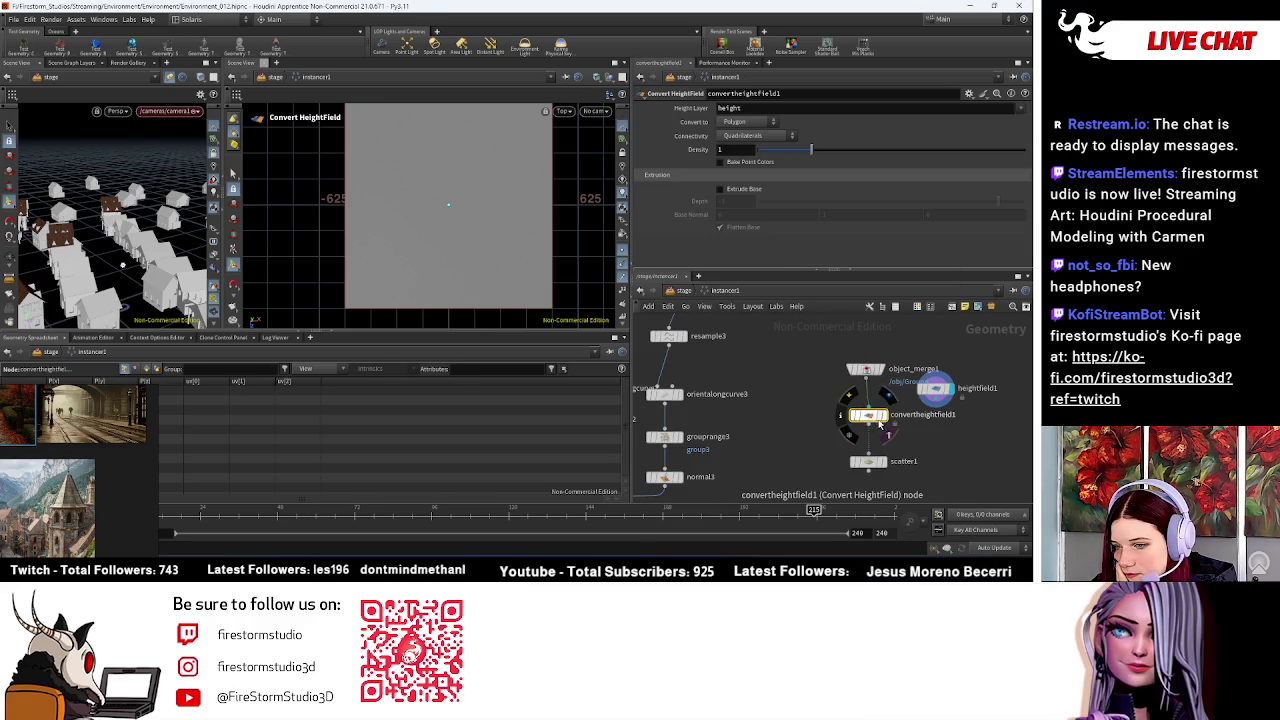
left_click_drag(873, 421, 866, 423)
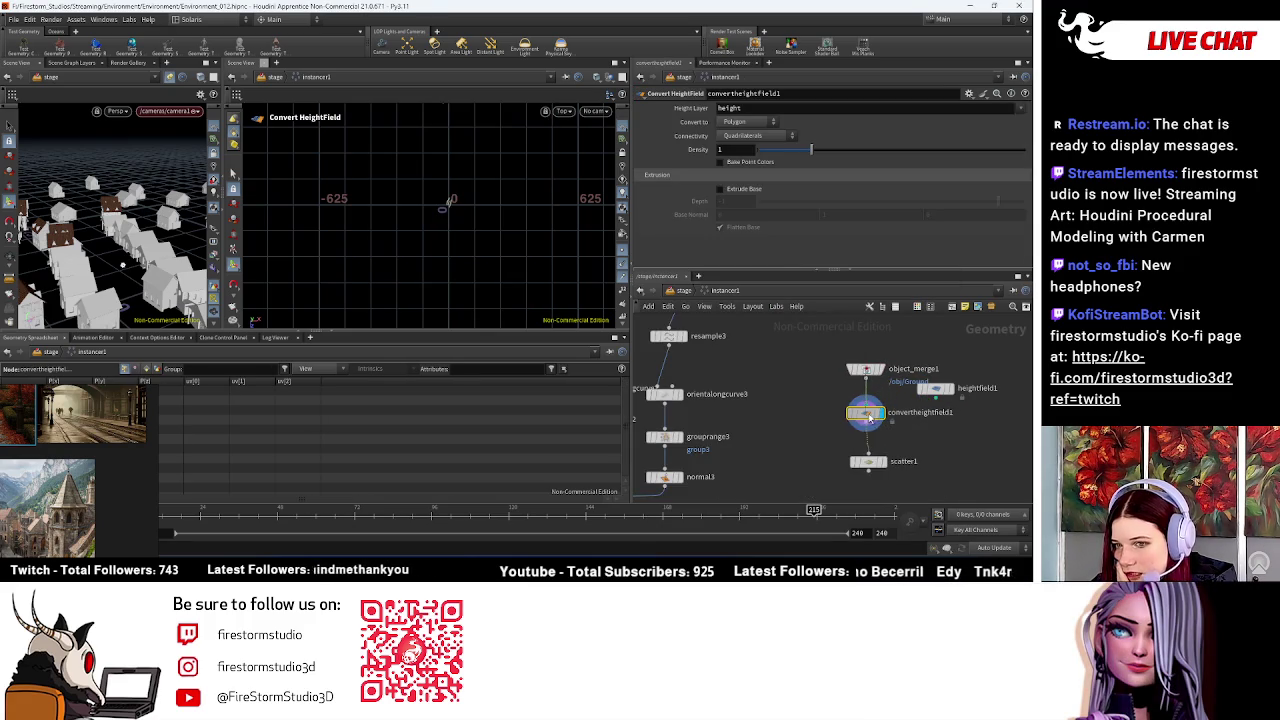
scroll(467, 222, "up", 2)
scroll(450, 235, "up", 3)
scroll(435, 250, "up", 3)
scroll(421, 260, "up", 2)
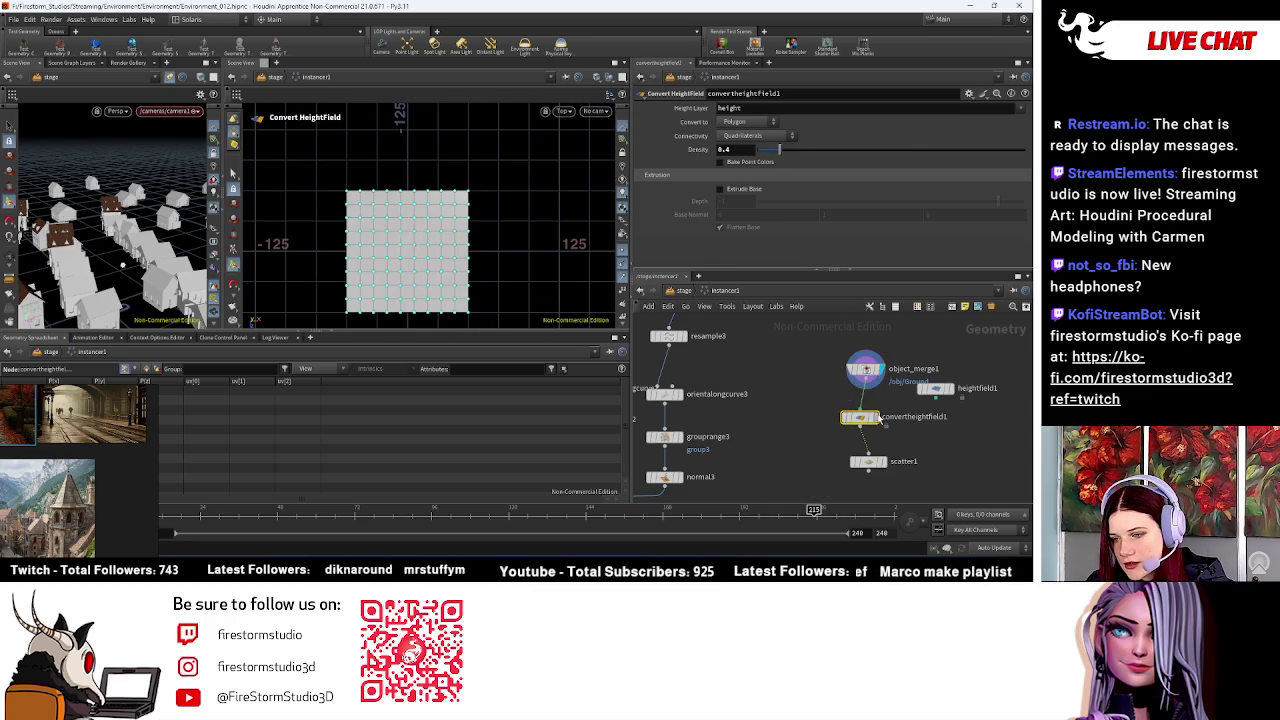
Step: Set convertheightfield1 to Polygon output with Quadrilaterals connectivity and Extrude Base on
left_click(740, 123)
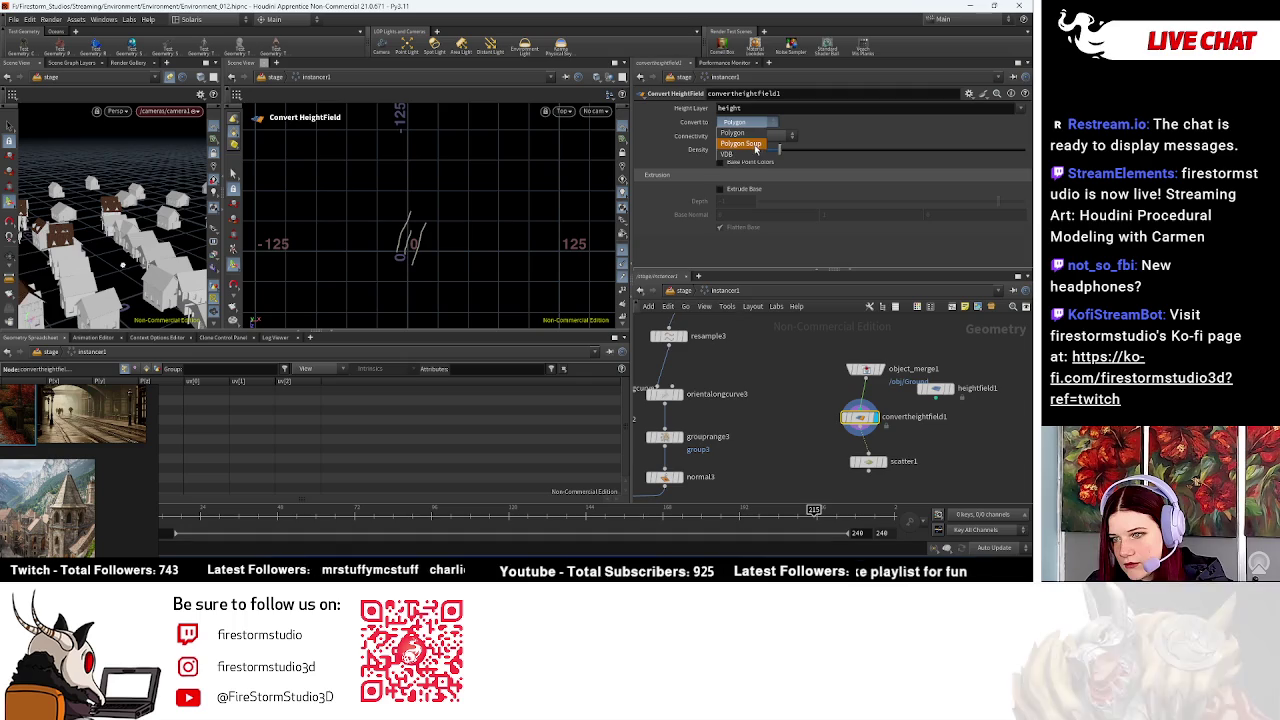
left_click(752, 145)
left_click(760, 122)
left_click(752, 132)
left_click(760, 136)
left_click(758, 147)
left_click(773, 137)
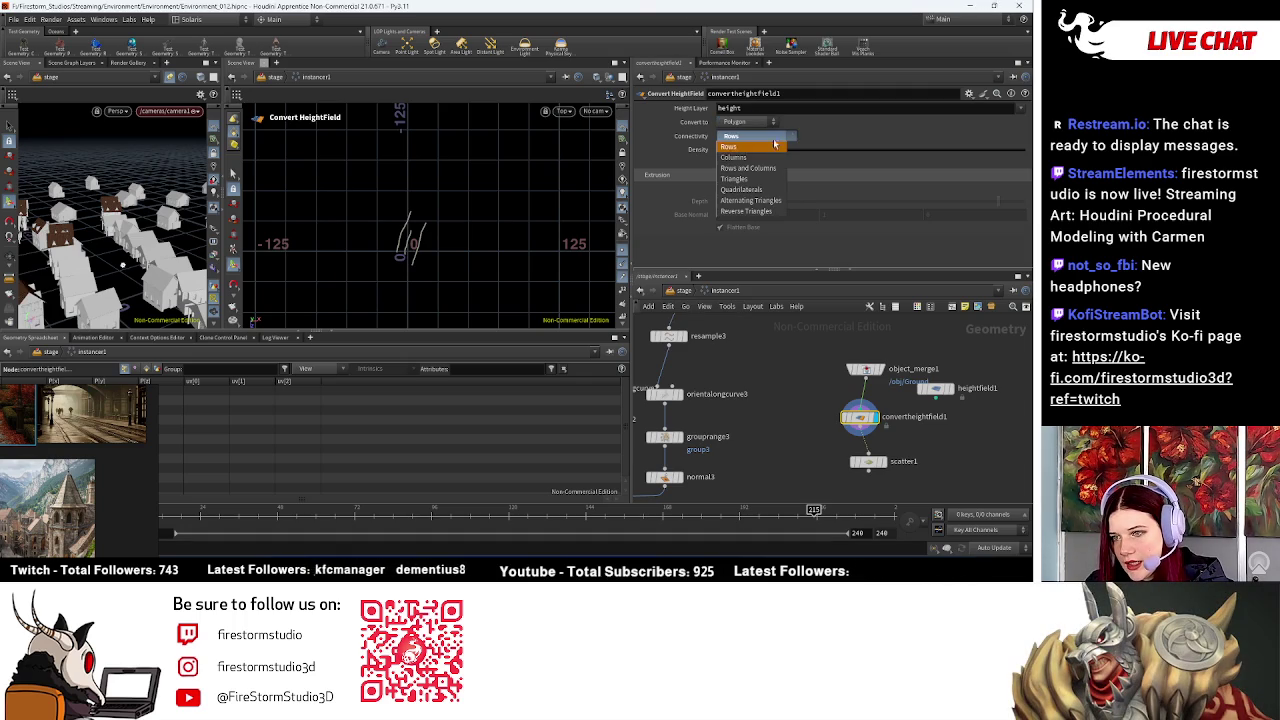
left_click(775, 191)
left_click(720, 188)
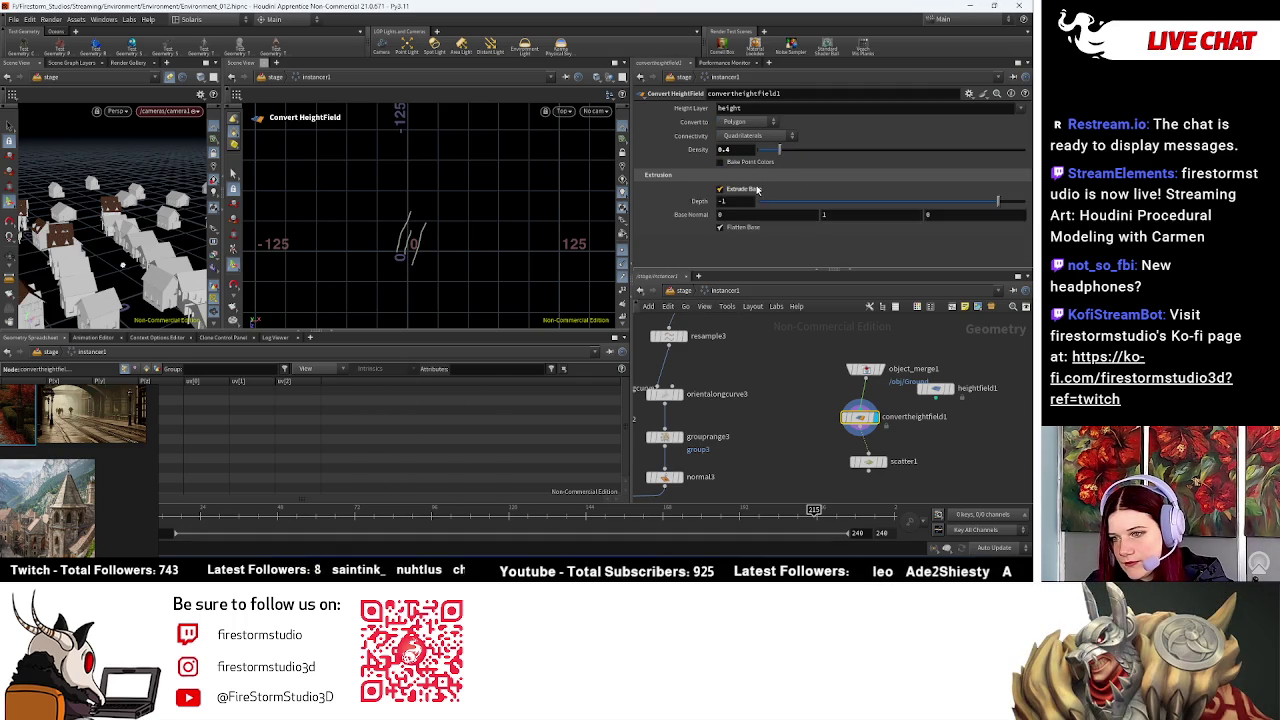
Step: Switch the viewport to perspective and move convertheightfield1 under heightfield1
key("Escape")
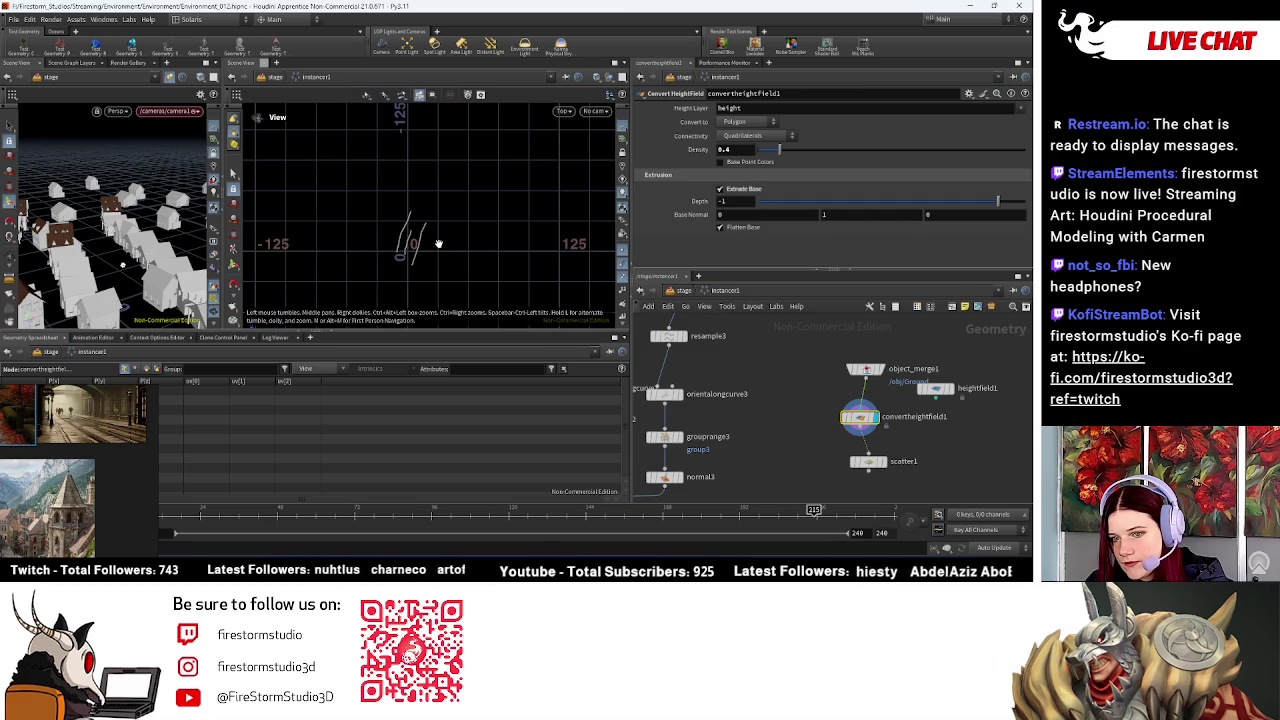
left_click(564, 111)
mouse_move(580, 133)
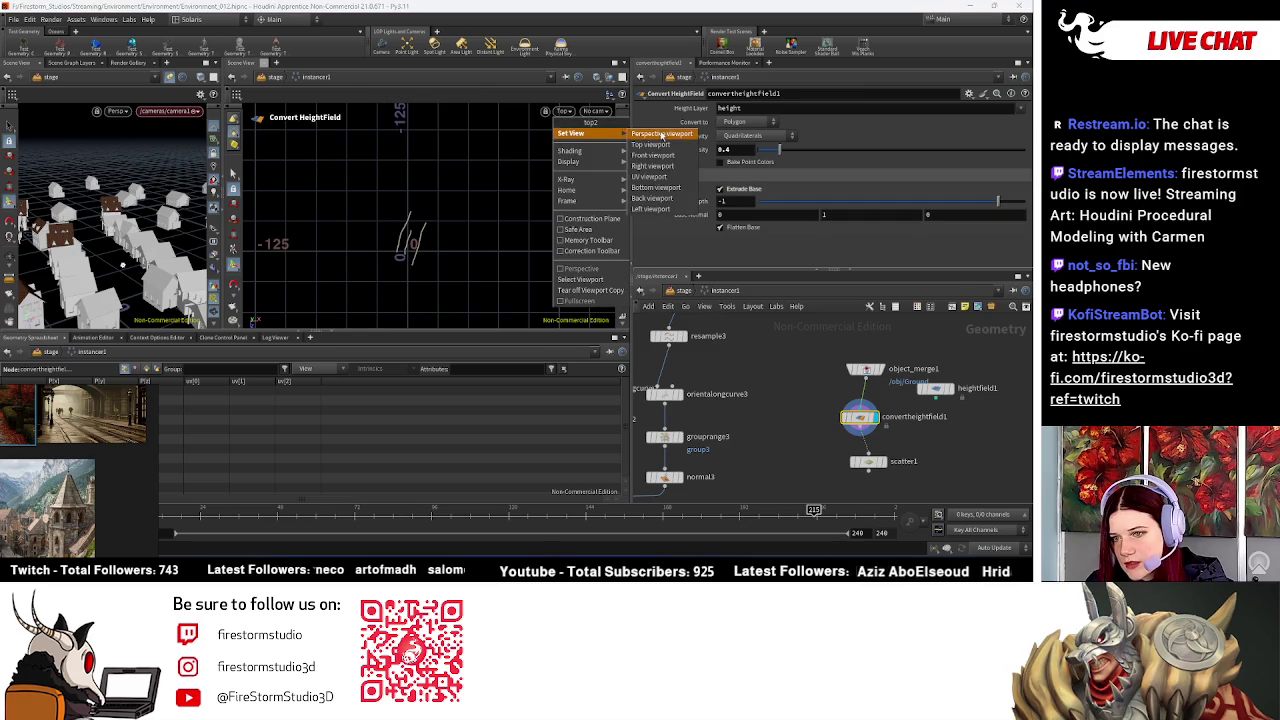
left_click(661, 134)
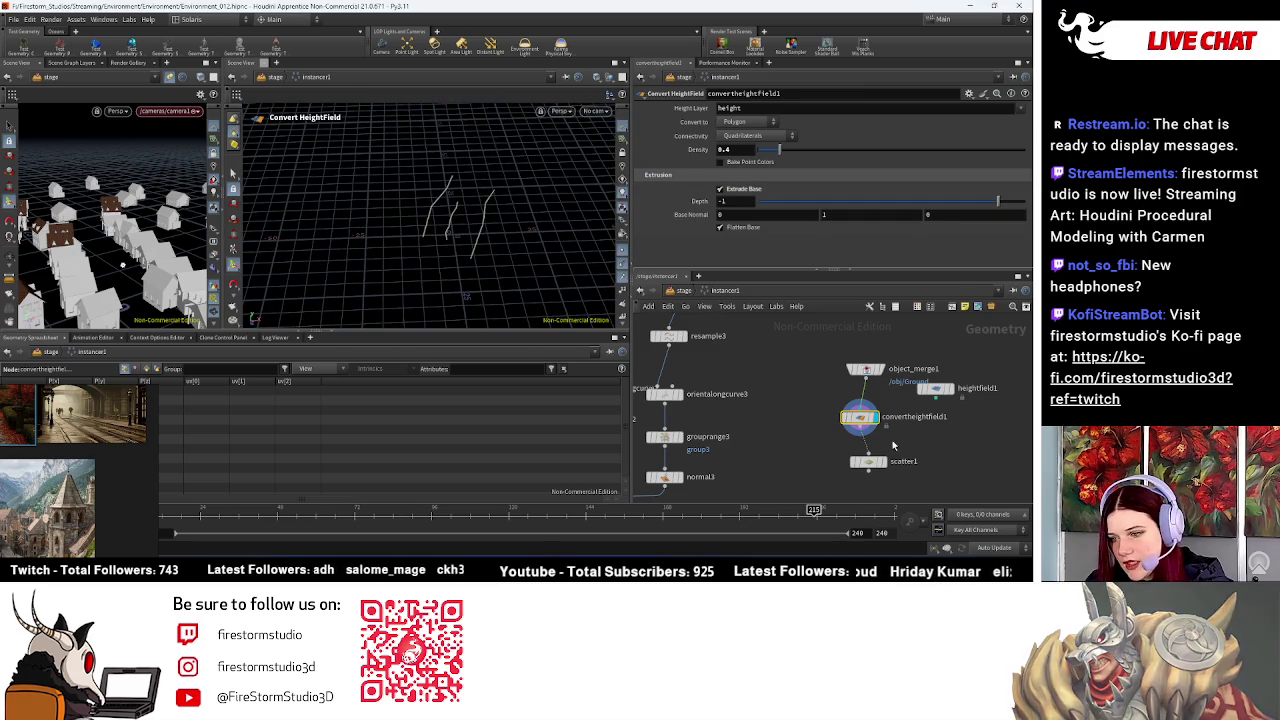
left_click_drag(860, 416, 942, 436)
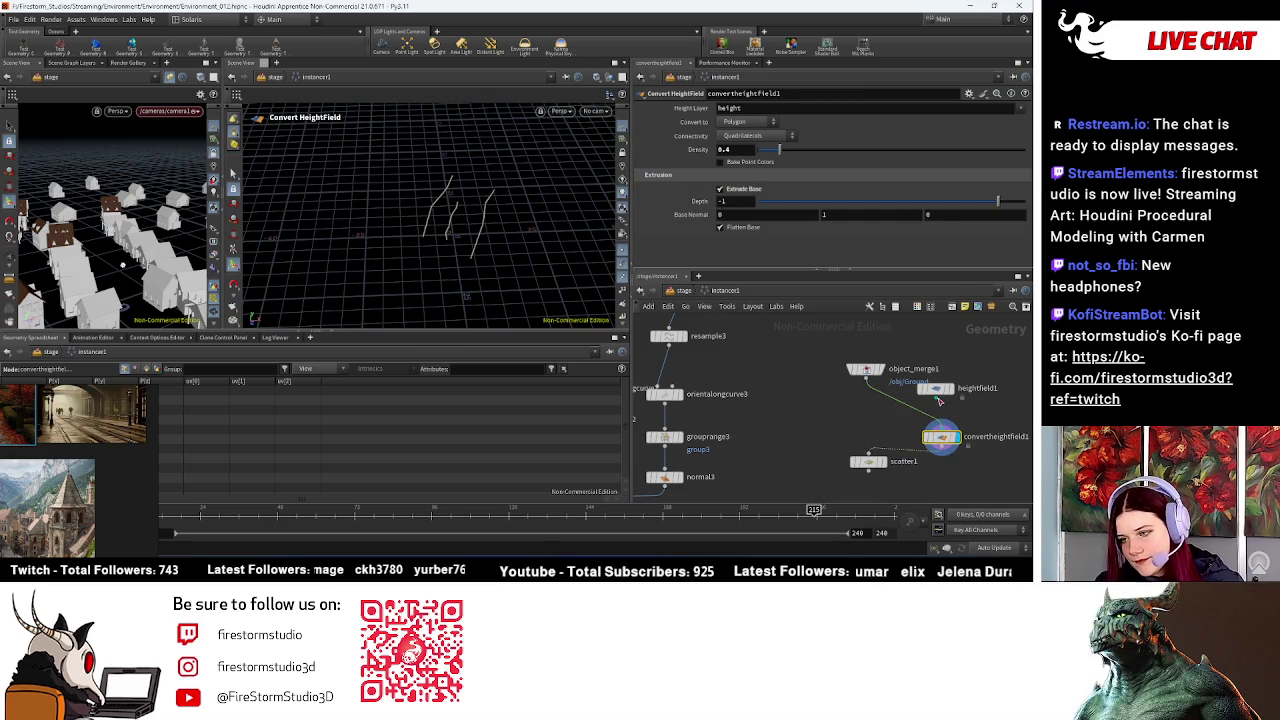
Step: Display convertheightfield1 and lower its density to 0.15
left_click(955, 437)
scroll(470, 168, "down", 5)
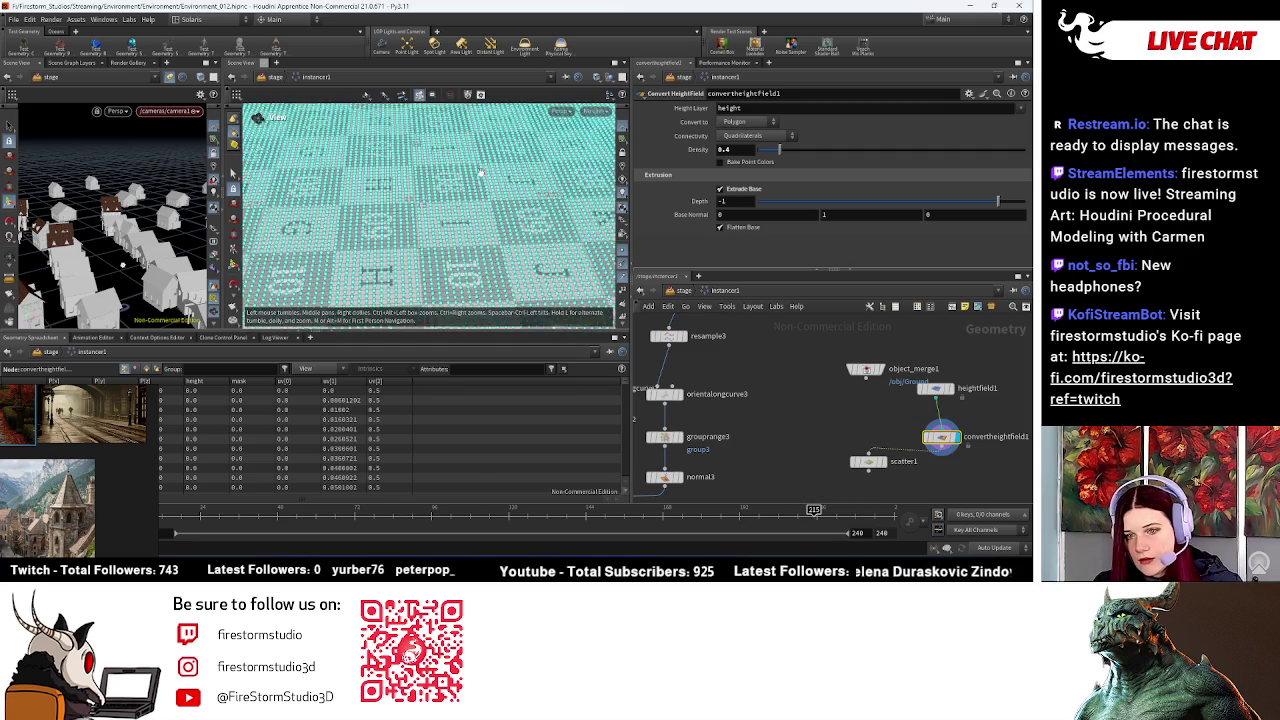
scroll(470, 168, "up", 5)
scroll(470, 168, "up", 3)
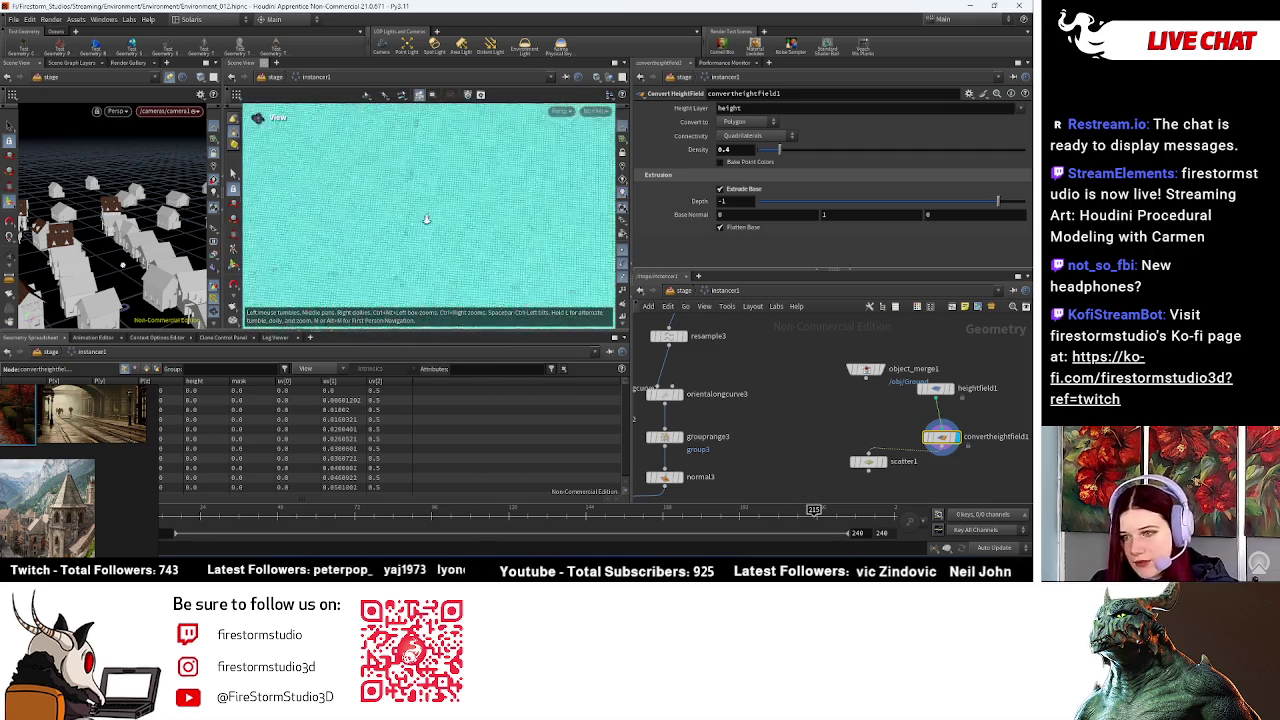
left_click_drag(410, 220, 486, 214)
left_click_drag(779, 153, 767, 153)
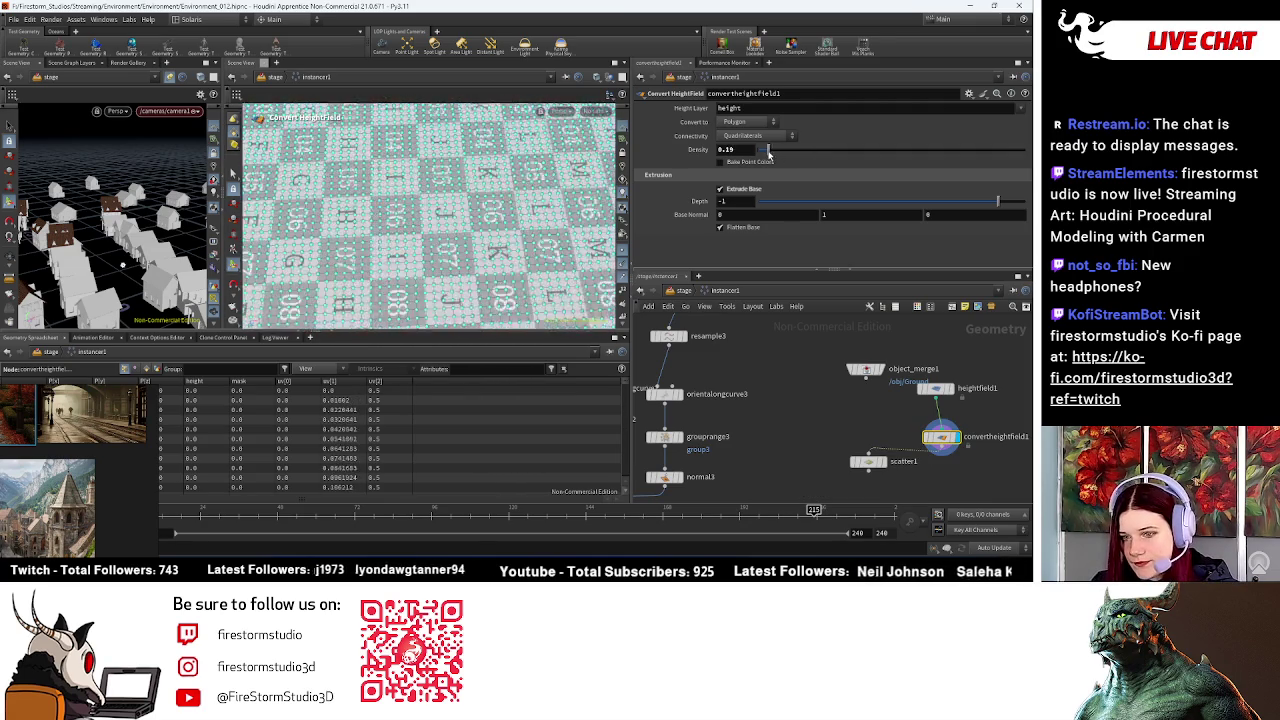
scroll(447, 270, "down", 2)
scroll(447, 270, "down", 2)
scroll(447, 270, "down", 2)
Step: Line up heightfield1, convertheightfield1 and scatter1 in a vertical chain, checking each display
left_click_drag(978, 428, 823, 412)
left_click_drag(877, 372, 987, 361)
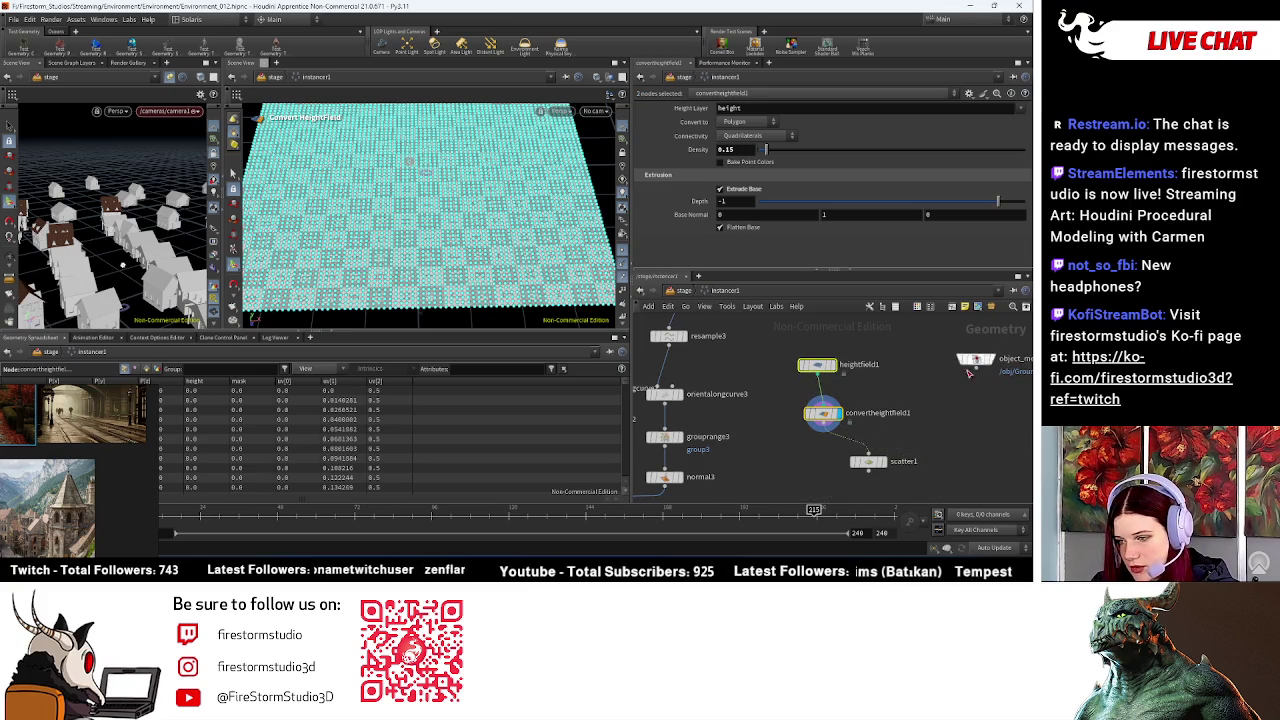
left_click(780, 457)
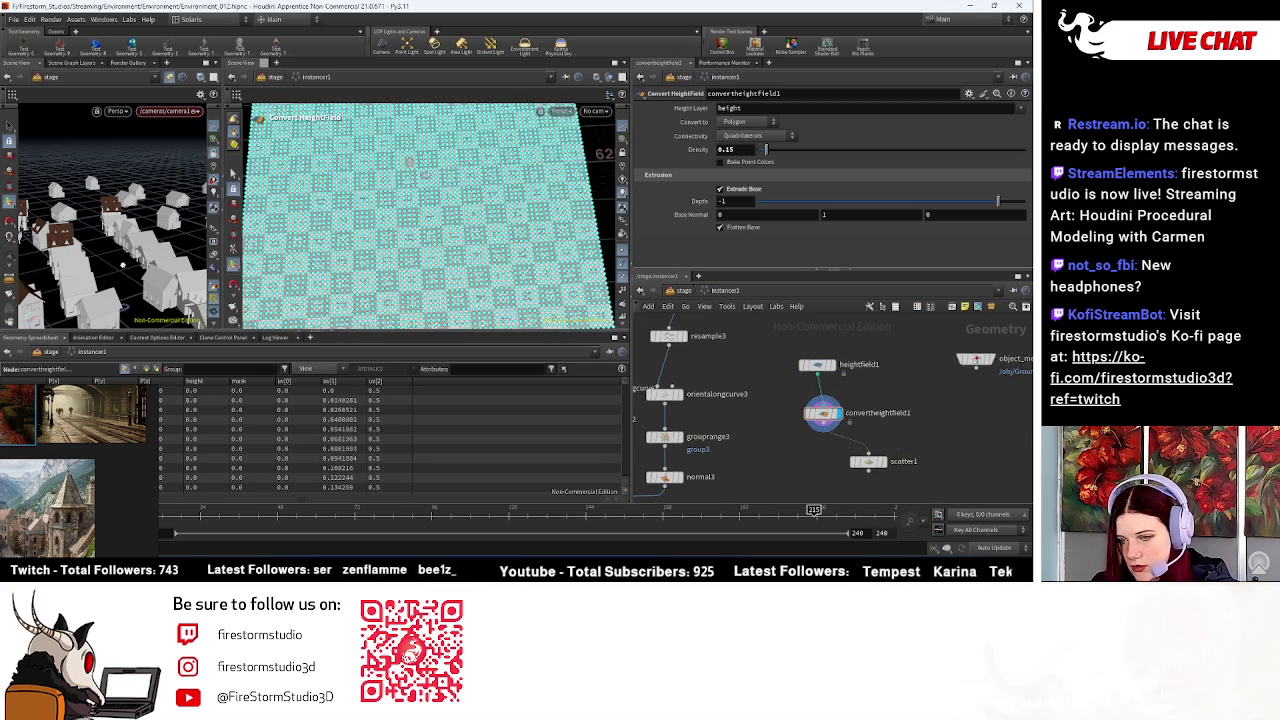
scroll(950, 420, "up", 3)
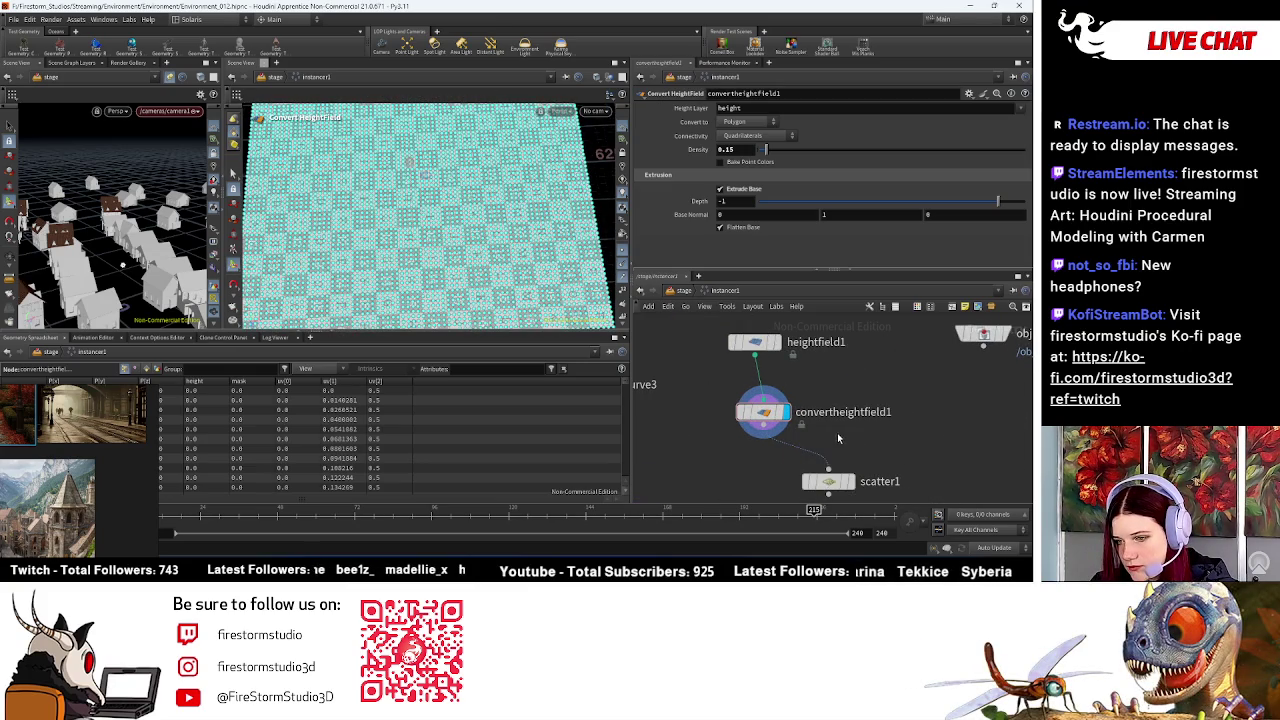
left_click_drag(852, 483, 800, 456)
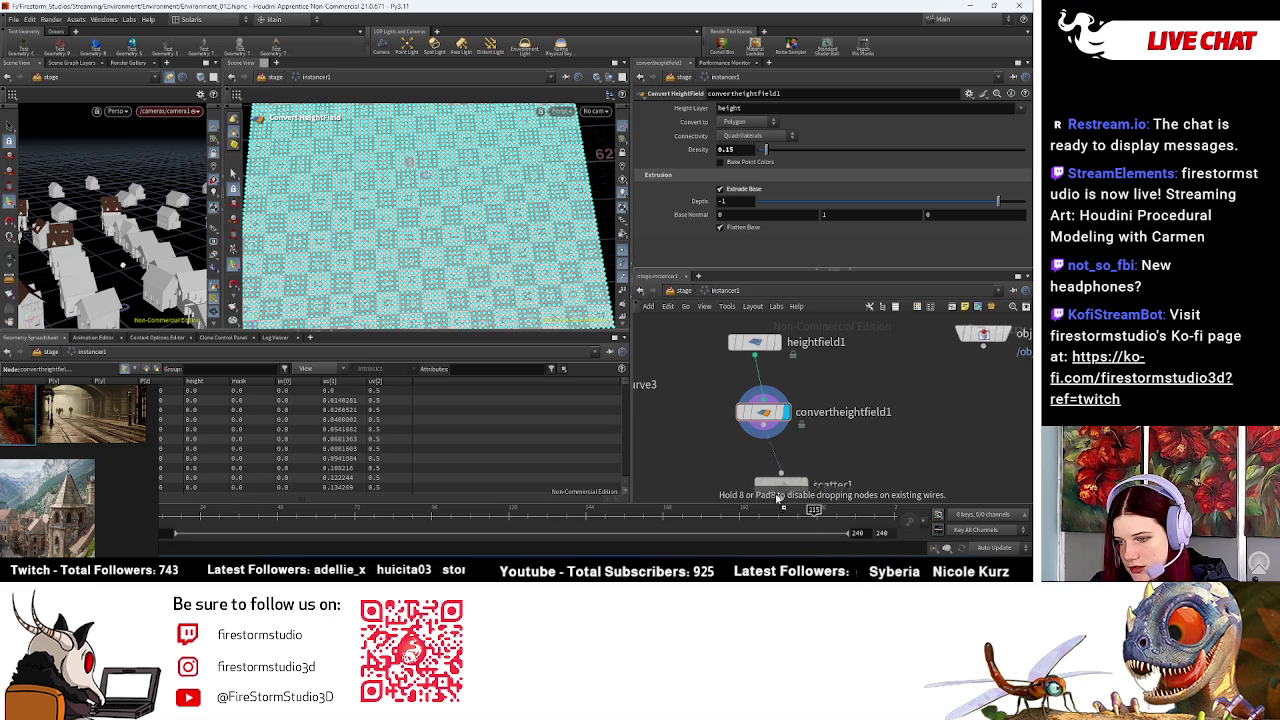
left_click(798, 456)
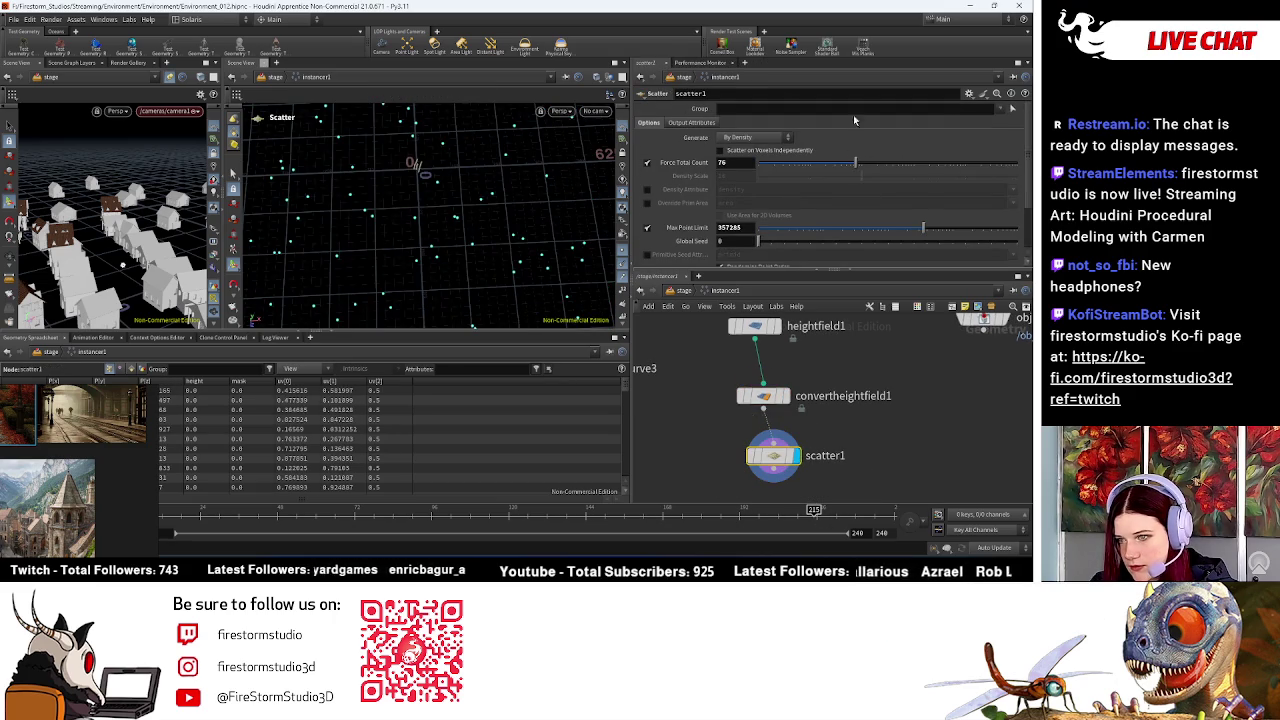
left_click(788, 396)
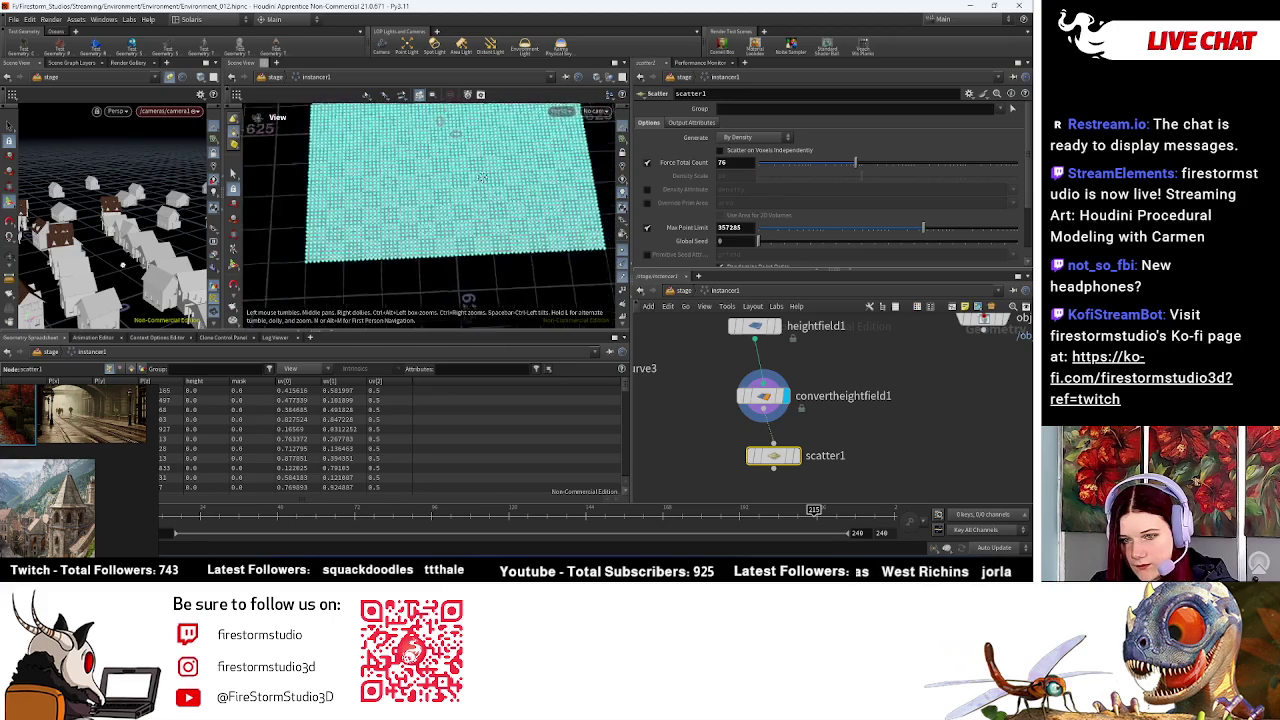
left_click_drag(775, 456, 777, 482)
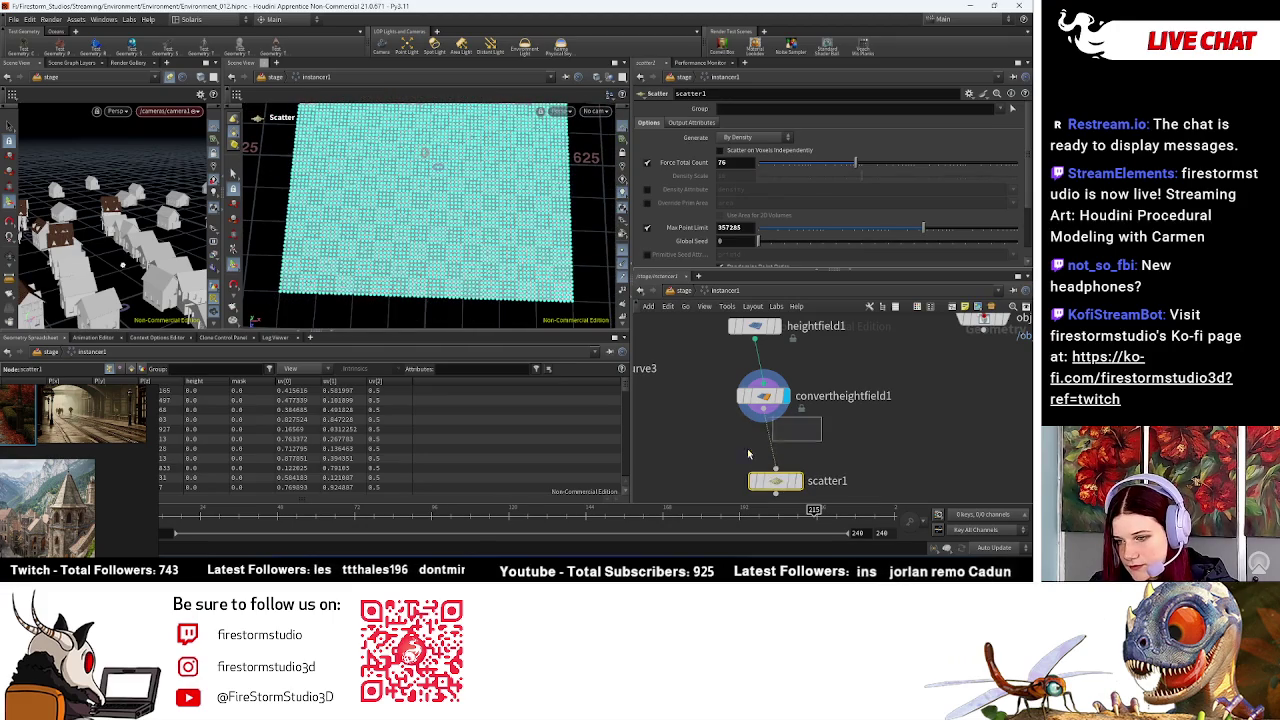
key("Tab")
type("ma")
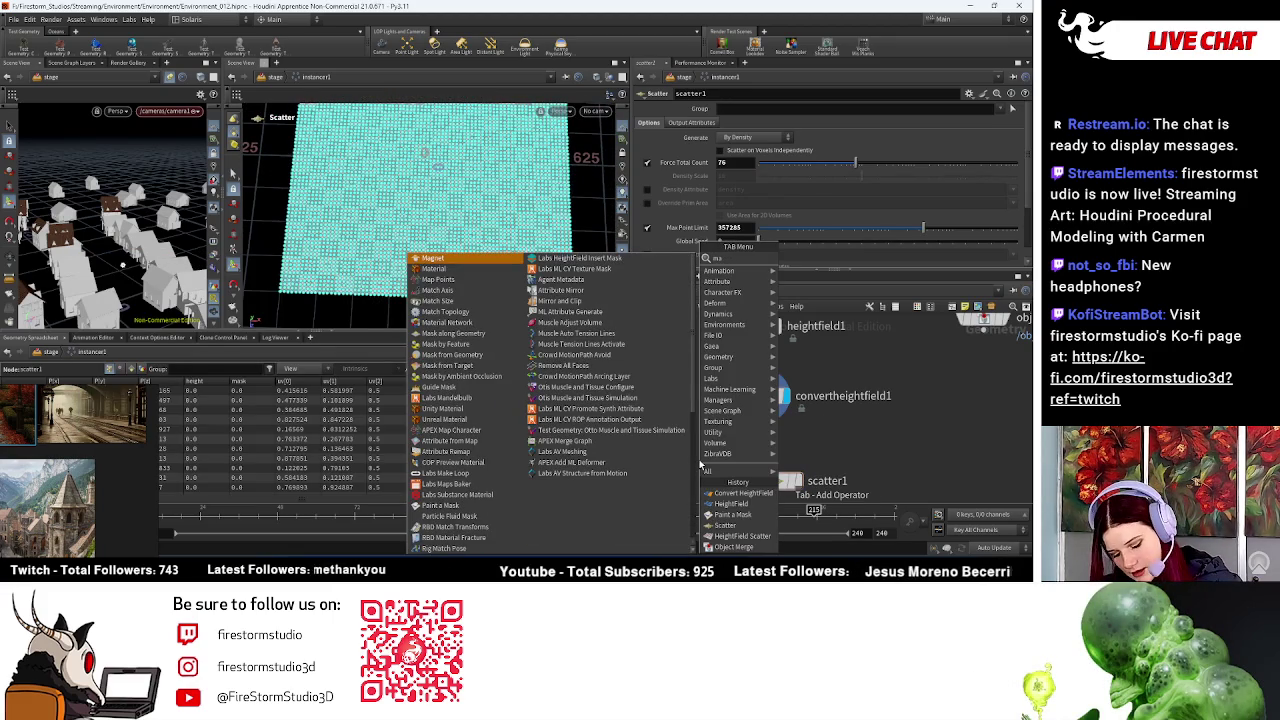
type("sk")
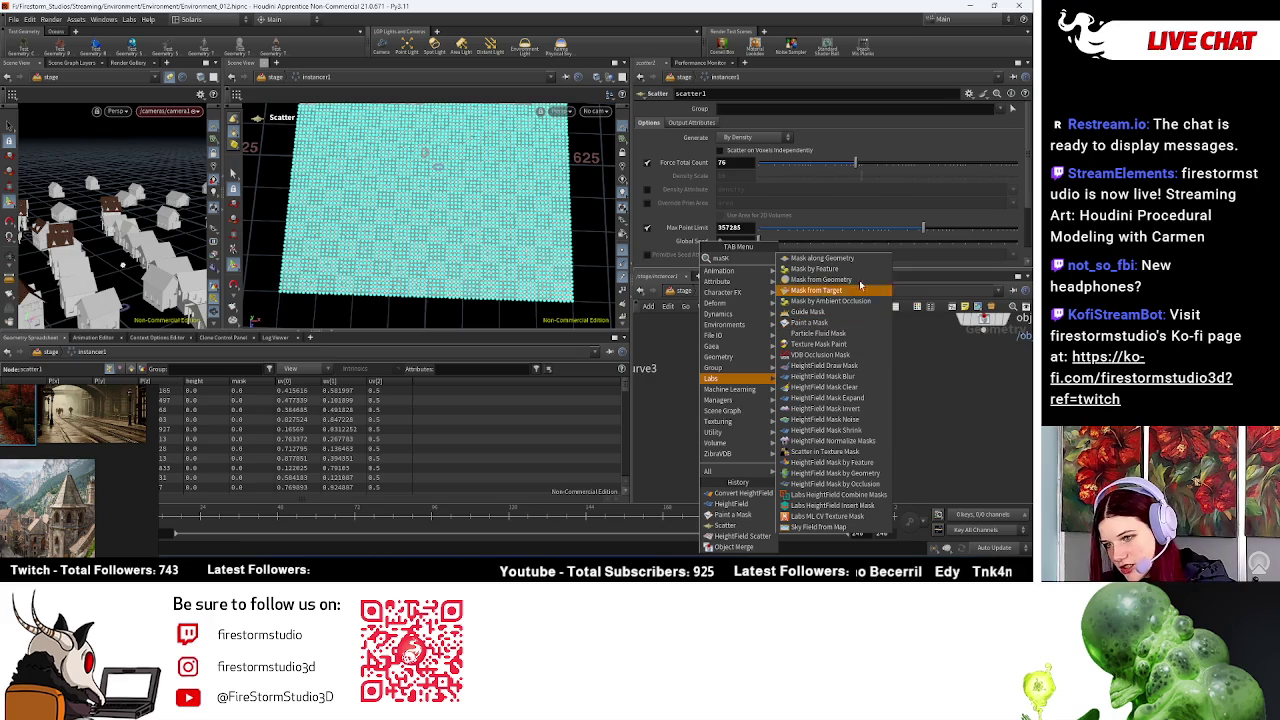
Step: Add a Paint a Mask node fed by object_merge1 with a 0.343 brush radius
left_click(841, 330)
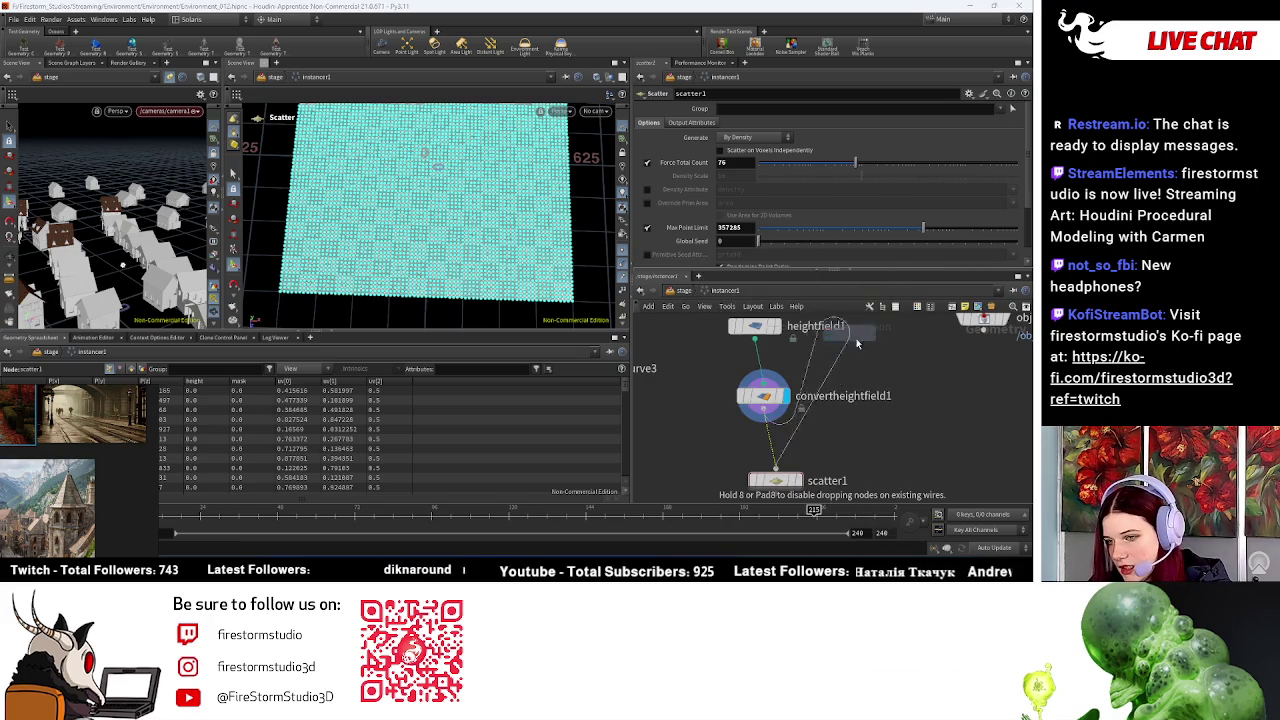
left_click(895, 436)
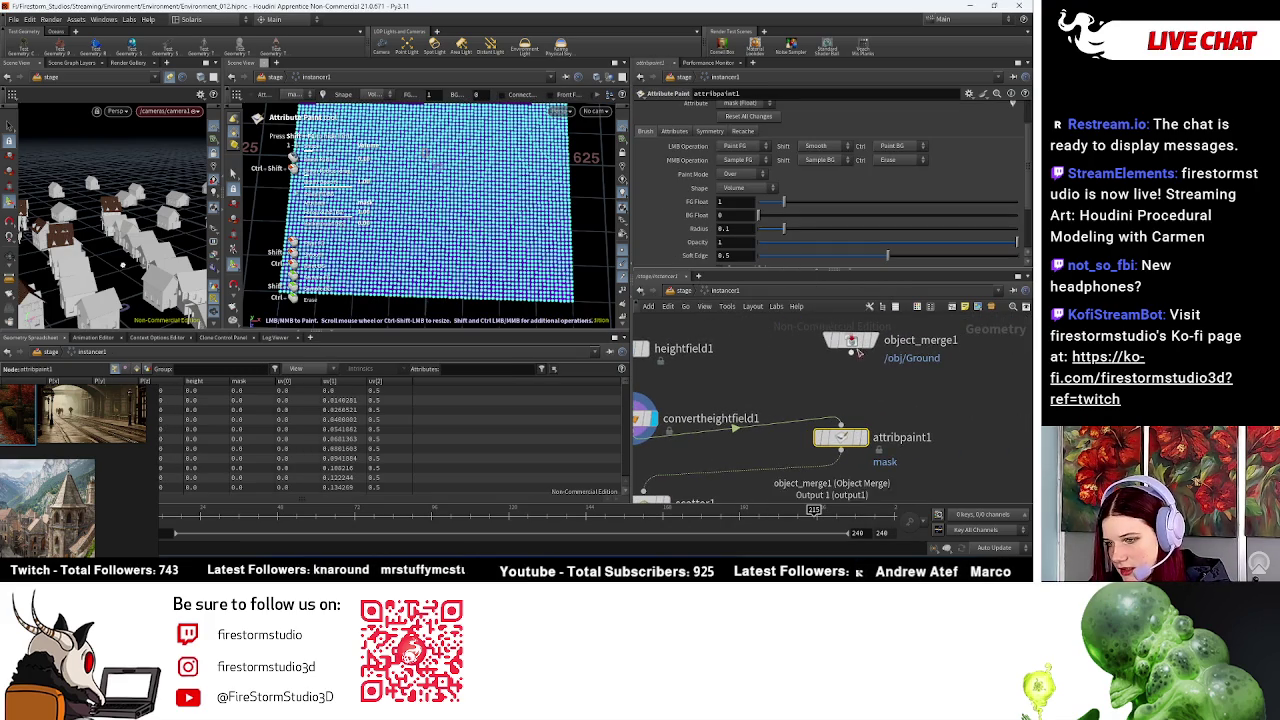
left_click_drag(851, 349, 840, 430)
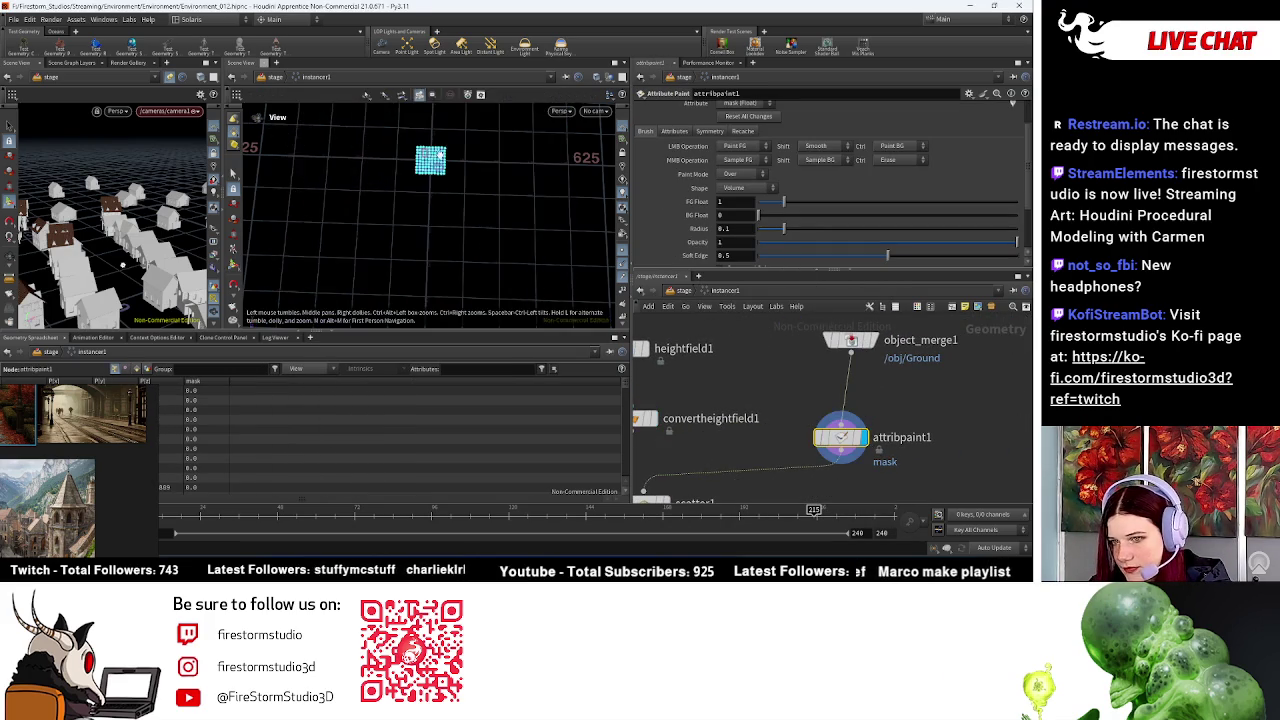
scroll(421, 200, "up", 6)
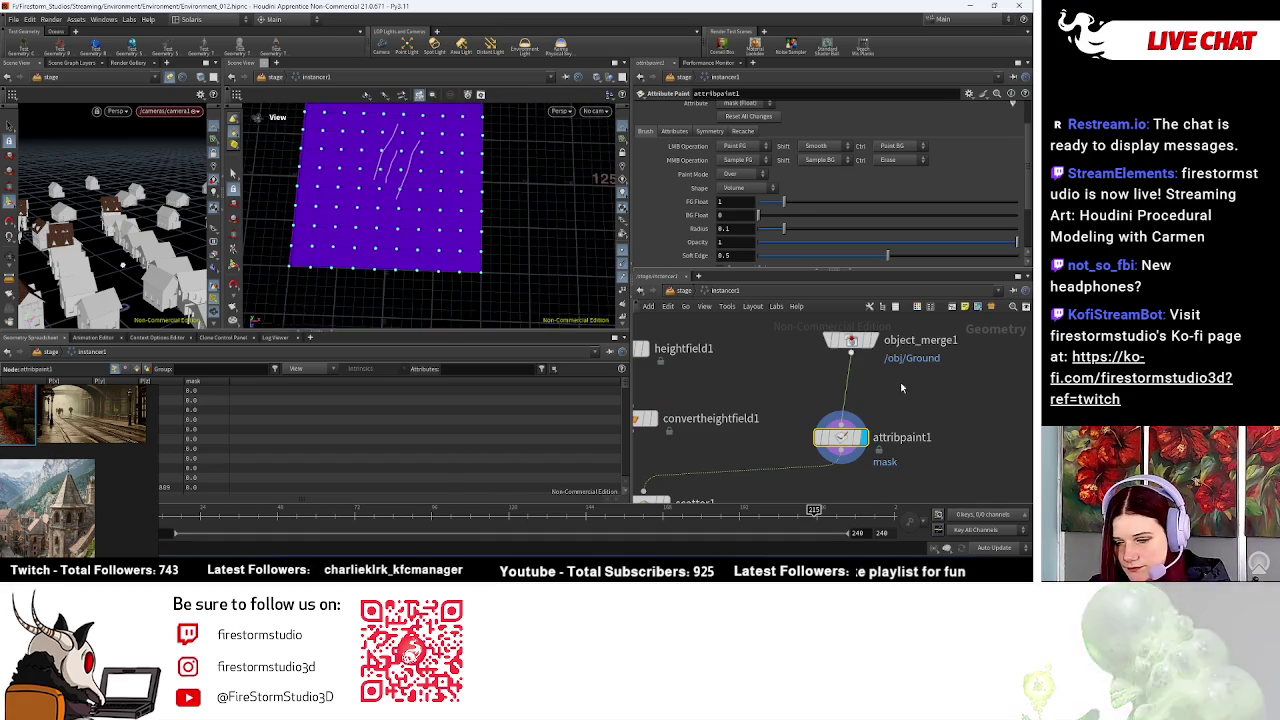
scroll(962, 400, "down", 3)
mouse_move(748, 457)
left_mouse_down()
mouse_move(963, 405)
mouse_move(745, 497)
mouse_move(772, 484)
left_mouse_up()
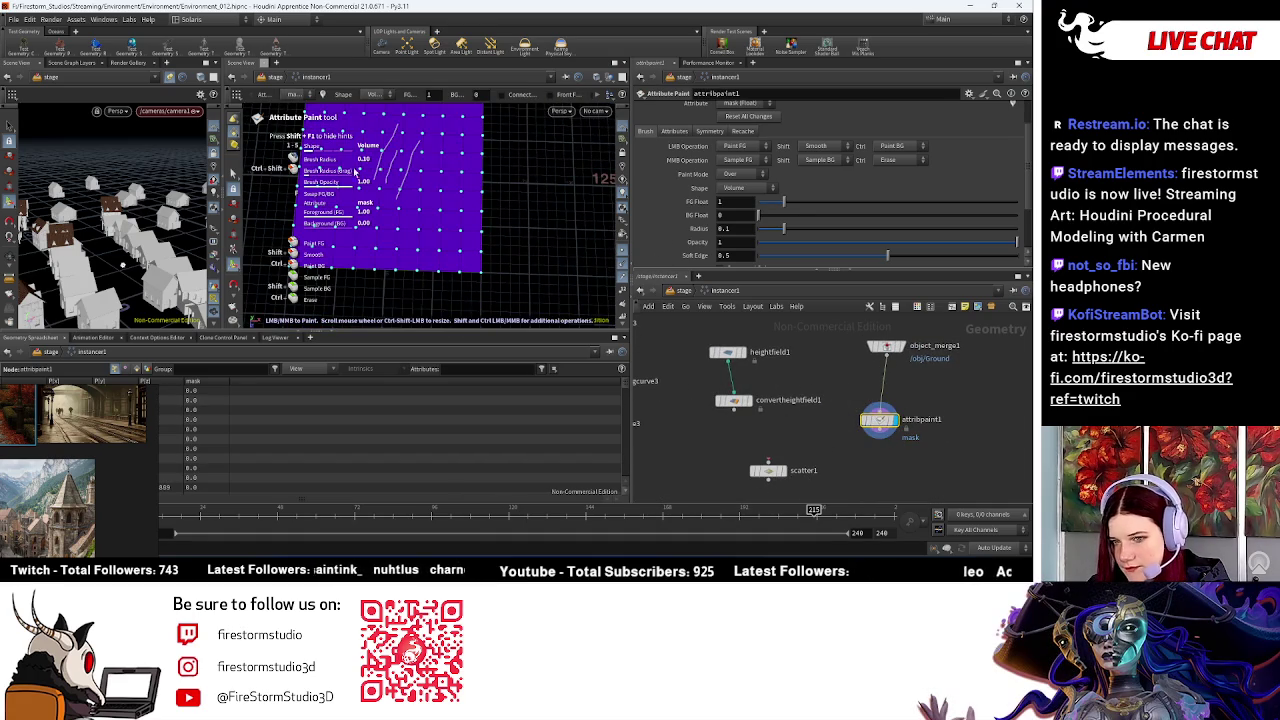
middle_click_drag(395, 207, 442, 222)
left_click_drag(814, 236, 847, 230)
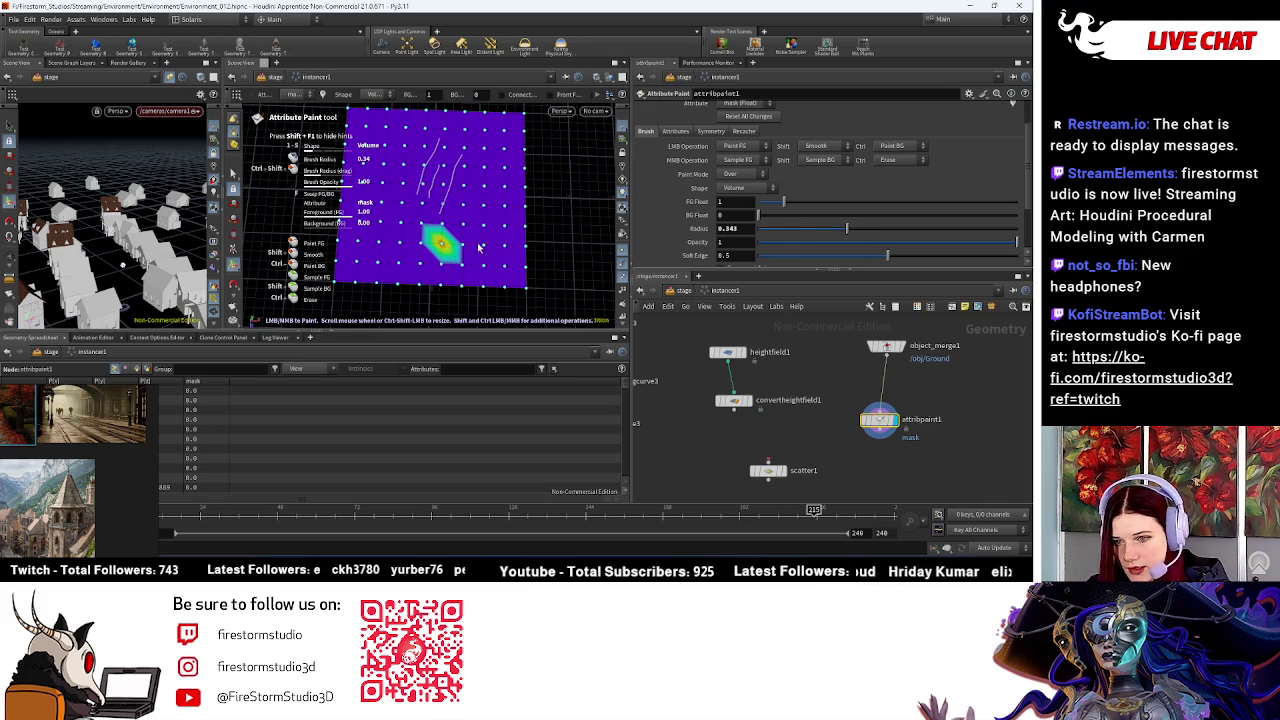
left_click(885, 347)
Step: Try a Resample node before attribpaint1, then remove it and reconnect object_merge1
left_click(816, 390)
key("Tab")
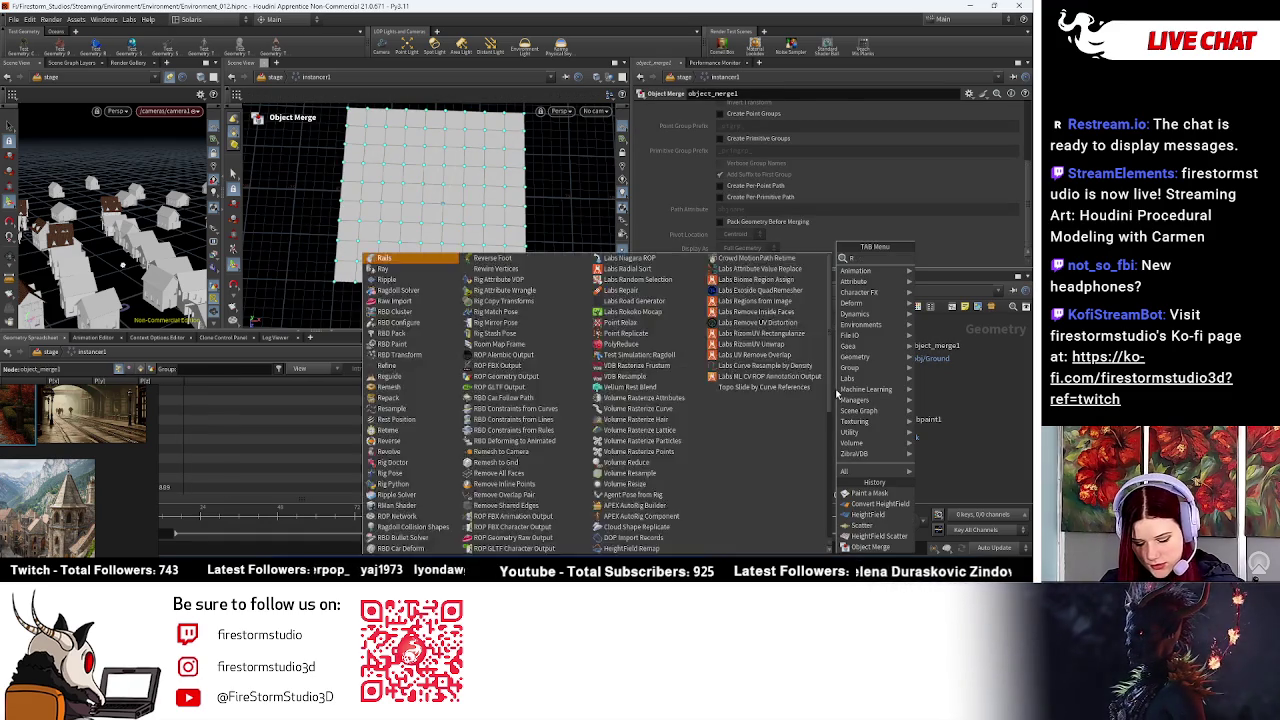
type("resam")
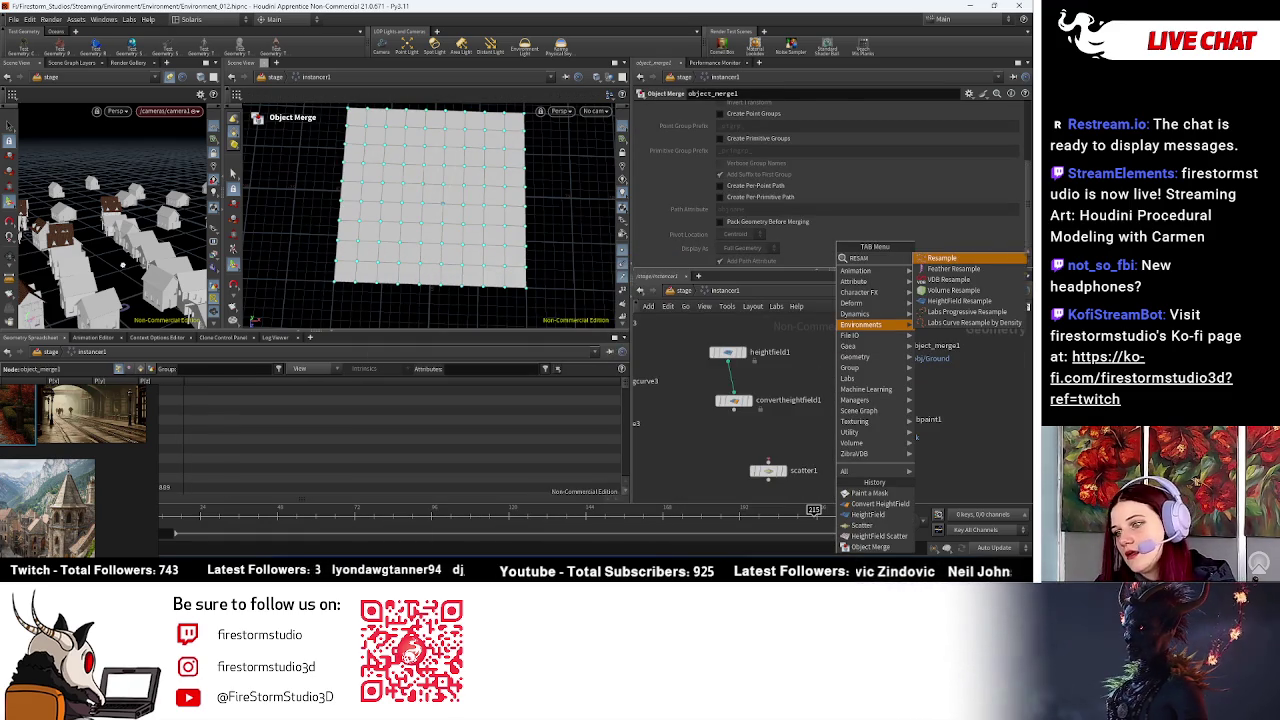
key("Return")
left_click(880, 388)
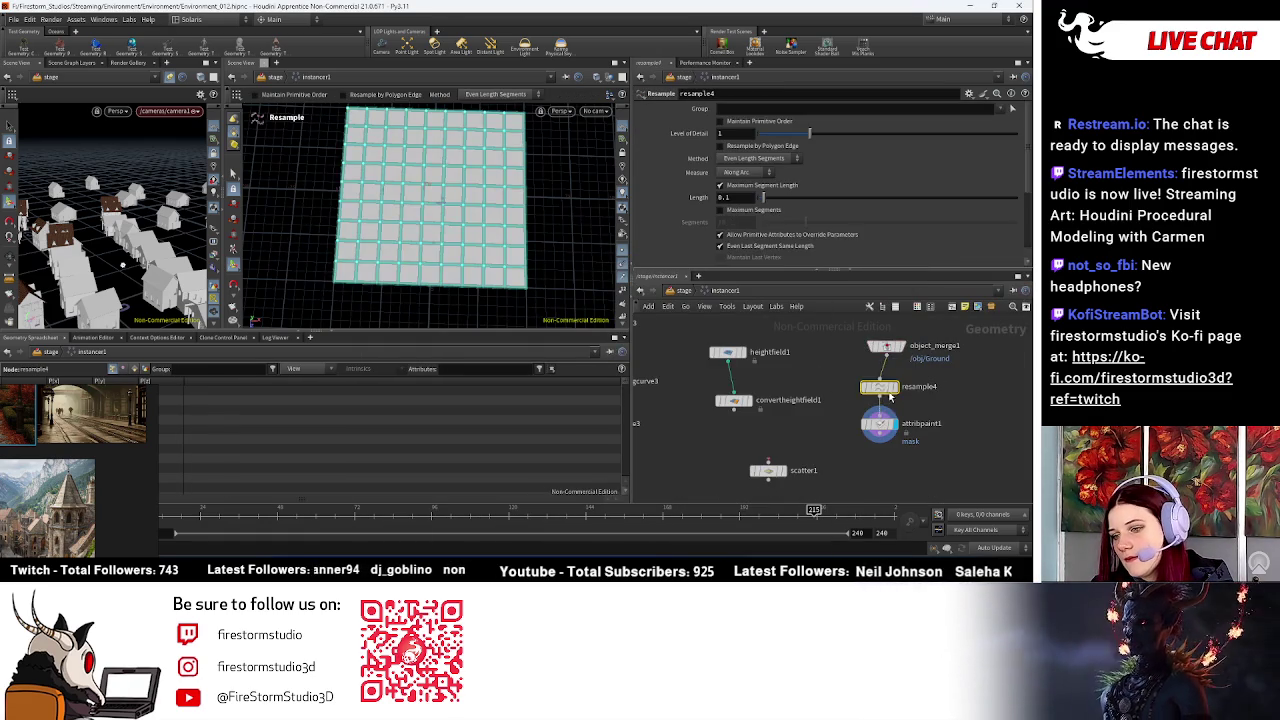
scroll(549, 206, "up", 3)
scroll(471, 209, "up", 2)
mouse_move(879, 387)
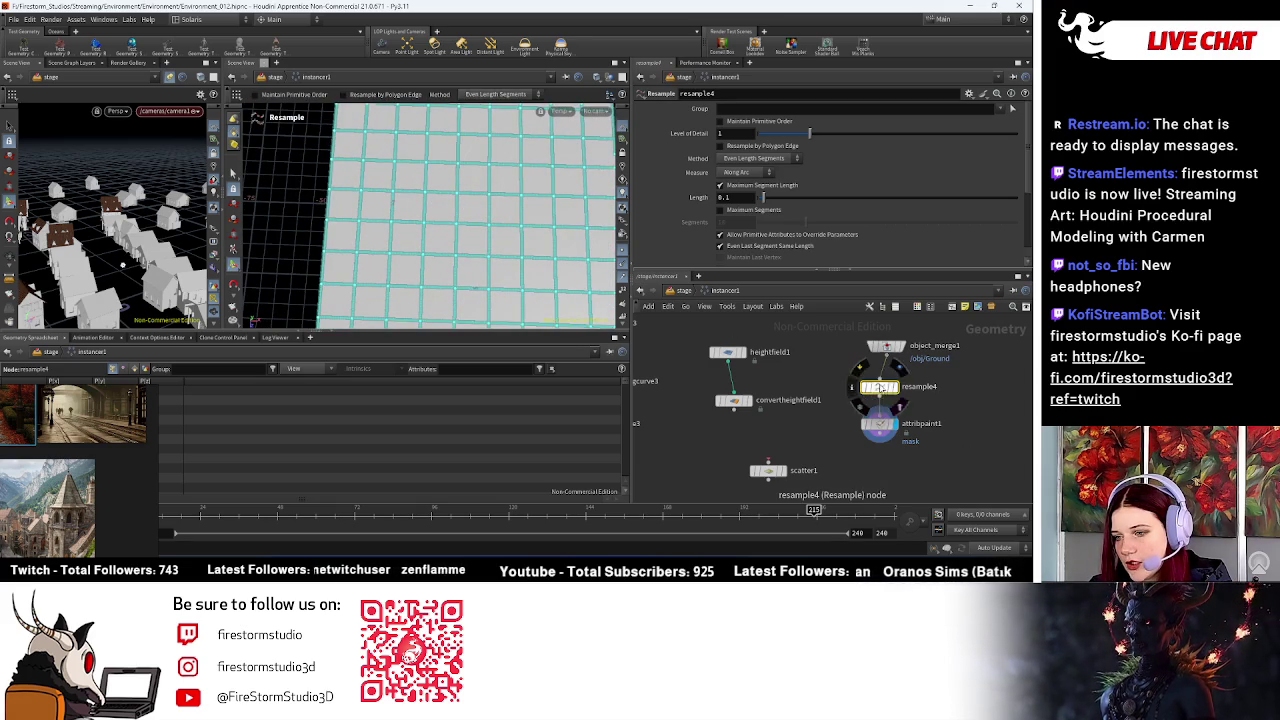
key("Delete")
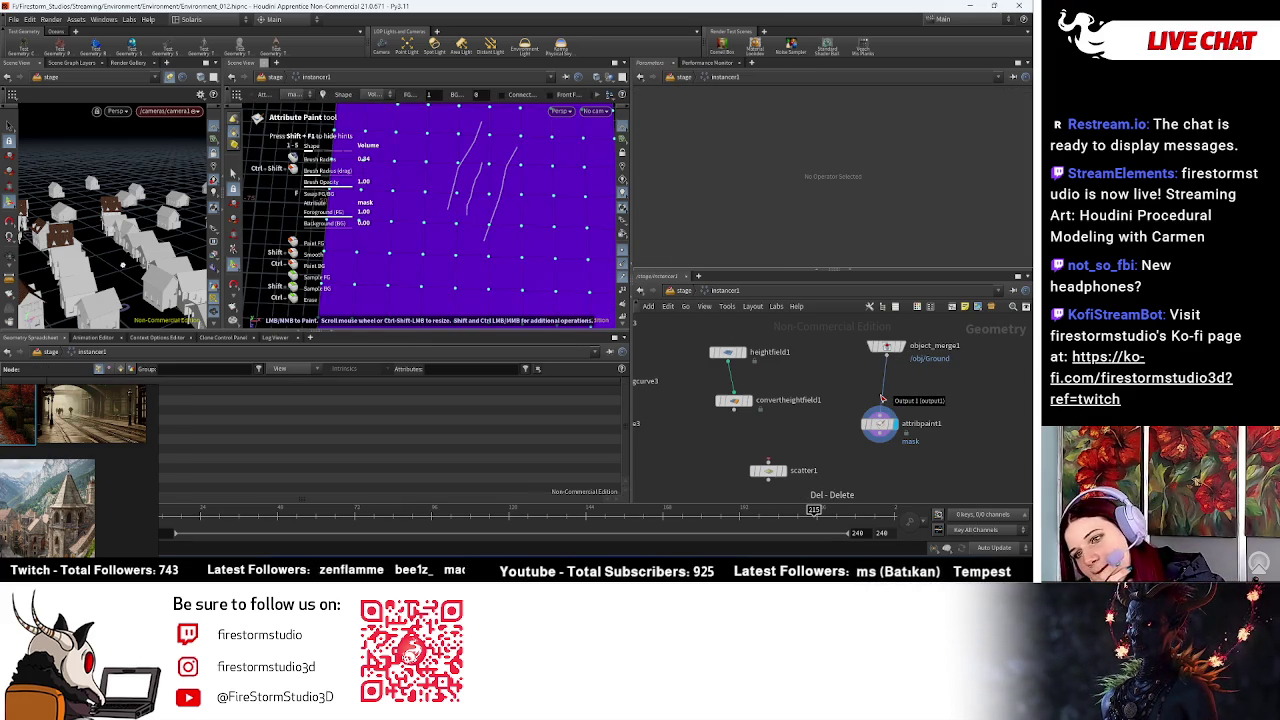
left_click(882, 399)
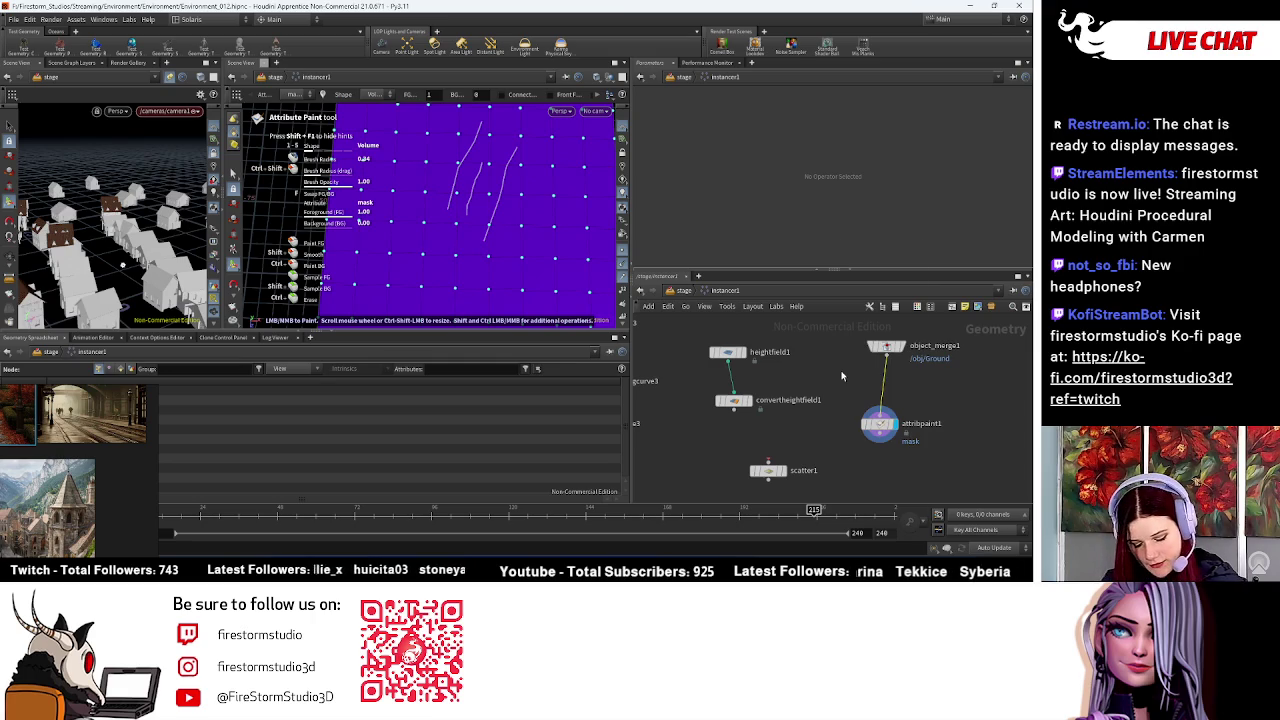
Step: Insert a Subdivide node at depth 2 between object_merge1 and attribpaint1
key("Tab")
type("sub")
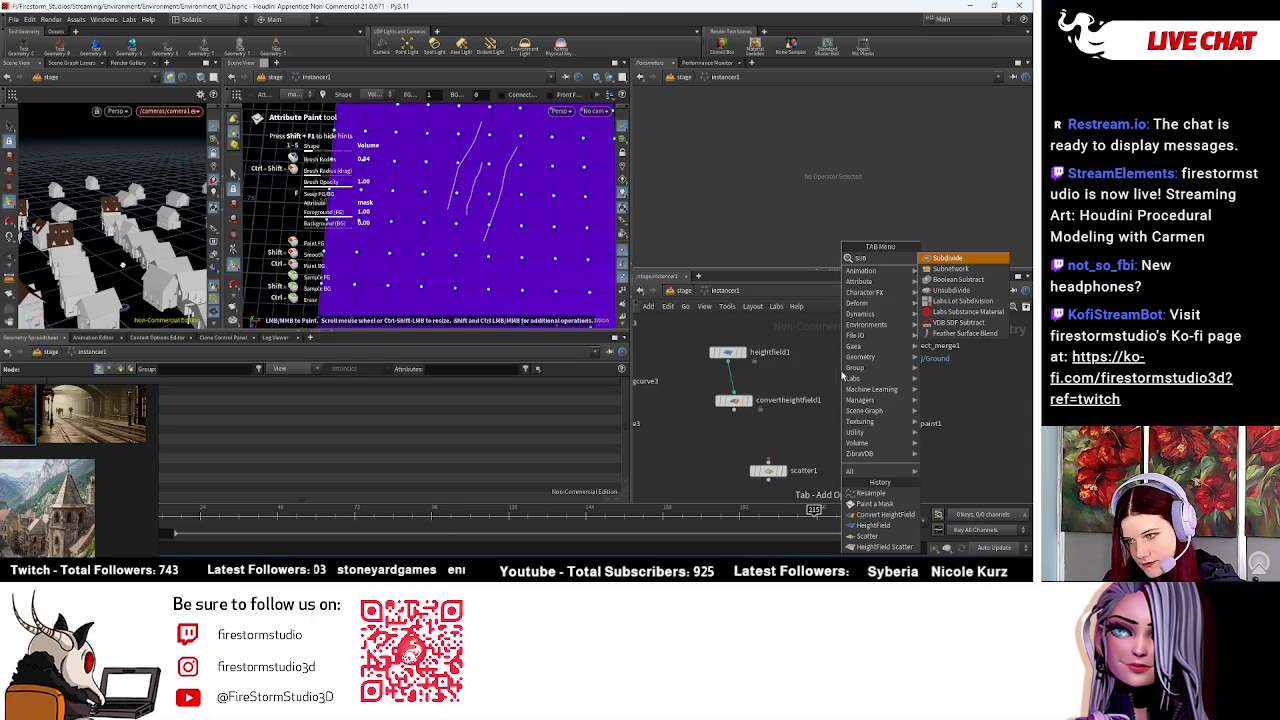
left_click(955, 261)
left_click(897, 391)
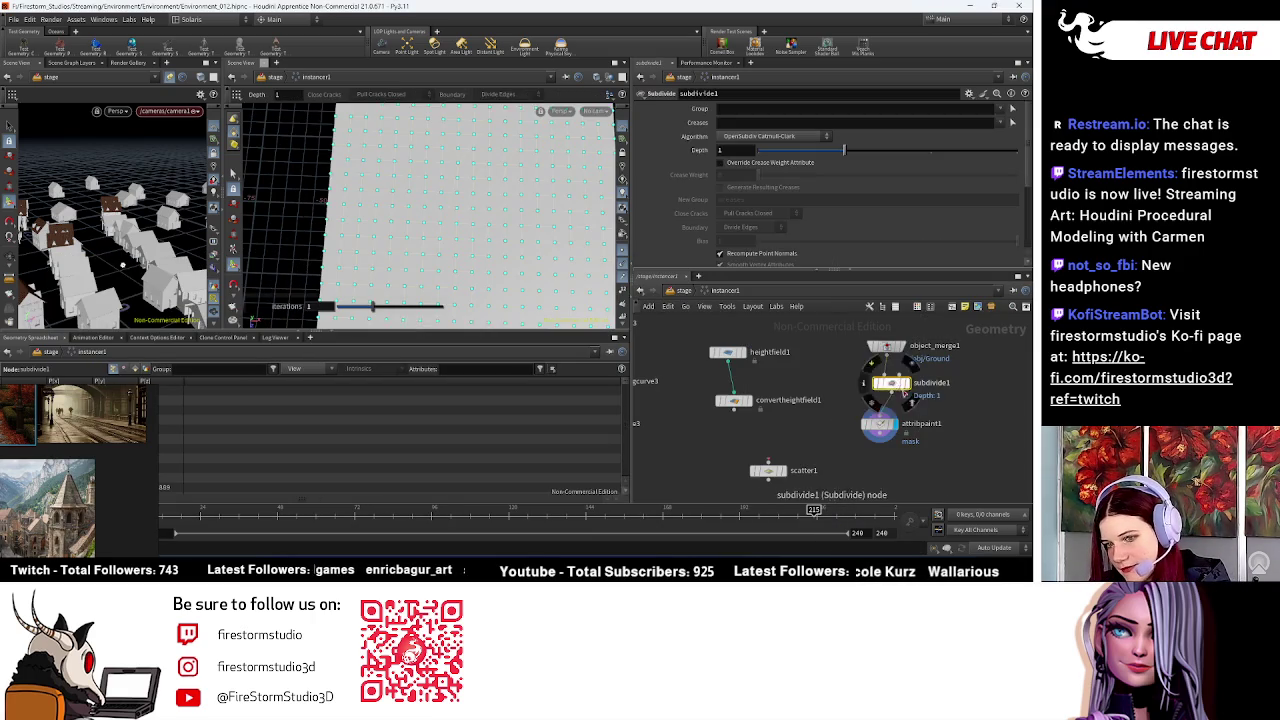
scroll(905, 393, "up", 3)
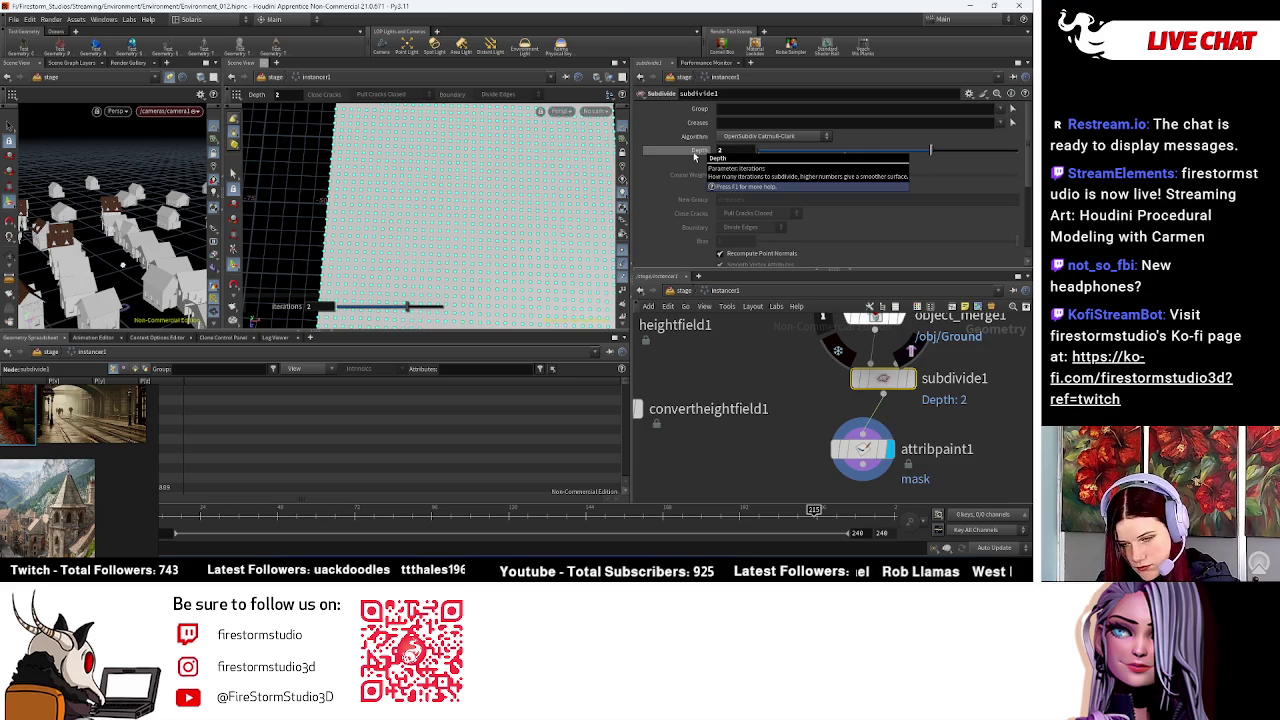
middle_click_drag(530, 290, 408, 203)
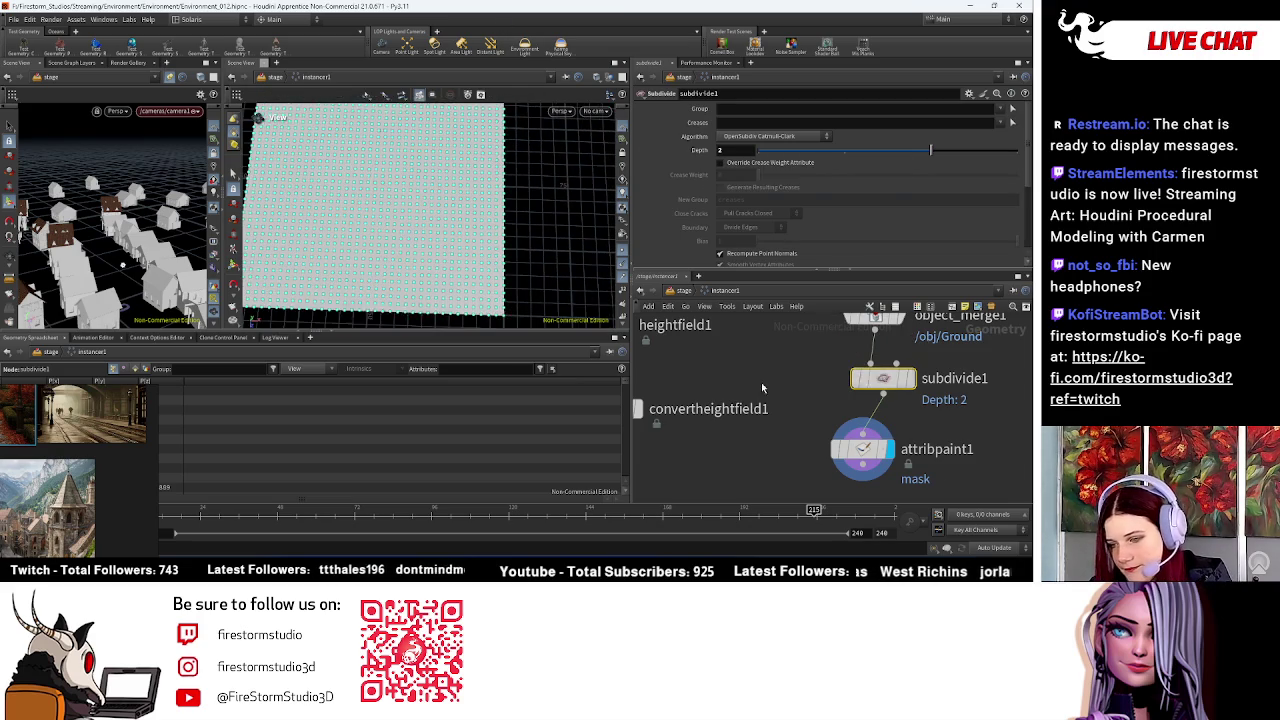
left_click(853, 450)
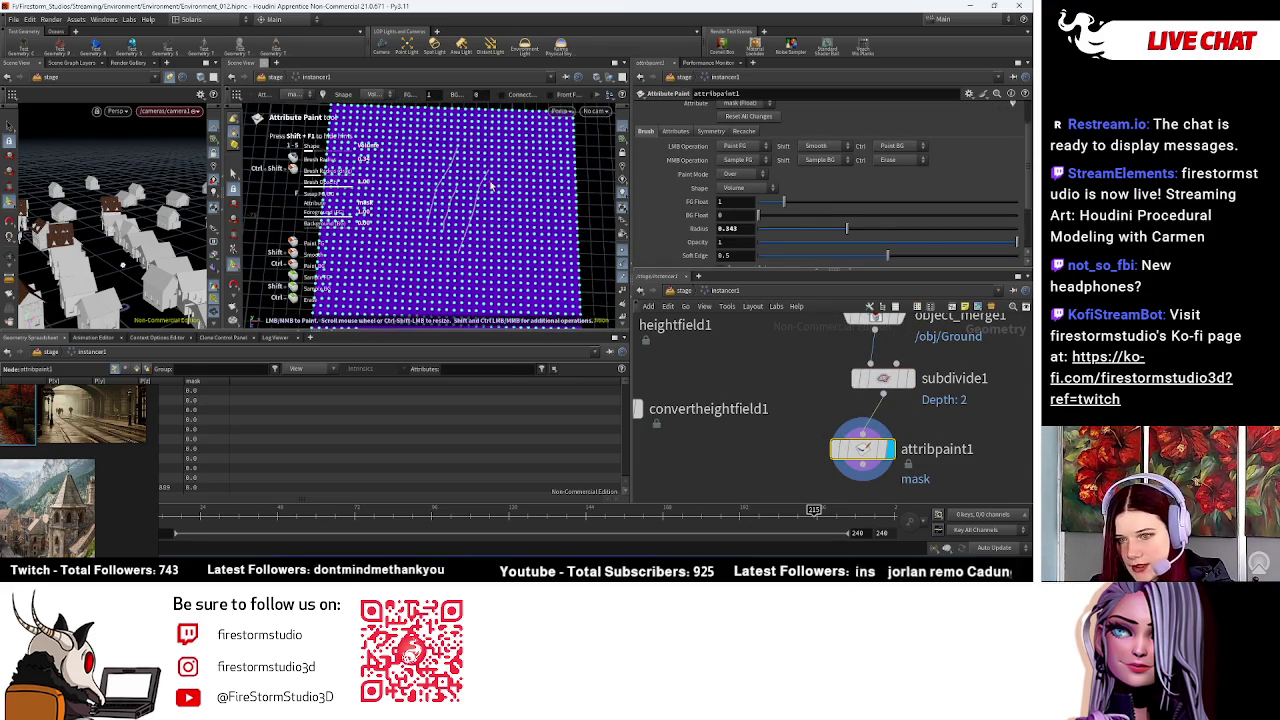
Step: Paint a central mask patch with a brush radius of about 0.87, filling a solid red core
left_click_drag(486, 172, 471, 206)
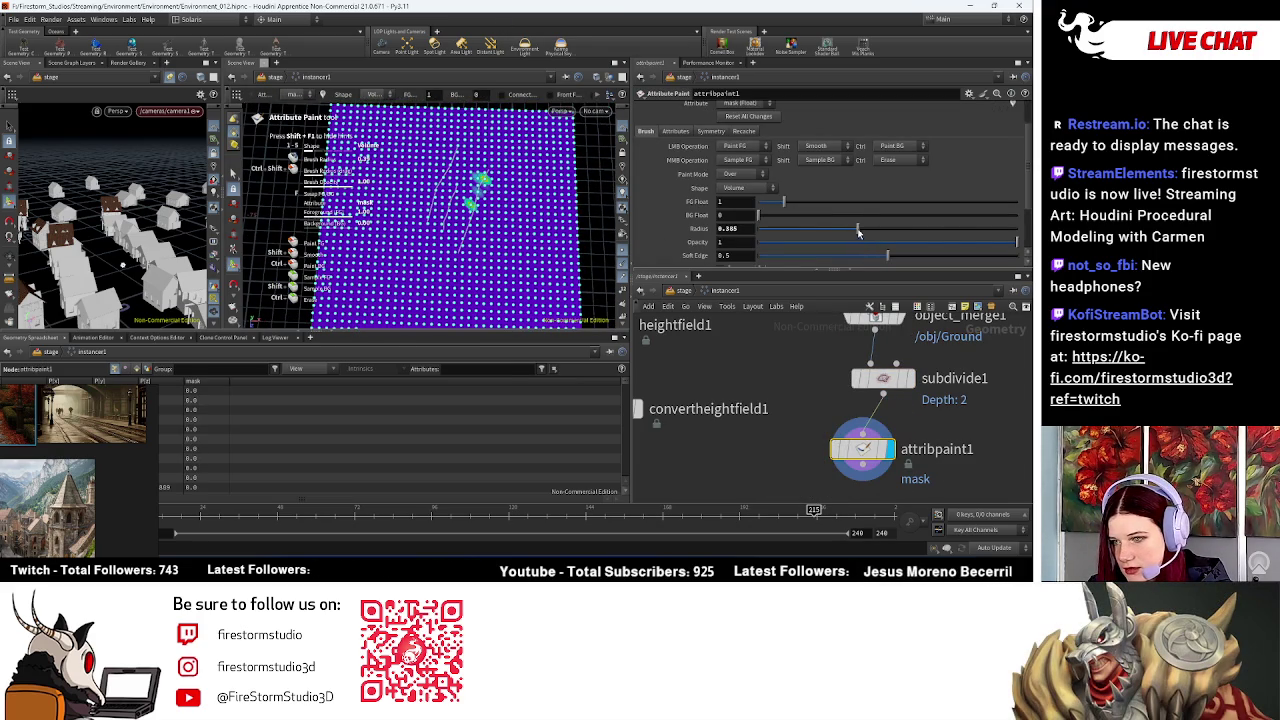
left_click(951, 236)
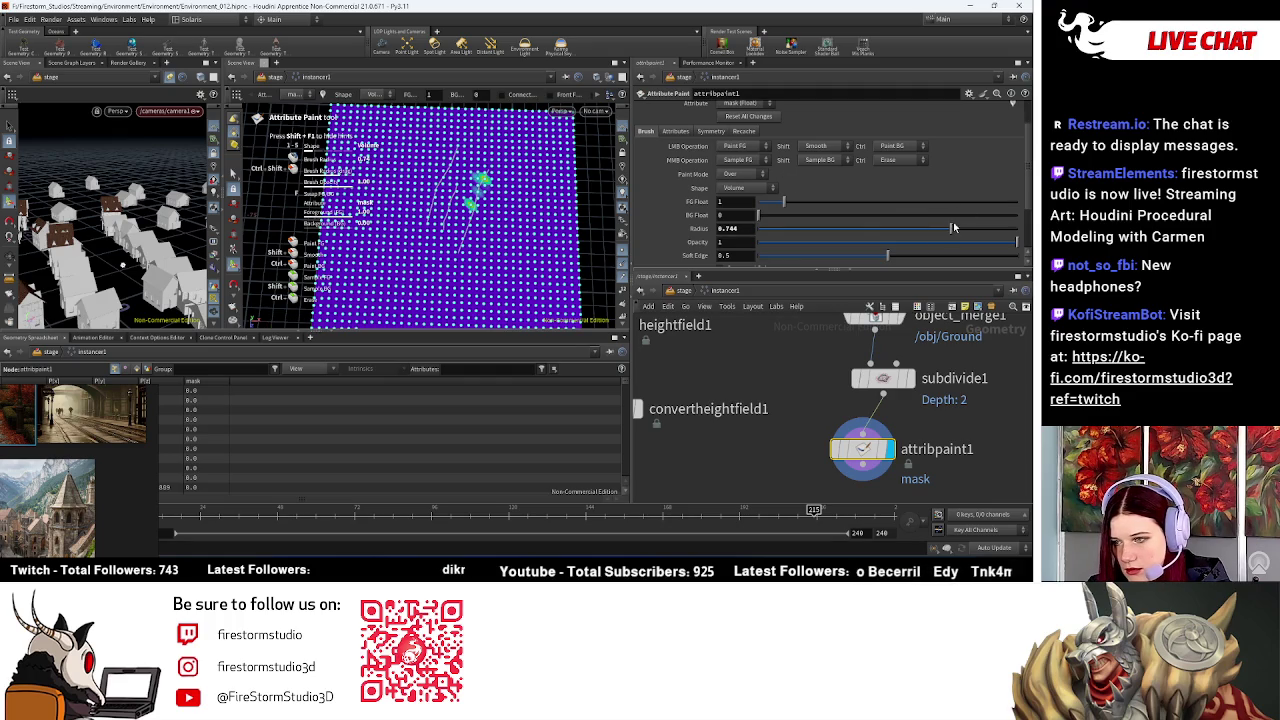
left_click(982, 233)
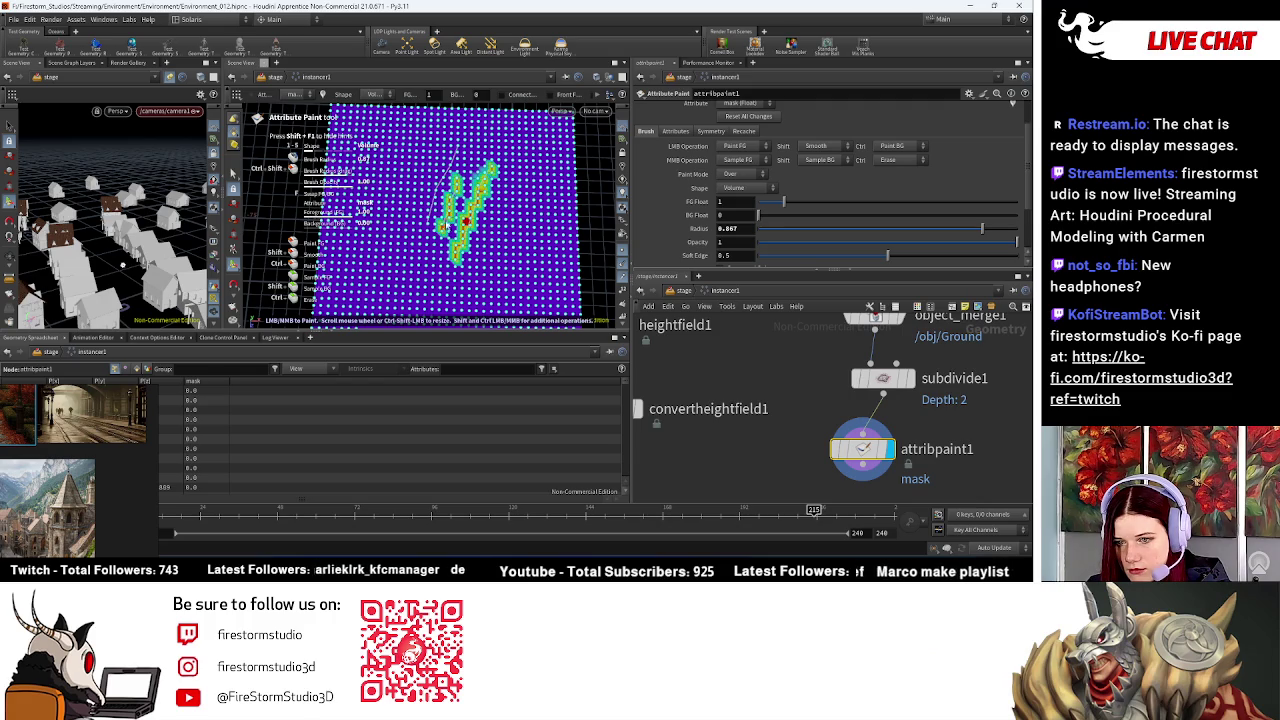
left_click_drag(460, 208, 452, 142)
mouse_move(432, 190)
left_mouse_down()
mouse_move(428, 214)
mouse_move(444, 170)
left_mouse_up()
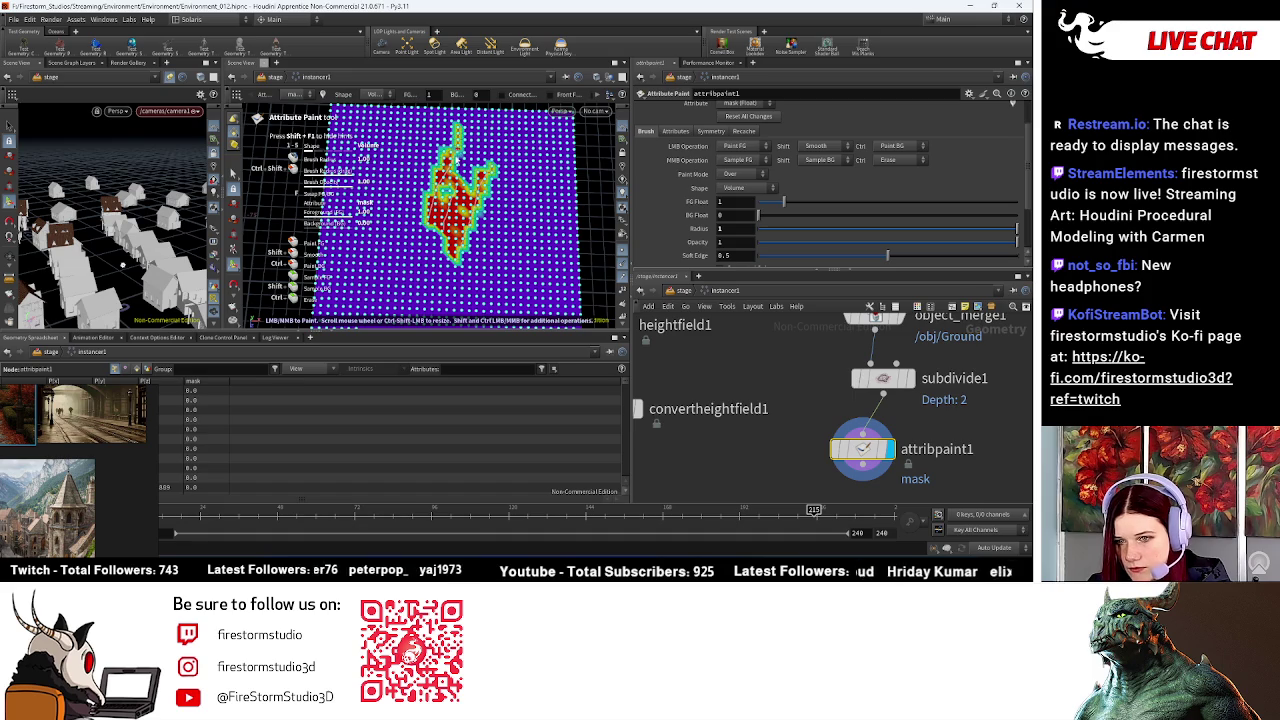
mouse_move(426, 222)
left_mouse_down()
mouse_move(450, 200)
mouse_move(465, 212)
left_mouse_up()
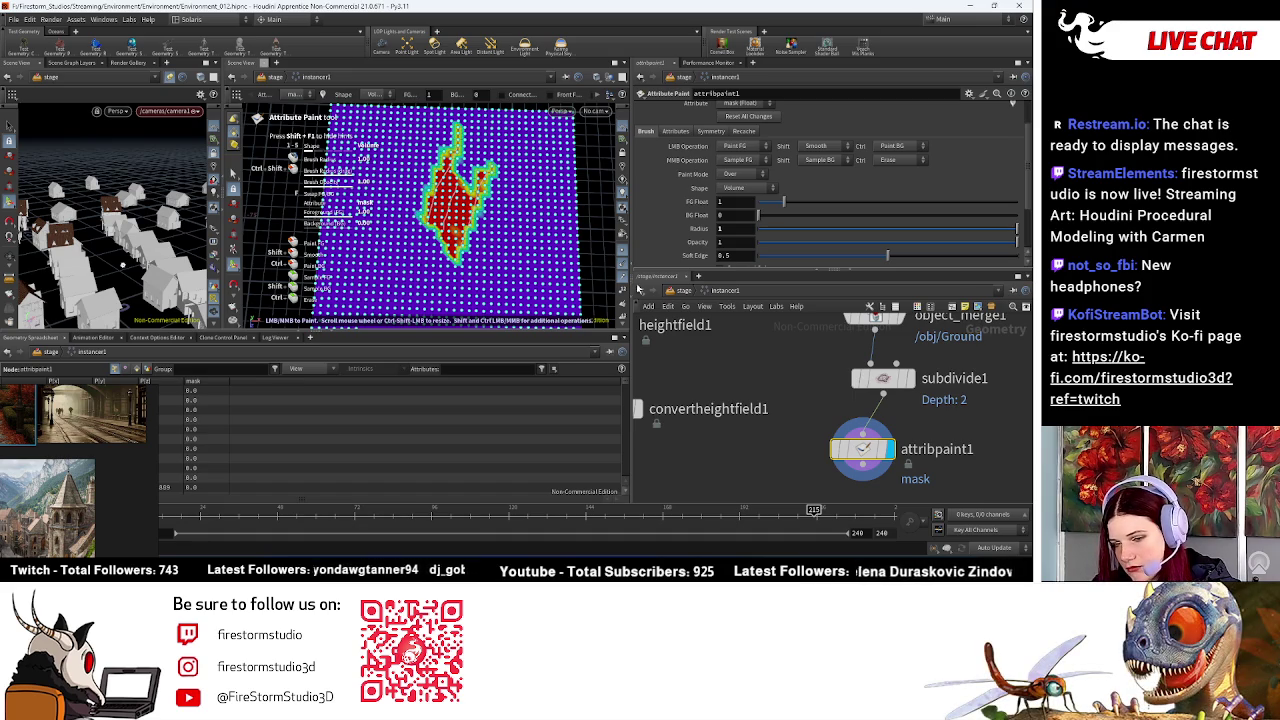
key("Tab")
Step: Add a HeightField Mask Invert node beside the paint node, then delete it
type("INVERT")
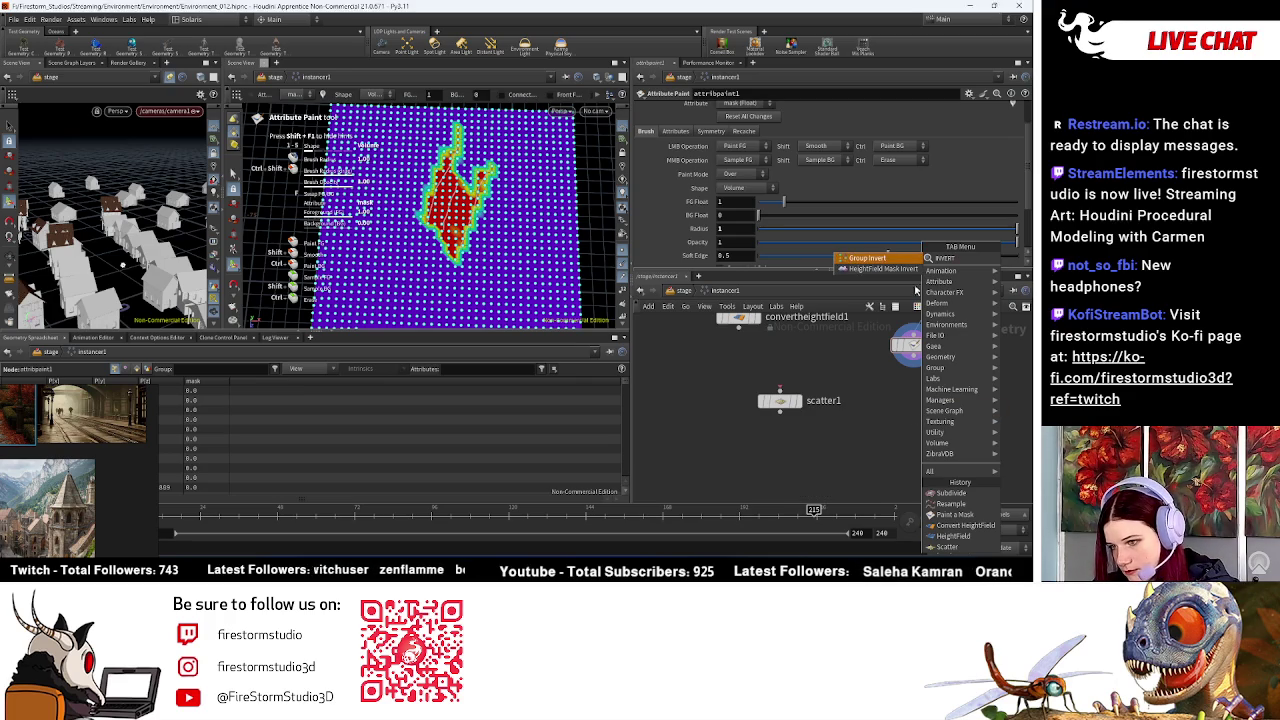
left_click(880, 269)
left_click(916, 352)
left_click_drag(940, 453, 917, 399)
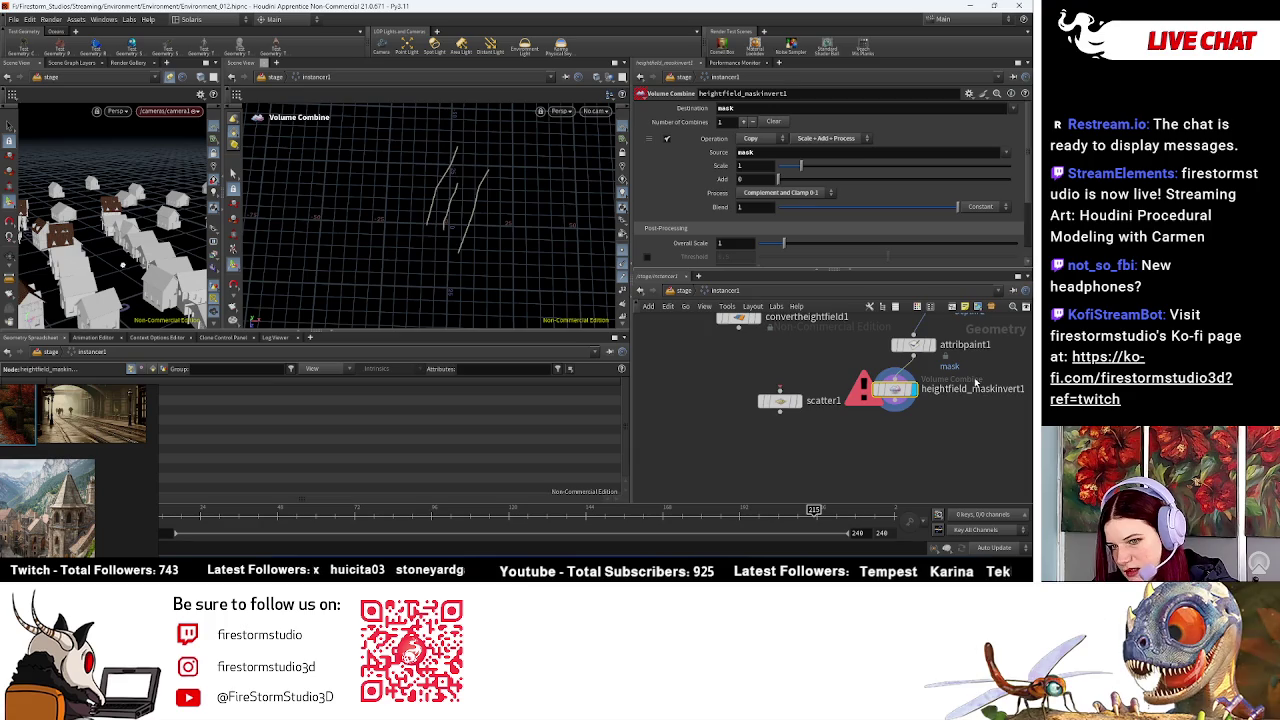
middle_click_drag(976, 381, 889, 455)
key("Delete")
Step: Select attribpaint1 and display its painted mask colours again
left_click(826, 412)
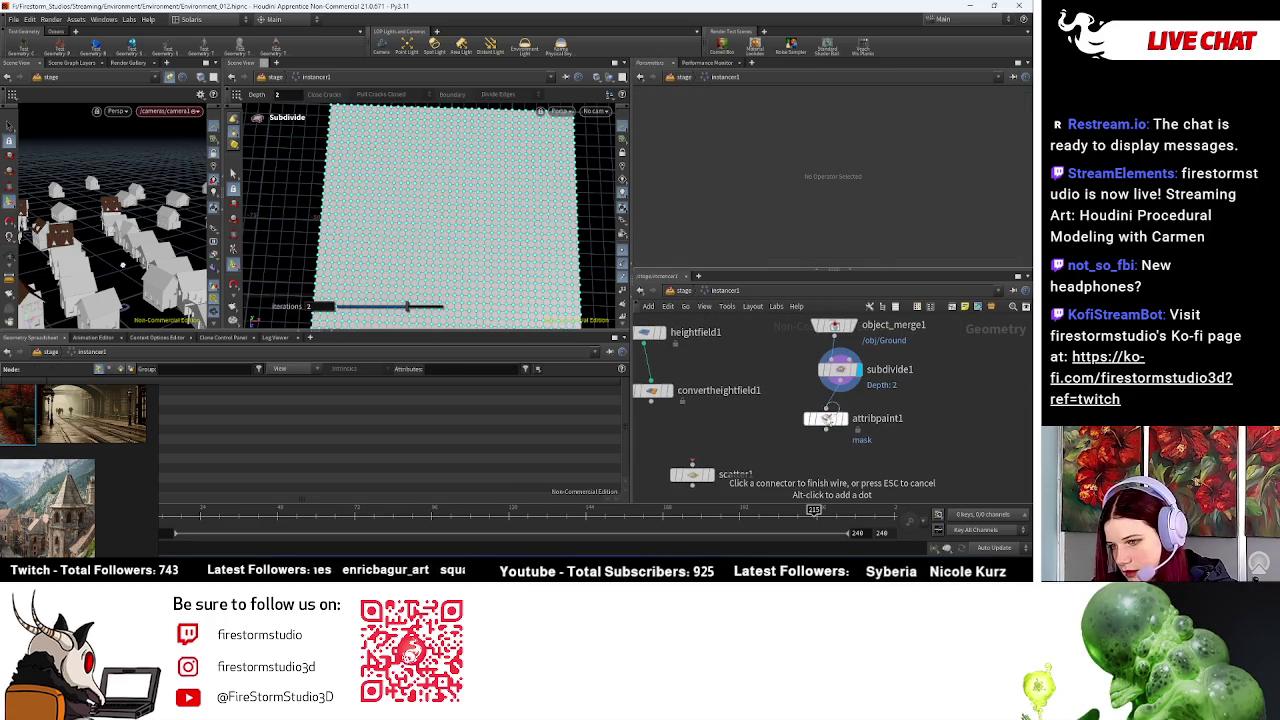
left_click(826, 420)
scroll(745, 157, "down", 2)
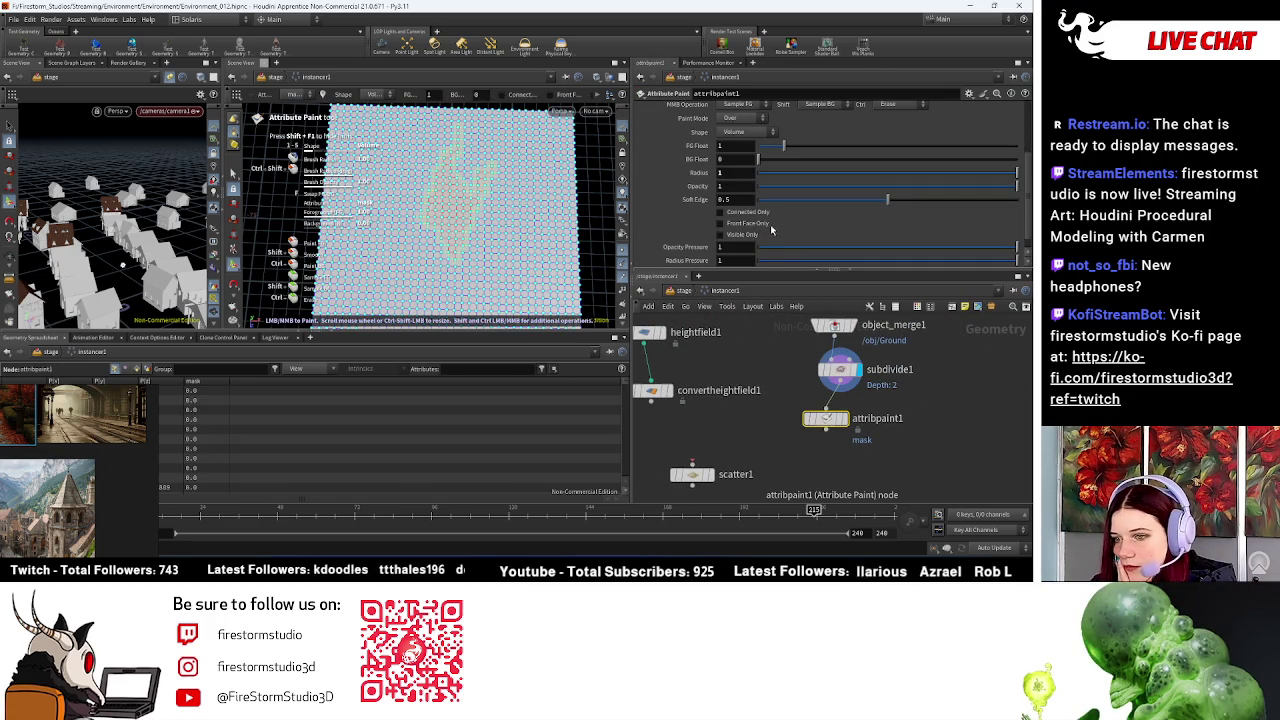
scroll(771, 230, "down", 1)
scroll(790, 222, "up", 4)
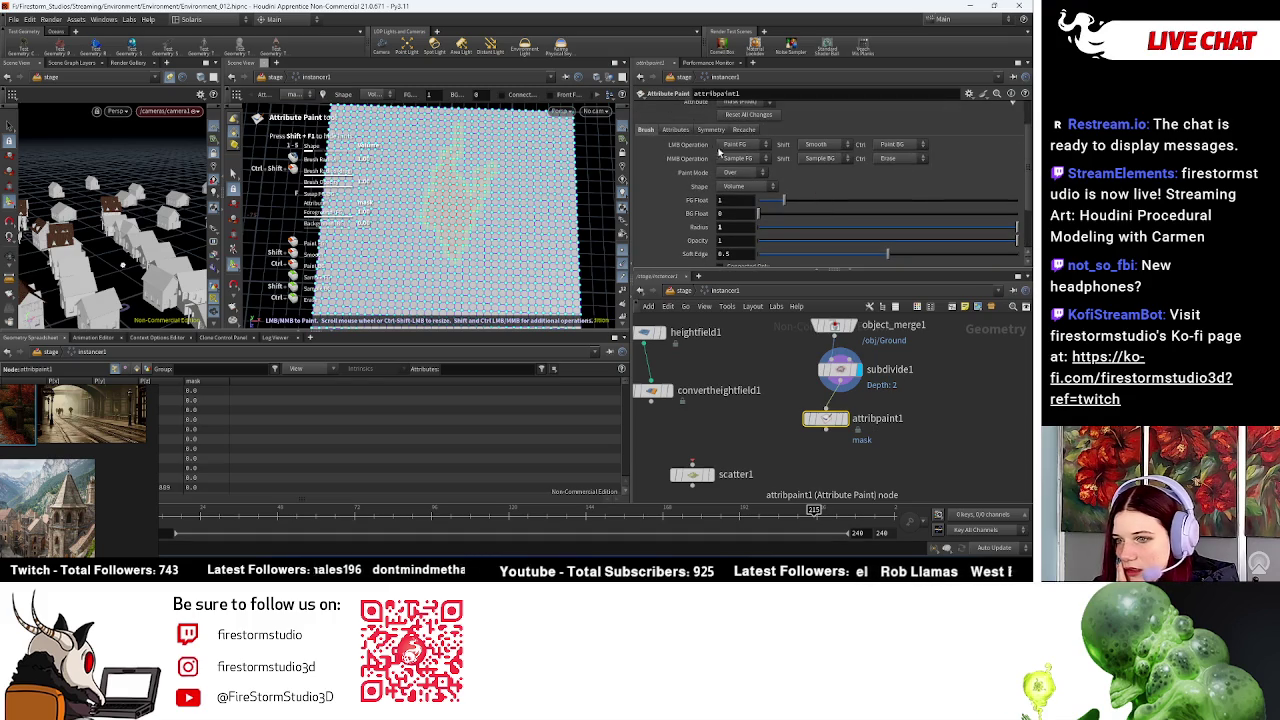
scroll(788, 146, "up", 3)
scroll(780, 145, "up", 1)
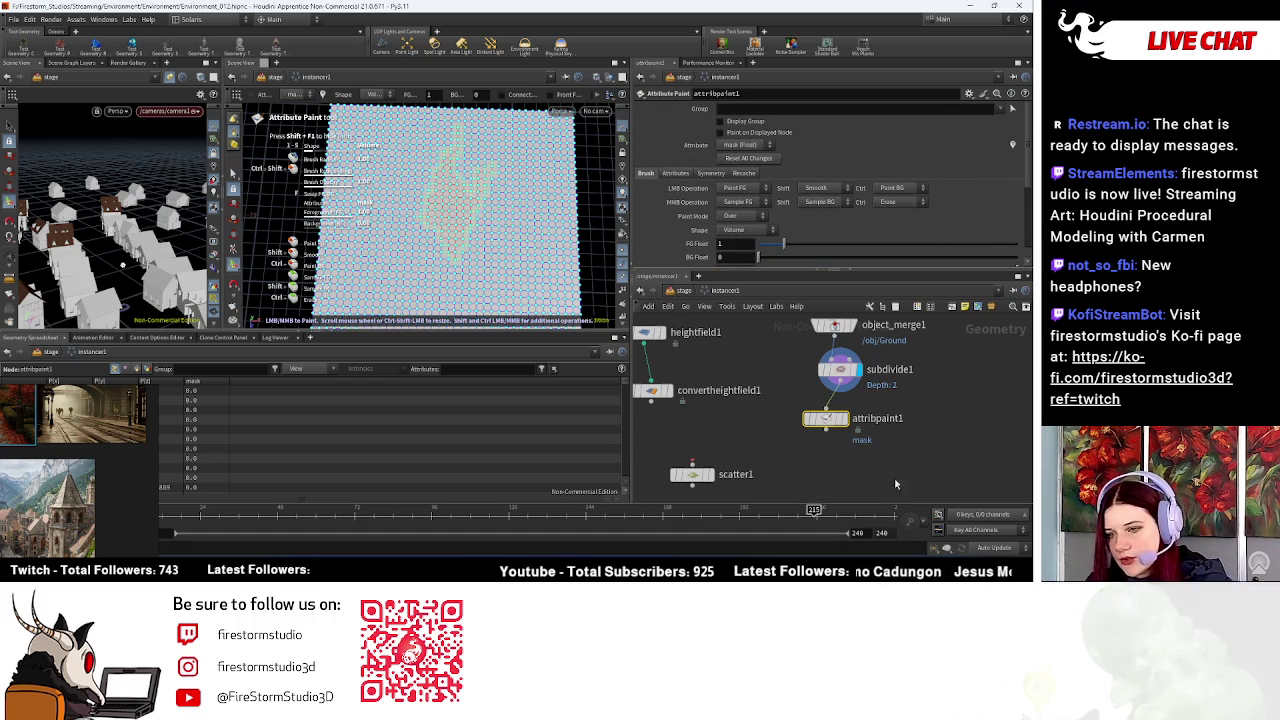
left_click(833, 422)
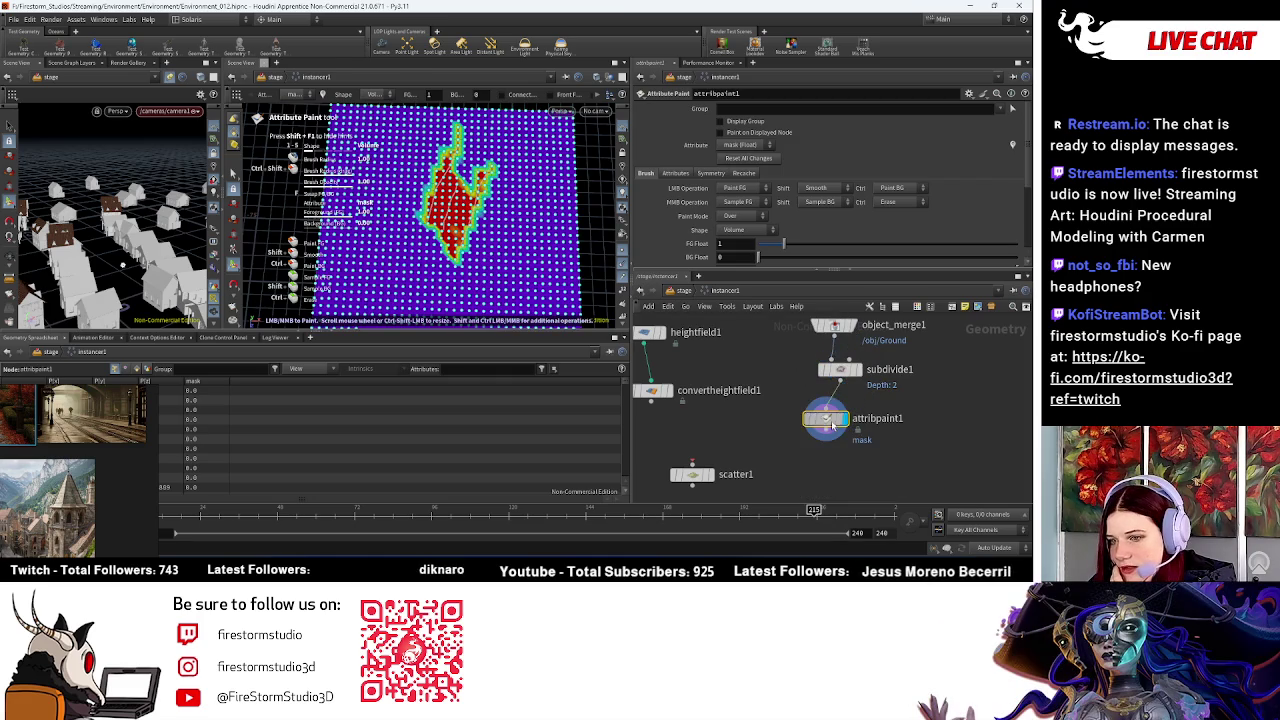
scroll(790, 216, "down", 1)
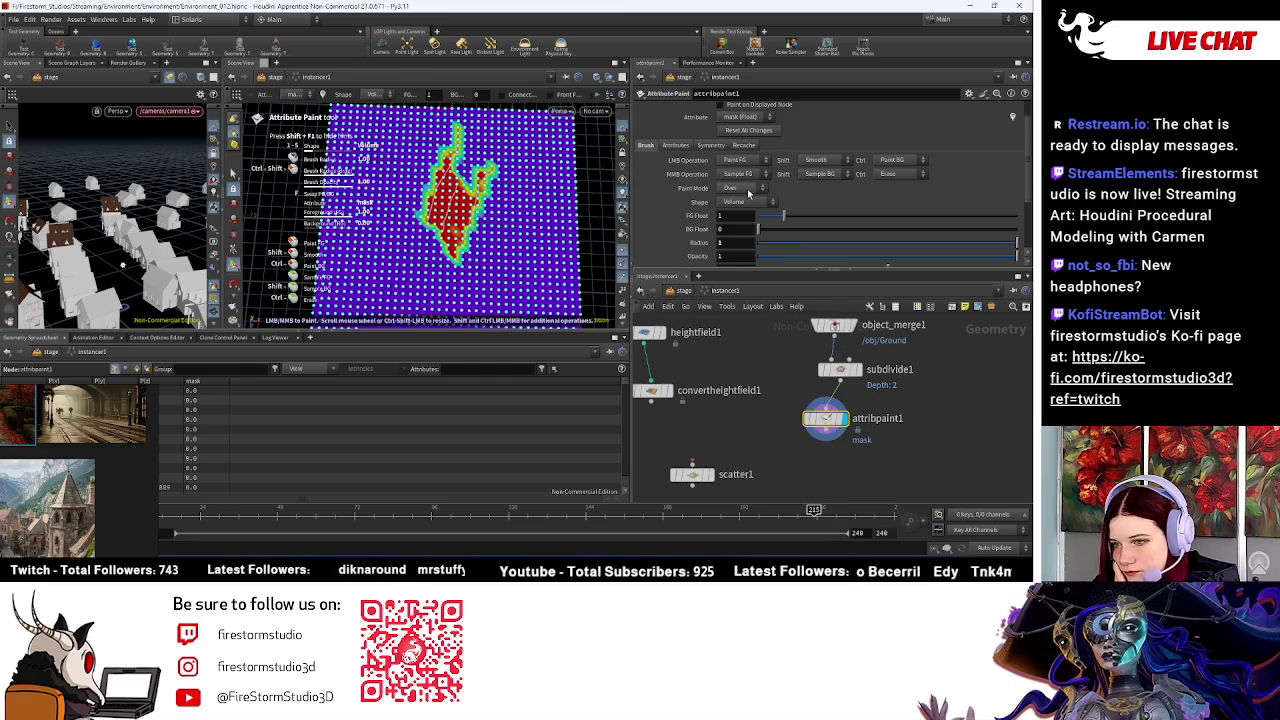
Step: Keep attribpaint1's Paint Mode as Over and review its Symmetry and Recache settings
left_click(748, 189)
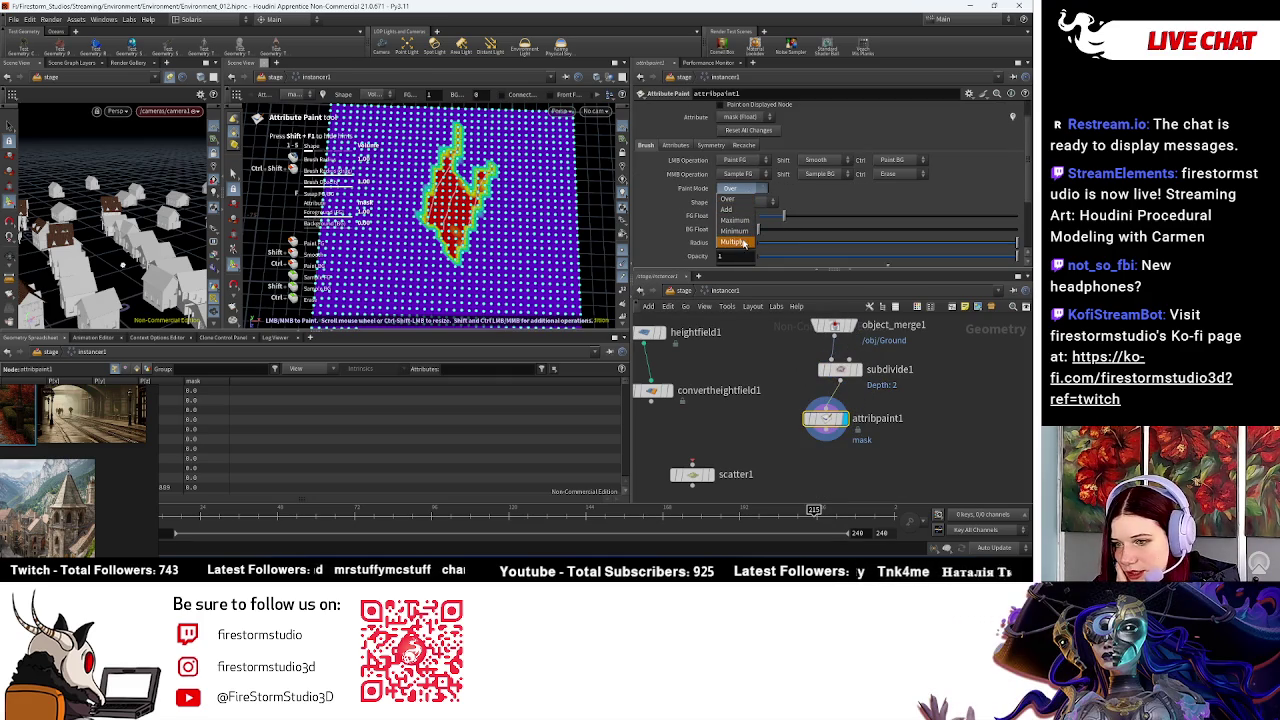
left_click(886, 208)
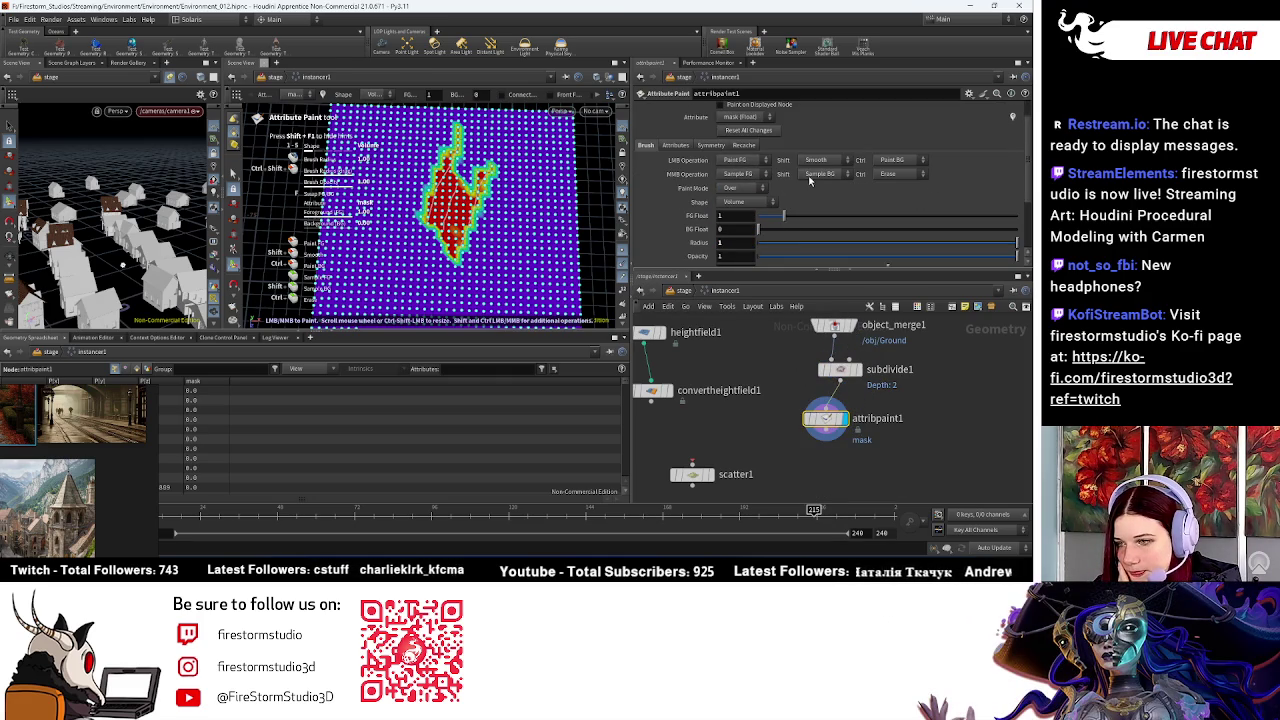
left_click(676, 145)
left_click(711, 145)
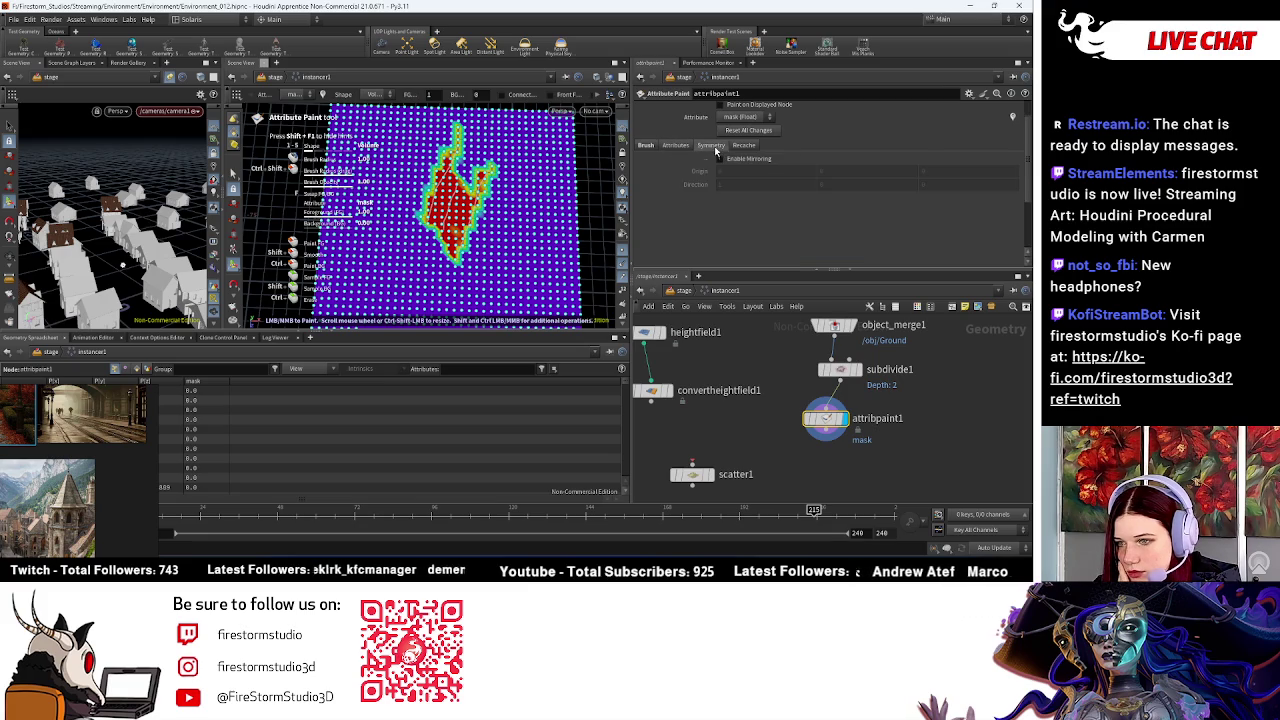
left_click(741, 146)
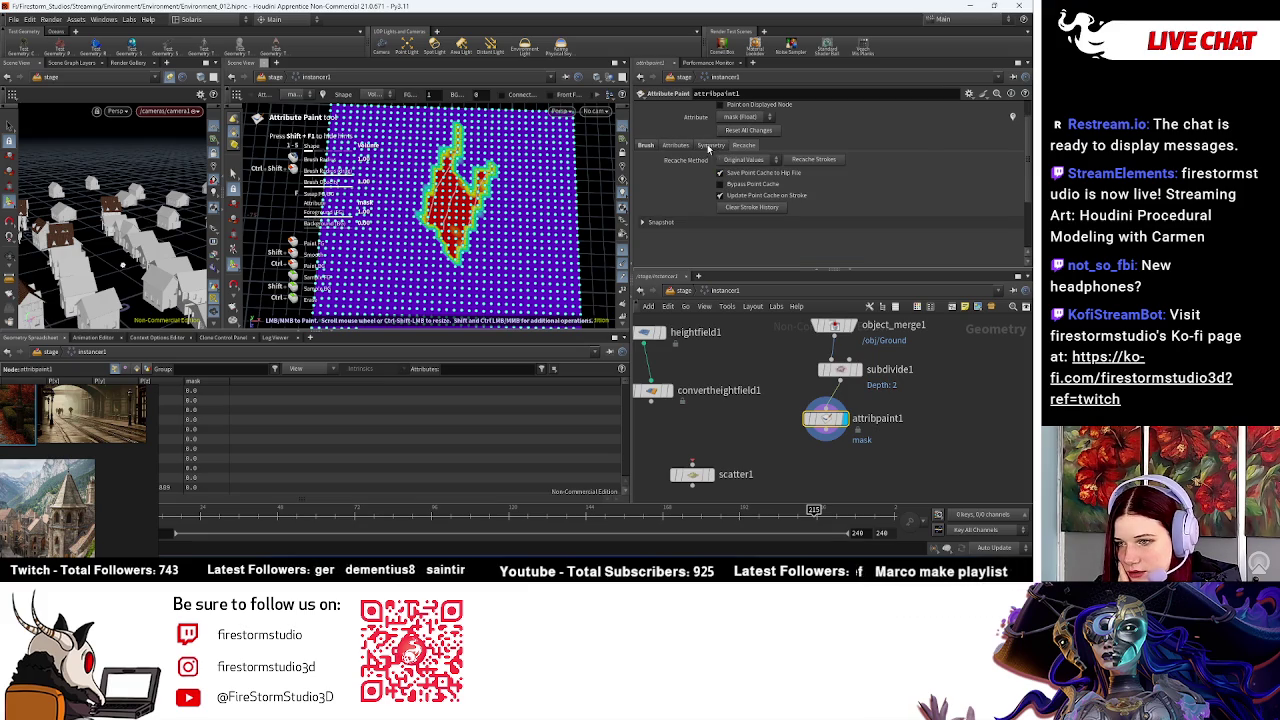
left_click(652, 146)
scroll(700, 190, "up", 1)
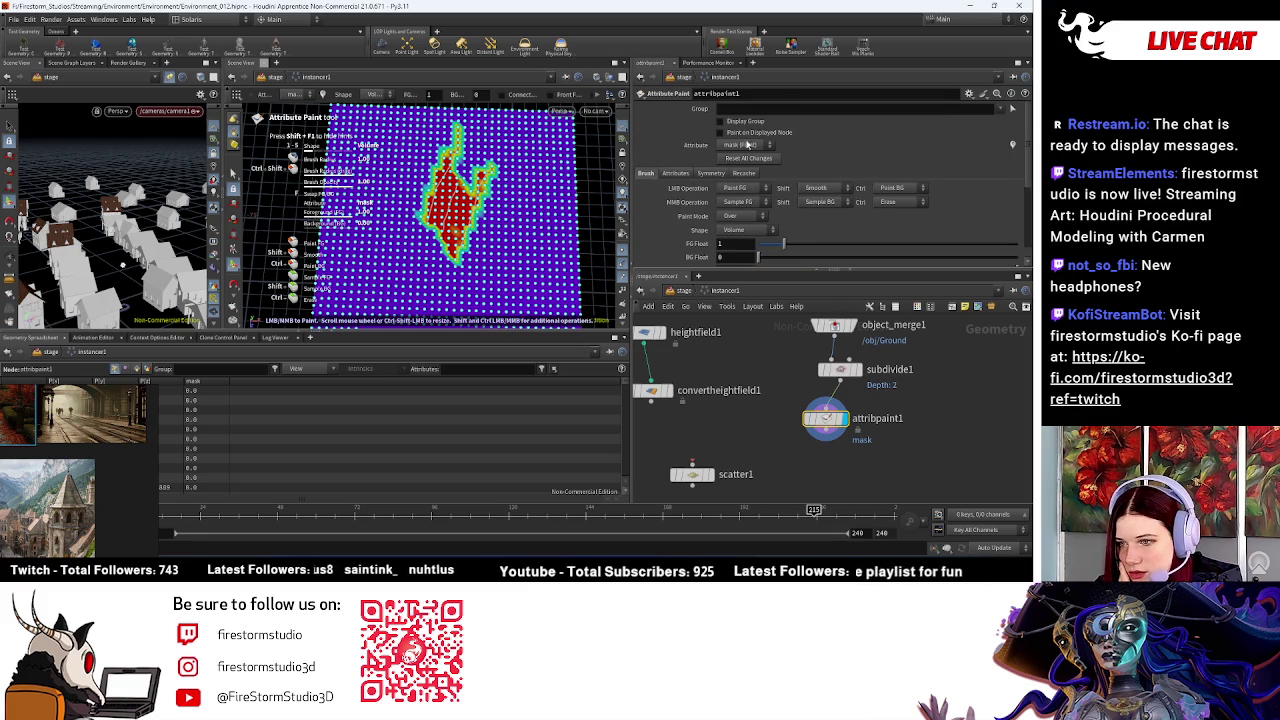
scroll(752, 224, "down", 2)
scroll(752, 224, "down", 1)
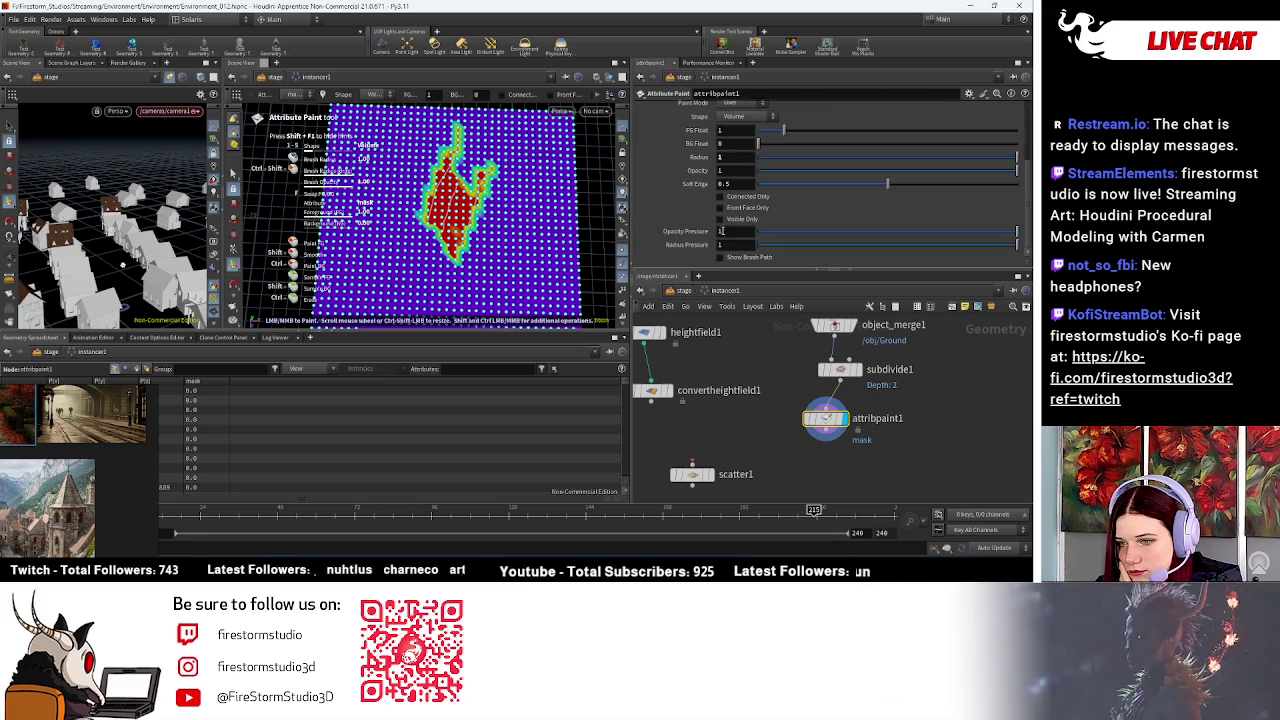
Step: Search the node list for 'invert' to add a Group Invert node
middle_click_drag(718, 338, 740, 298)
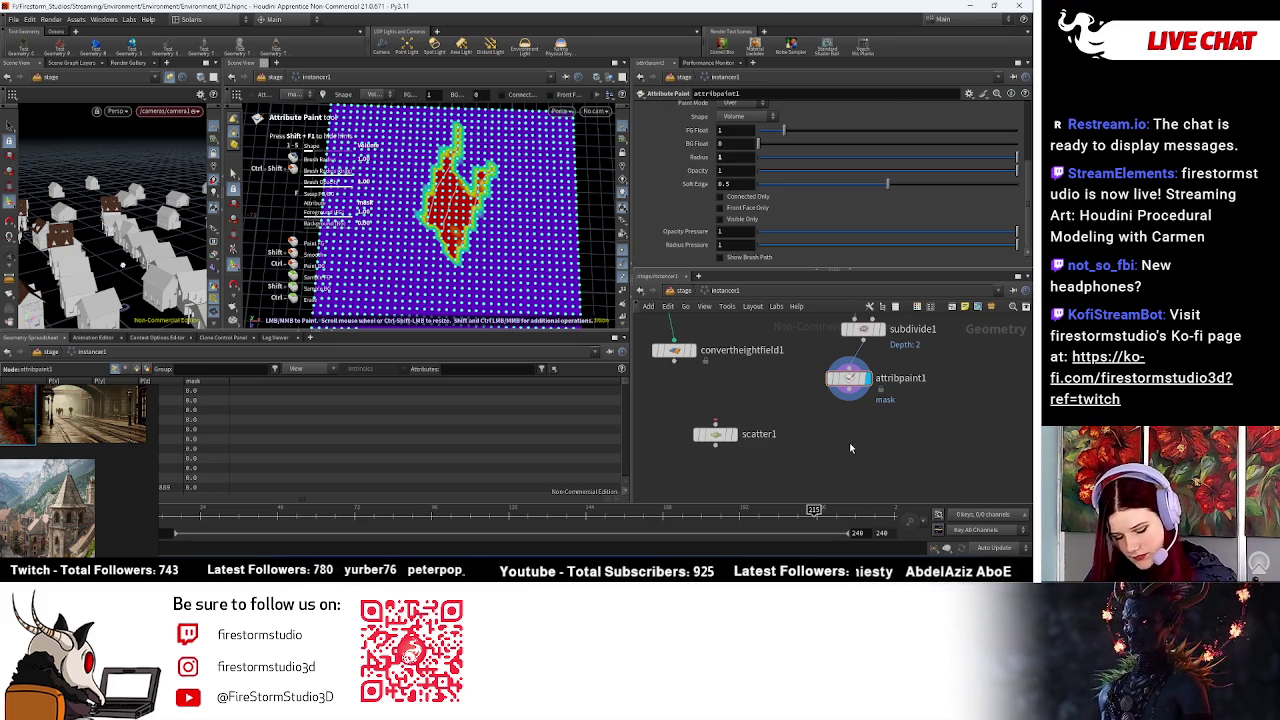
key("Tab")
type("mask")
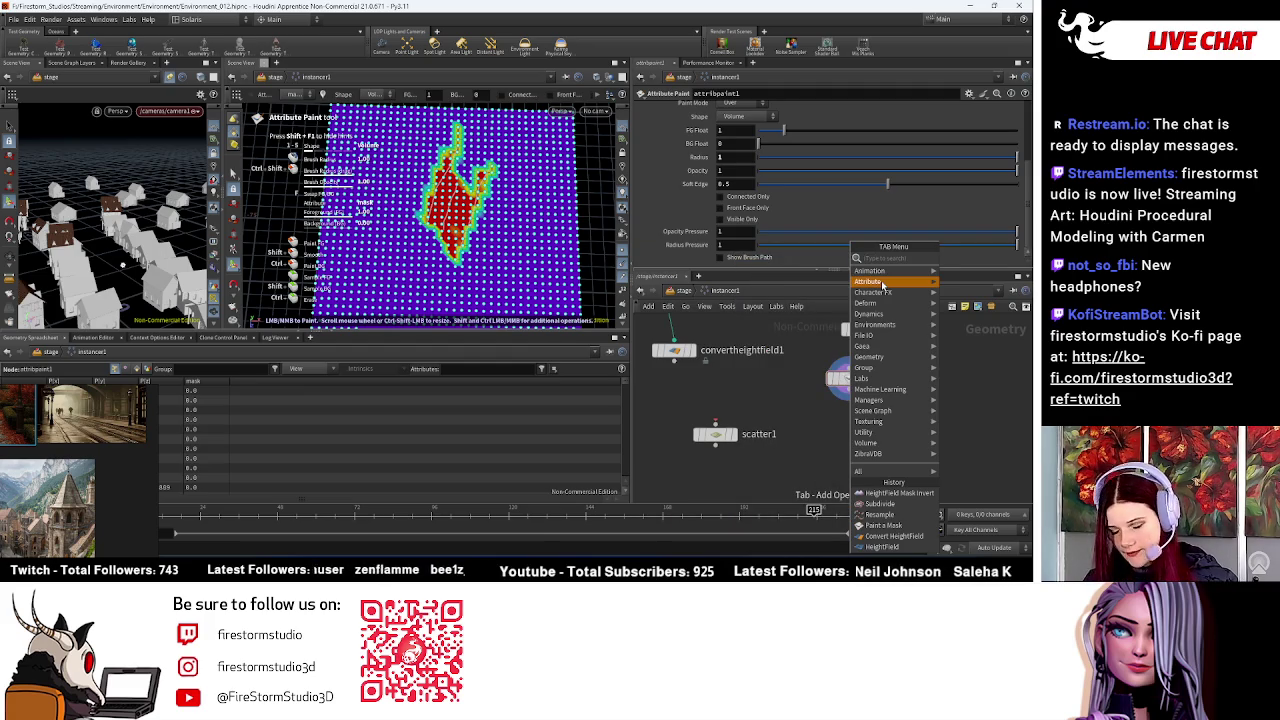
type("invert")
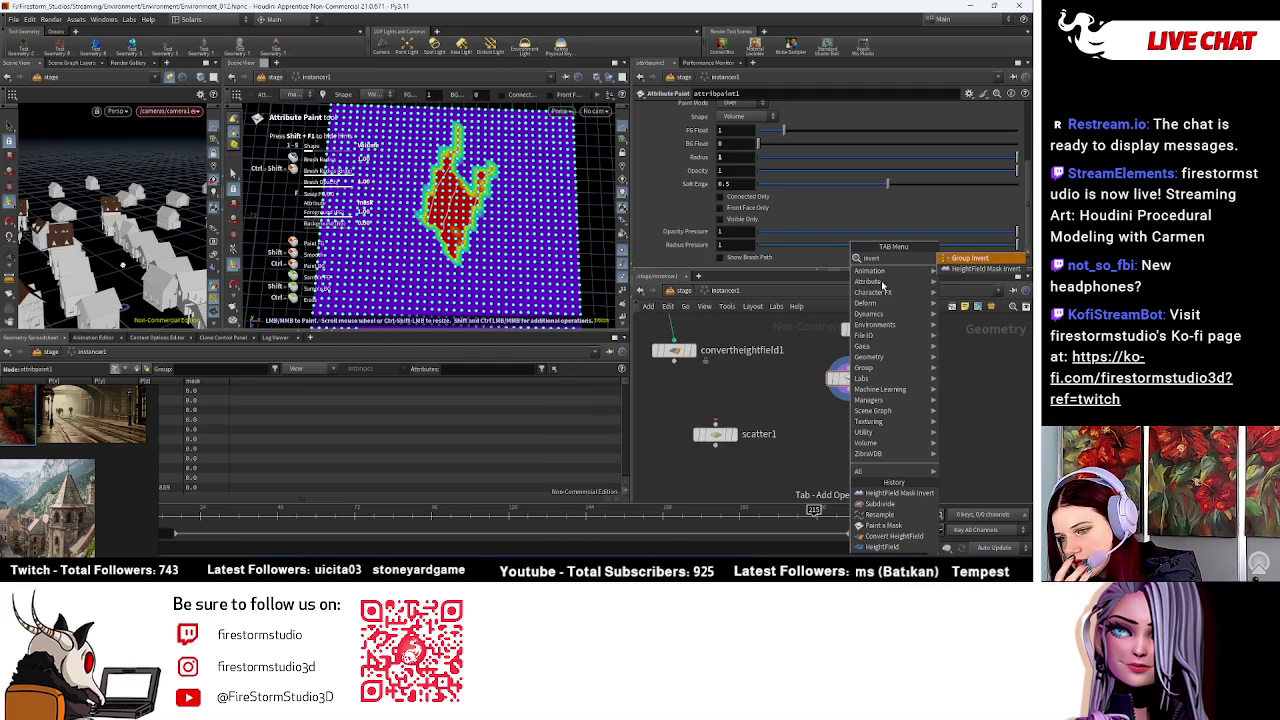
Step: Place a Group Invert node, confirm the paint node's group name Masked, and show it in the viewport
key("Return")
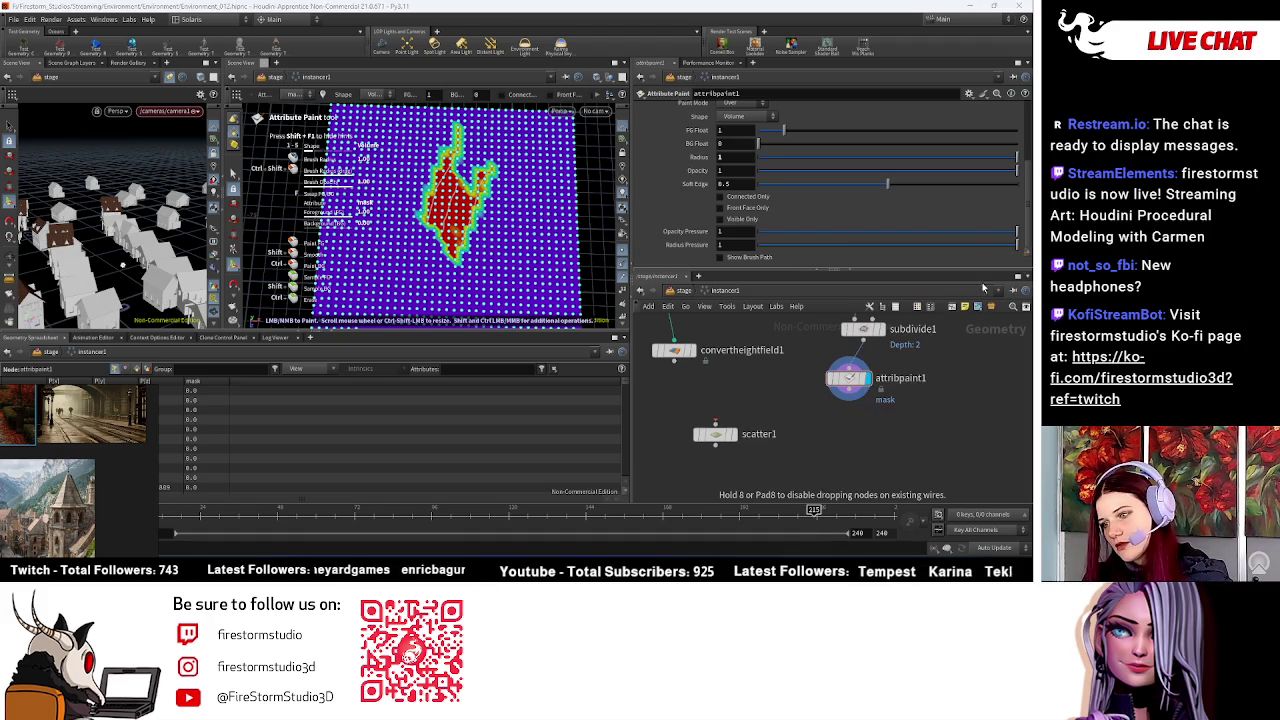
left_click(842, 442)
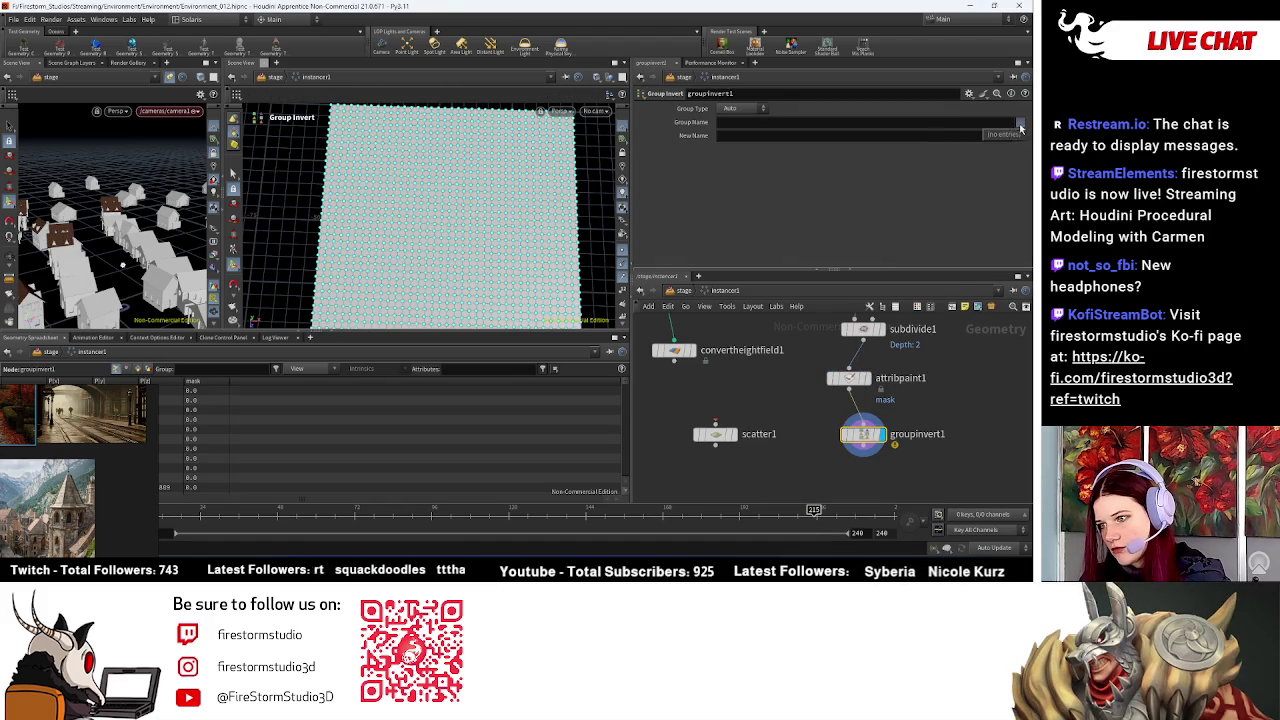
left_click(848, 378)
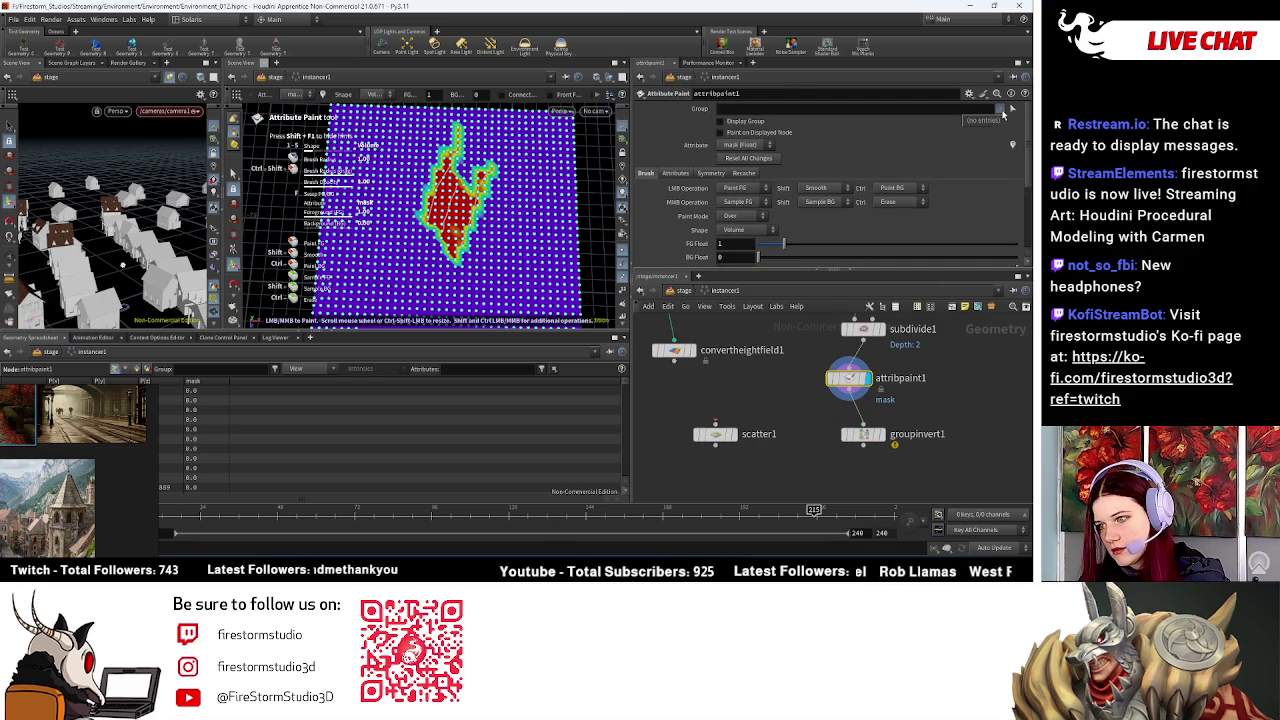
left_click(853, 109)
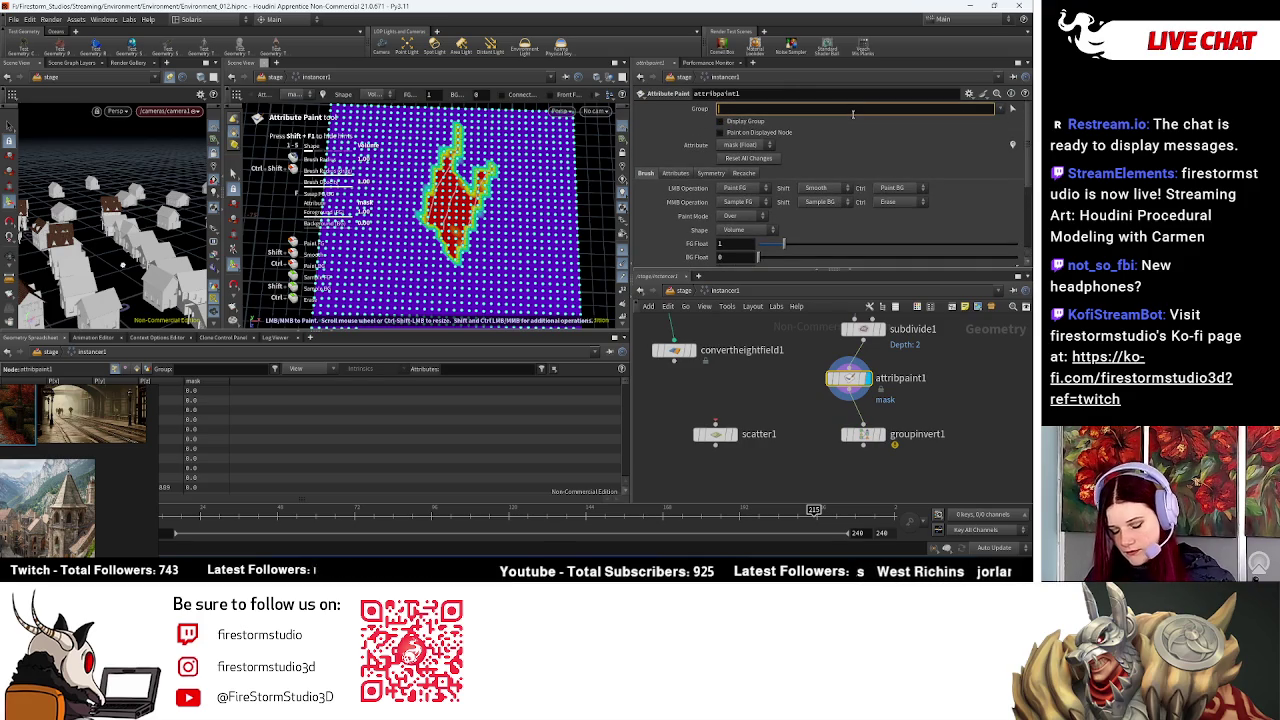
type("Masked")
key("Return")
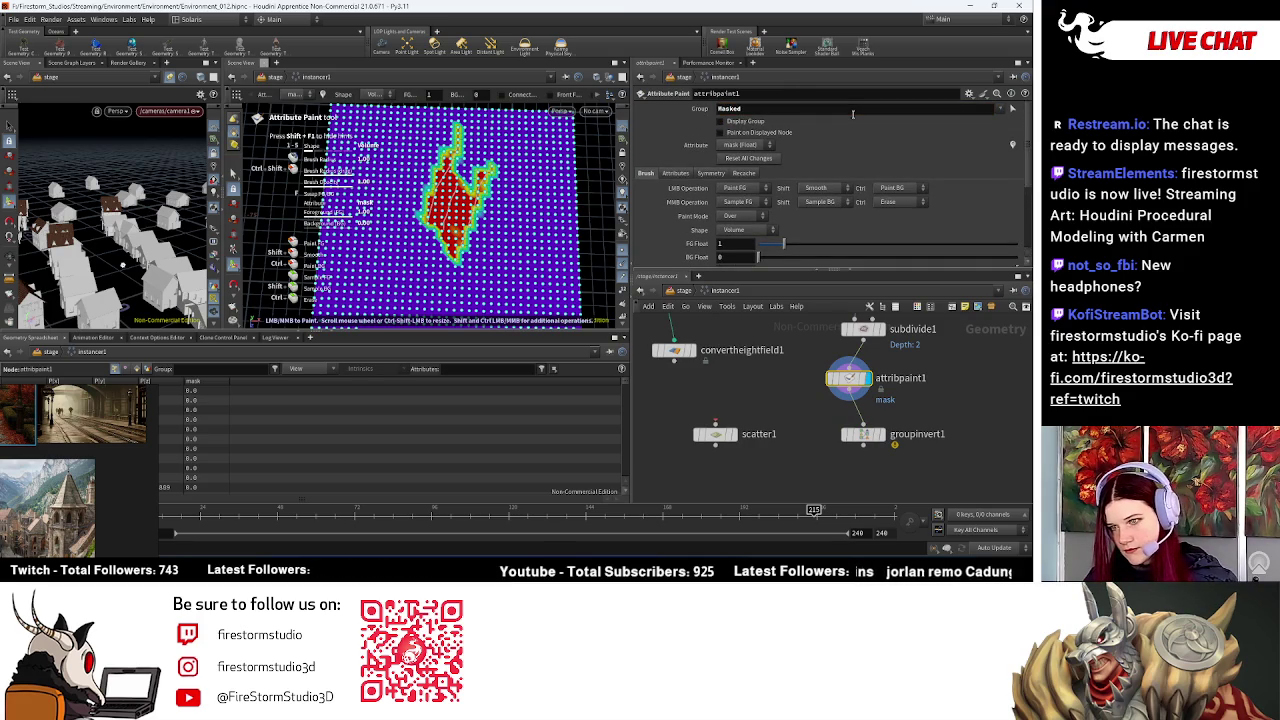
left_click(720, 122)
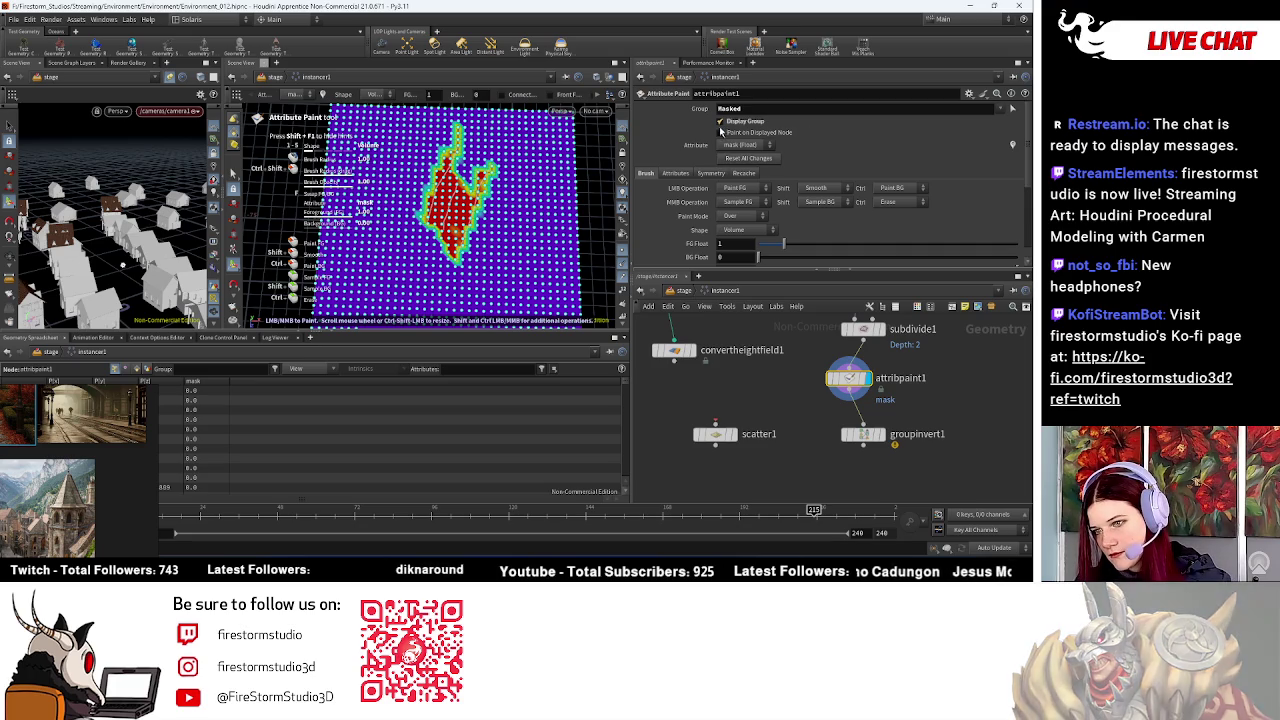
Step: Delete the Group Invert node, leaving Auto group type, and lay scatter1 out under attribpaint1
left_click(865, 436)
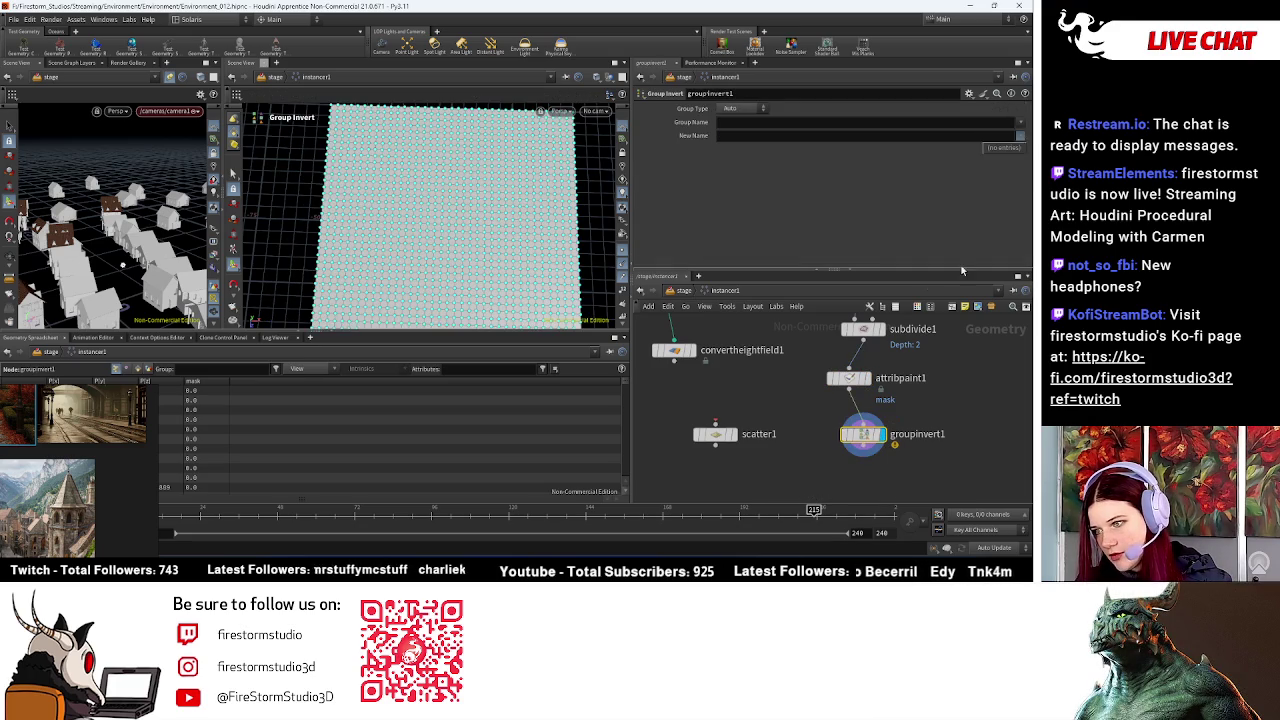
left_click(720, 109)
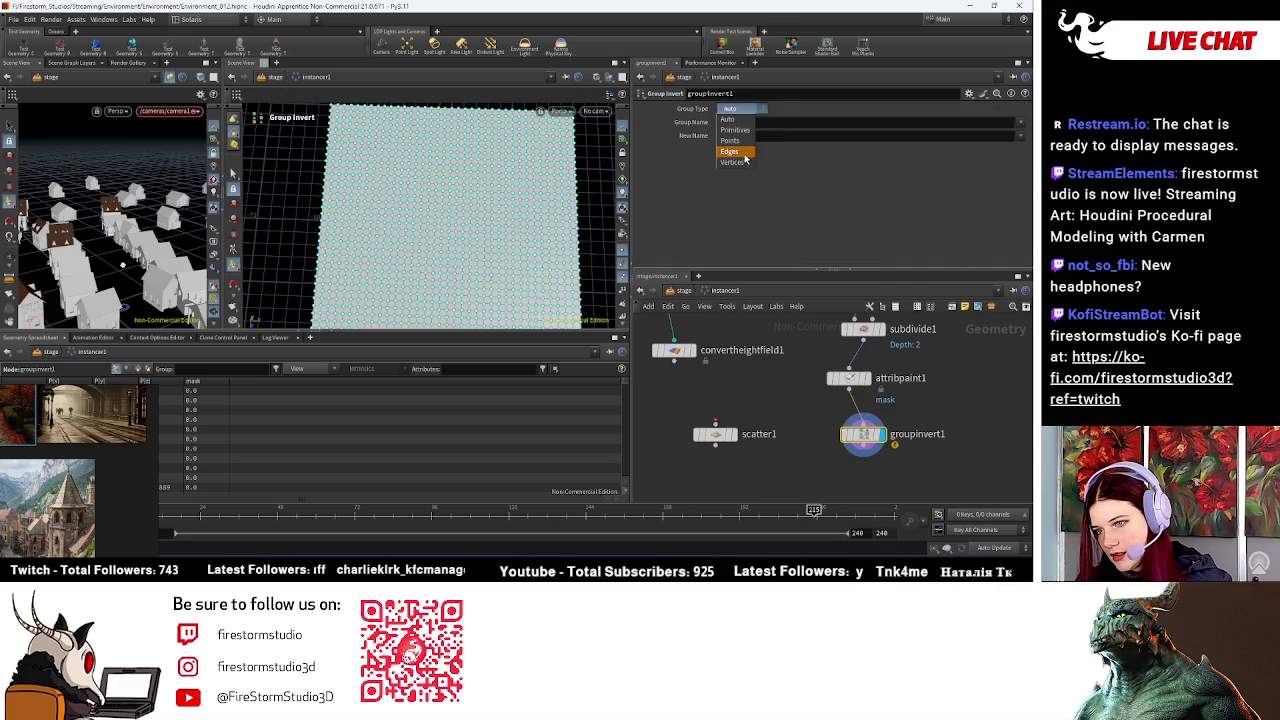
left_click(942, 427)
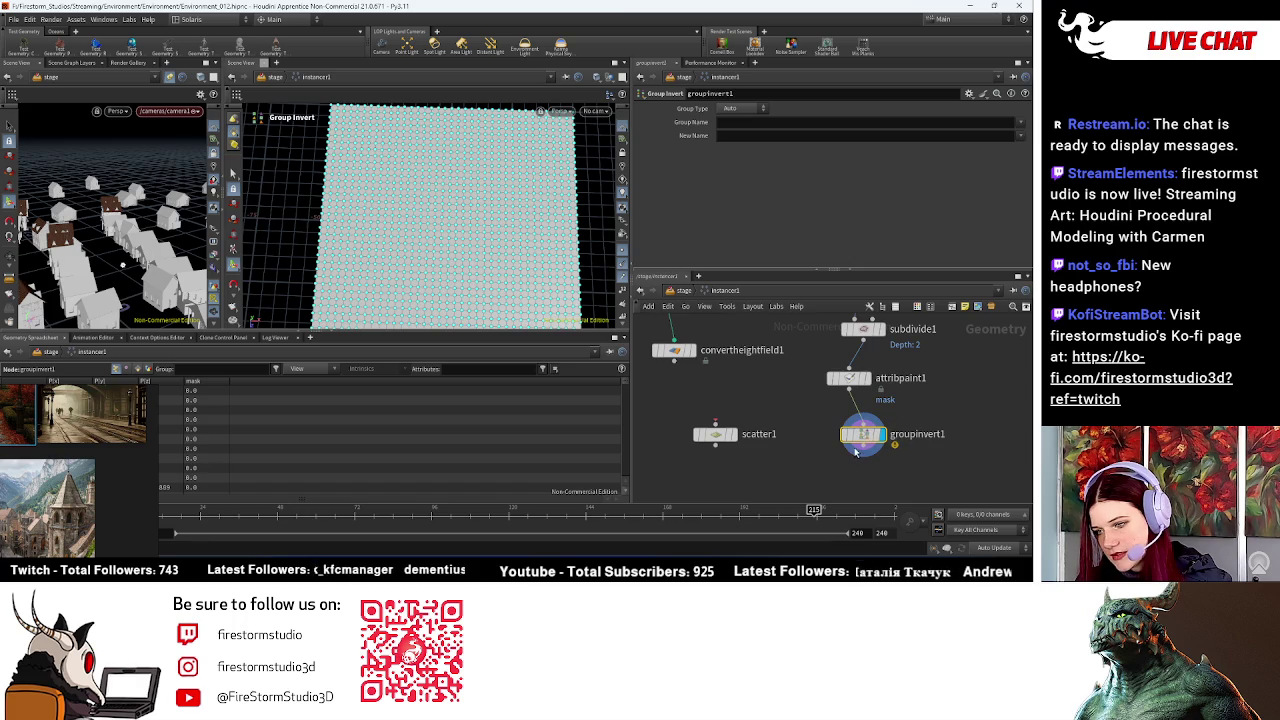
key("Delete")
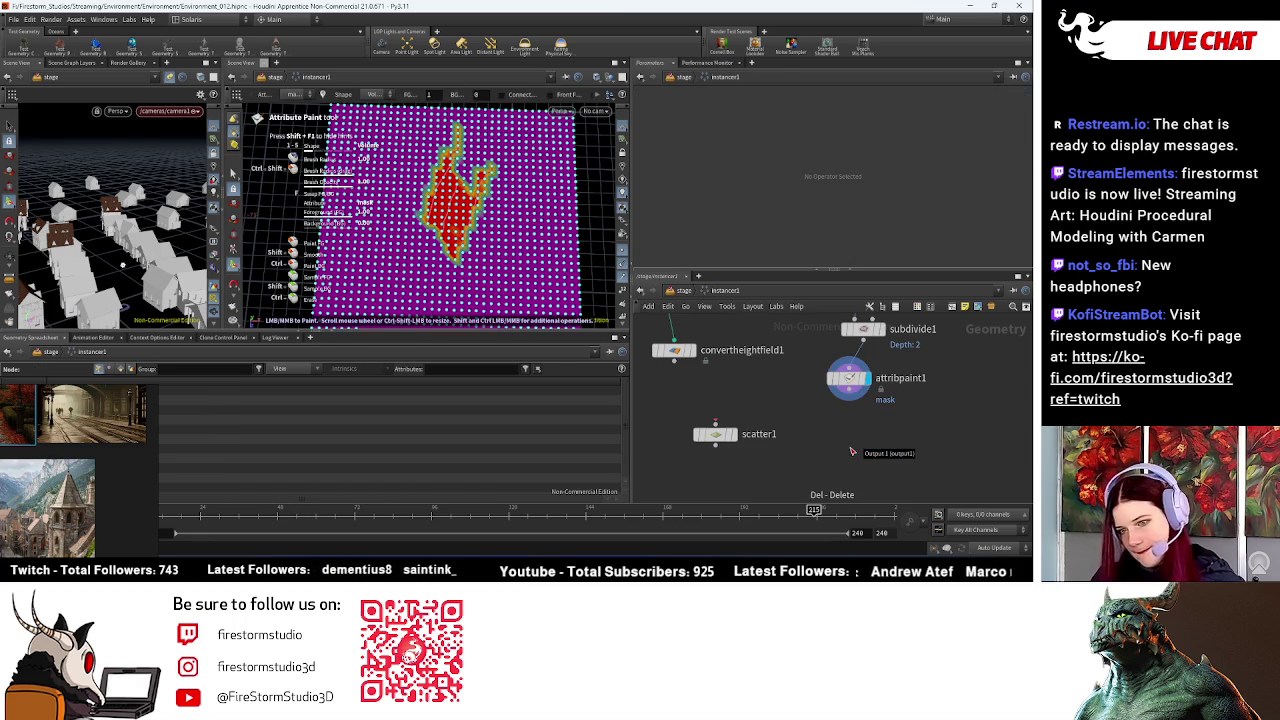
left_click(848, 380)
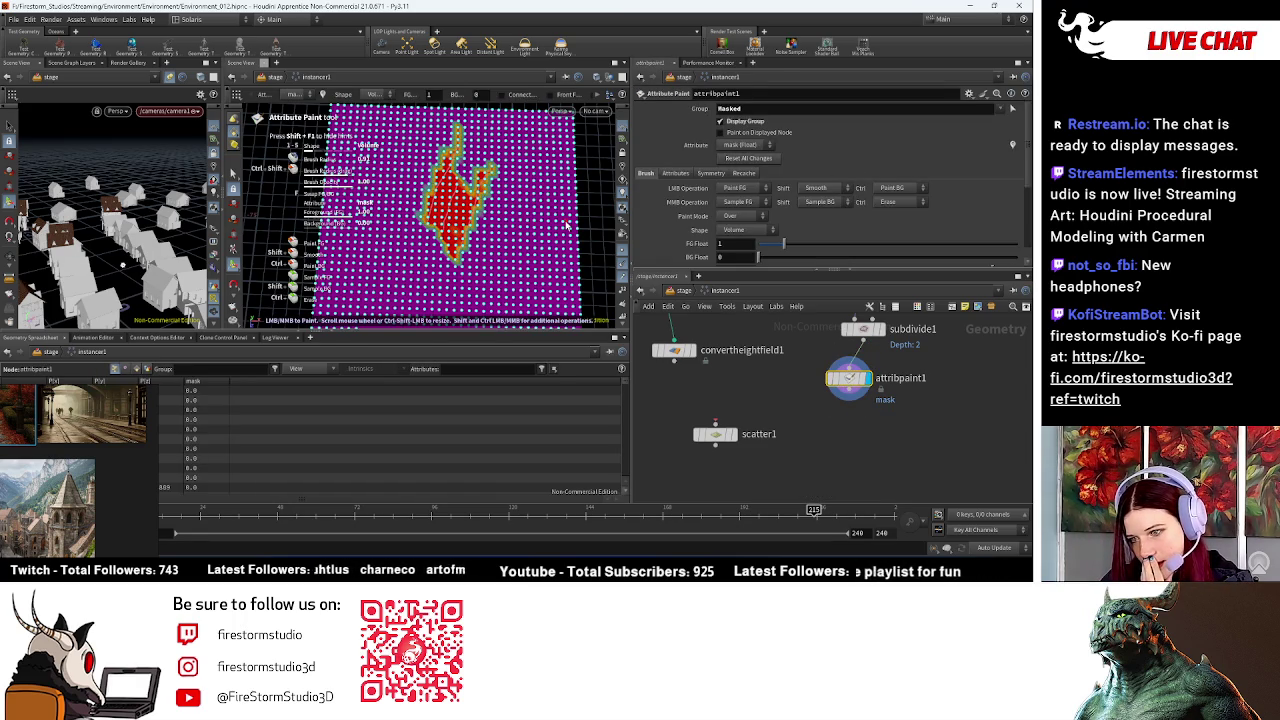
key("l")
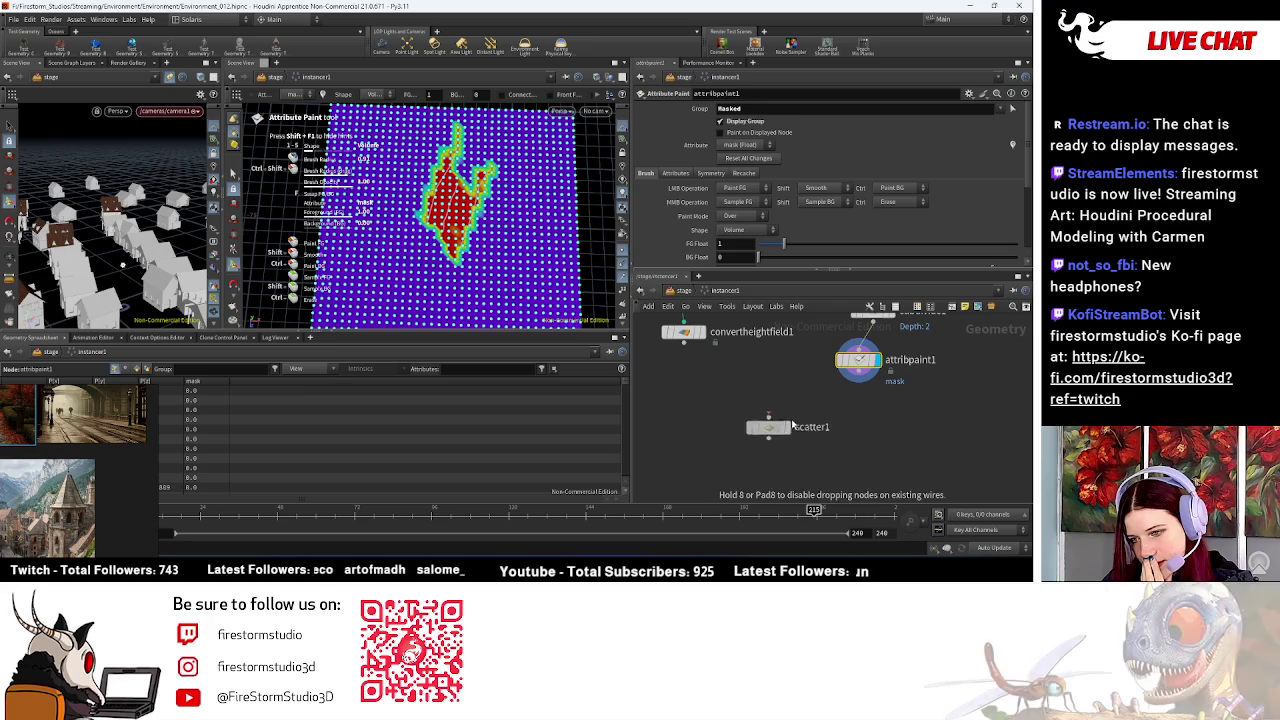
Step: Keep scatter1 generating By Density and display its 76 scattered points
left_click(841, 424)
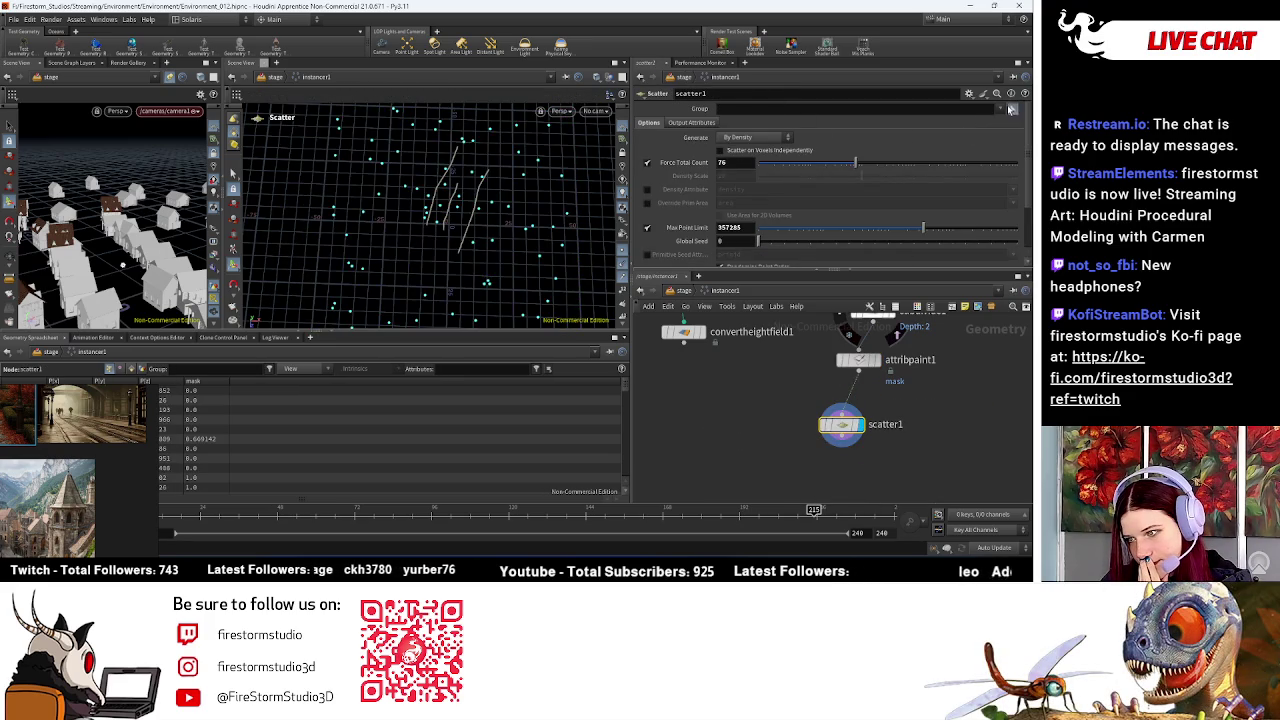
left_click(1010, 110)
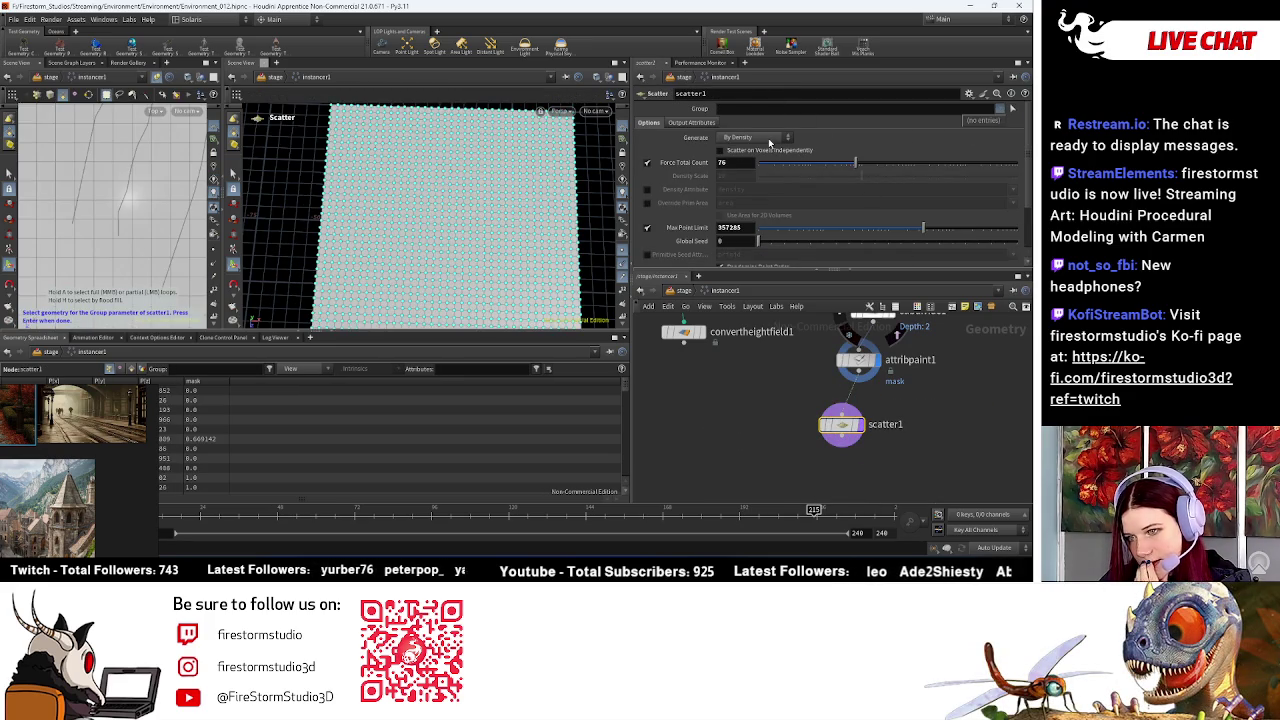
left_click(744, 139)
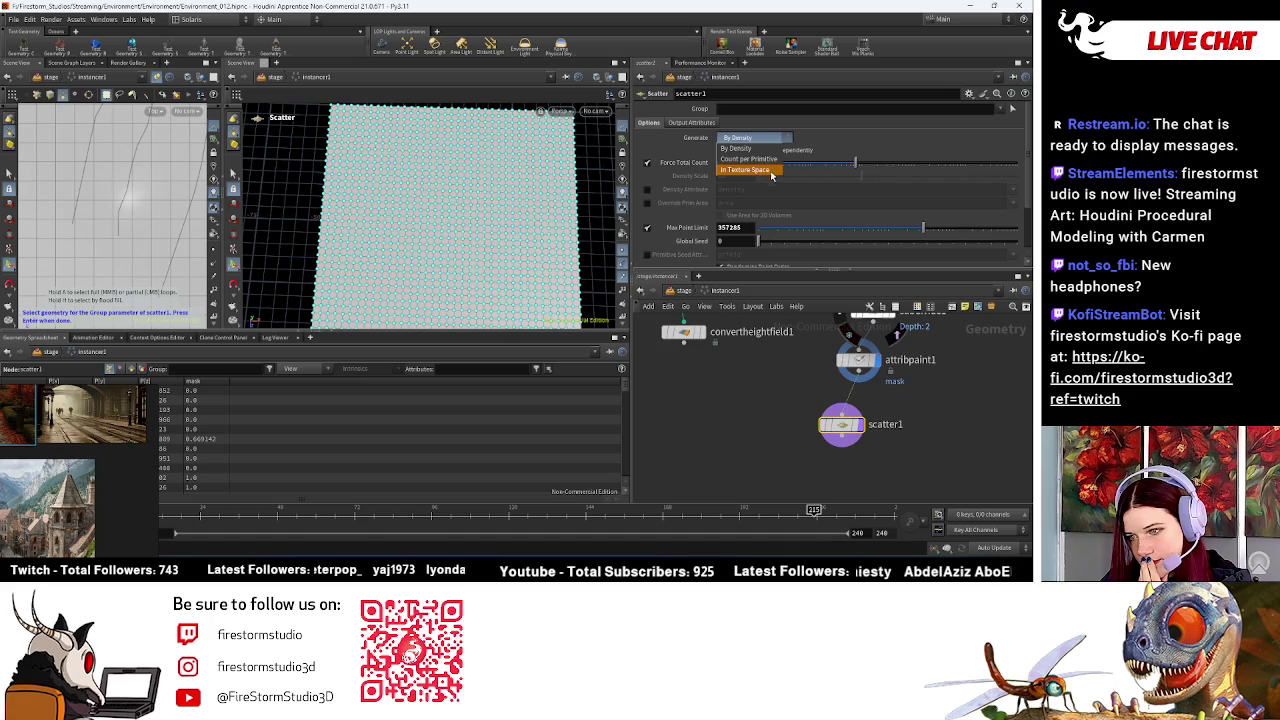
left_click(871, 145)
scroll(780, 190, "down", 3)
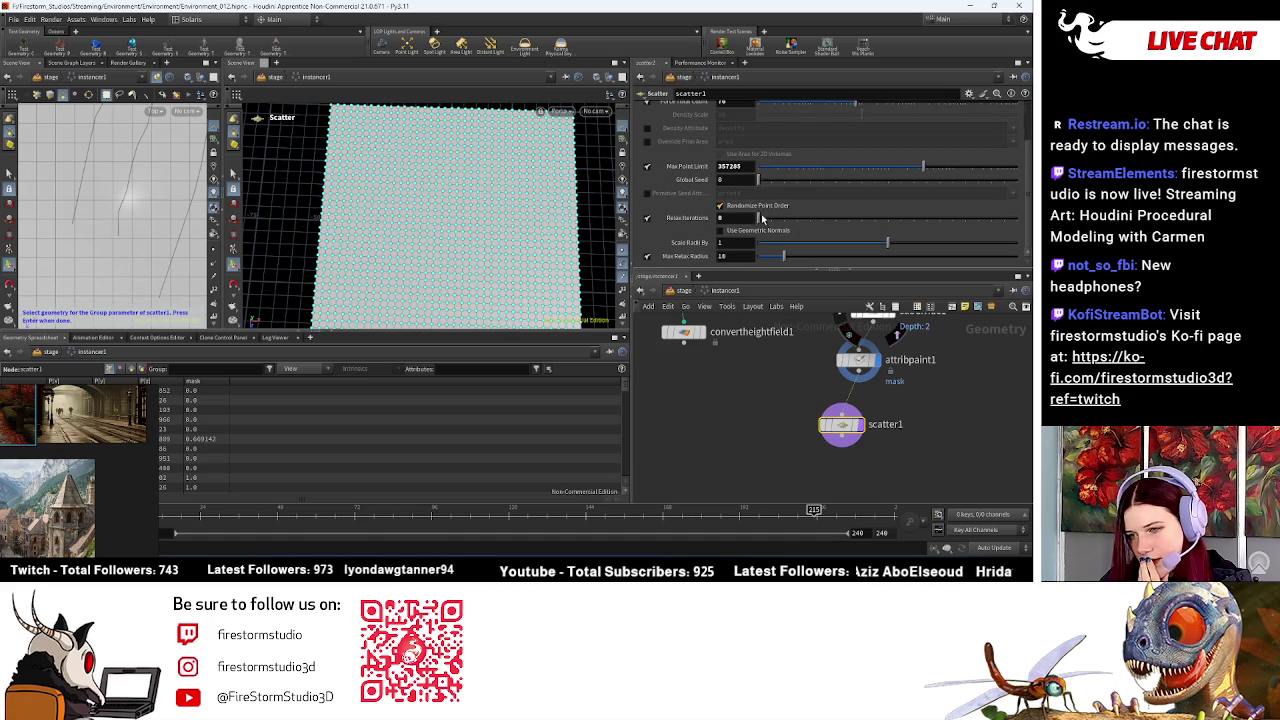
scroll(790, 237, "up", 3)
left_click(678, 125)
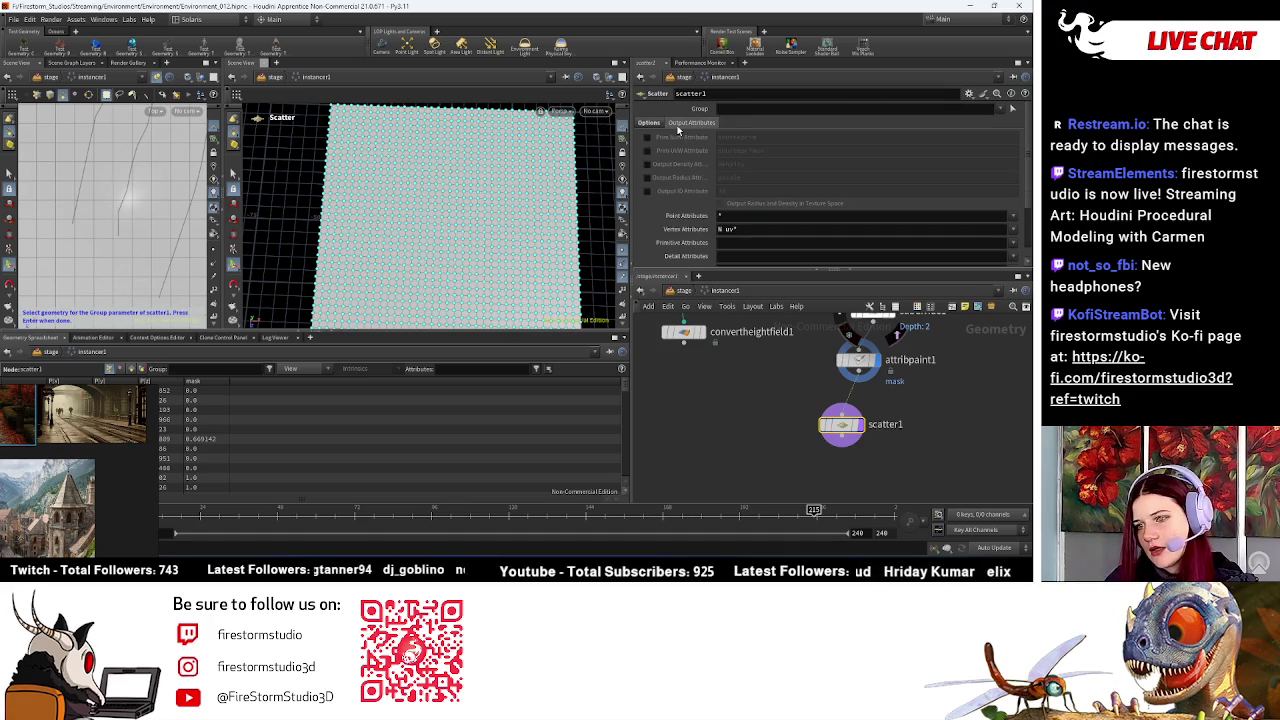
left_click(650, 124)
scroll(843, 420, "down", 2)
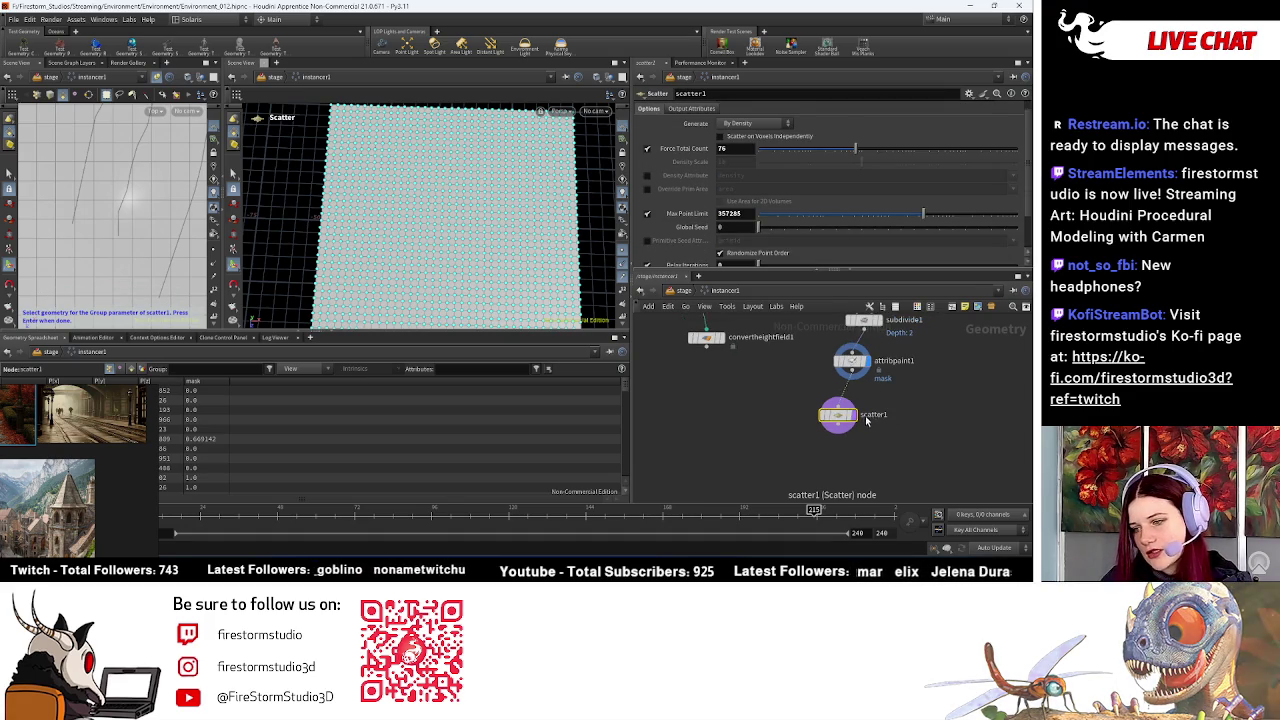
left_click(856, 432)
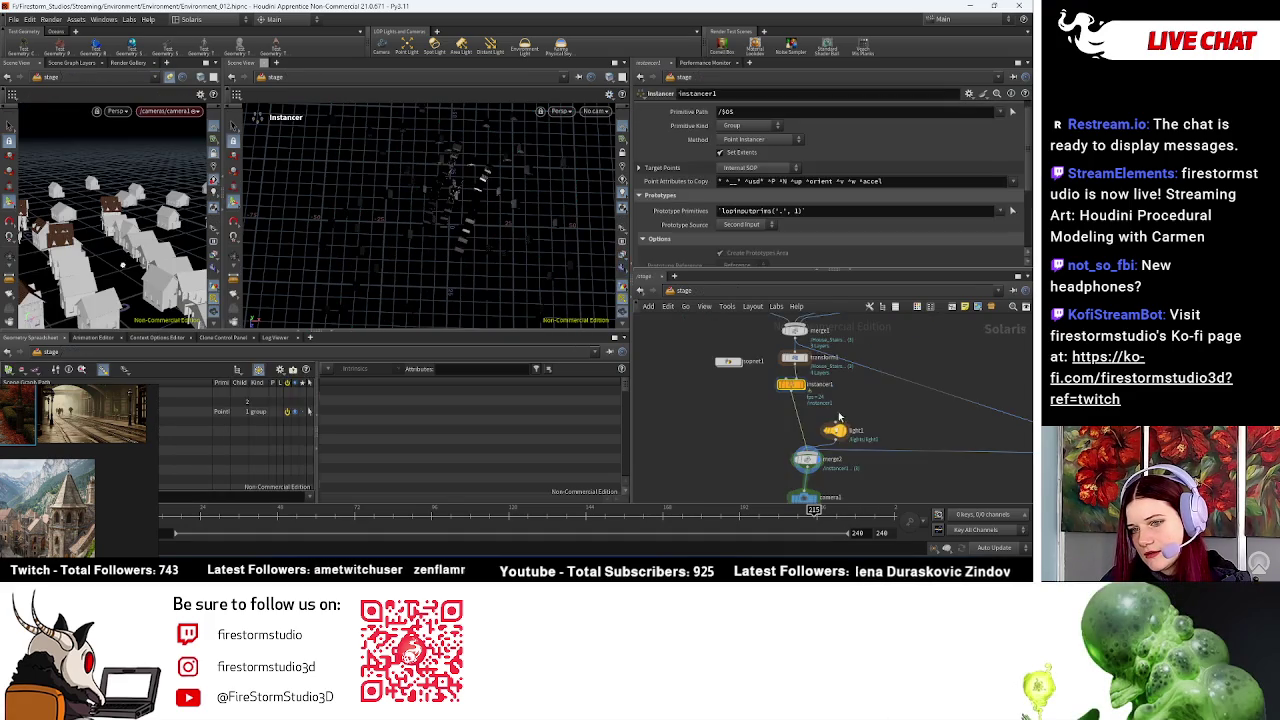
scroll(790, 174, "up", 1)
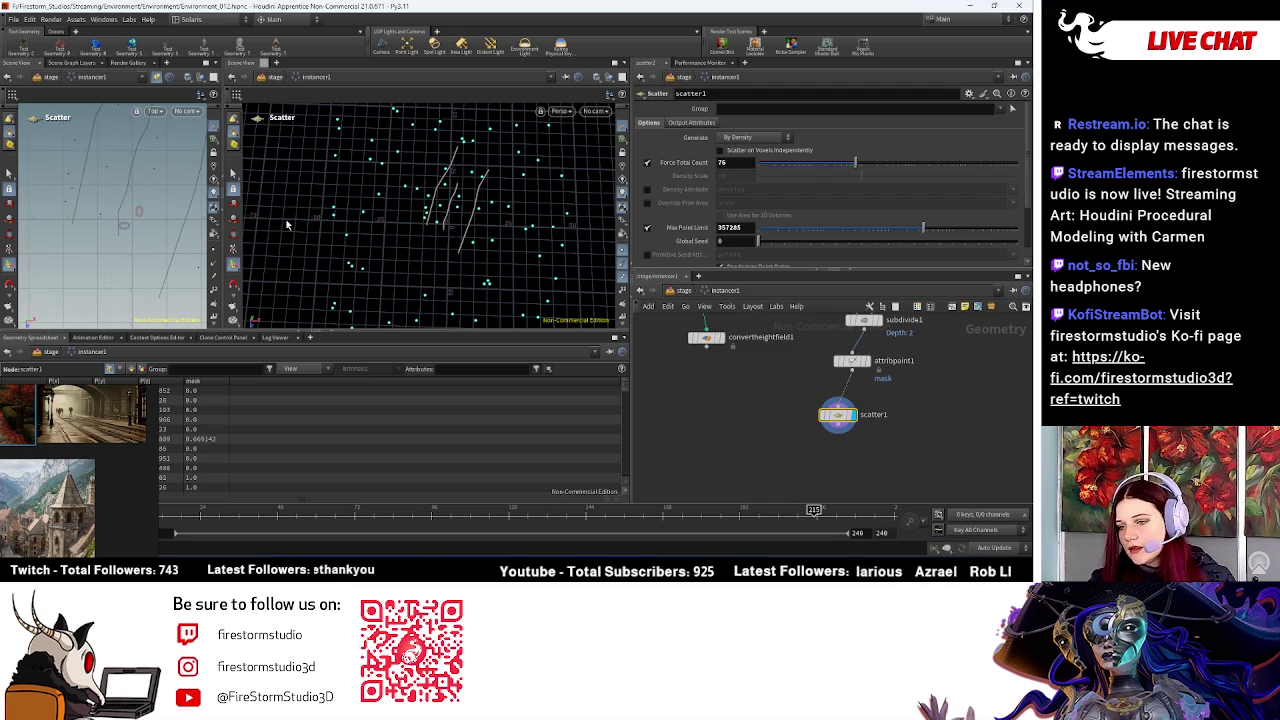
Step: Try a Scatter in Texture Mask node beside scatter1 with Mask set to Texture, then delete it
key("Tab")
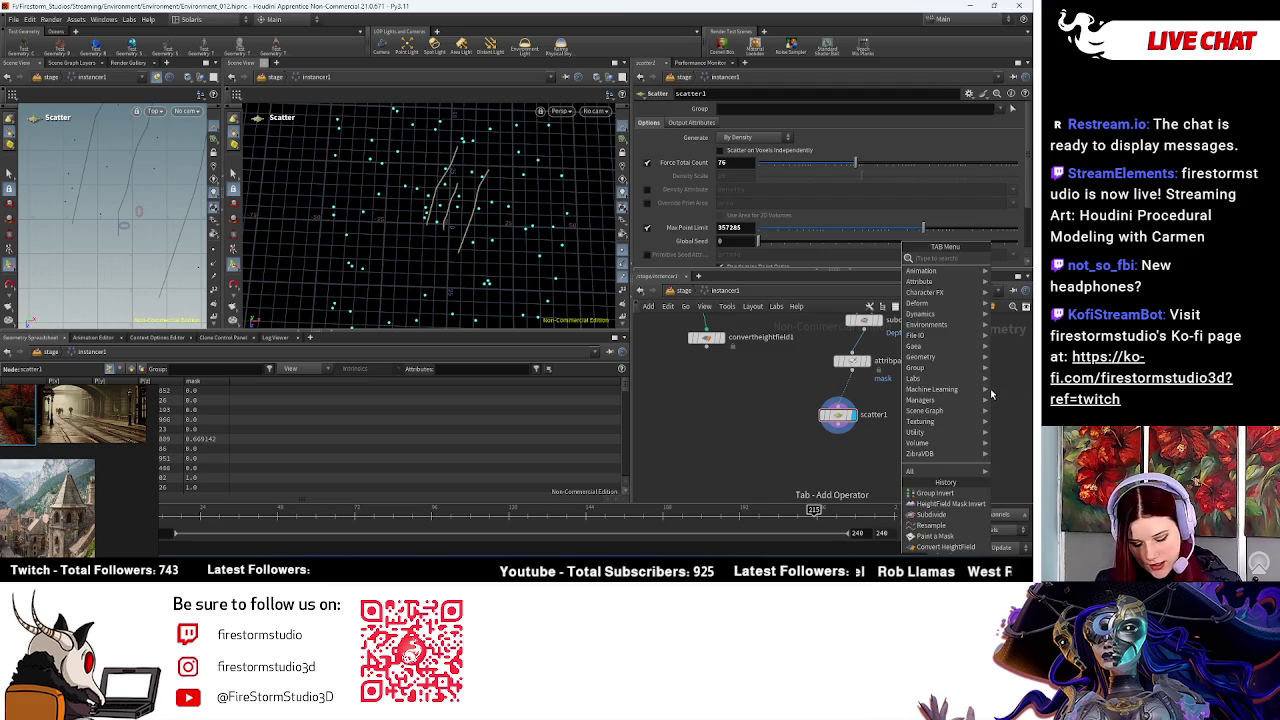
type("scatter")
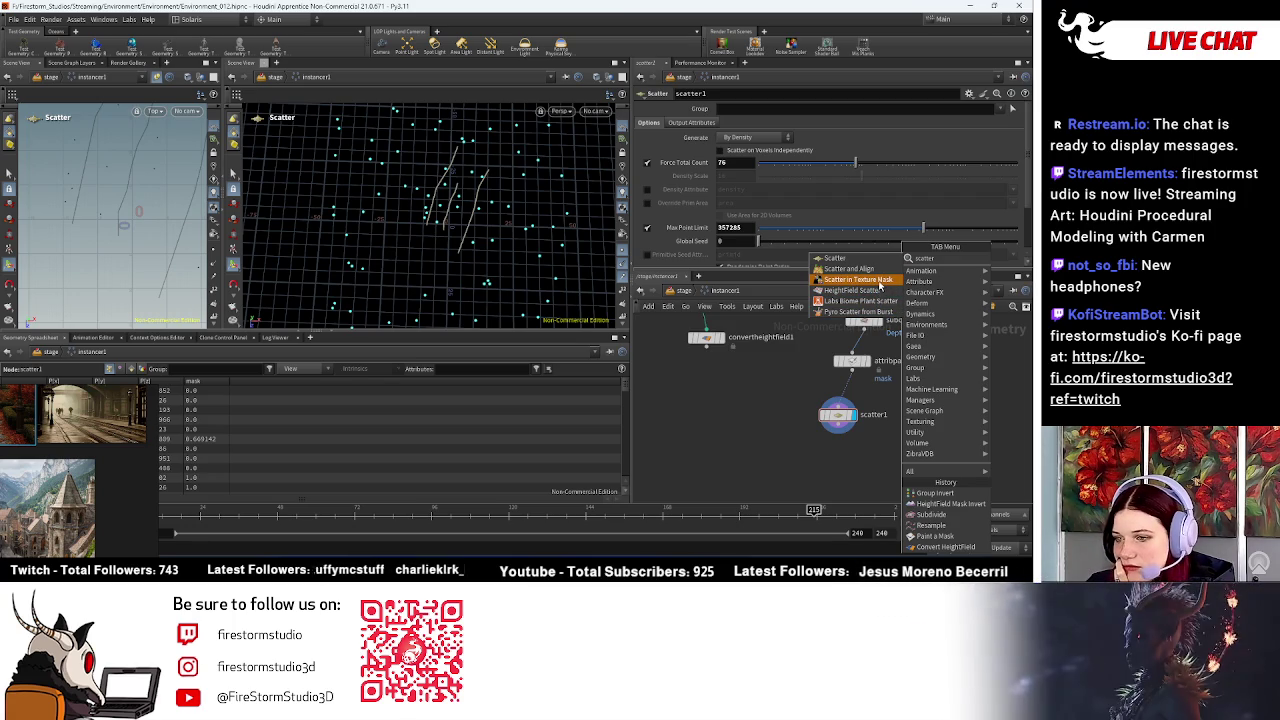
left_click(878, 281)
left_click(928, 408)
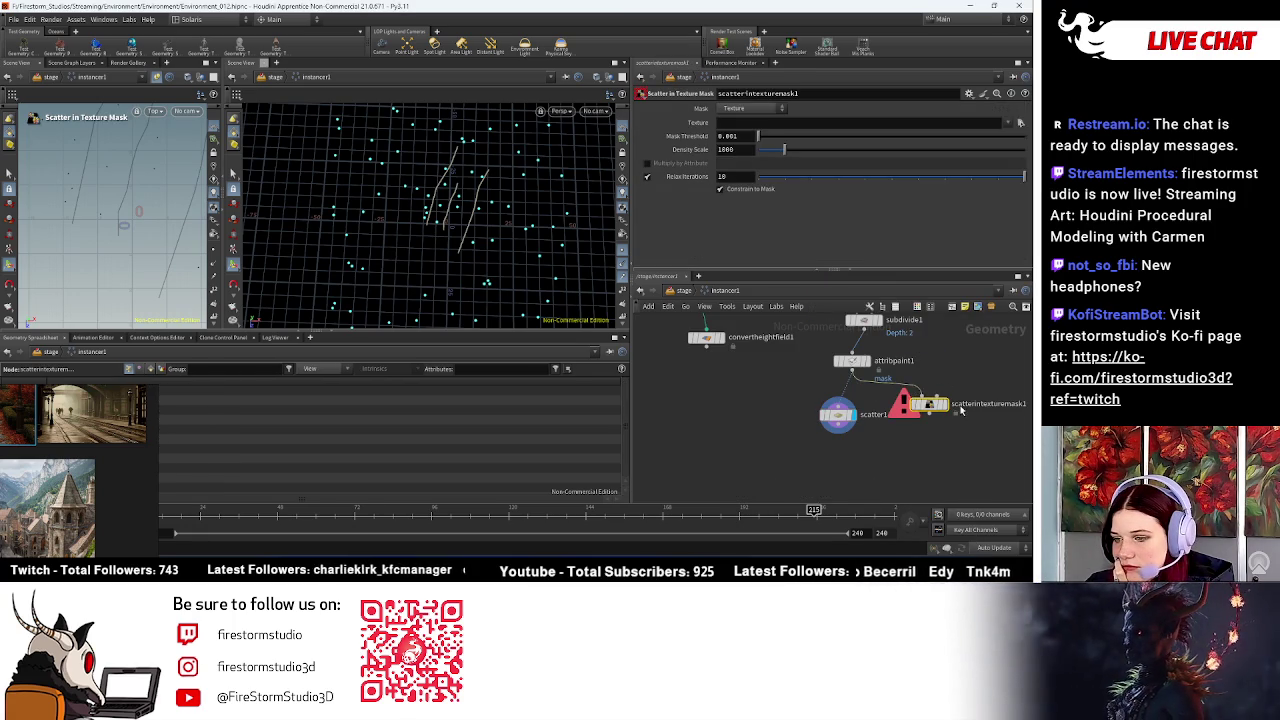
left_click(950, 408)
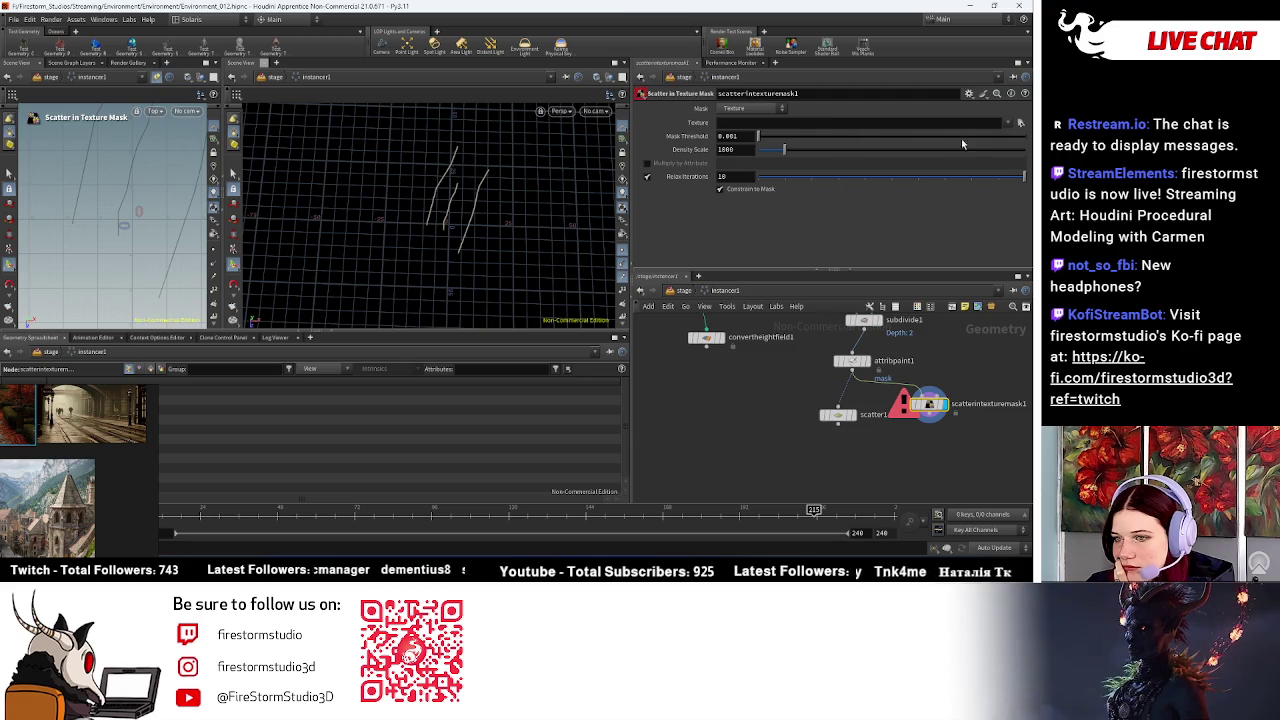
left_click(742, 107)
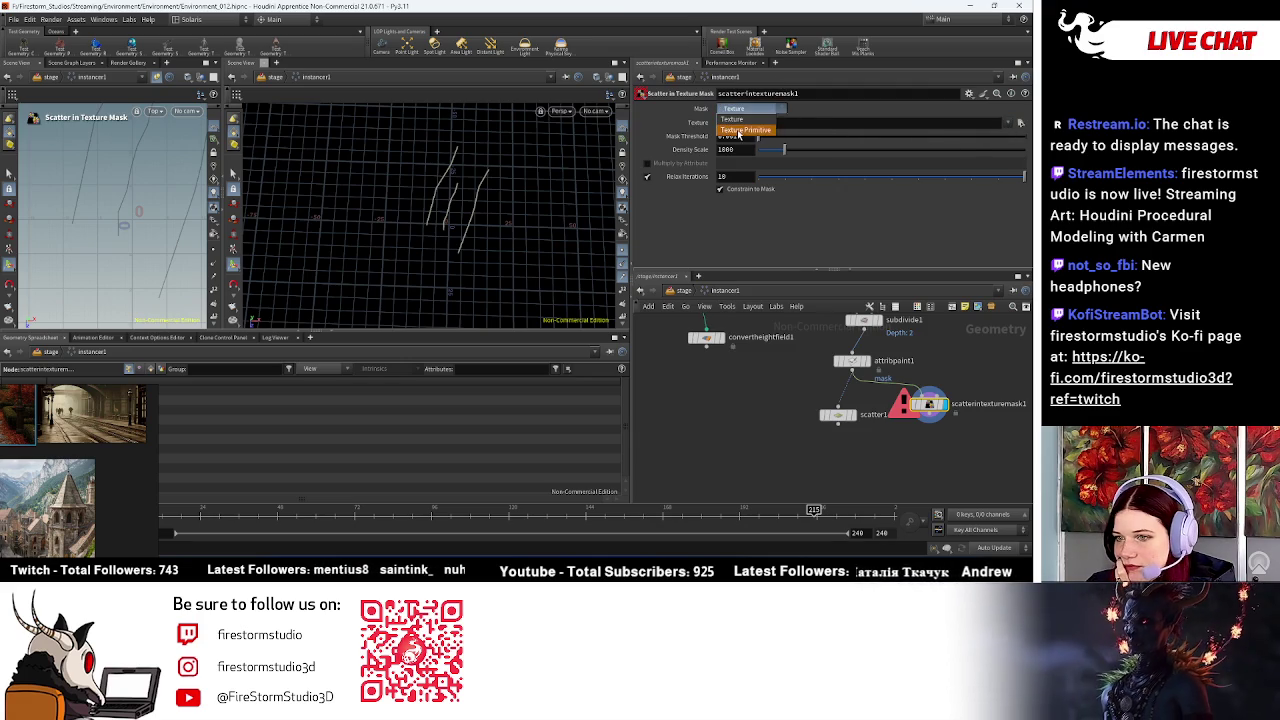
left_click(733, 119)
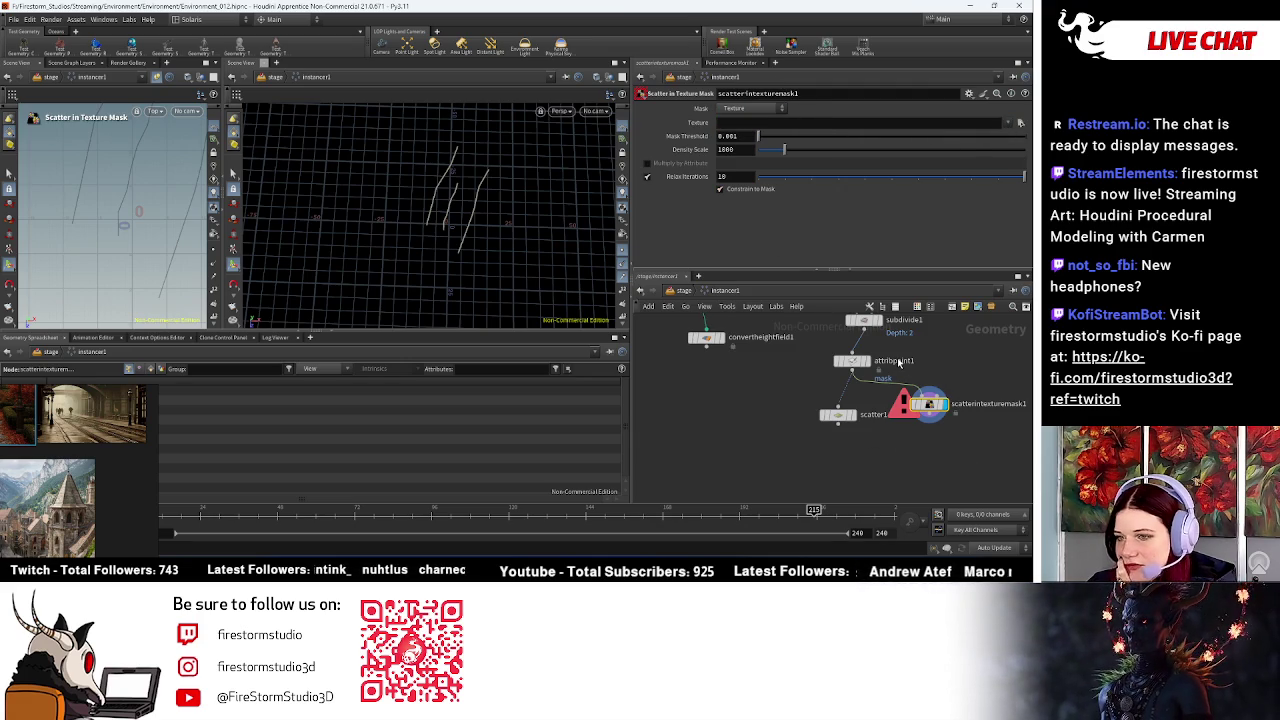
key("Delete")
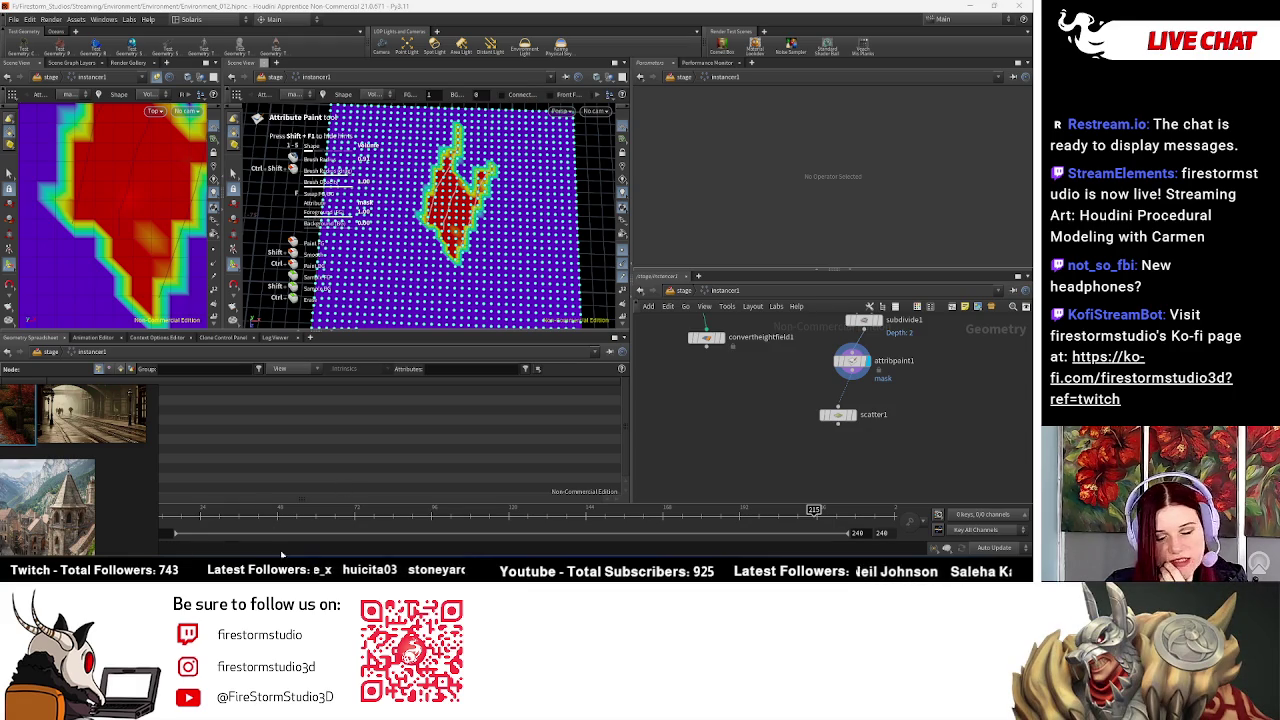
Step: Enable Density Attribute on scatter1 using the mask attribute, and display its 76 points
left_click(838, 414)
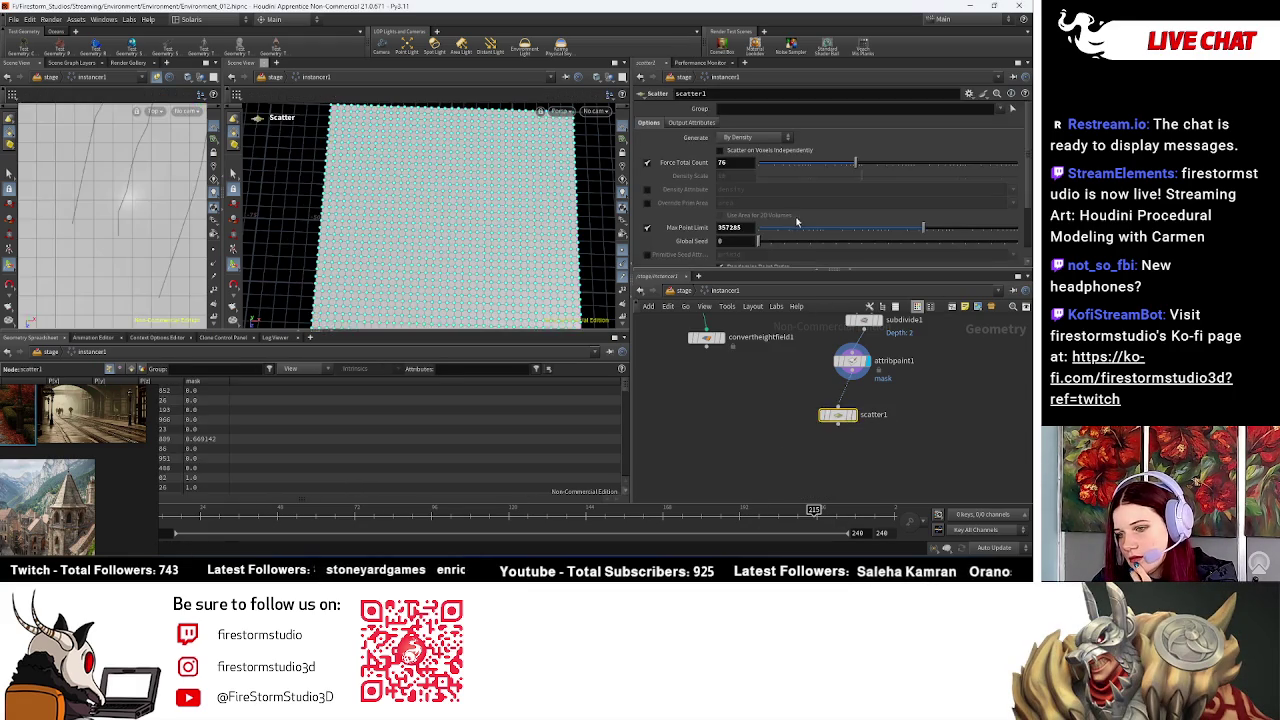
scroll(768, 200, "down", 2)
scroll(780, 222, "up", 2)
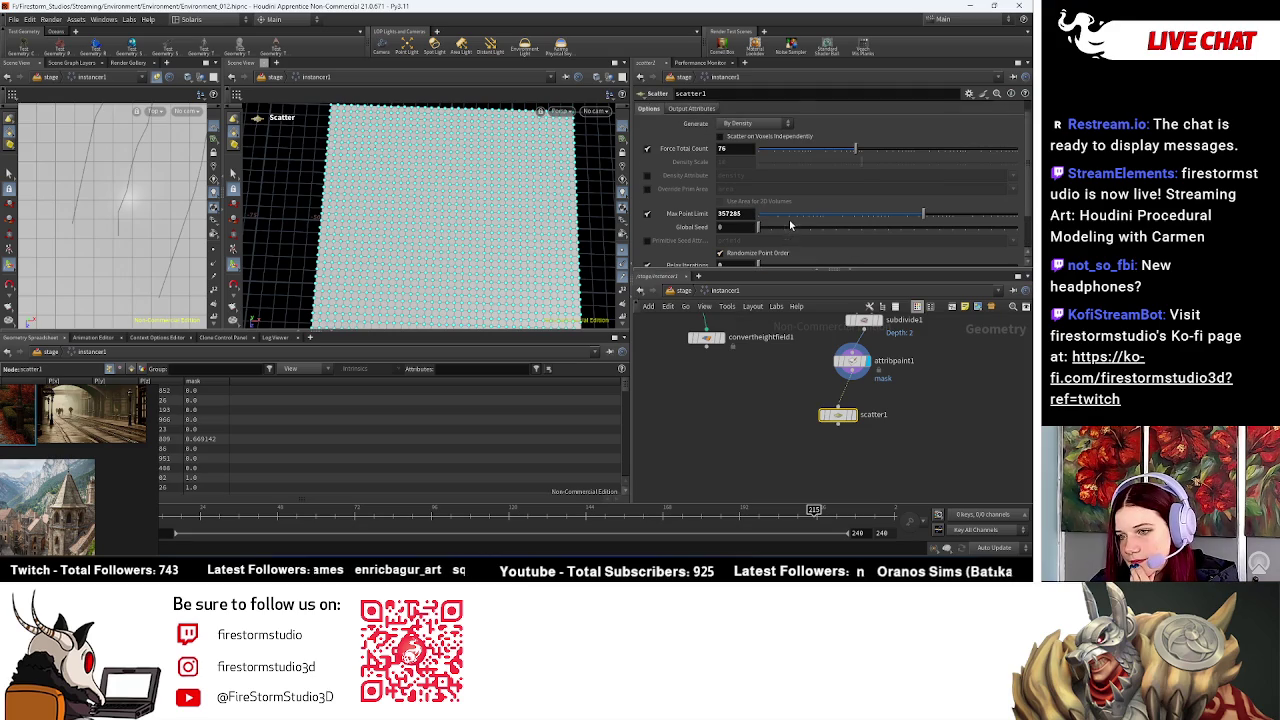
left_click(648, 176)
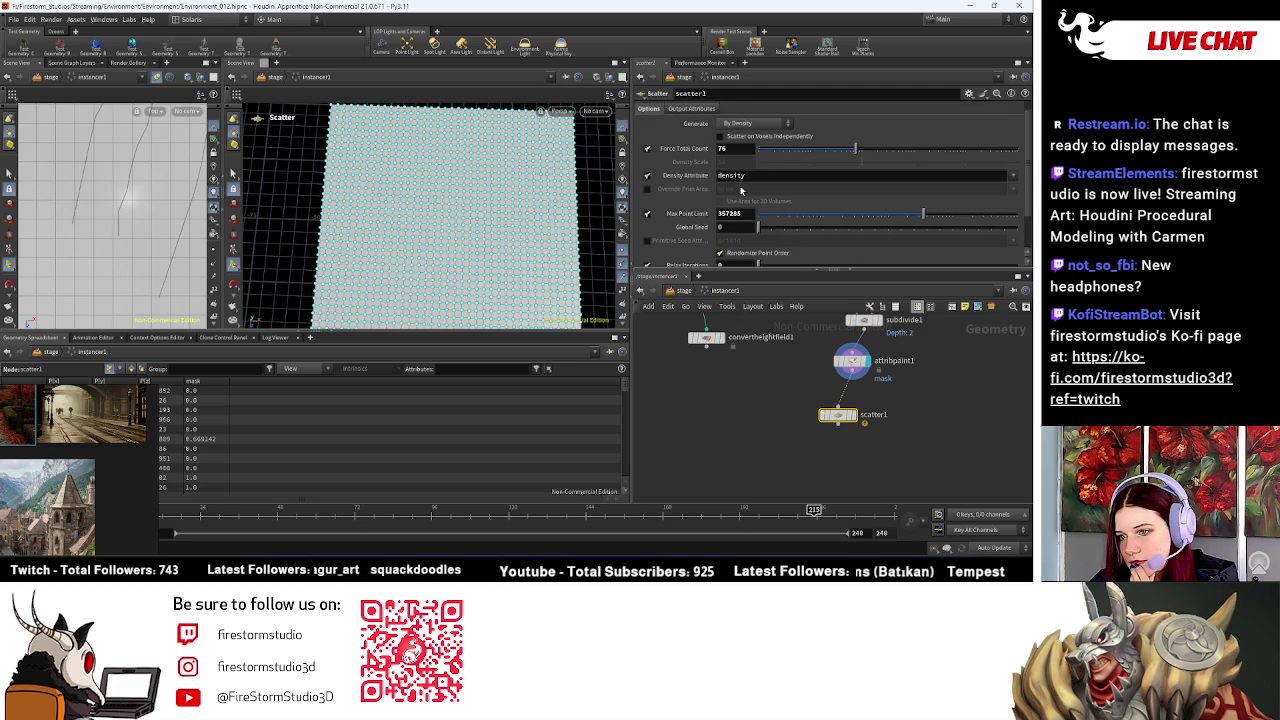
left_click(648, 189)
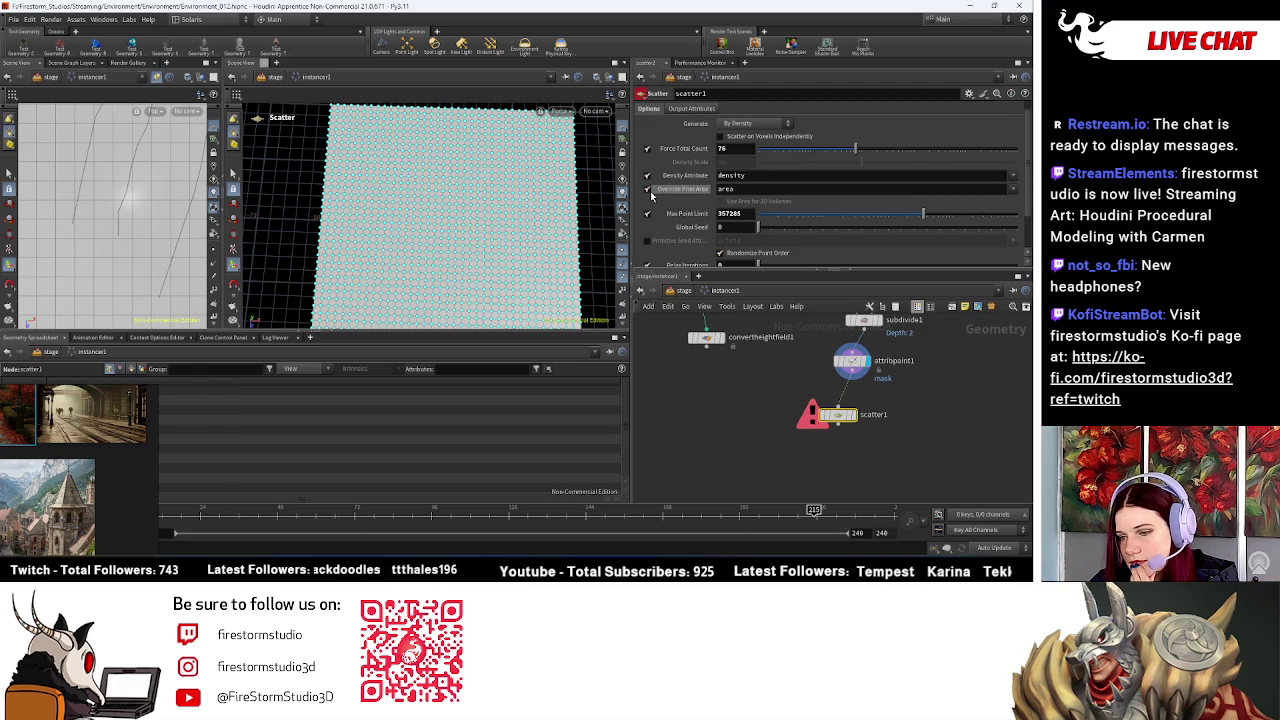
left_click(648, 190)
left_click(1012, 176)
left_click(990, 198)
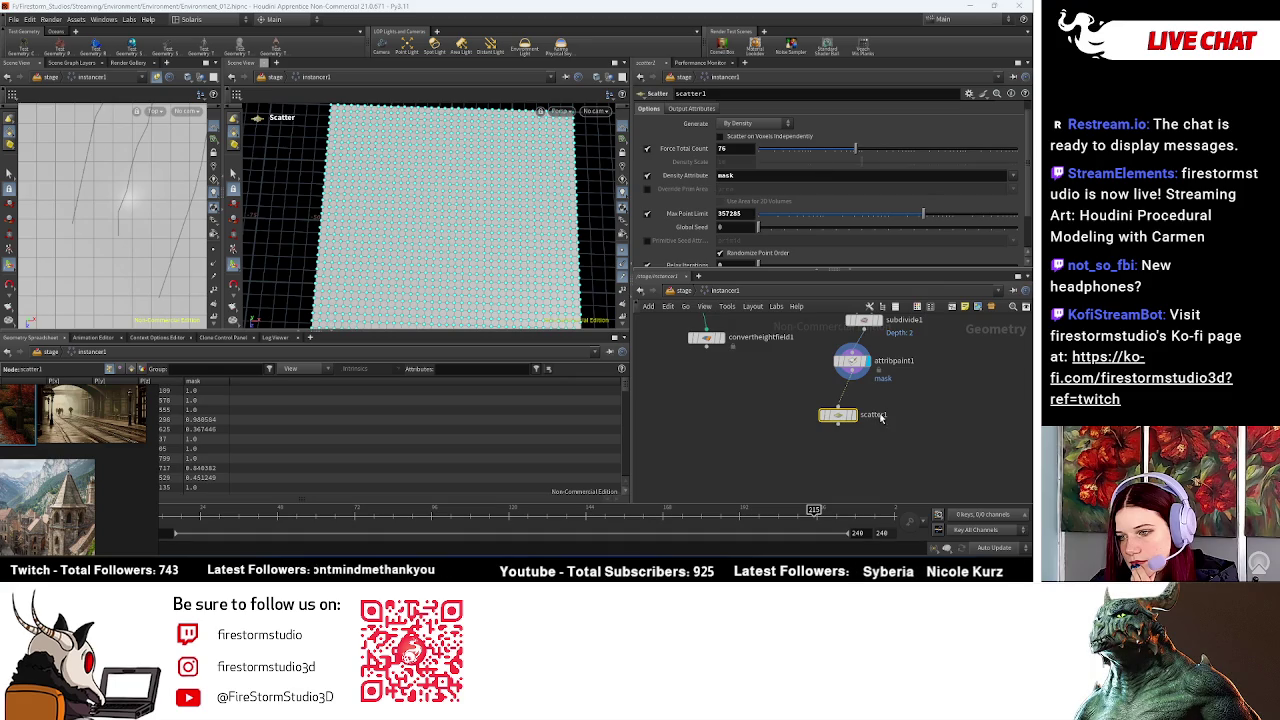
left_click(853, 414)
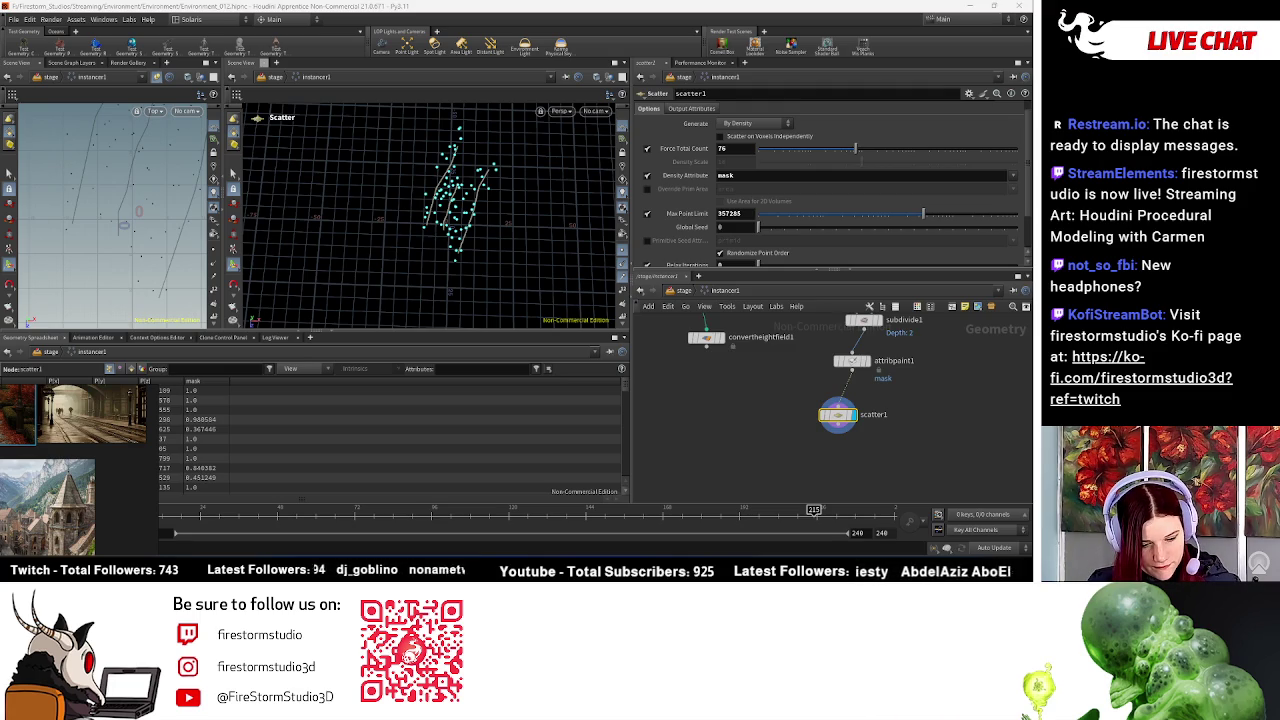
middle_click_drag(918, 378, 826, 400)
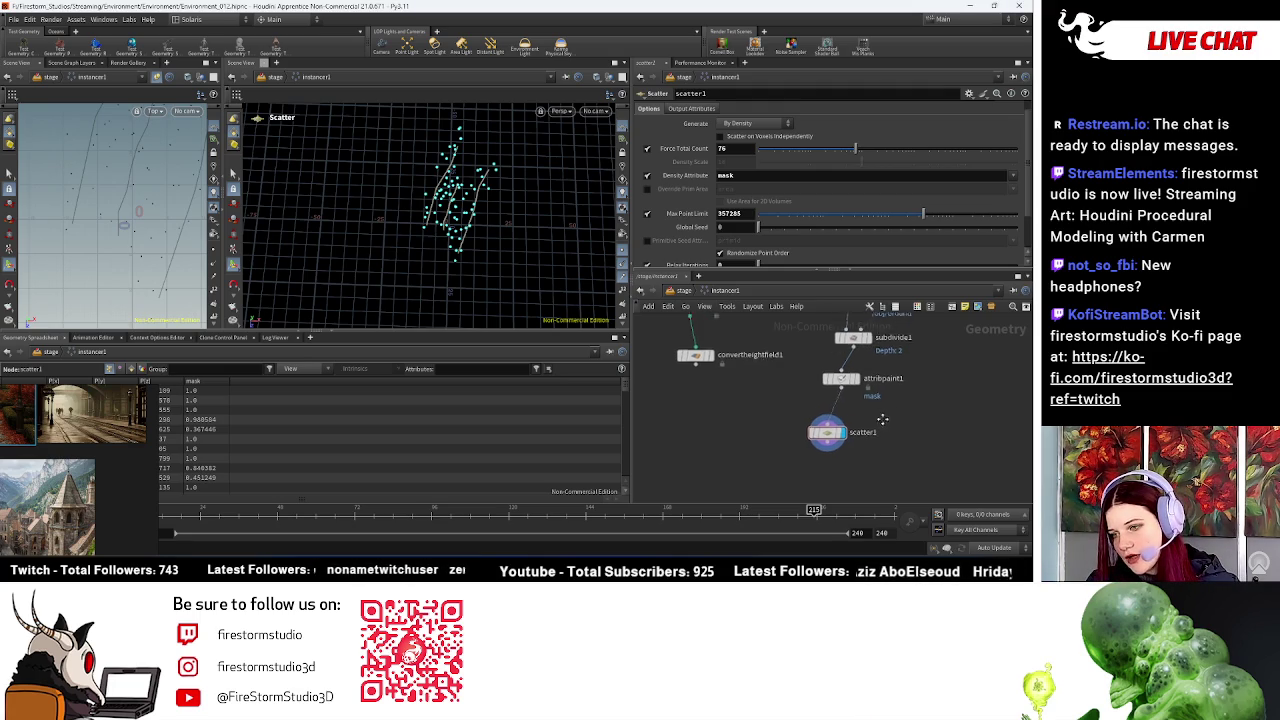
Step: Insert an Attribute Wrangle between attribpaint1 and scatter1 running f@mask = 1.0 - f@mask
middle_click_drag(957, 382, 913, 390)
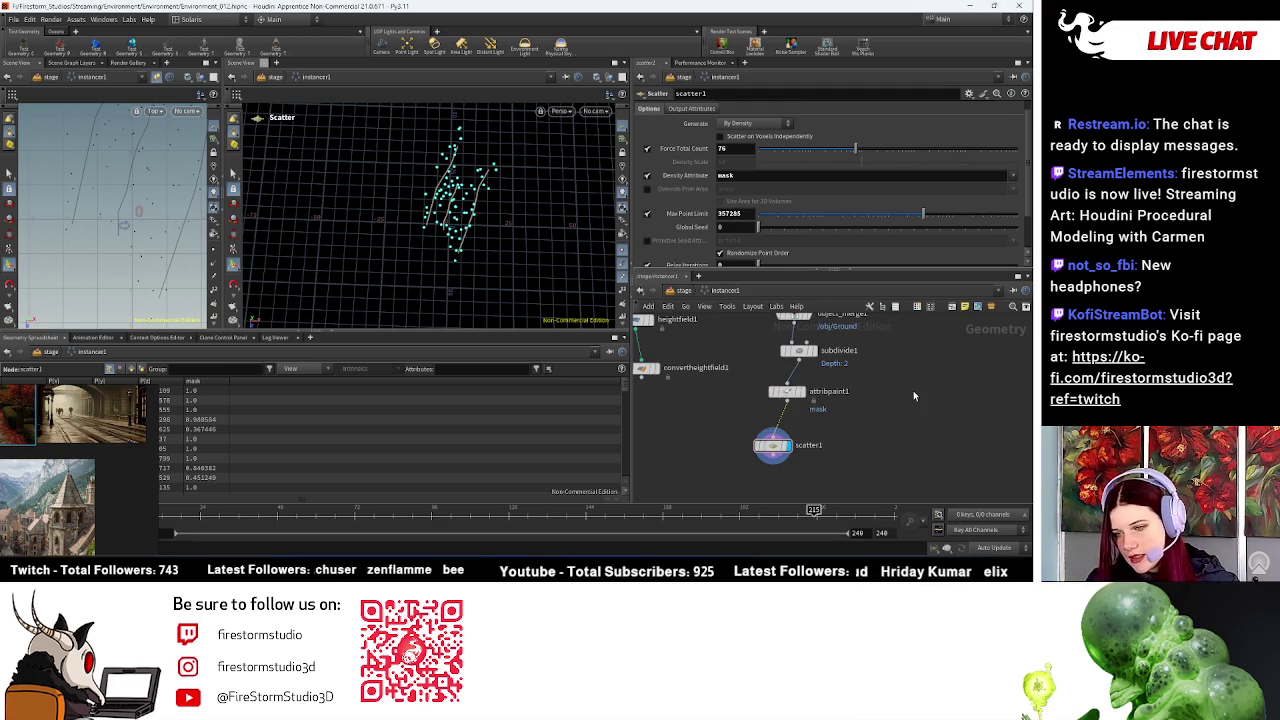
key("Tab")
type("atv")
key("BackSpace")
key("BackSpace")
key("BackSpace")
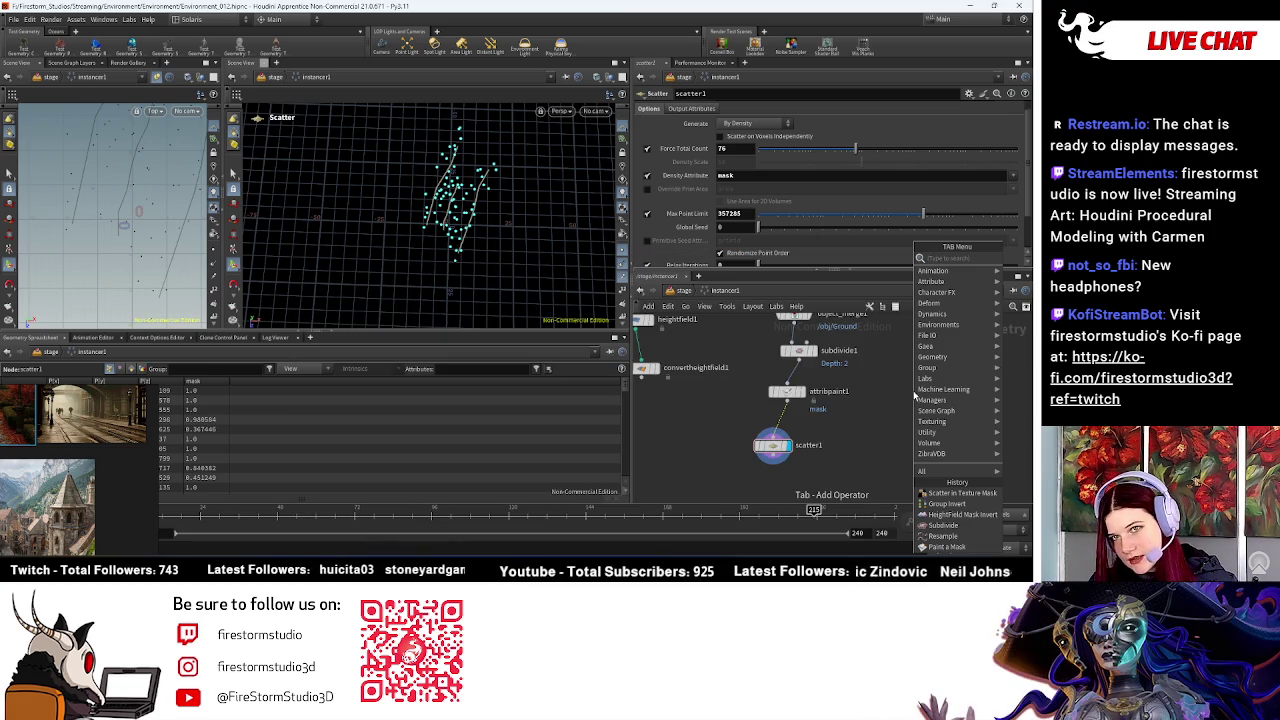
type("awran")
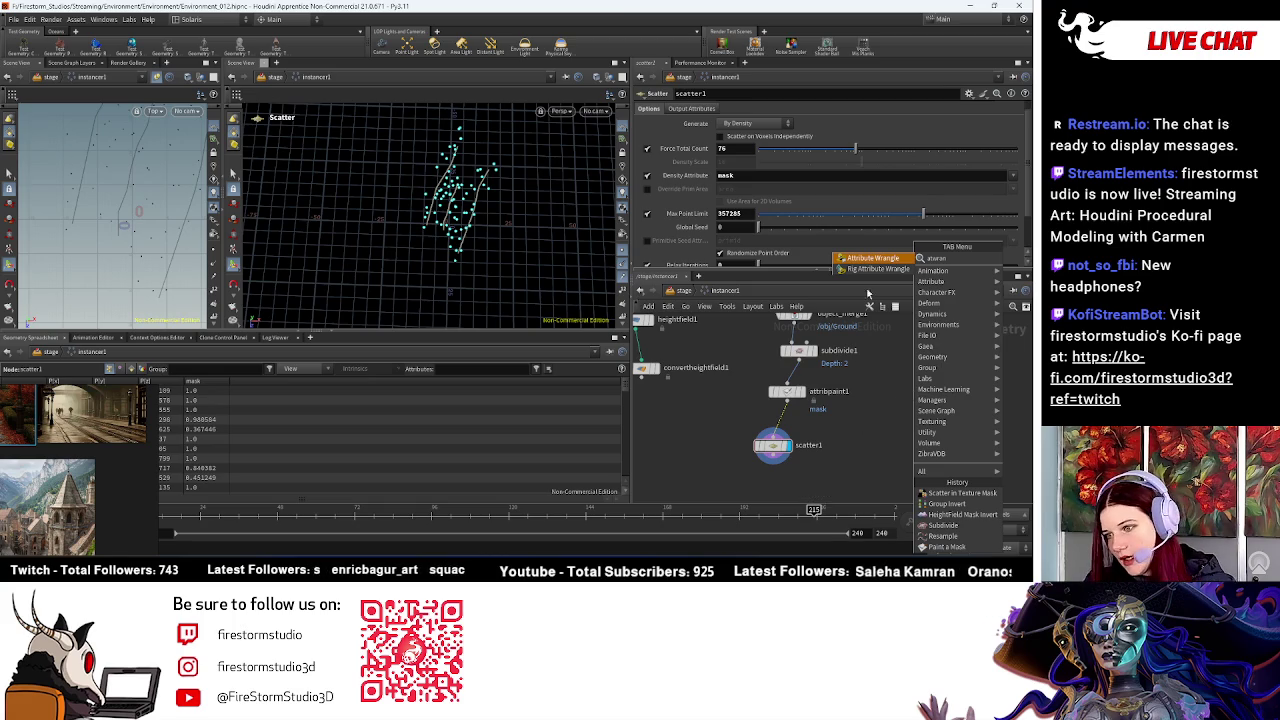
left_click(871, 262)
left_click(778, 432)
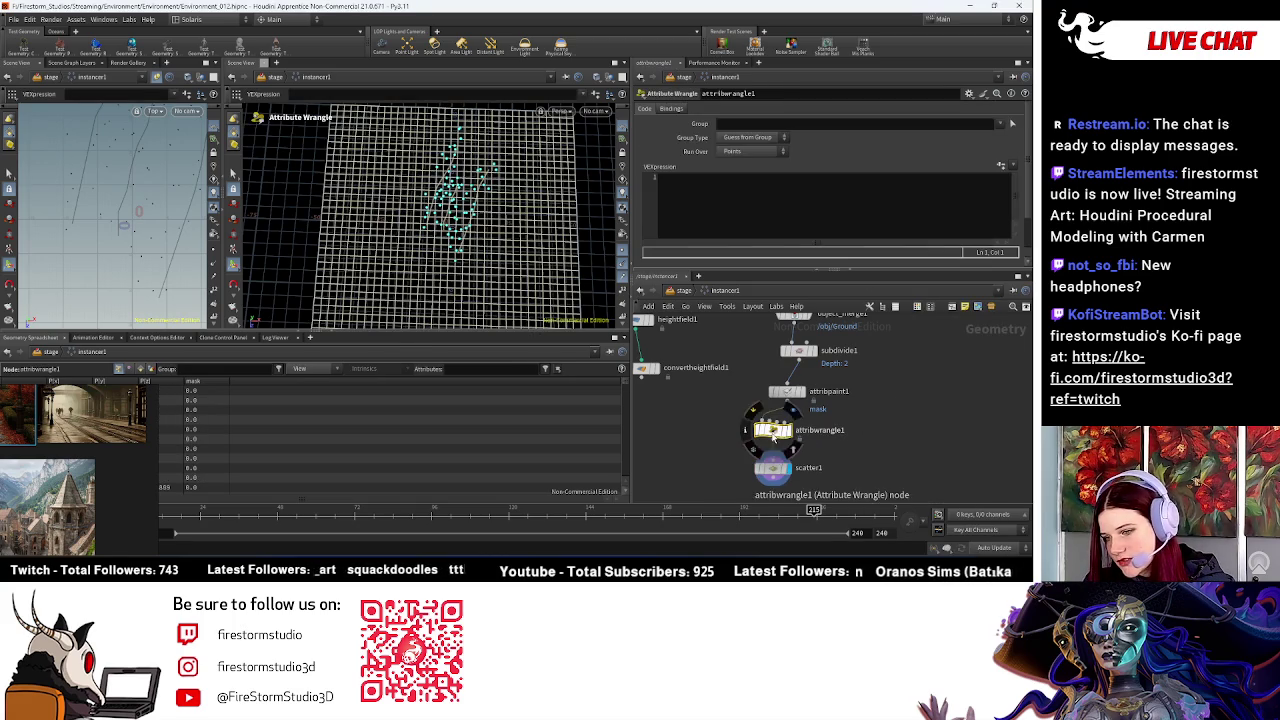
left_click(697, 194)
type("f@mask = 1.0 - f@mask;")
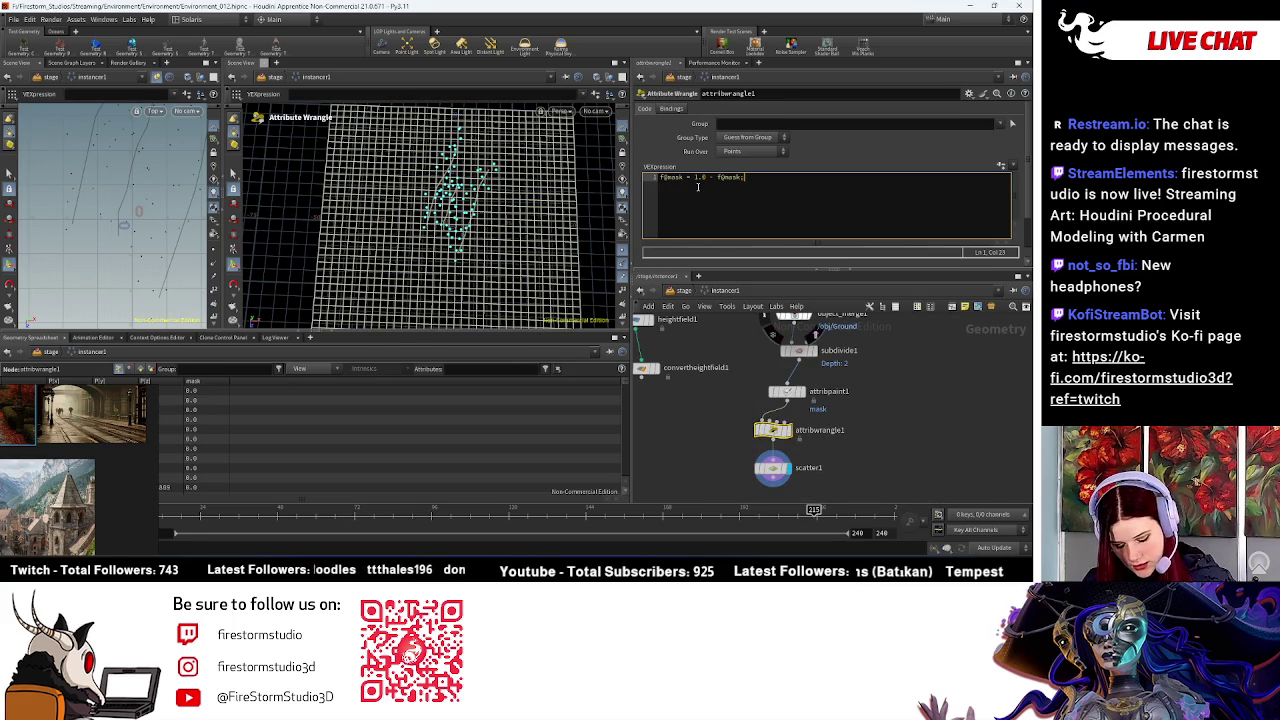
left_click(1000, 167)
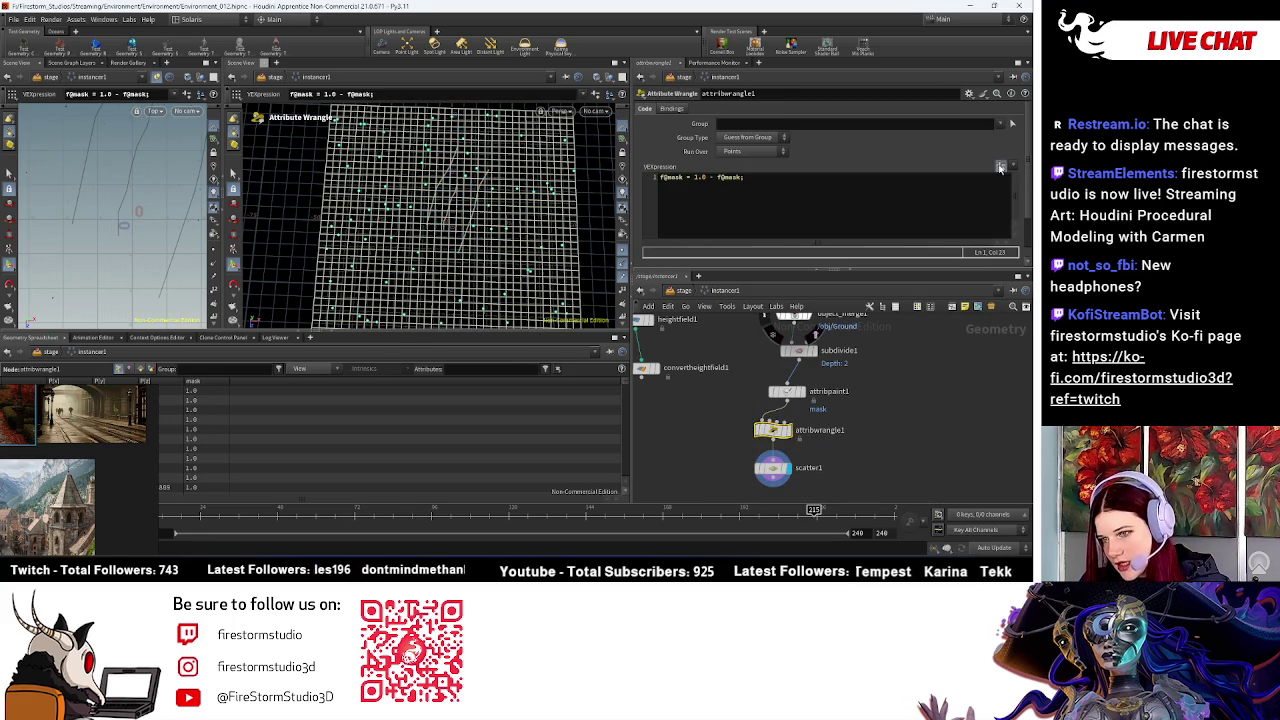
Step: Display scatter1 to check the points now avoid the painted area, and frame the network
left_click_drag(500, 220, 649, 376, "alt")
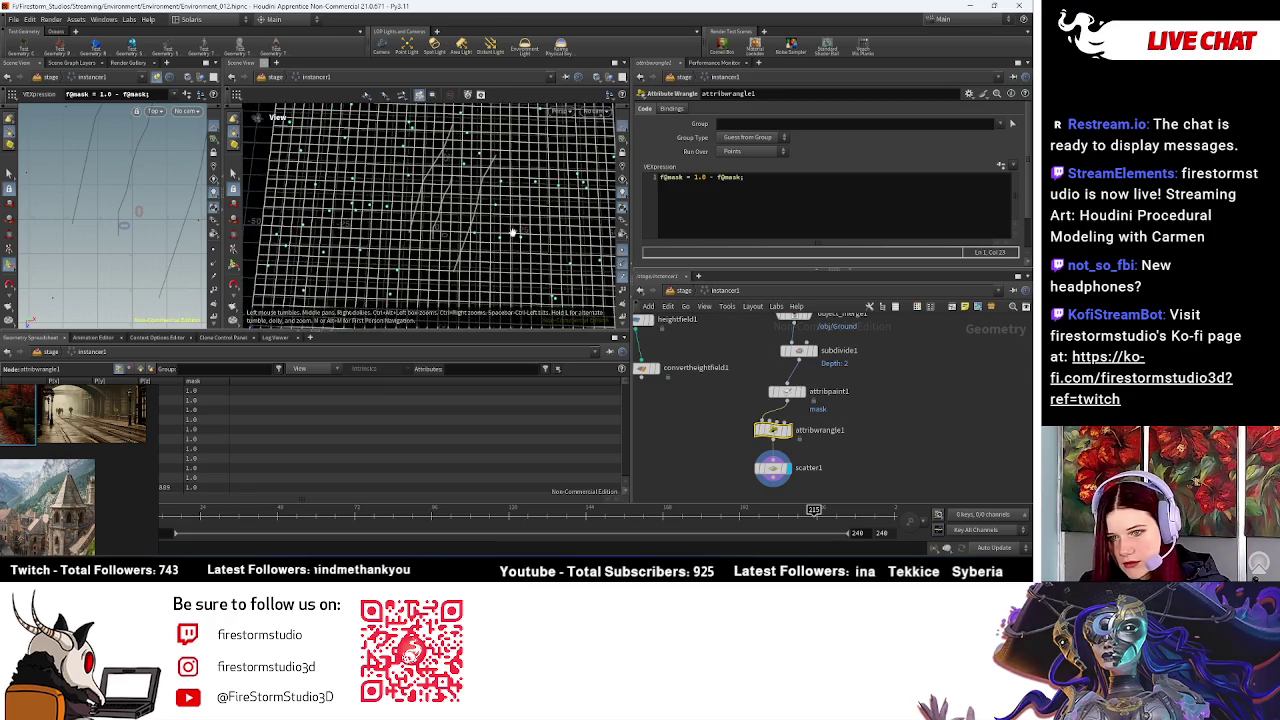
left_click(772, 467)
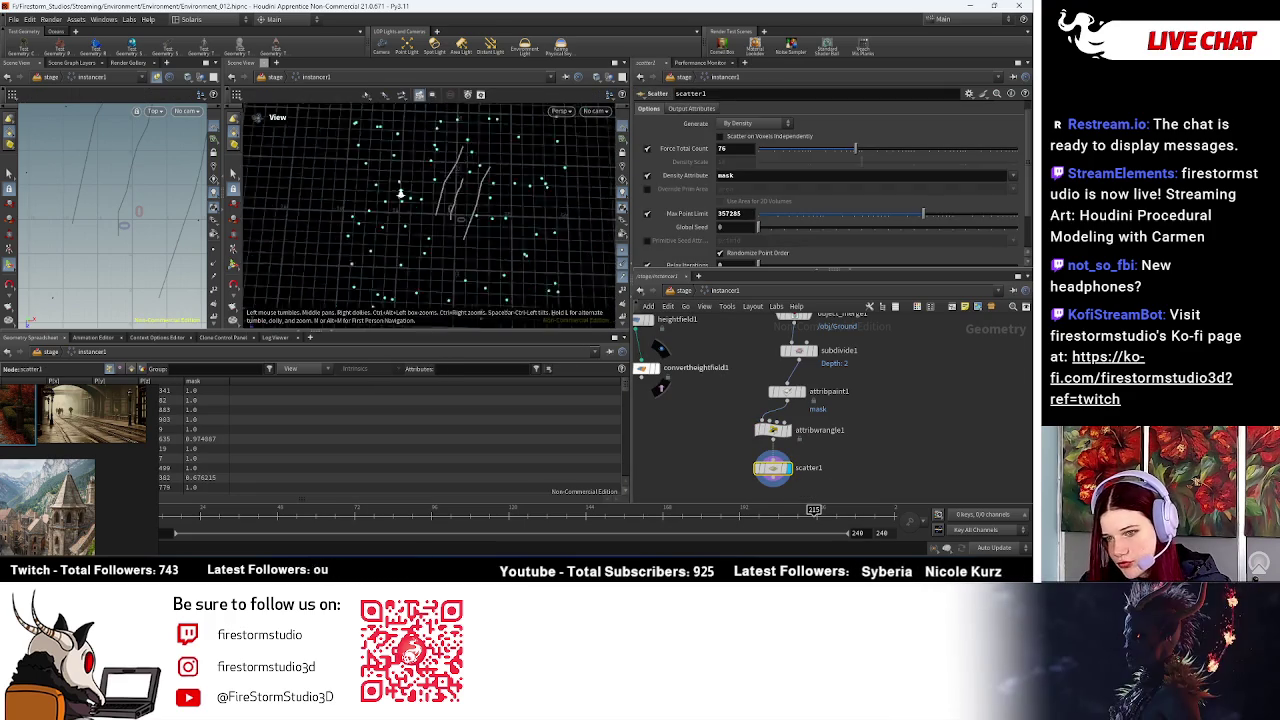
left_click_drag(438, 207, 450, 212)
key("Return")
key("h")
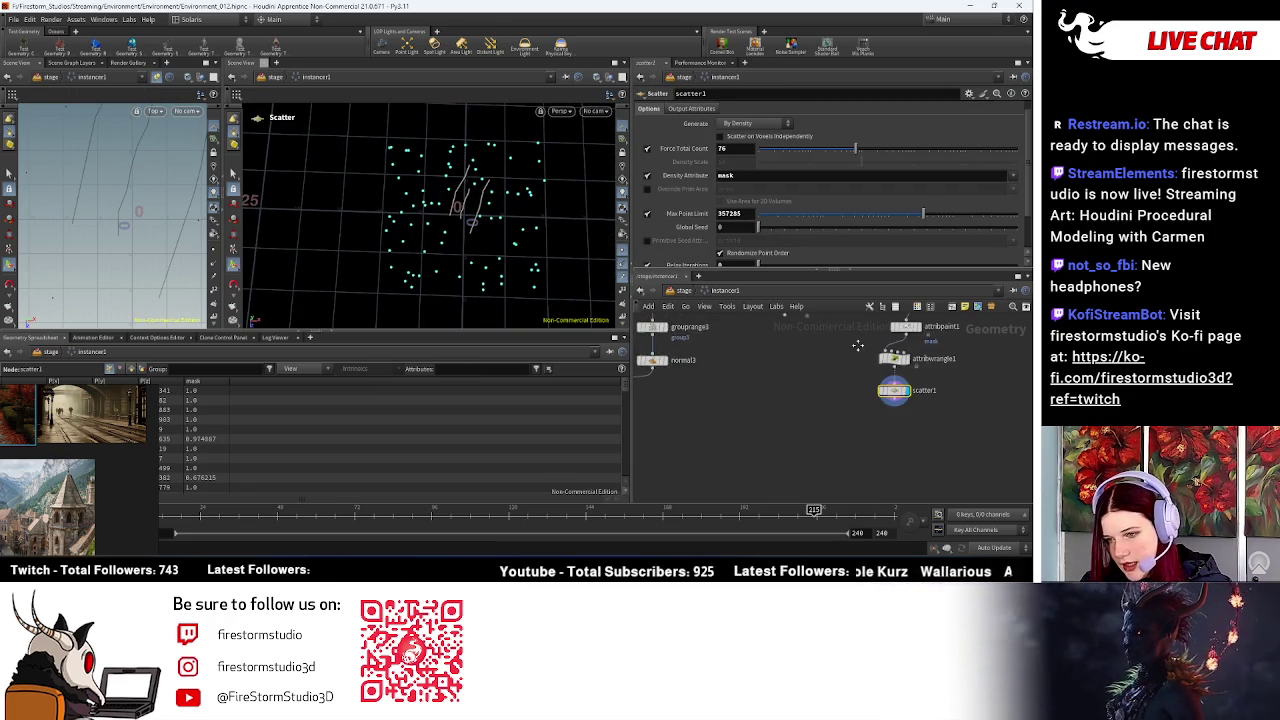
left_click(928, 426)
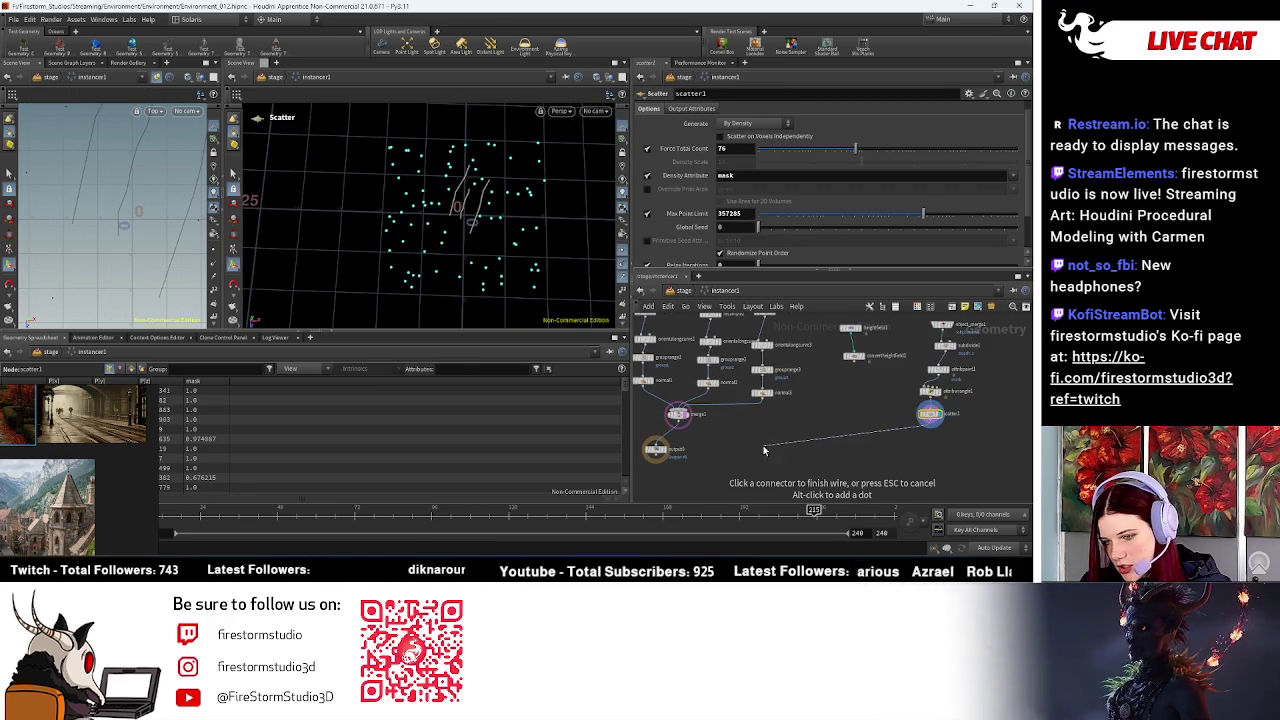
Step: Wire scatter1 into merge1 and delete heightfield1 and convertheightfield1
left_click(690, 414)
scroll(686, 425, "up", 2)
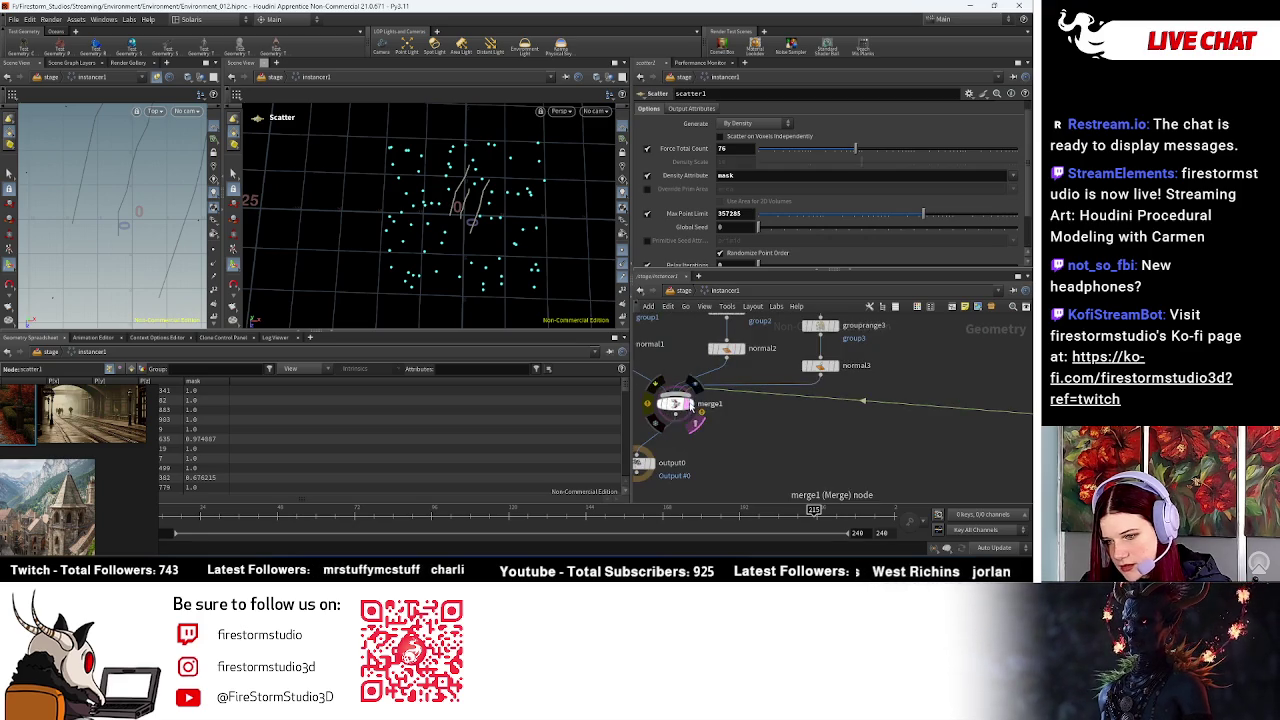
scroll(930, 410, "down", 3)
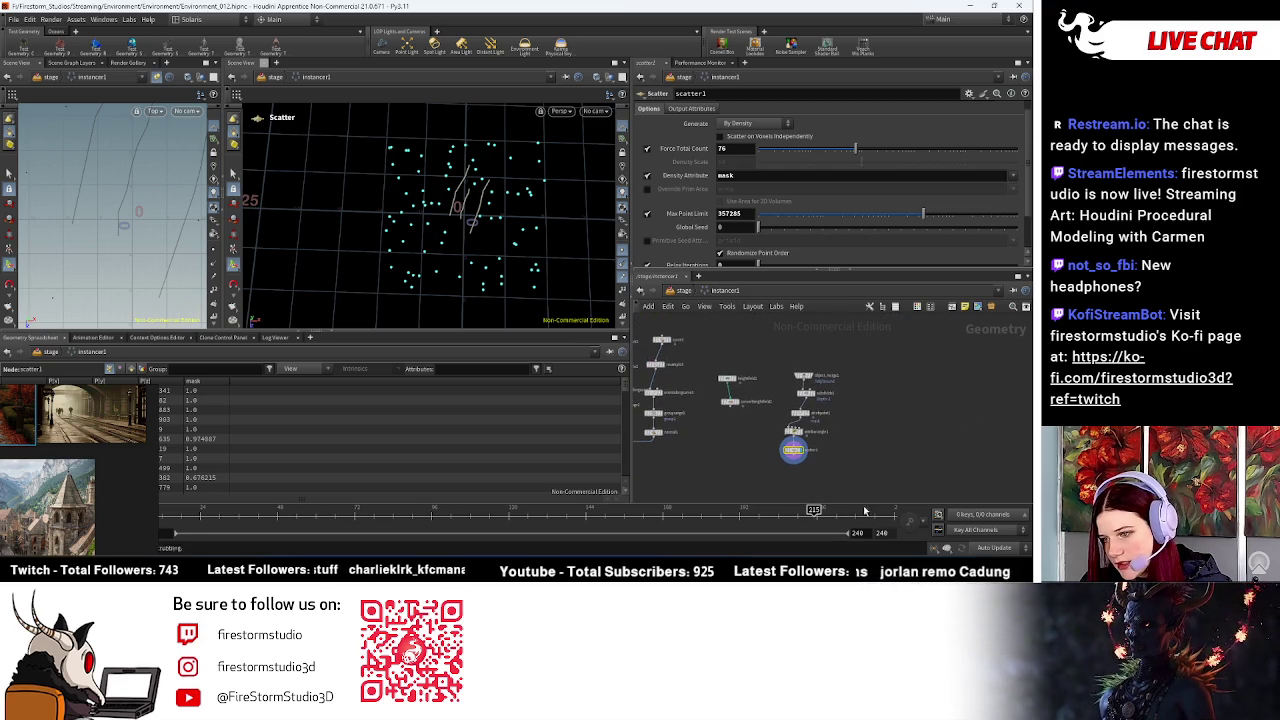
left_click_drag(713, 349, 743, 418)
key("Delete")
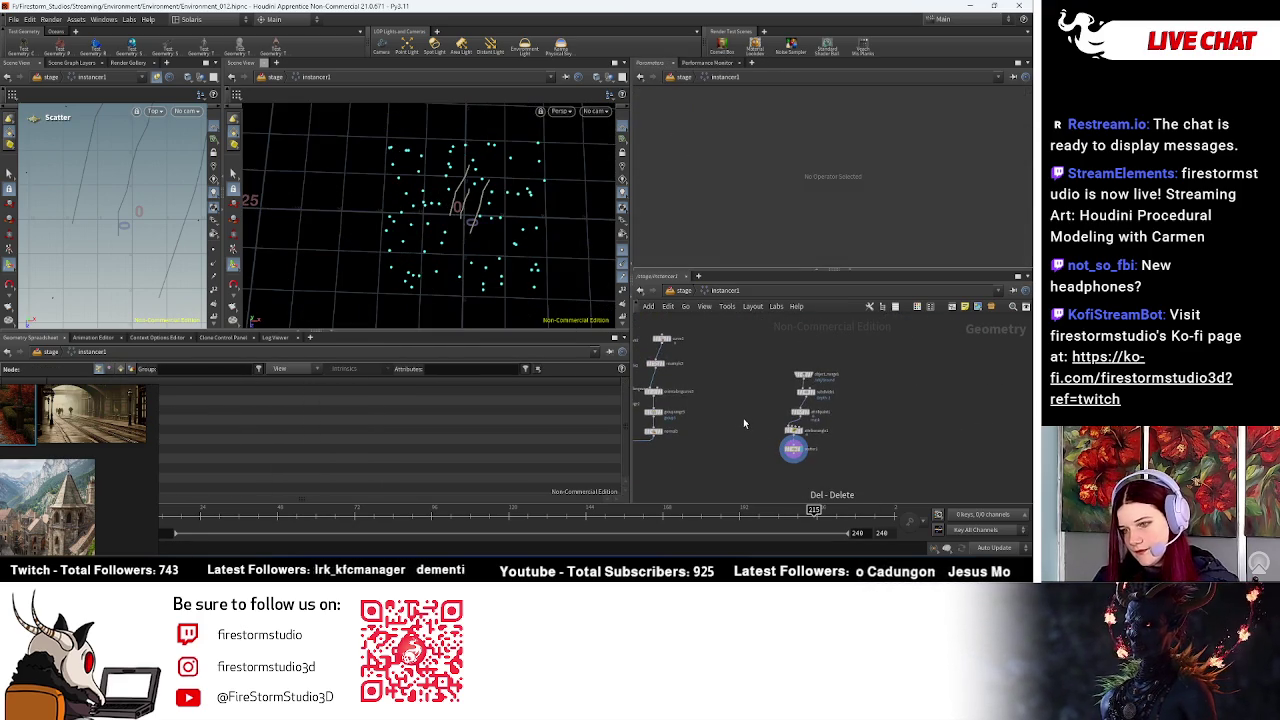
mouse_move(550, 251)
left_mouse_down()
mouse_move(460, 240)
mouse_move(528, 231)
mouse_move(494, 289)
mouse_move(457, 283)
mouse_move(463, 259)
left_mouse_up()
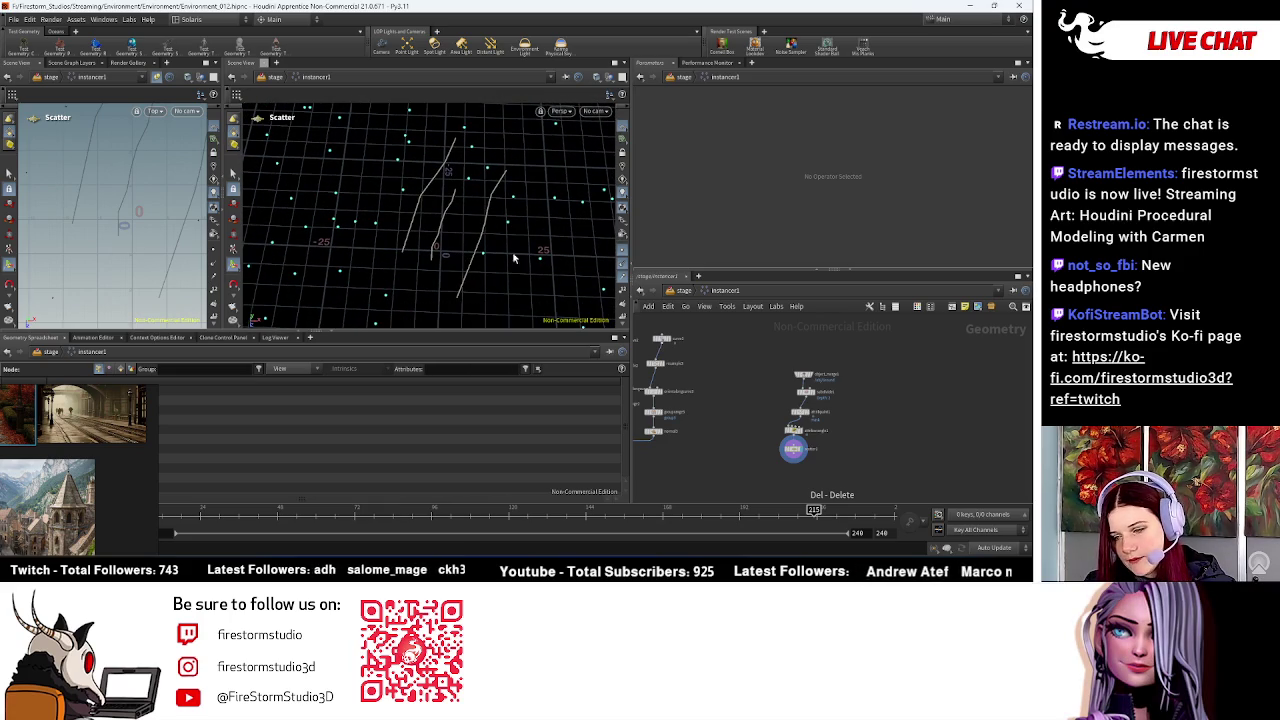
Step: Cut the subdivide-to-scatter ground chain and return to the /stage level
middle_click_drag(735, 398, 800, 440)
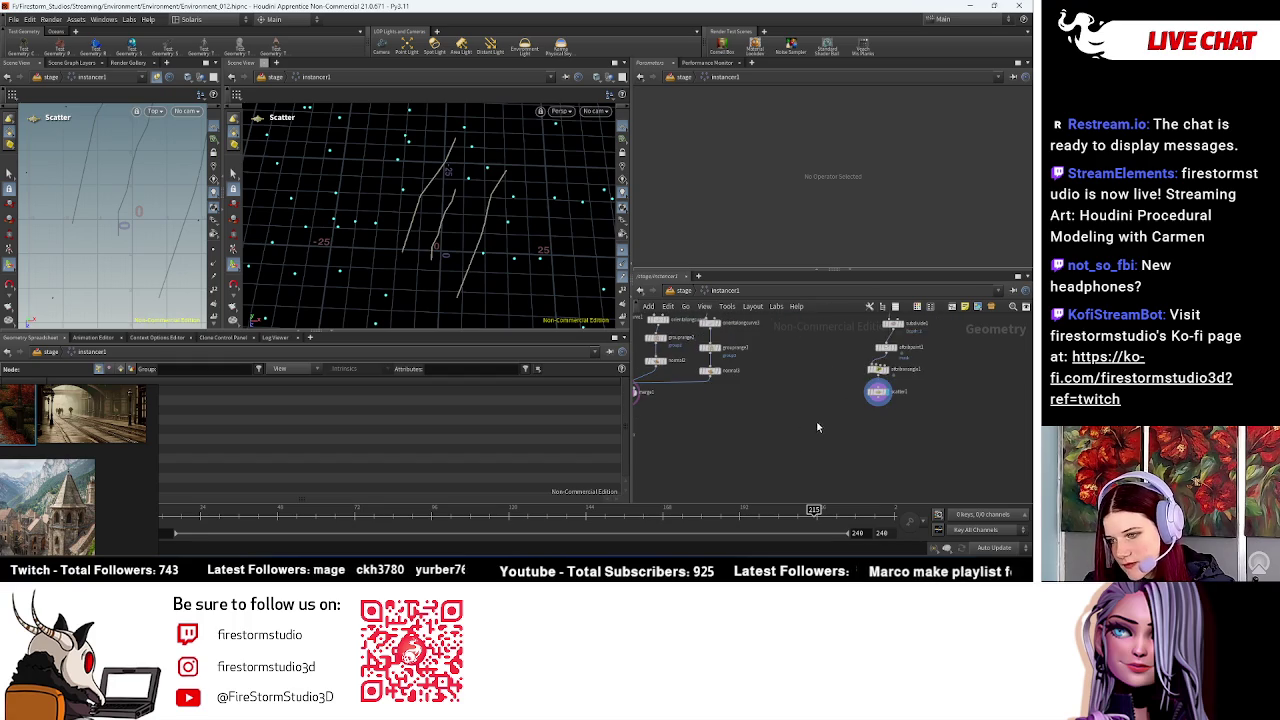
middle_click_drag(1018, 390, 985, 422)
left_click_drag(906, 356, 808, 461)
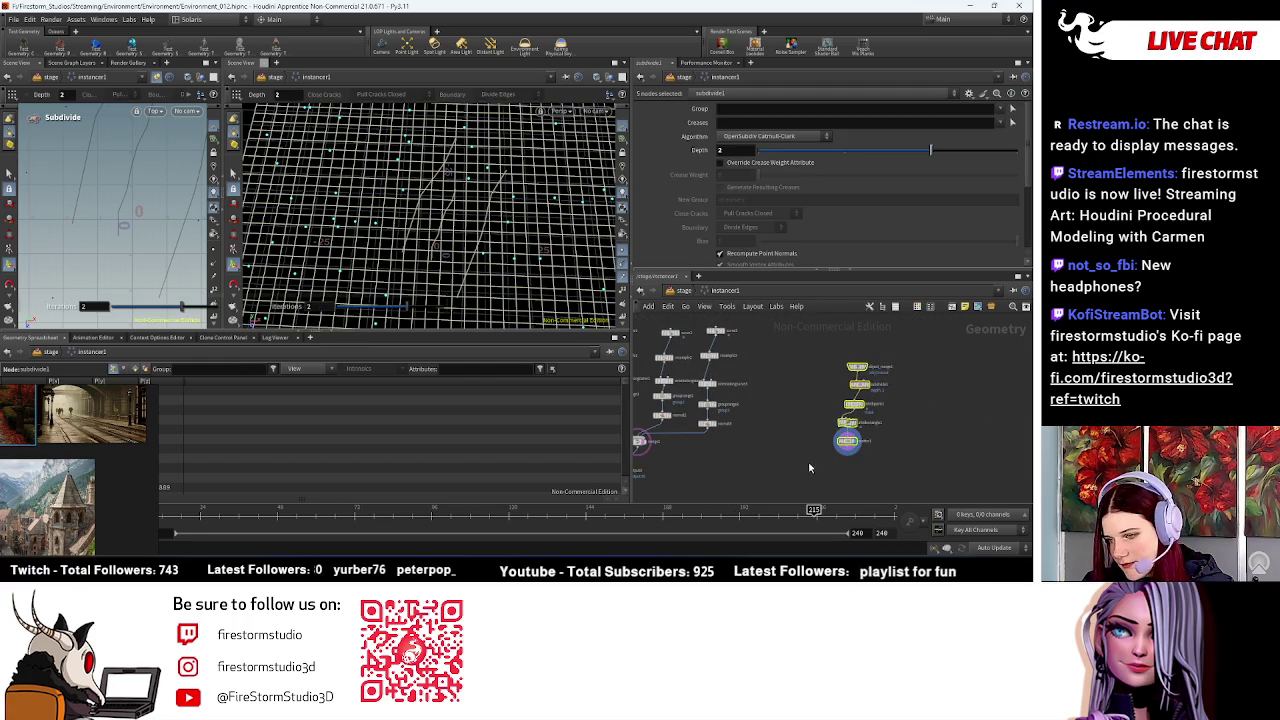
key("ctrl+x")
left_click(703, 292)
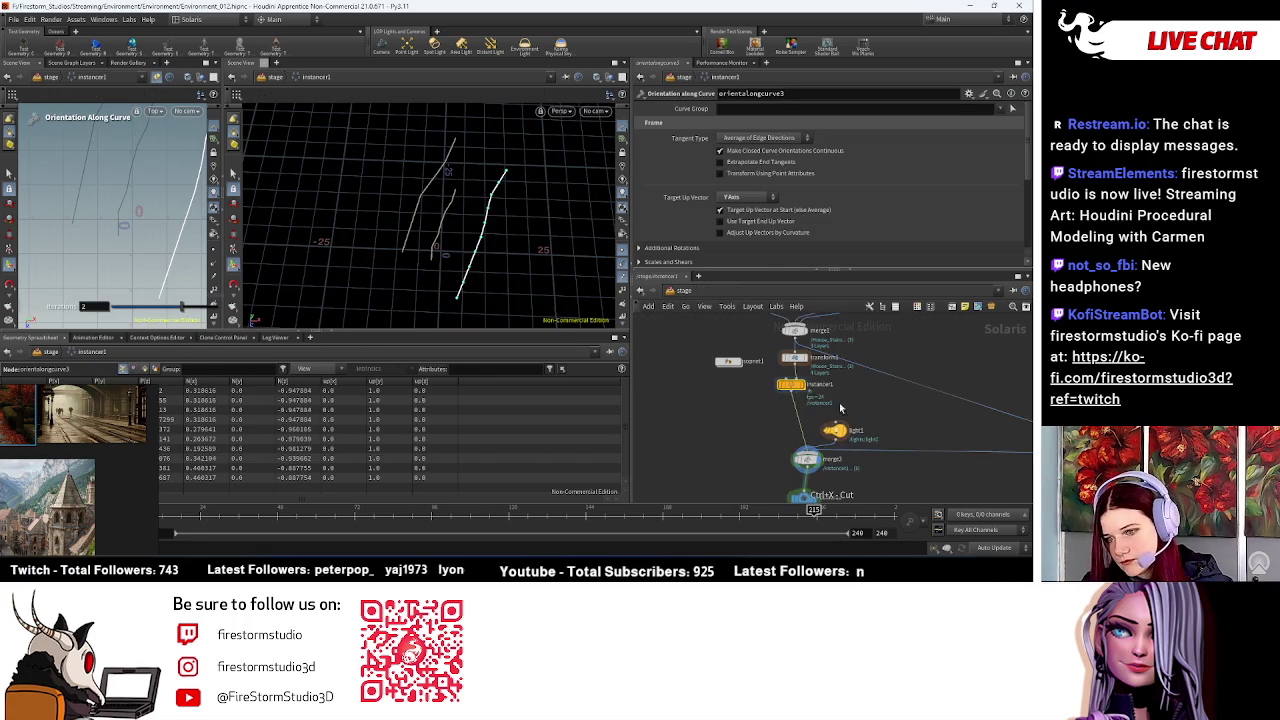
Step: Inside instancer2, replace the existing nodes with the pasted ground scatter chain
key("i")
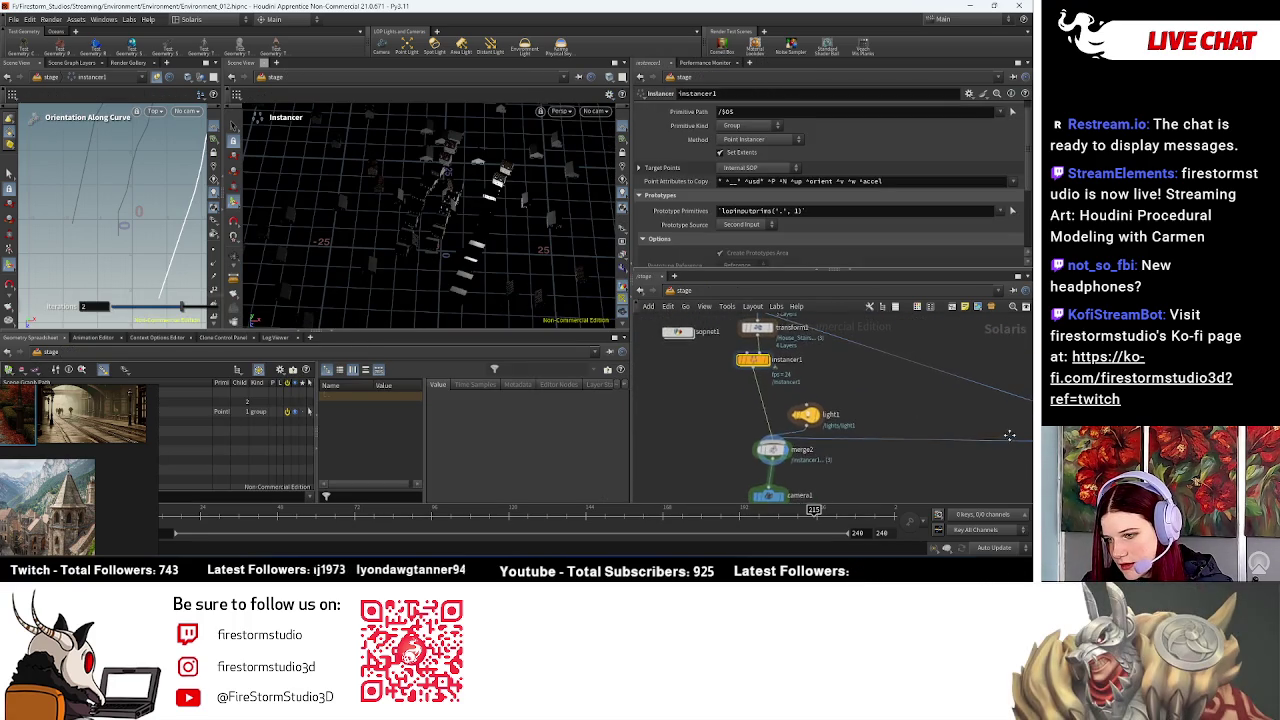
key("u")
key("i")
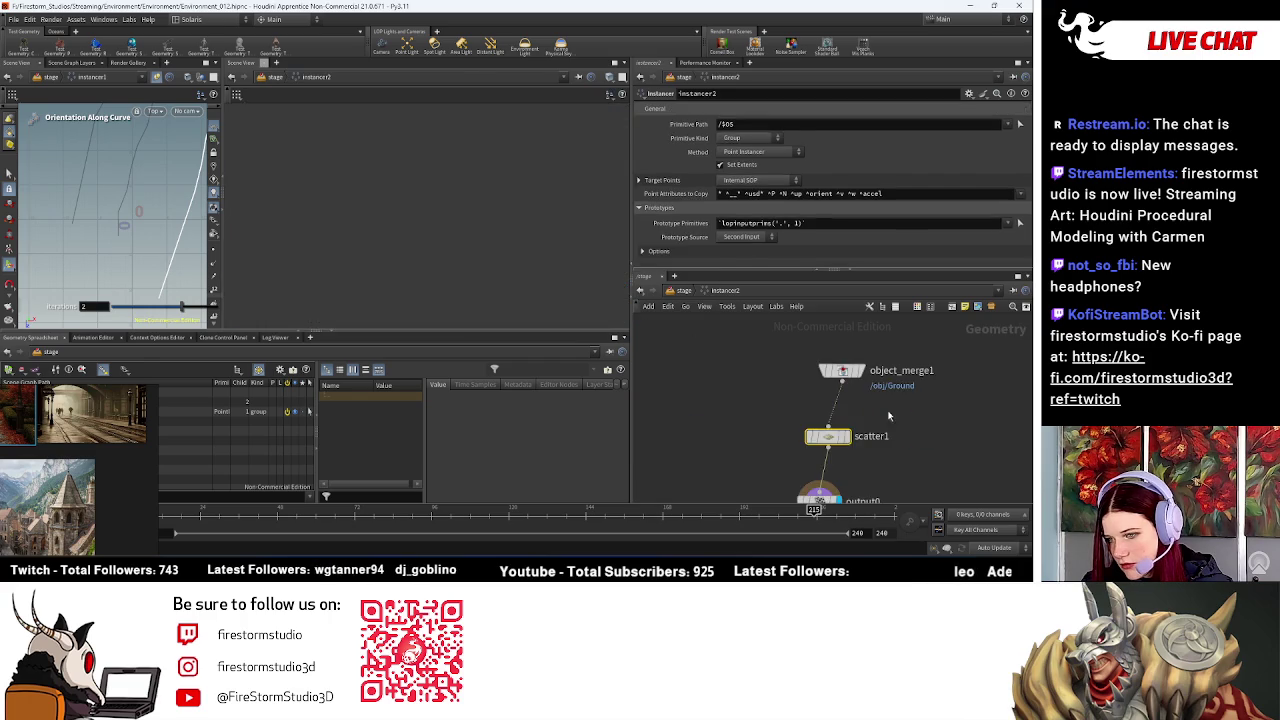
key("Delete")
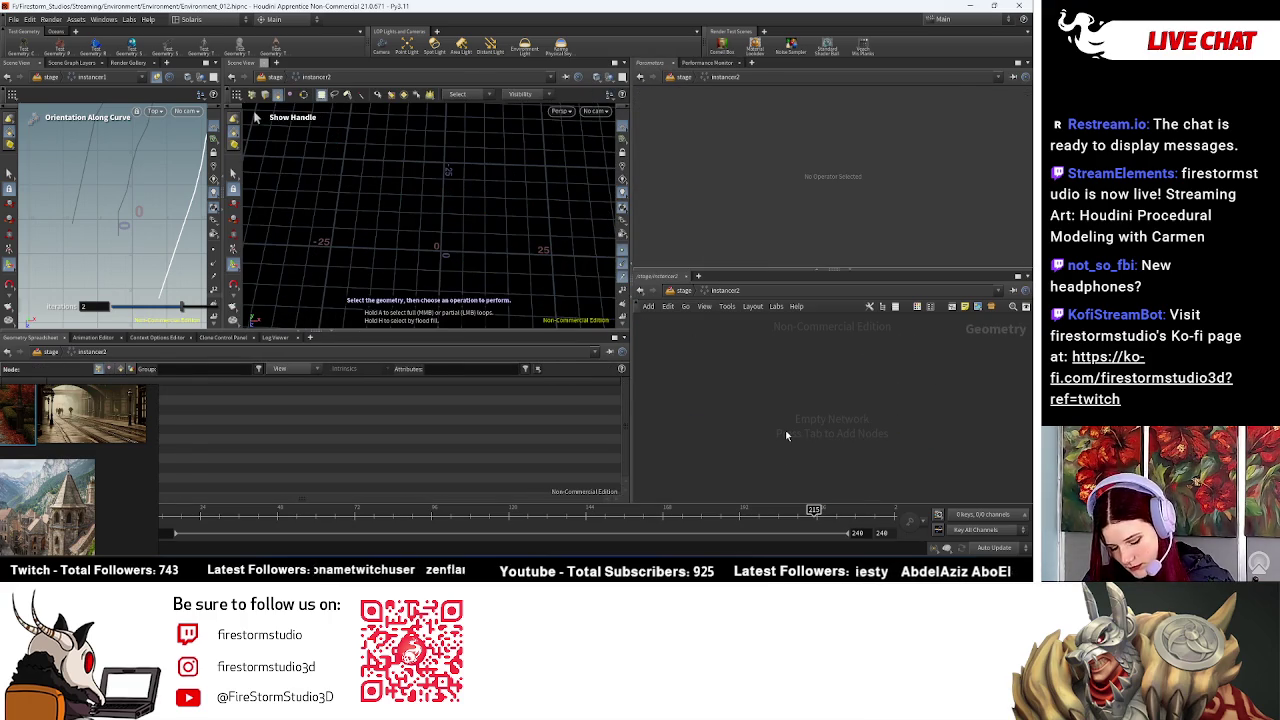
key("ctrl+z")
scroll(803, 429, "up", 5)
left_click(778, 418)
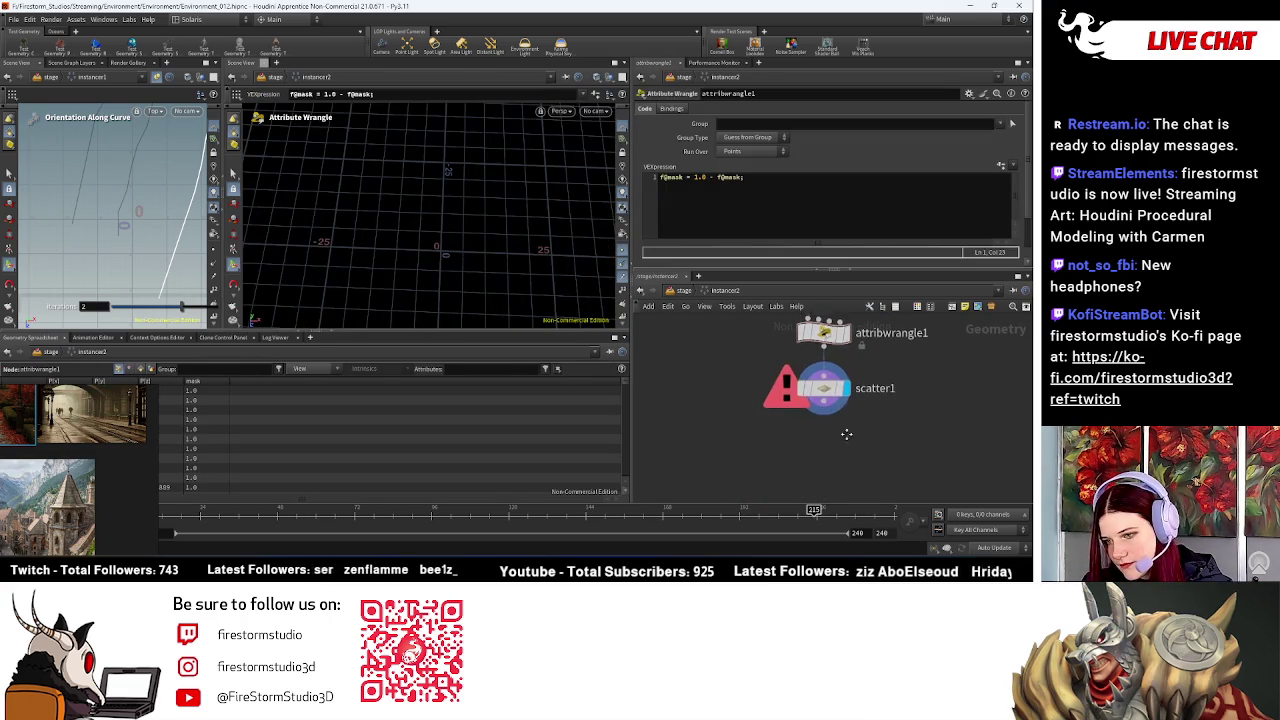
Step: Add an output0 node fed by scatter1, tidy the layout, and return to the stage
middle_click_drag(912, 452, 948, 396)
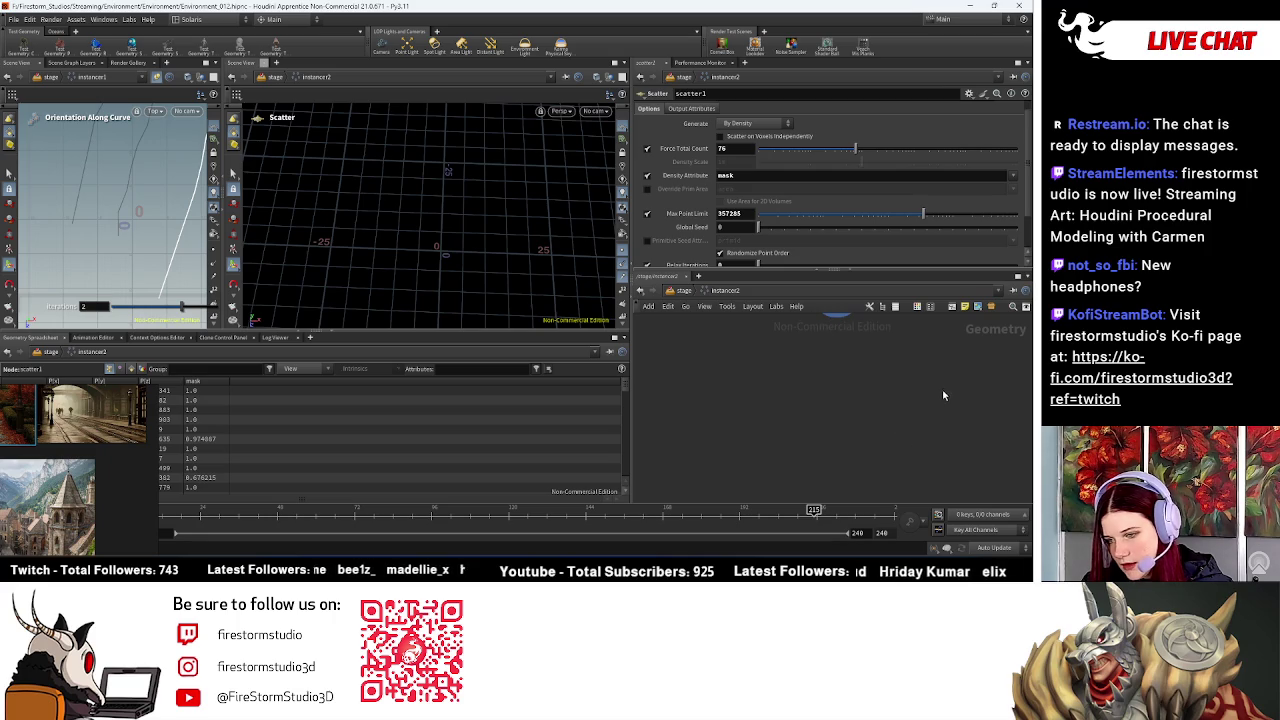
key("Tab")
type("out")
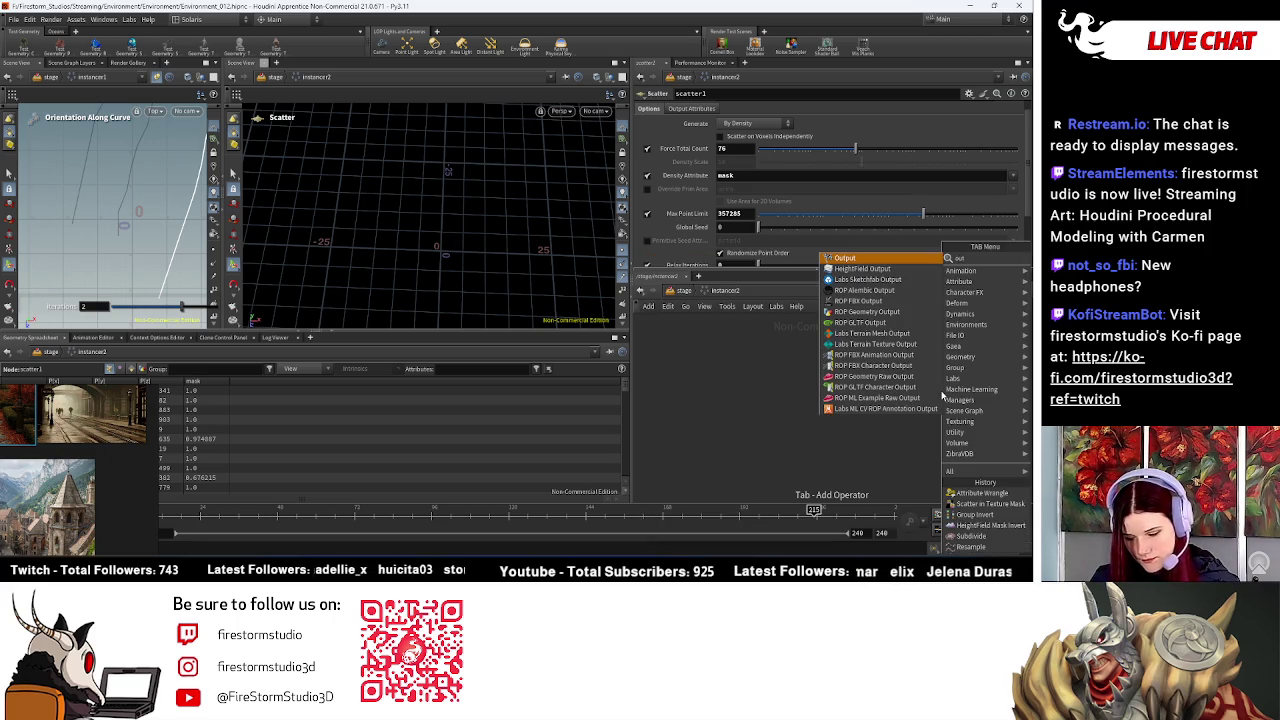
left_click(845, 258)
left_click(796, 380)
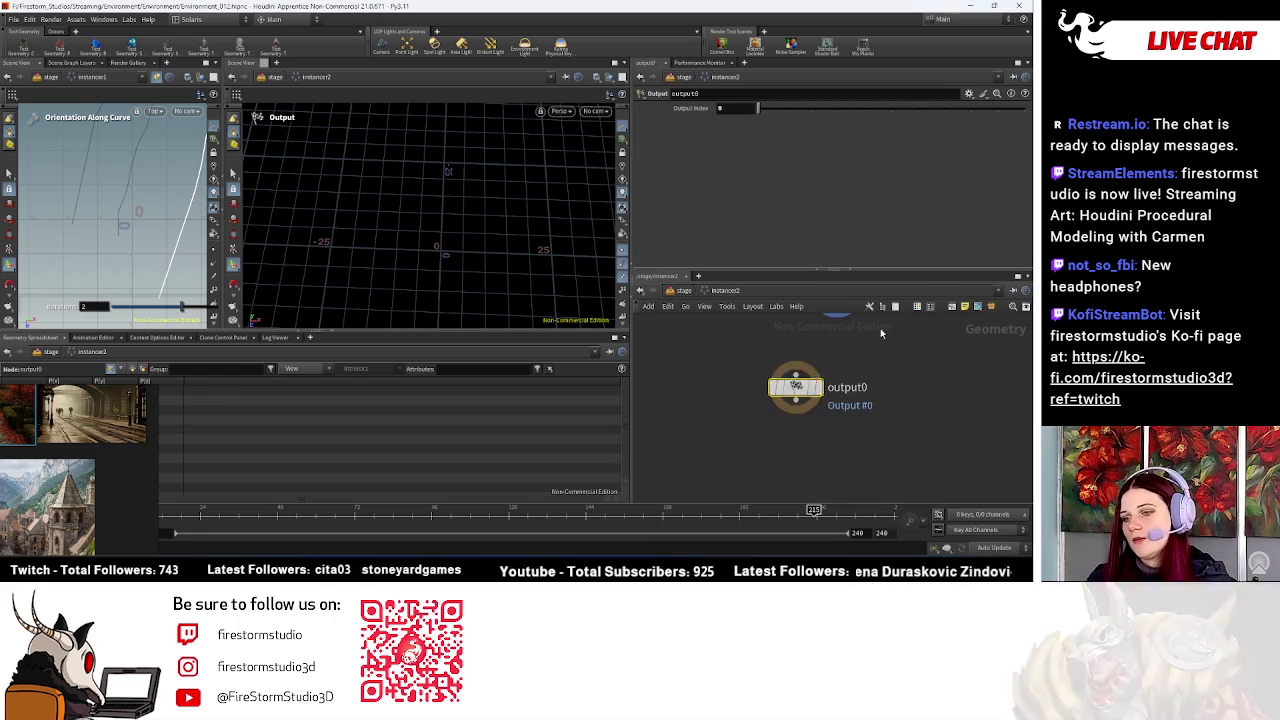
middle_click_drag(828, 305, 828, 385)
left_click_drag(836, 378, 796, 452)
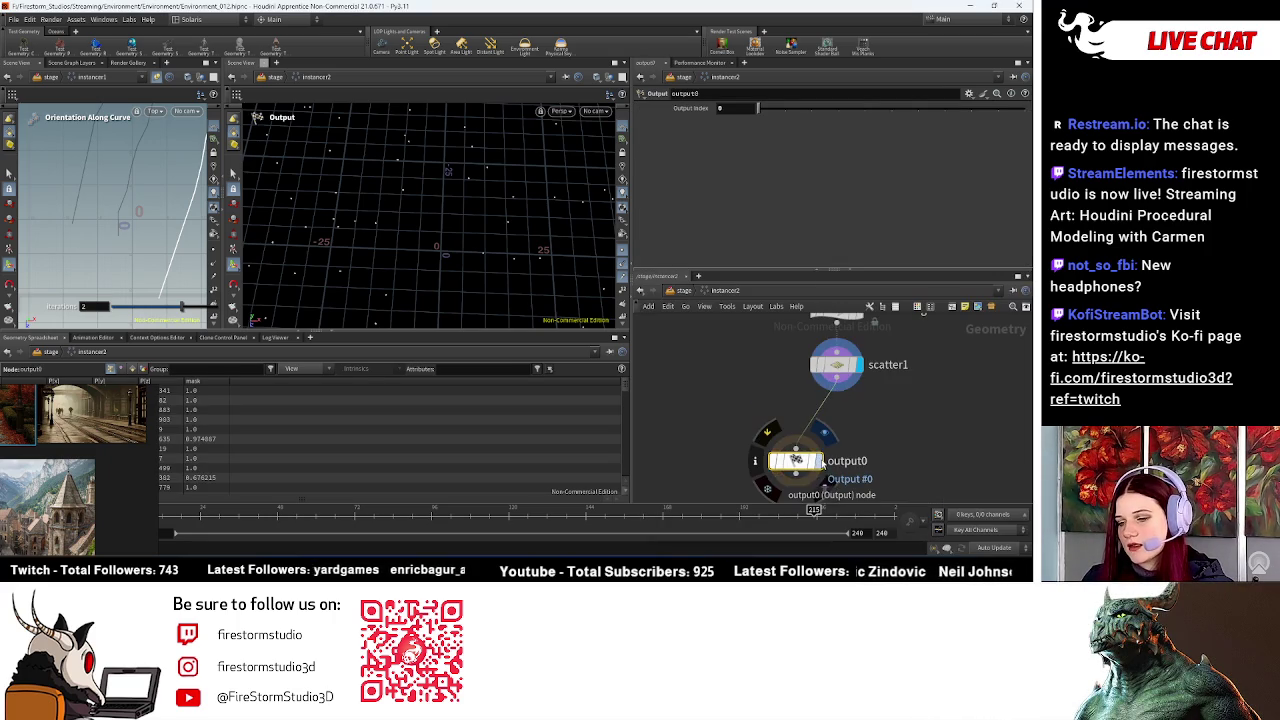
key("l")
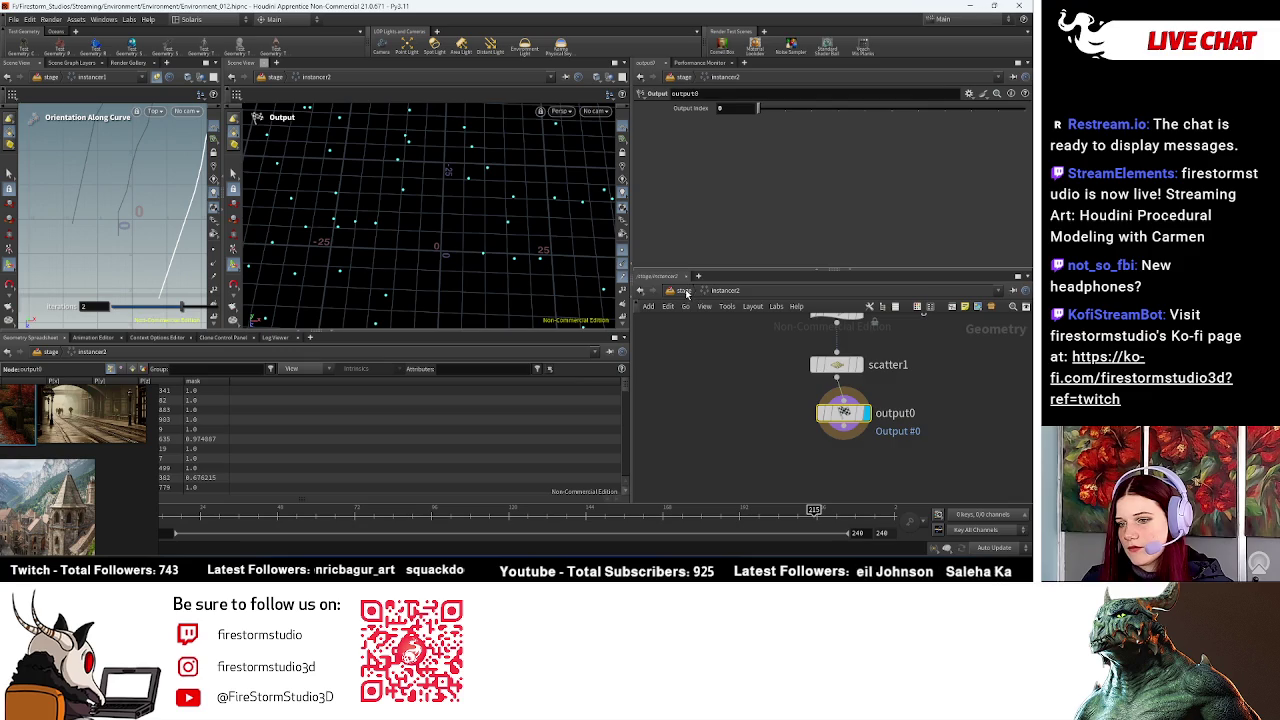
left_click(684, 291)
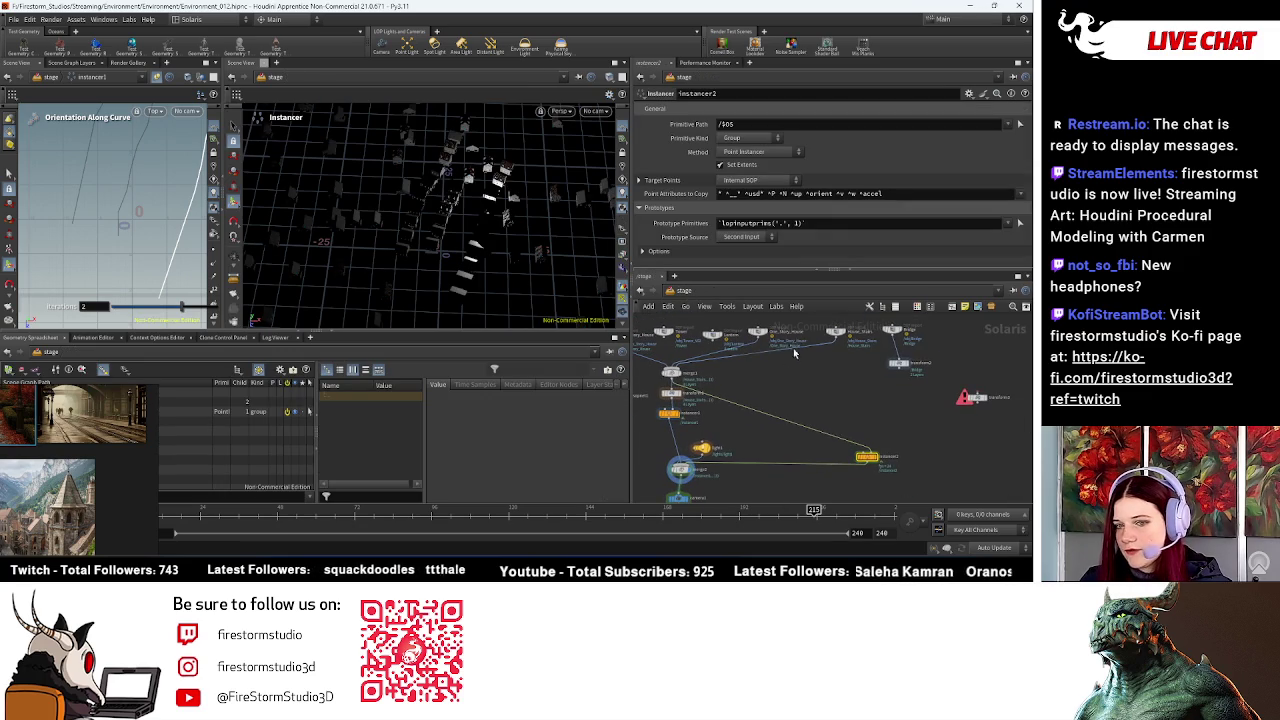
key("Escape")
mouse_move(441, 237)
left_mouse_down()
mouse_move(484, 185)
mouse_move(520, 200)
left_mouse_up()
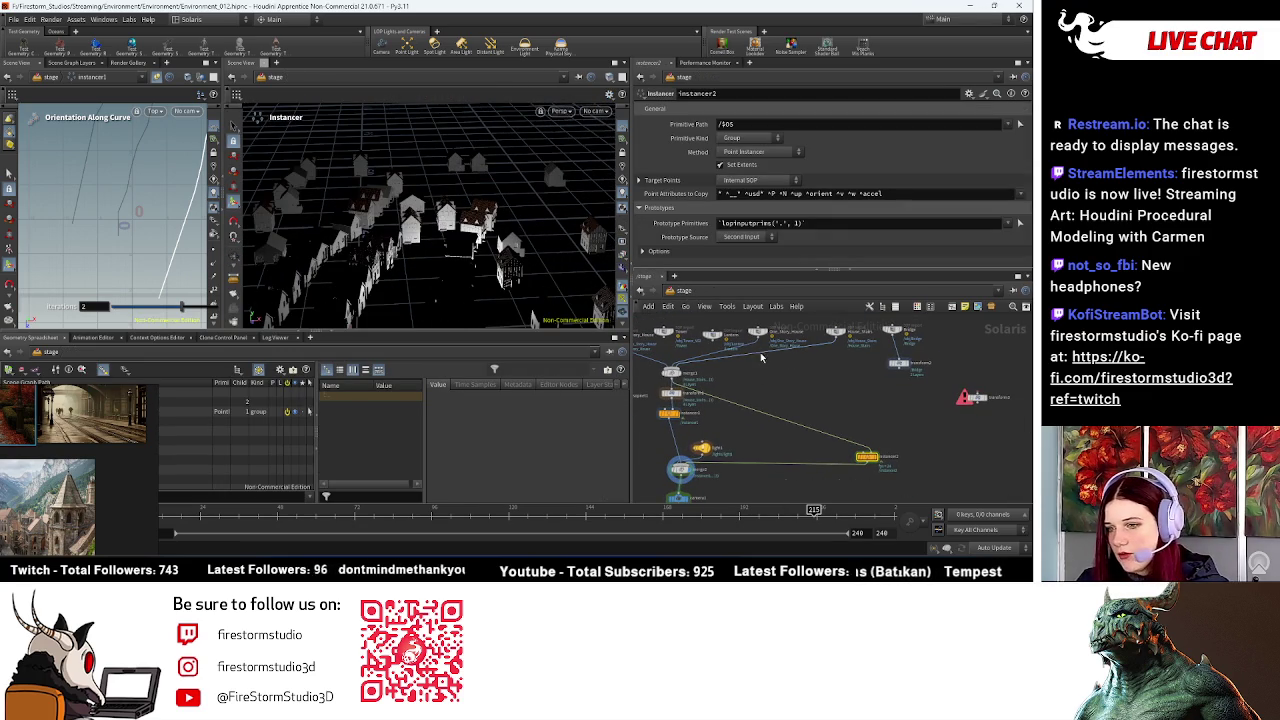
Step: Wire the Tower node into instancer2 as prototypes and frame the whole stage in the left view
scroll(758, 355, "up", 2)
left_click(680, 338)
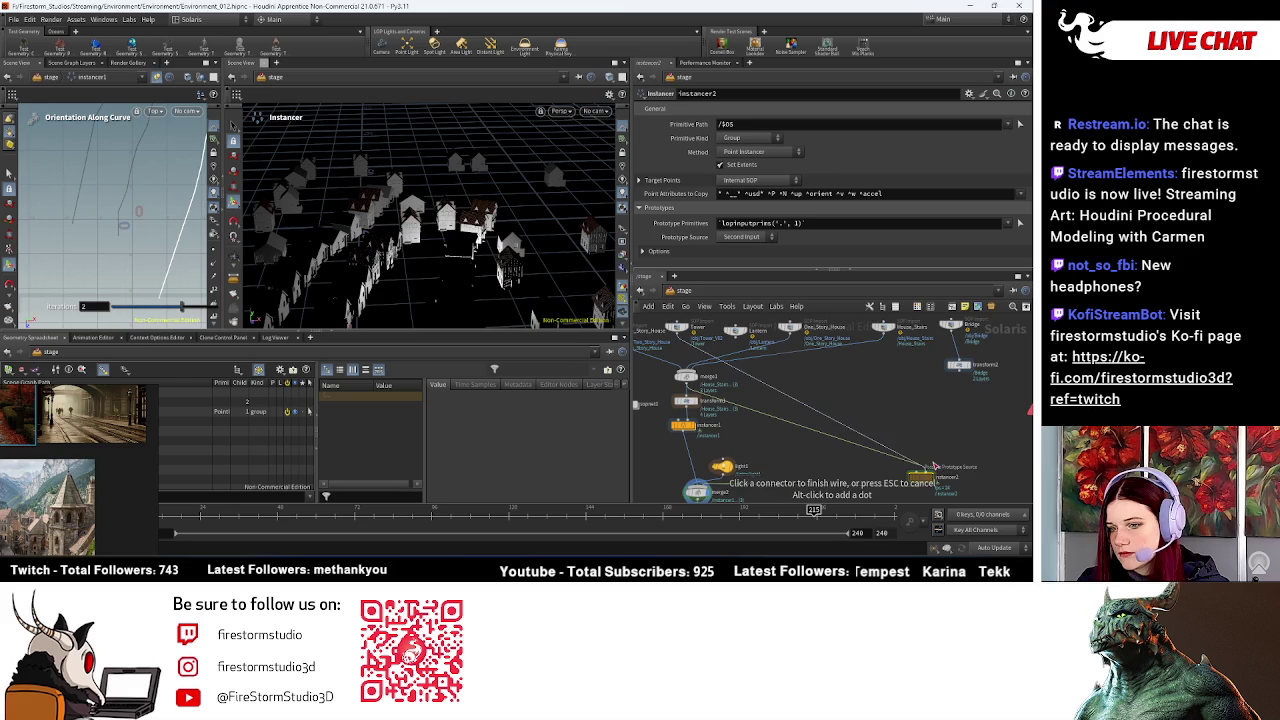
left_click(928, 467)
scroll(463, 295, "up", 5)
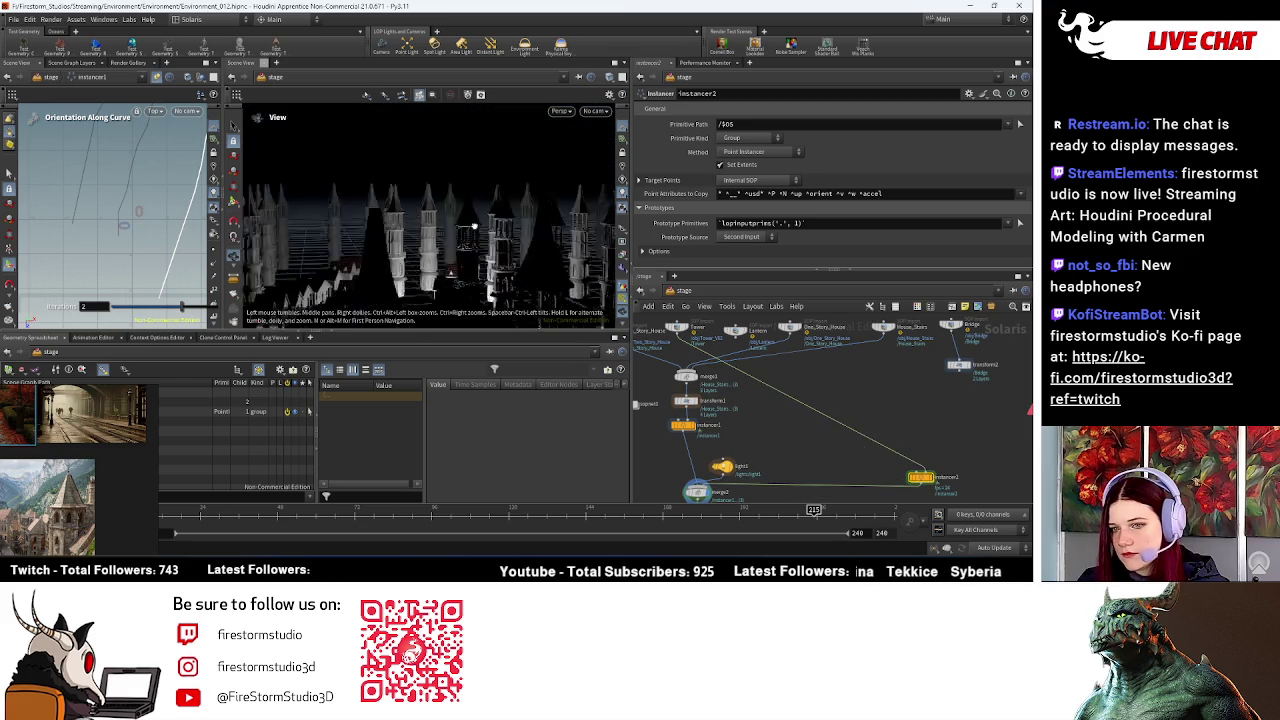
left_click(188, 116)
left_click(184, 112)
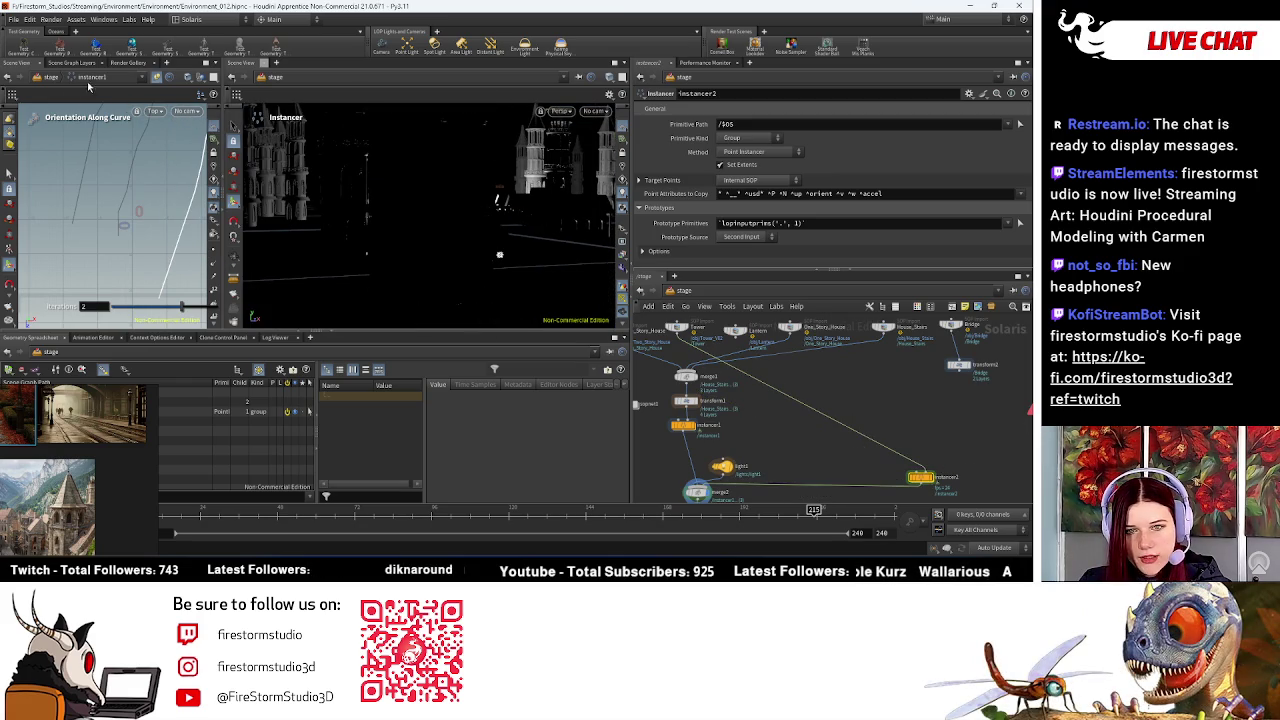
left_click(52, 78)
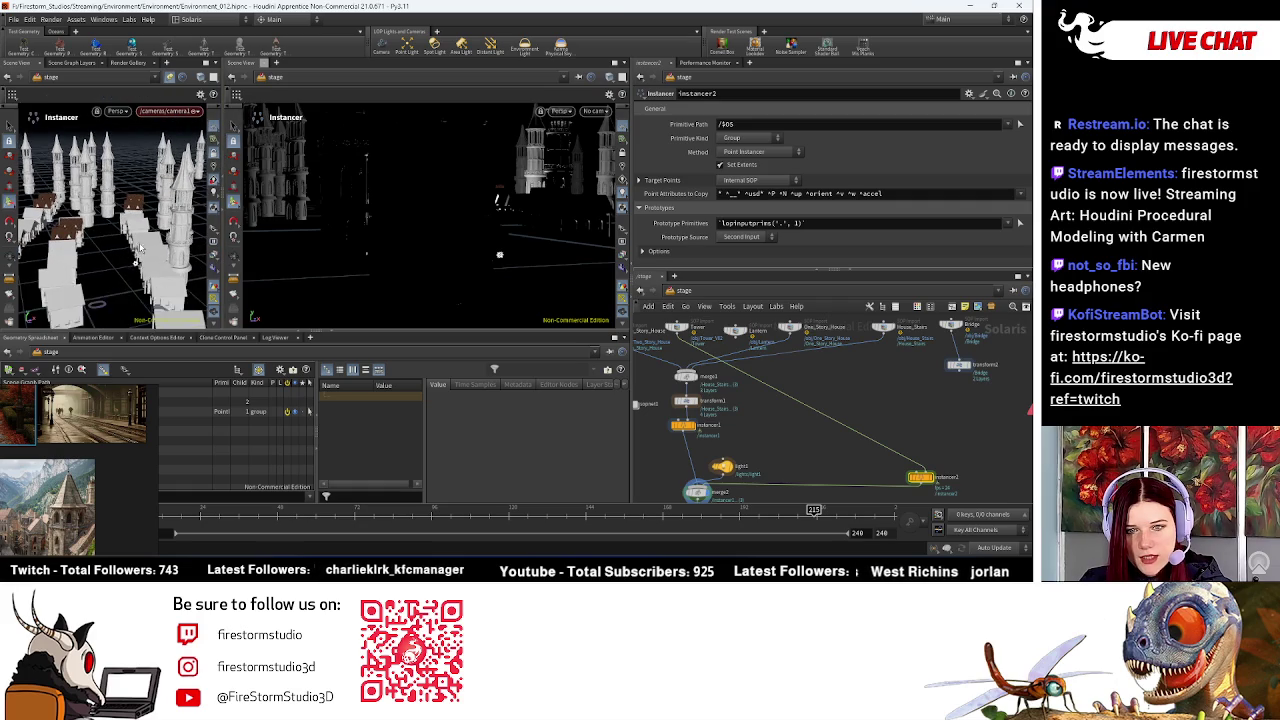
Step: Switch the left viewport to headlight so the towers render bright white
key("Escape")
mouse_move(130, 210)
left_mouse_down()
mouse_move(157, 241)
mouse_move(213, 180)
mouse_move(124, 212)
left_mouse_up()
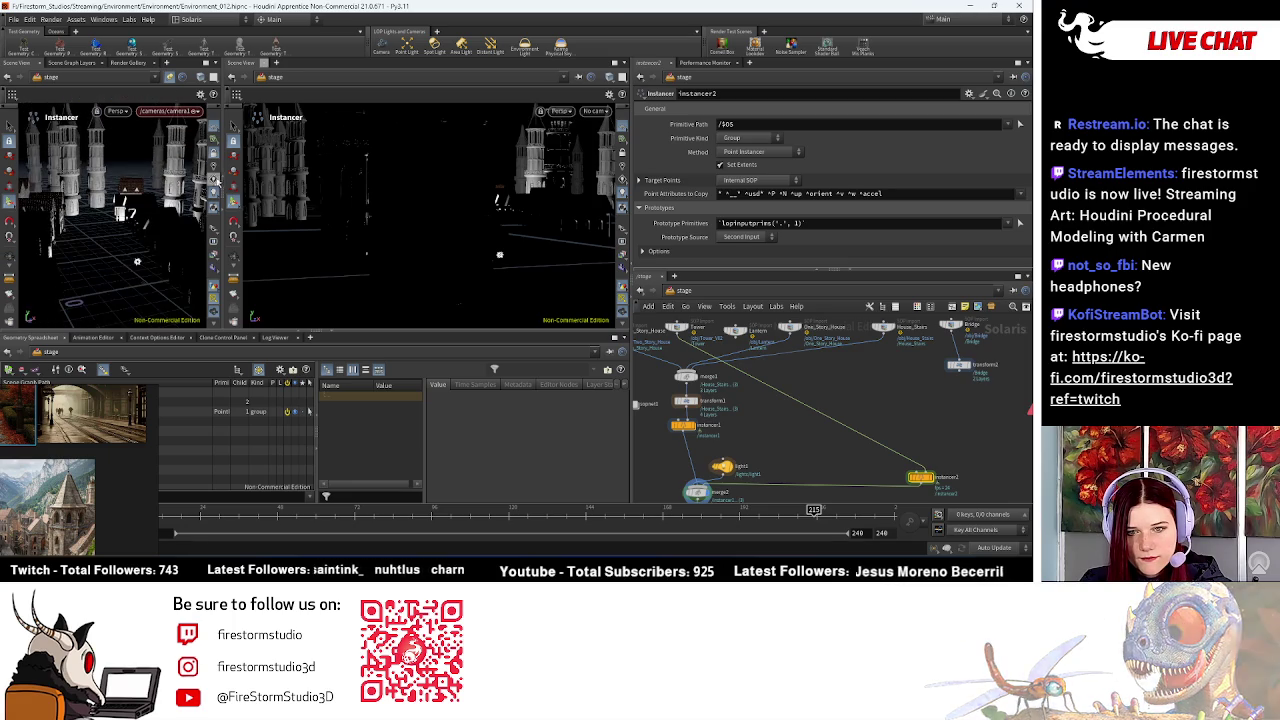
left_click(211, 208)
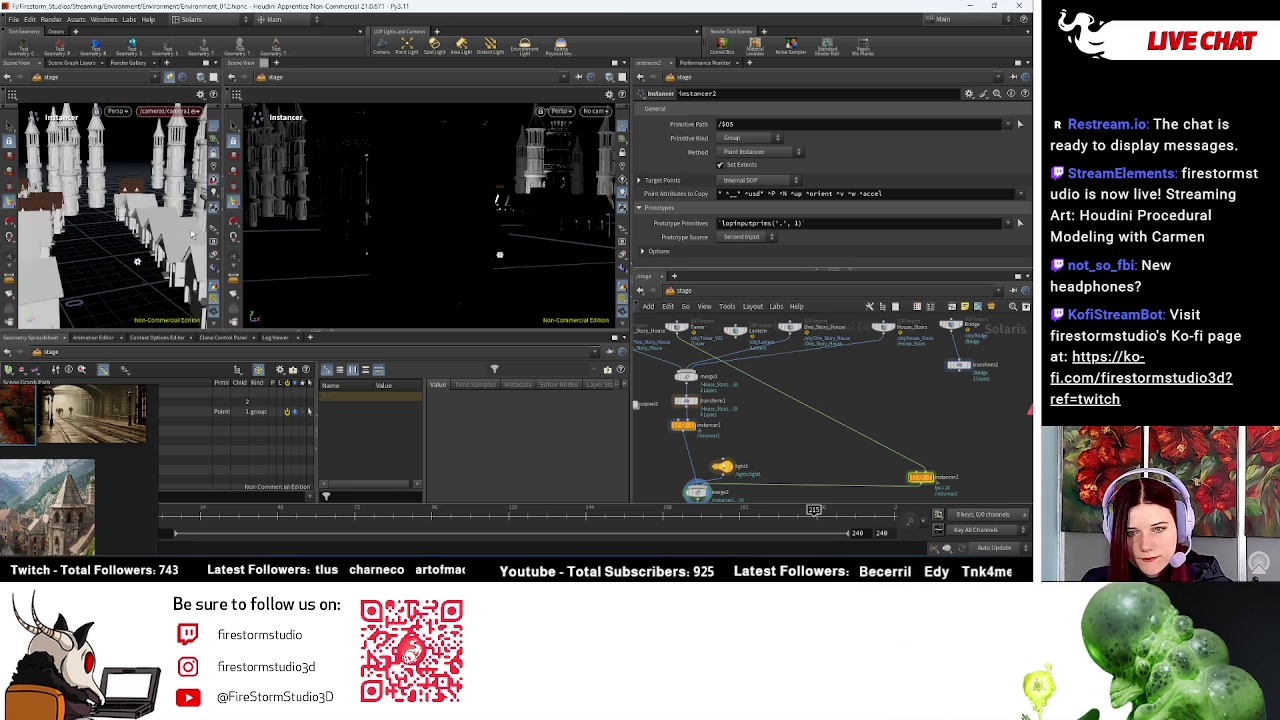
mouse_move(211, 208)
left_mouse_down()
mouse_move(133, 245)
mouse_move(579, 298)
left_mouse_up()
Step: Pan and zoom the network editor to reveal the merge, transform and light nodes
scroll(731, 347, "down", 2)
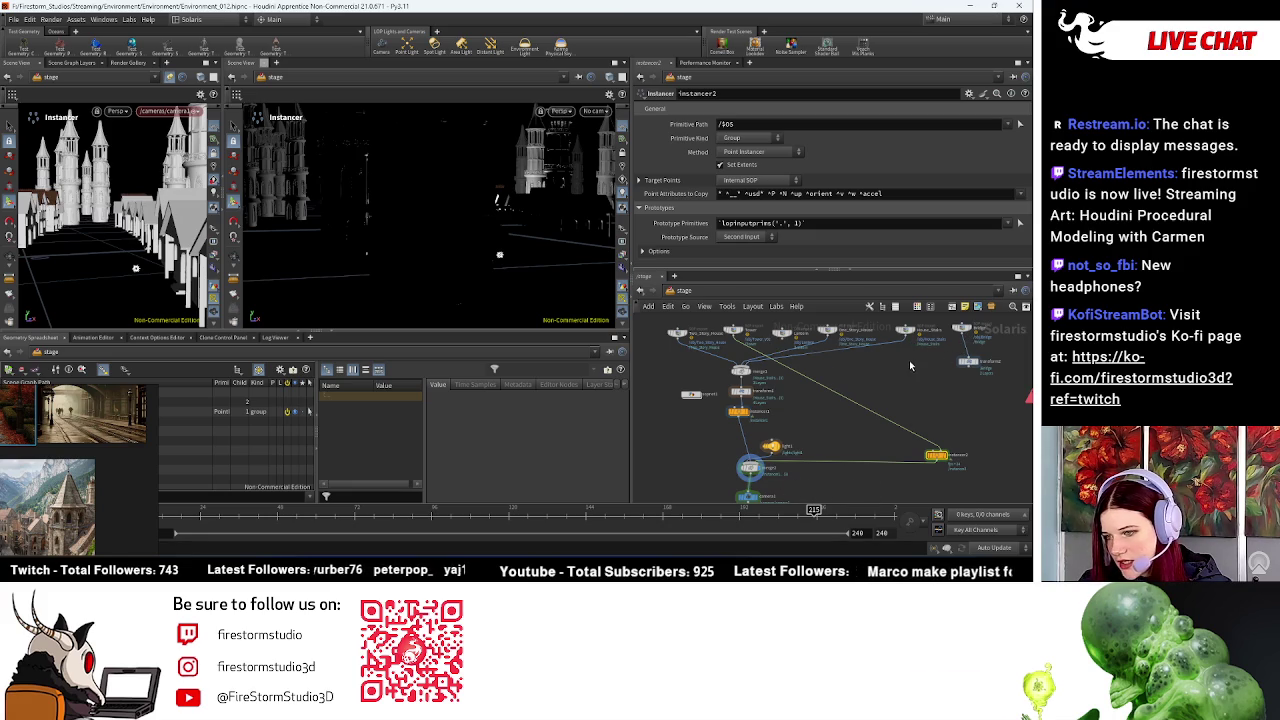
scroll(880, 380, "up", 2)
mouse_move(857, 397)
middle_mouse_down()
mouse_move(927, 387)
mouse_move(758, 429)
middle_mouse_up()
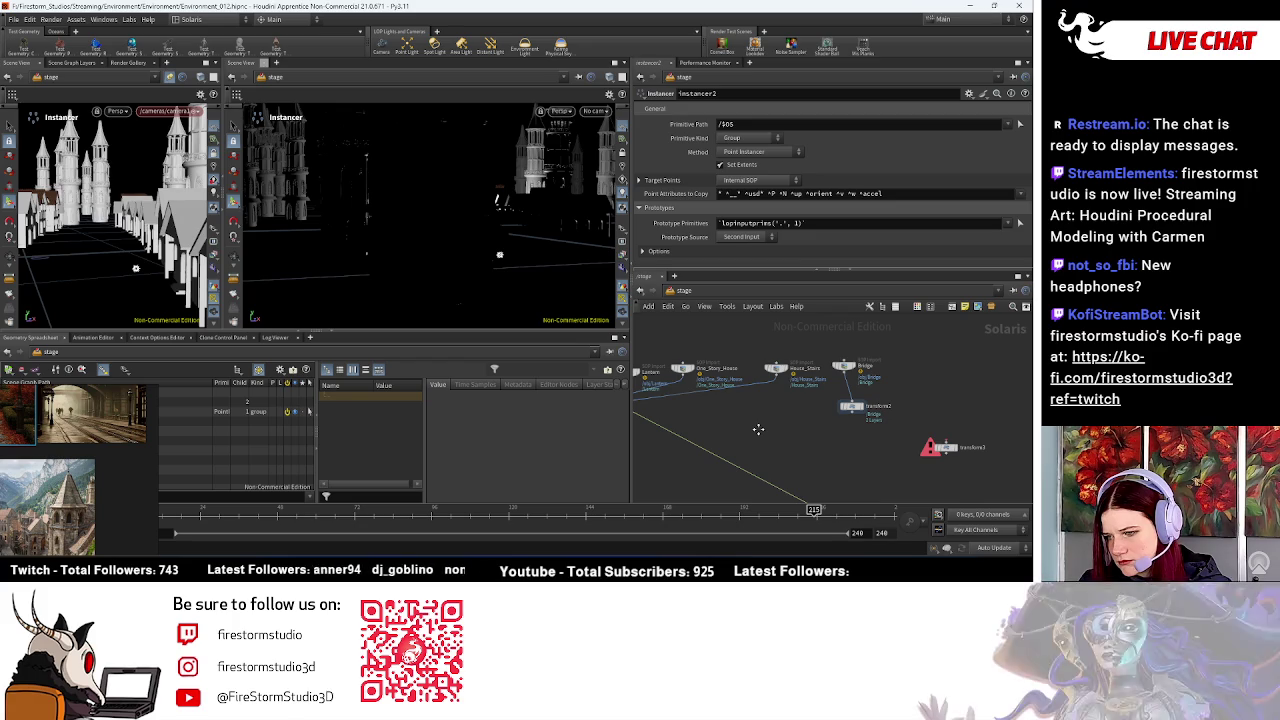
middle_click_drag(849, 413, 867, 420)
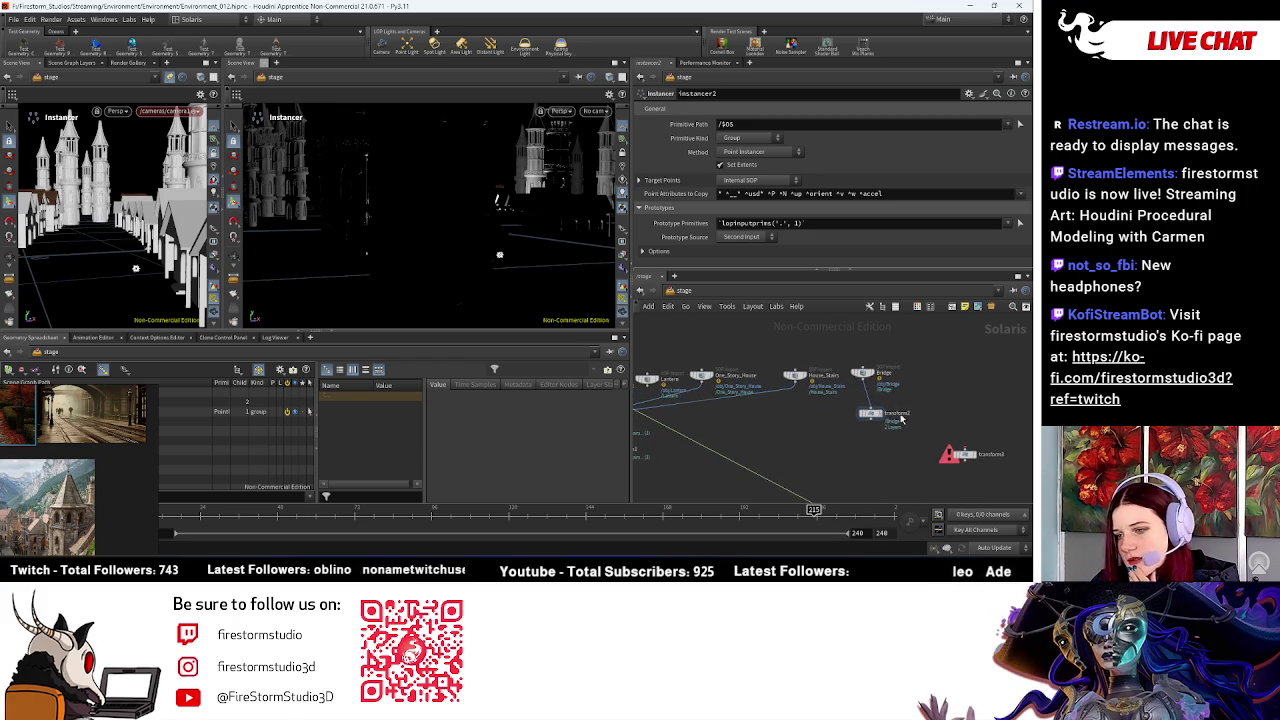
scroll(867, 455, "down", 2)
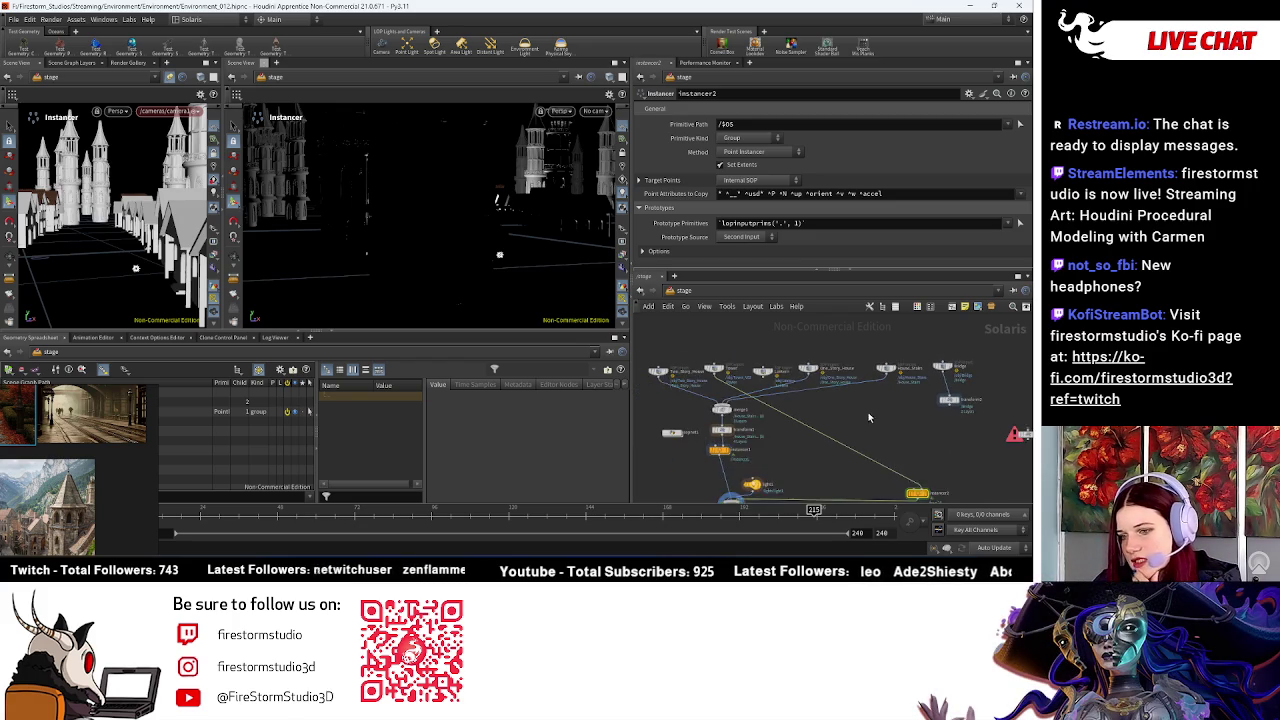
middle_click_drag(871, 408, 773, 436)
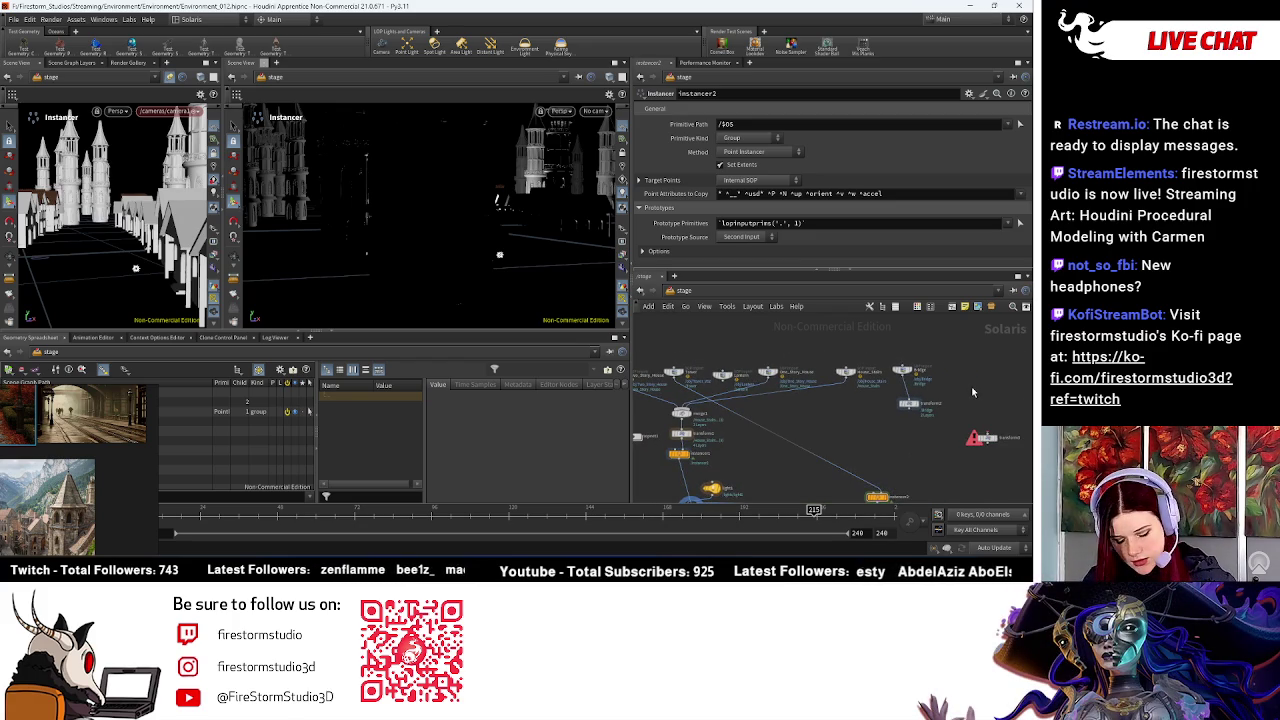
Step: Add a SOP Import node with SOP Path set to /obj/Ground
key("Tab")
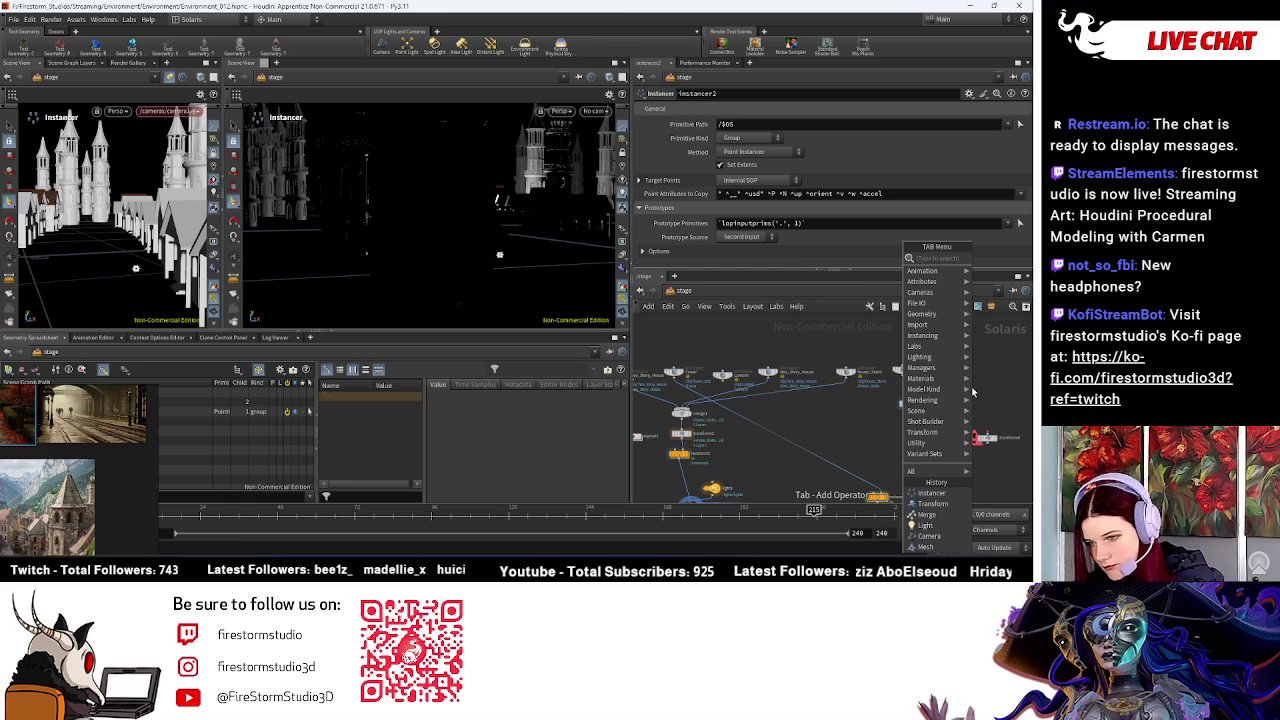
type("sop")
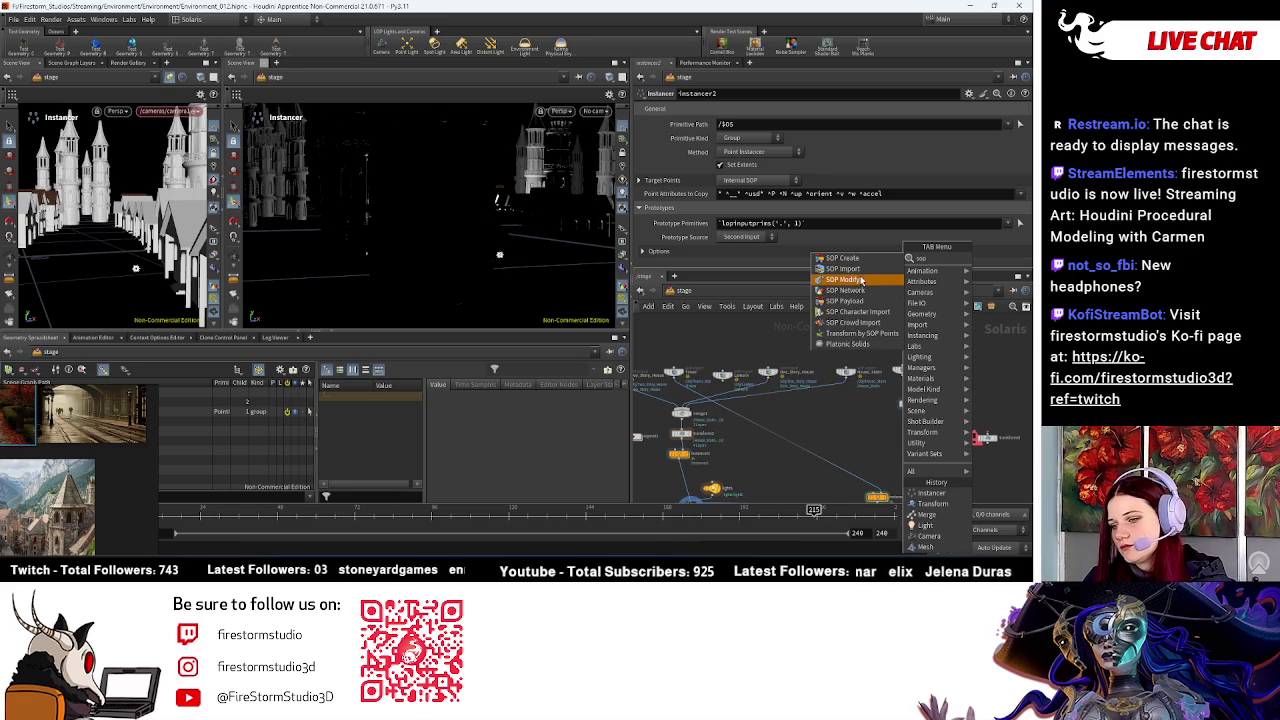
left_click(850, 269)
left_click(955, 371)
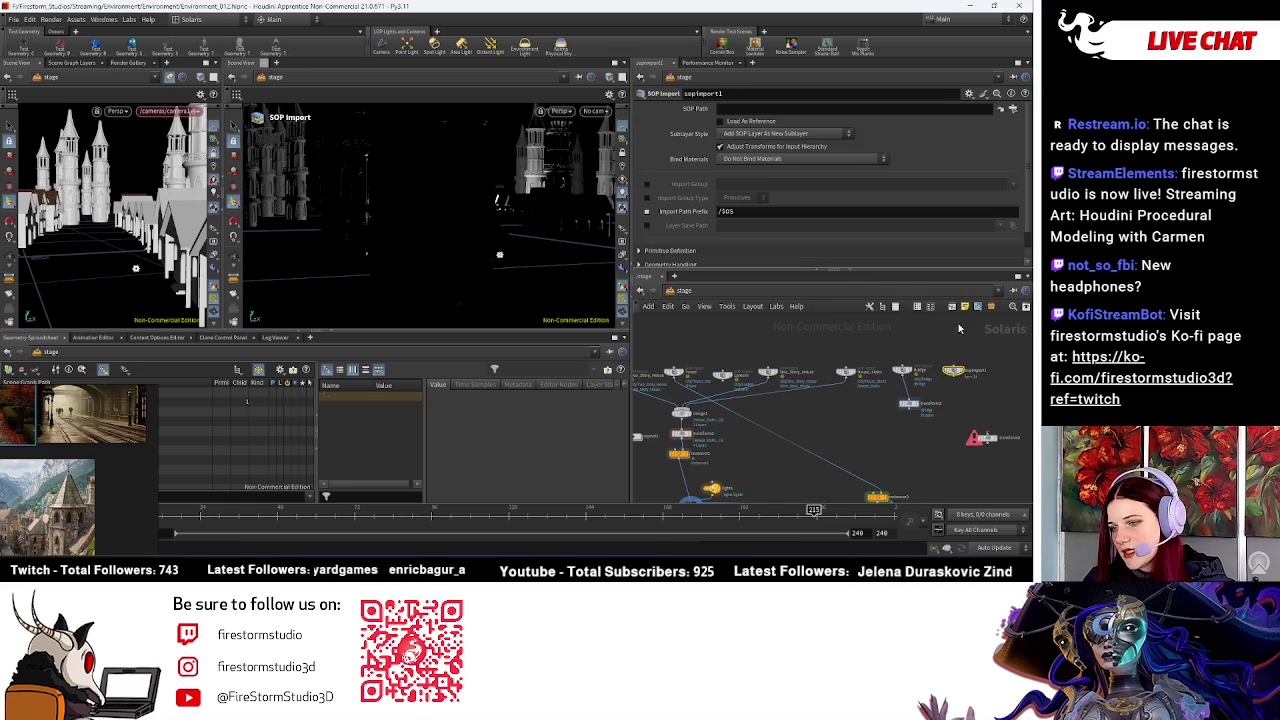
left_click(1012, 107)
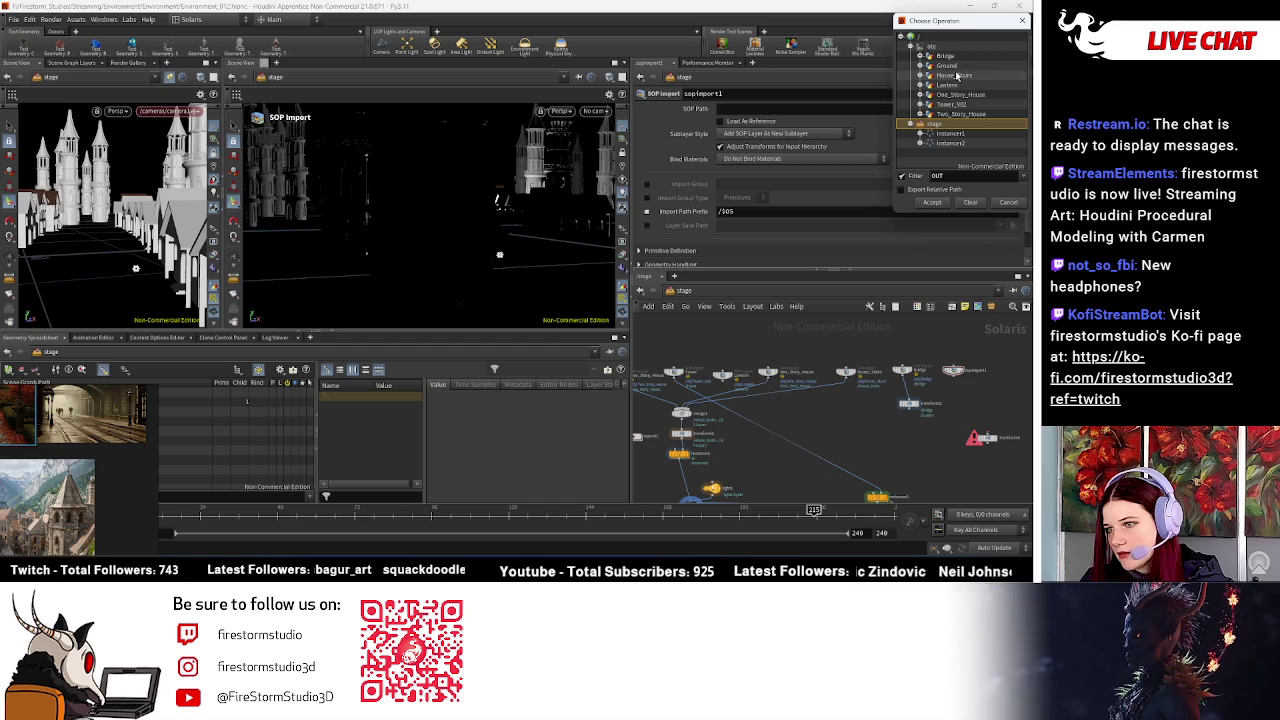
left_click(946, 65)
left_click(931, 202)
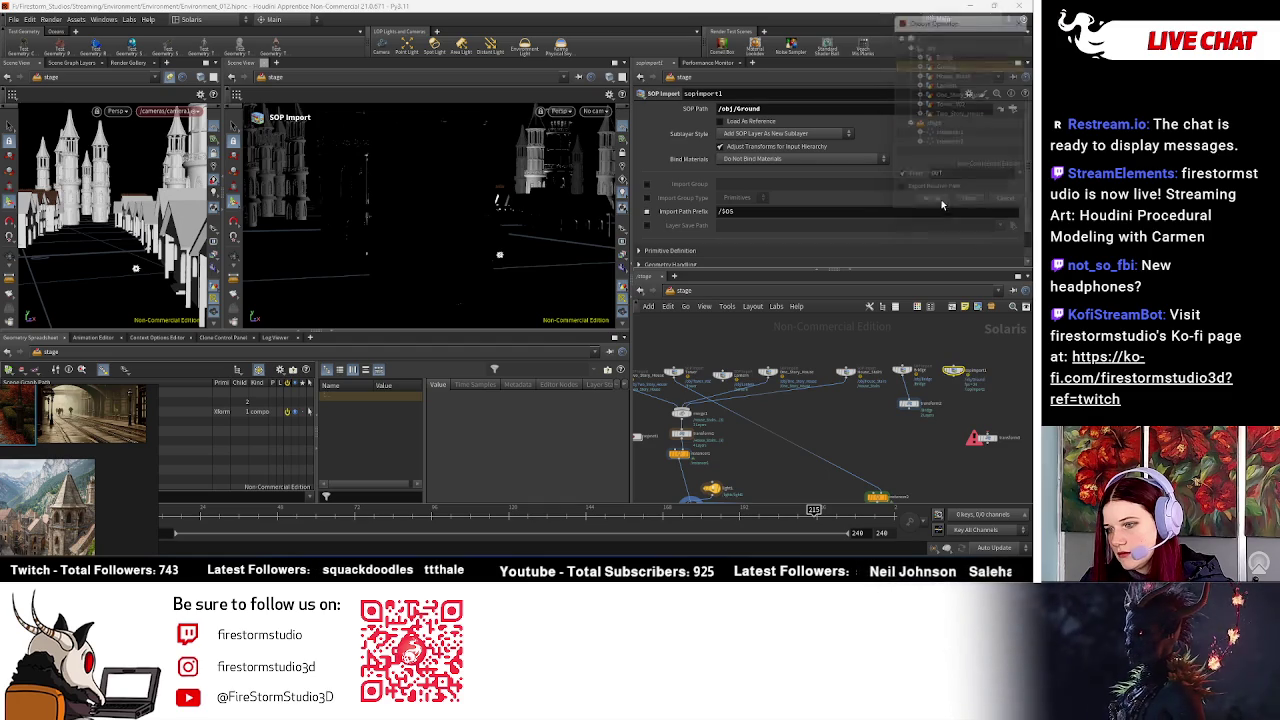
Step: Wire sopimport1 into merge2 and check the ground and towers in the camera view
left_click(955, 378)
scroll(760, 440, "up", 5)
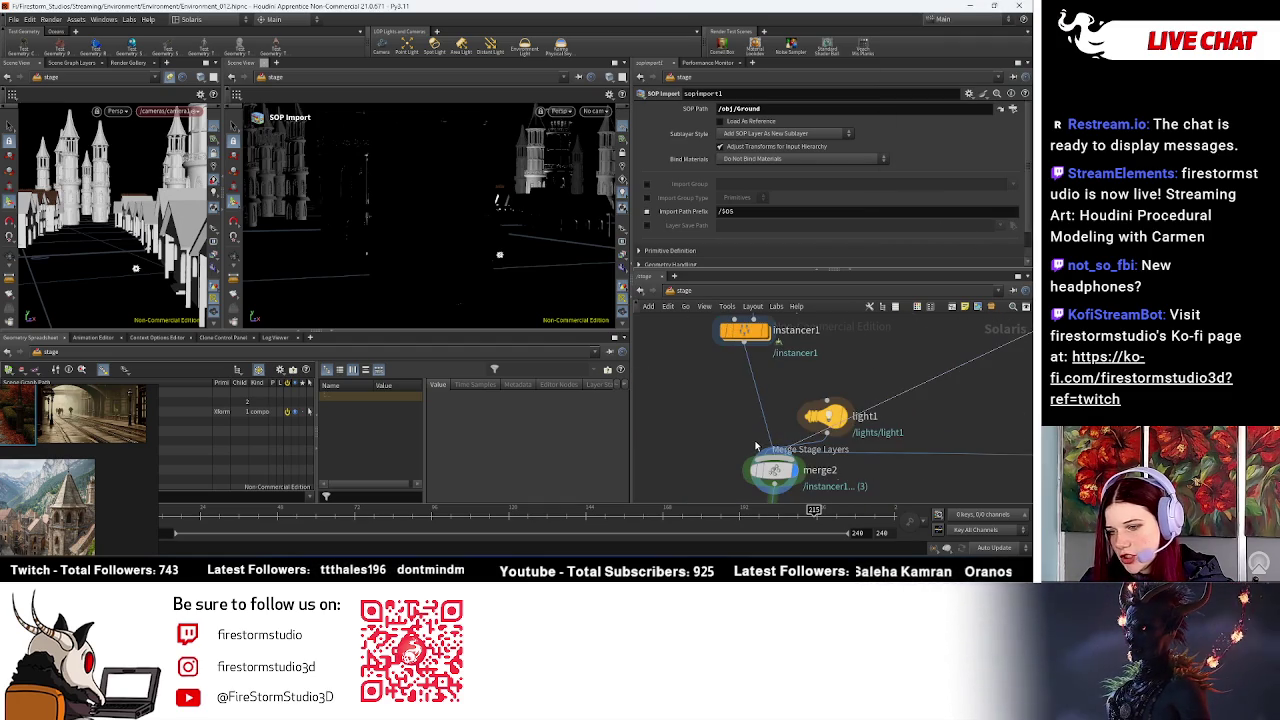
left_click(765, 456)
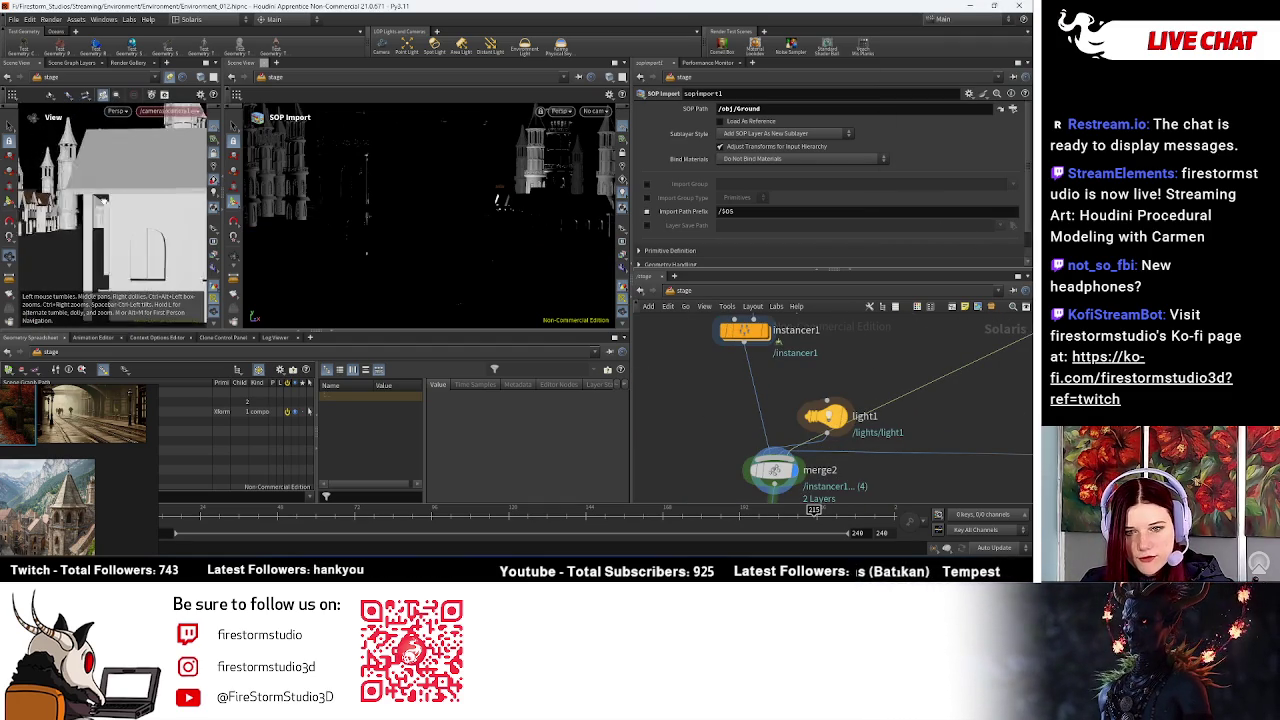
scroll(104, 200, "up", 5)
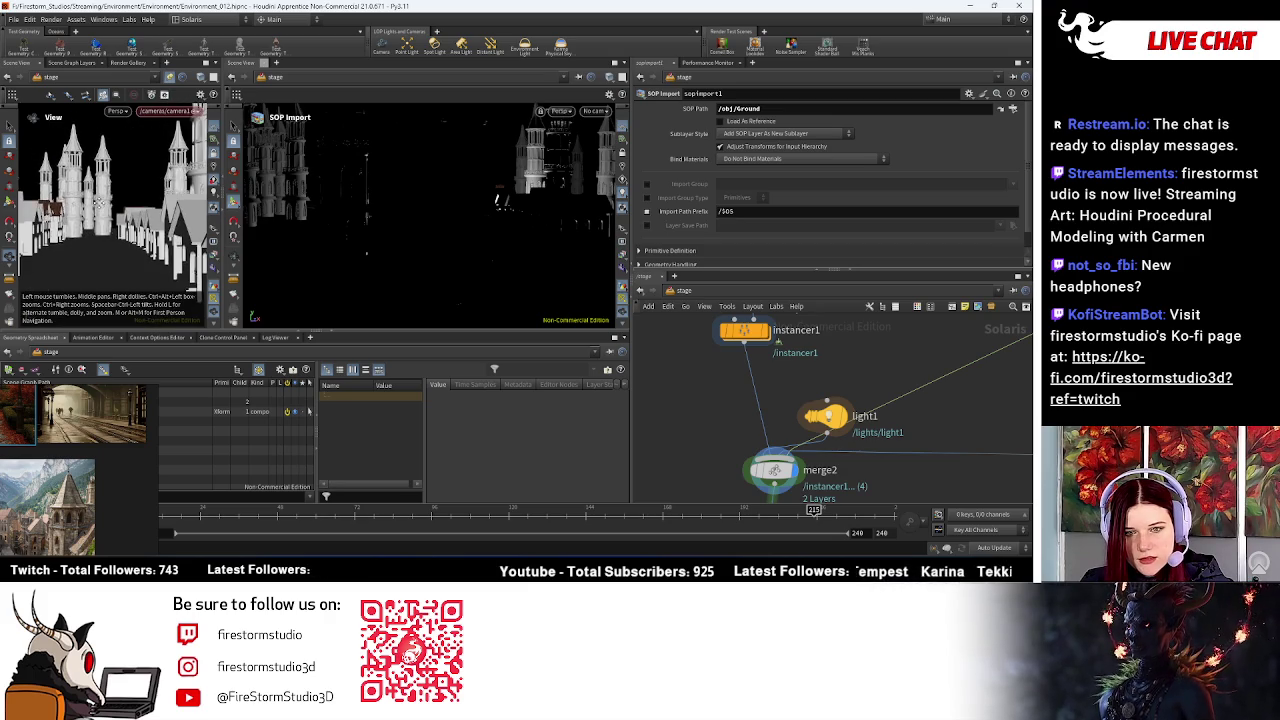
mouse_move(105, 200)
left_mouse_down()
mouse_move(157, 213)
mouse_move(145, 188)
left_mouse_up()
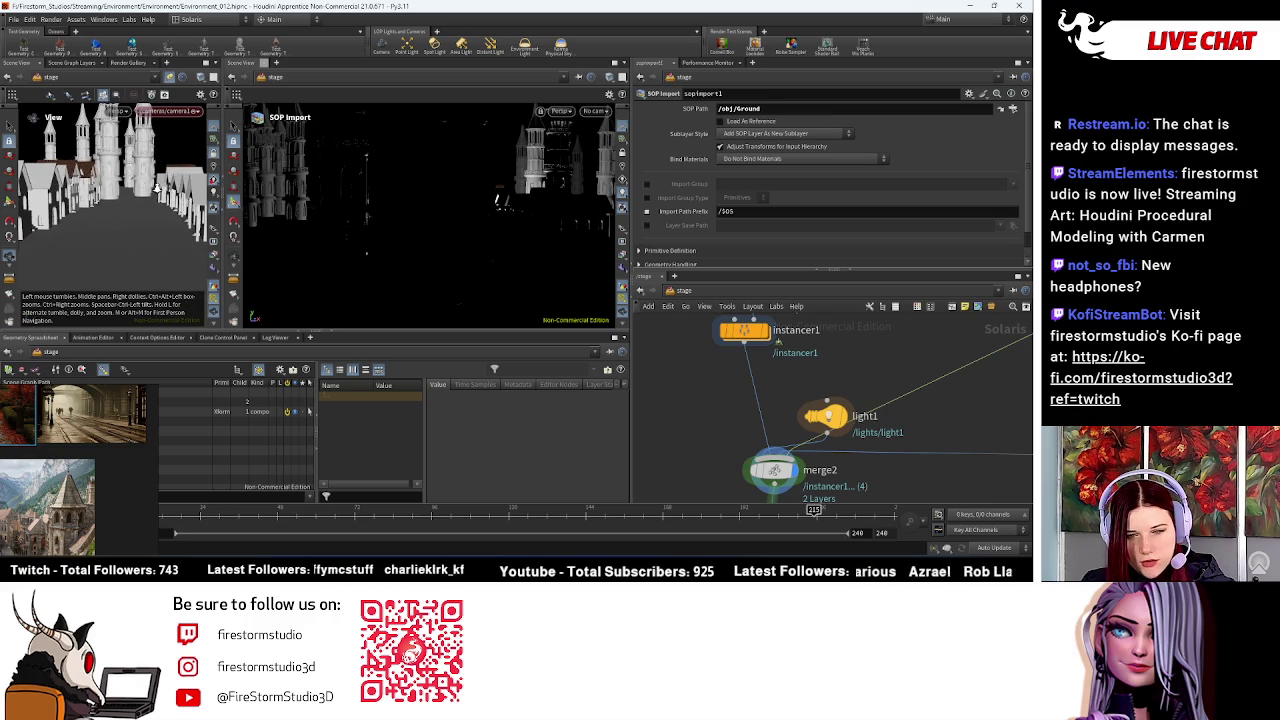
mouse_move(145, 188)
left_mouse_down()
mouse_move(97, 209)
mouse_move(284, 188)
mouse_move(367, 197)
mouse_move(85, 220)
mouse_move(148, 238)
left_mouse_up()
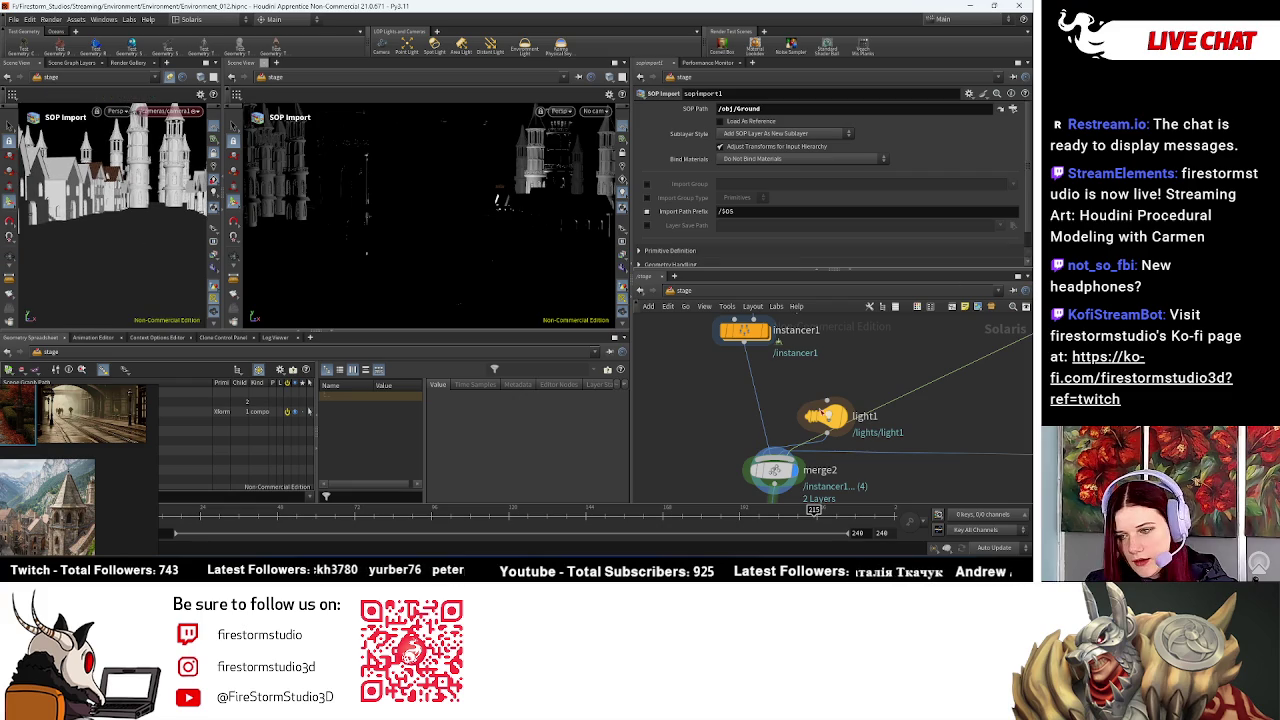
scroll(880, 440, "down", 5)
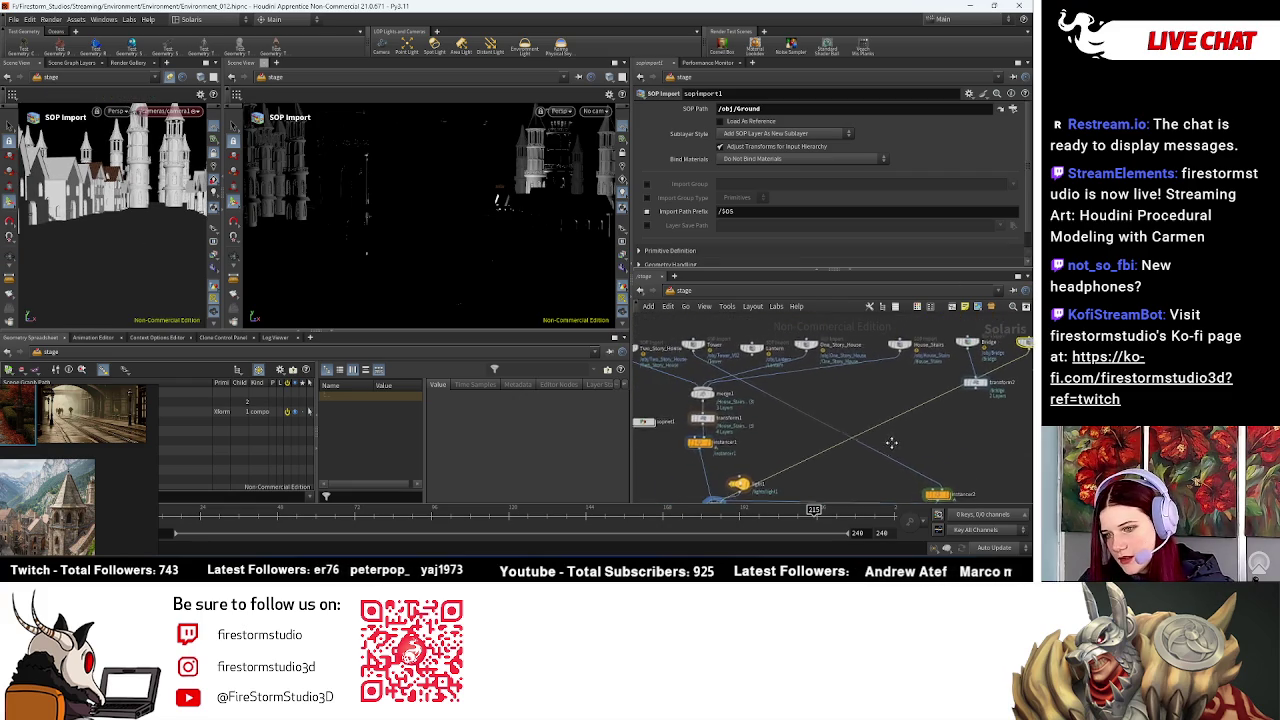
Step: Add Tower to merge3's inputs and feed merge3 into instancer2's prototype input
middle_click_drag(705, 400, 651, 379)
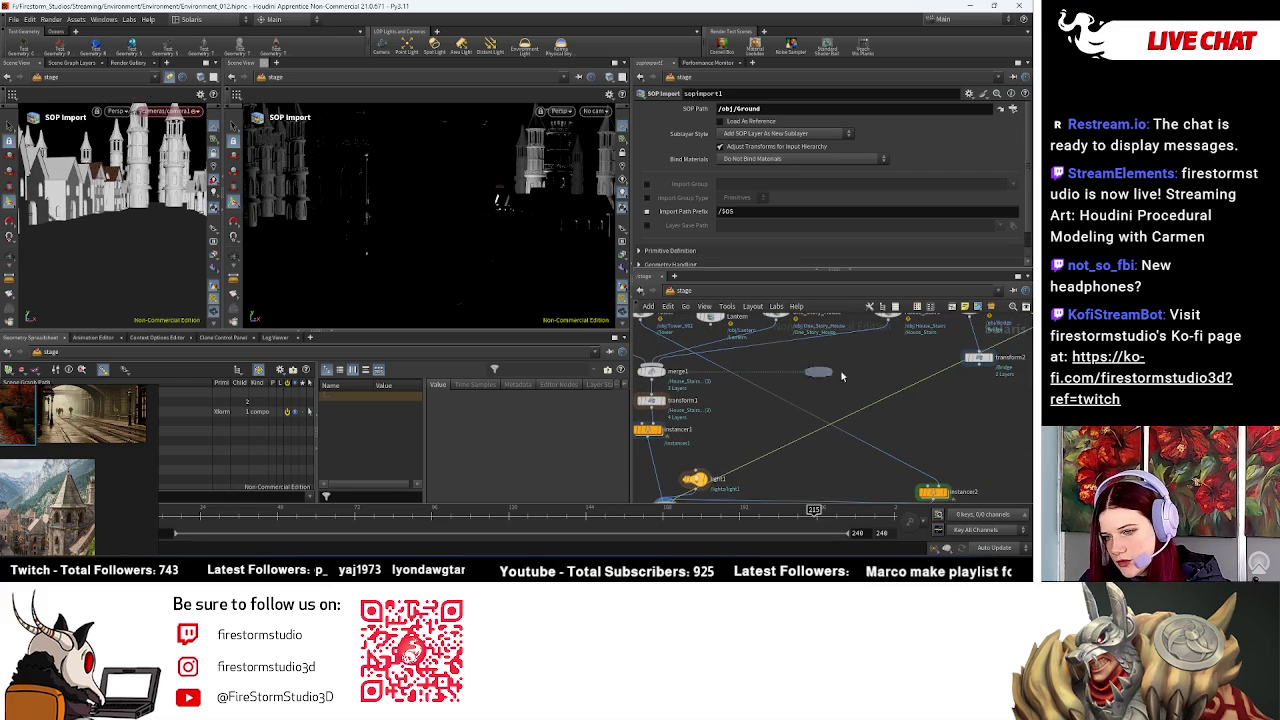
left_click(851, 372)
left_click_drag(660, 322, 853, 368)
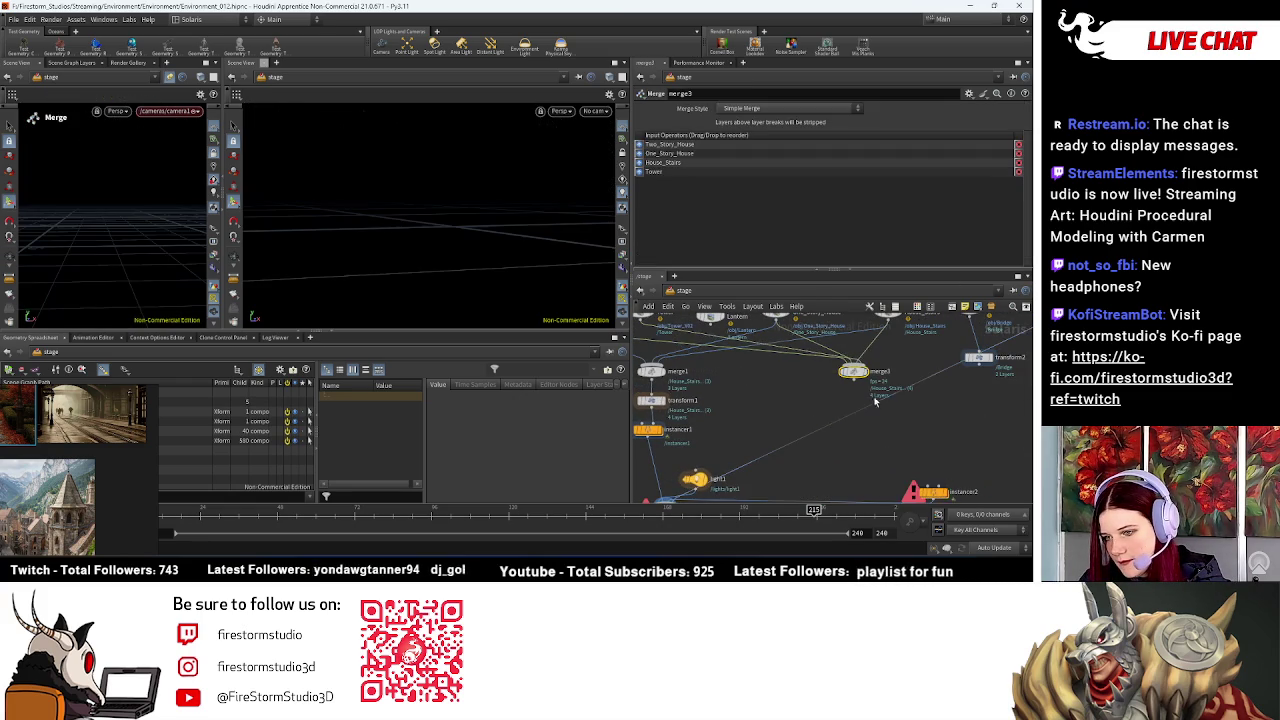
middle_click_drag(897, 407, 874, 356)
left_click(831, 331)
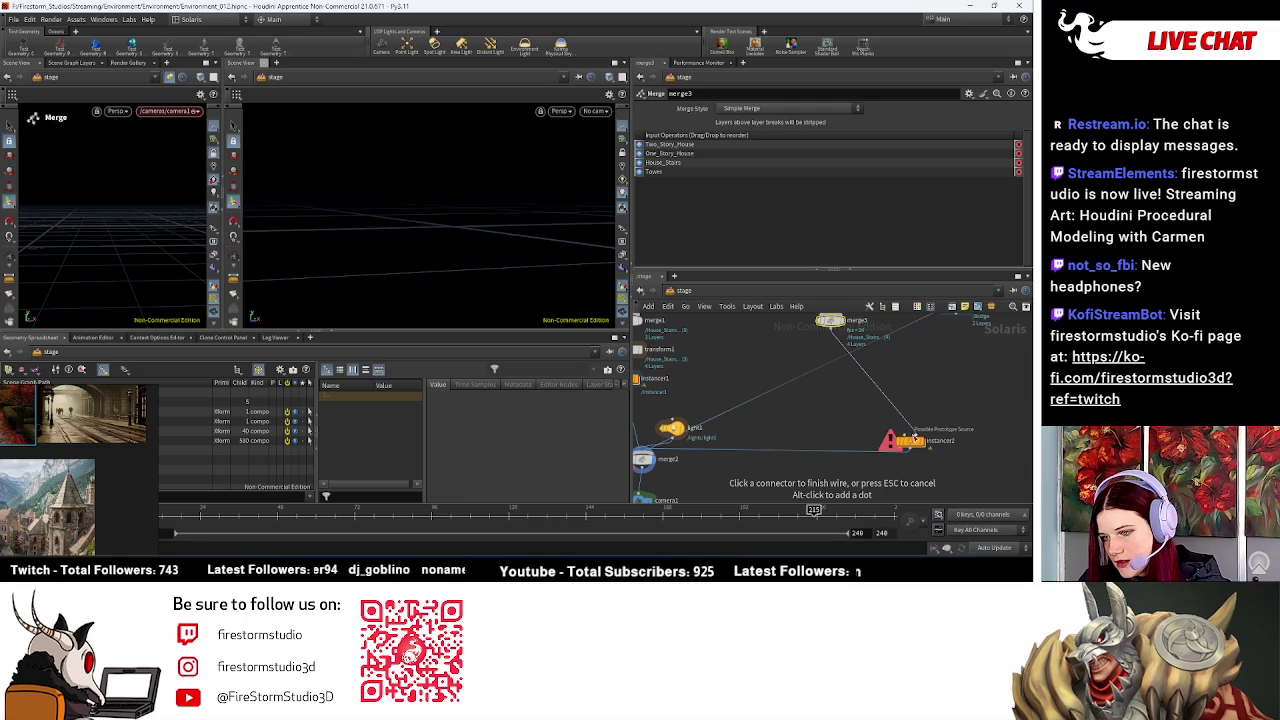
left_click(914, 438)
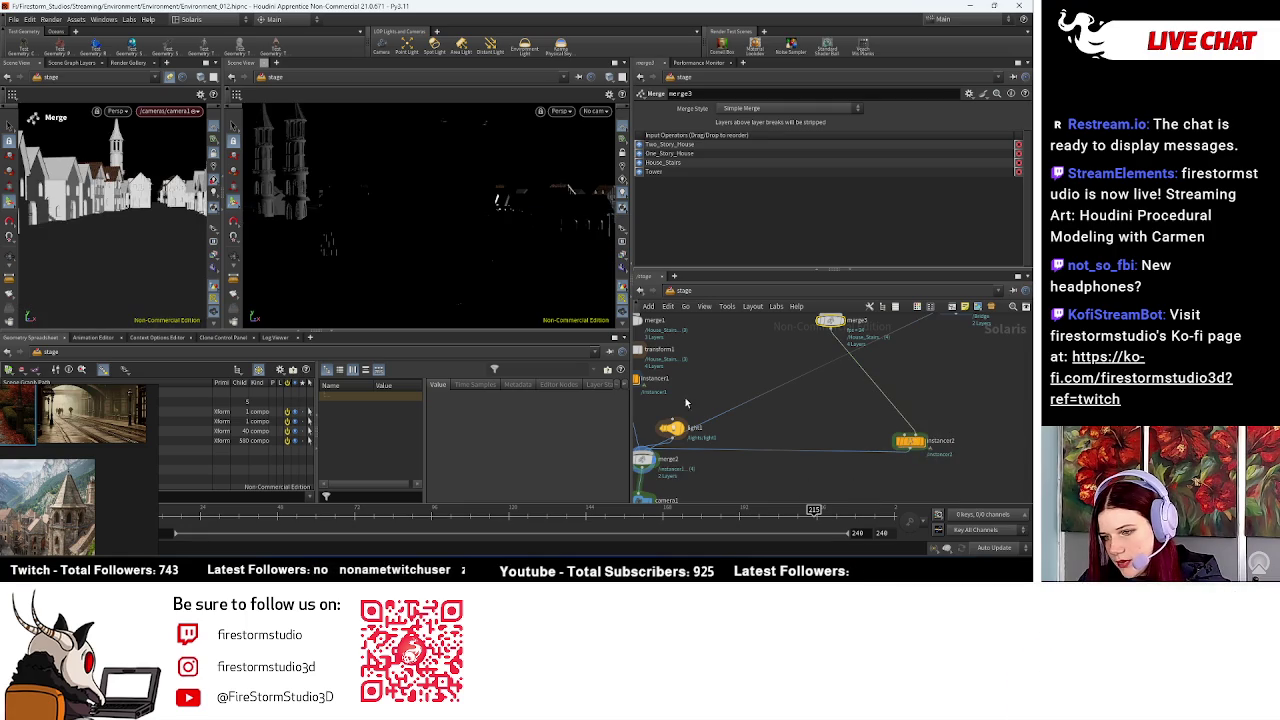
double_click(910, 444)
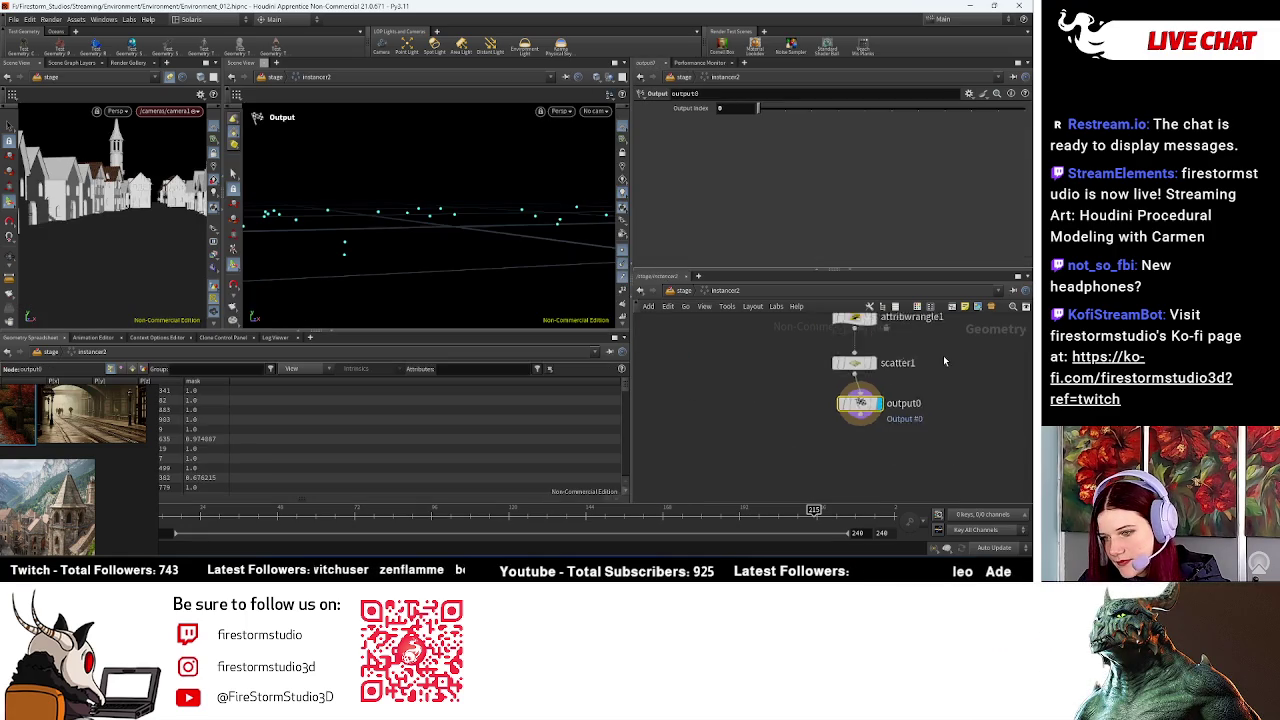
Step: Raise scatter1's Force Total Count from 150 to 568 and tumble to check the denser town
left_click(852, 432)
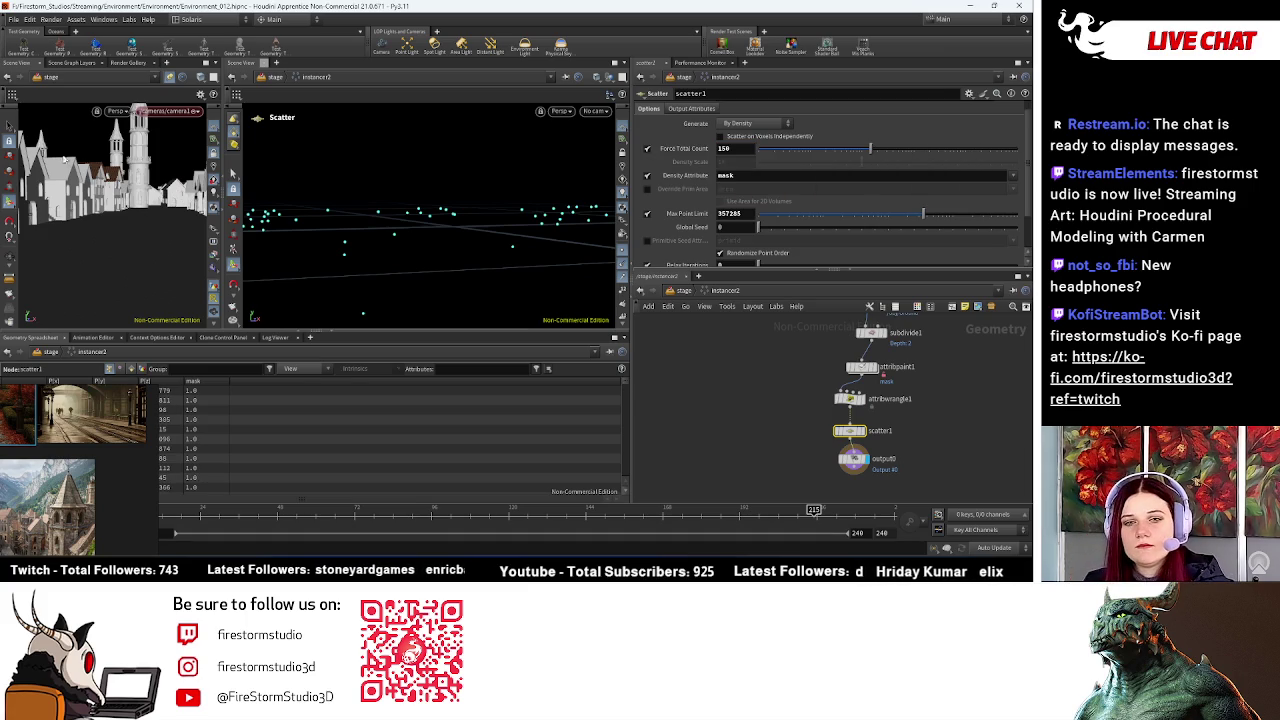
key("Escape")
mouse_move(180, 190)
left_mouse_down()
mouse_move(130, 254)
mouse_move(118, 232)
mouse_move(158, 246)
left_mouse_up()
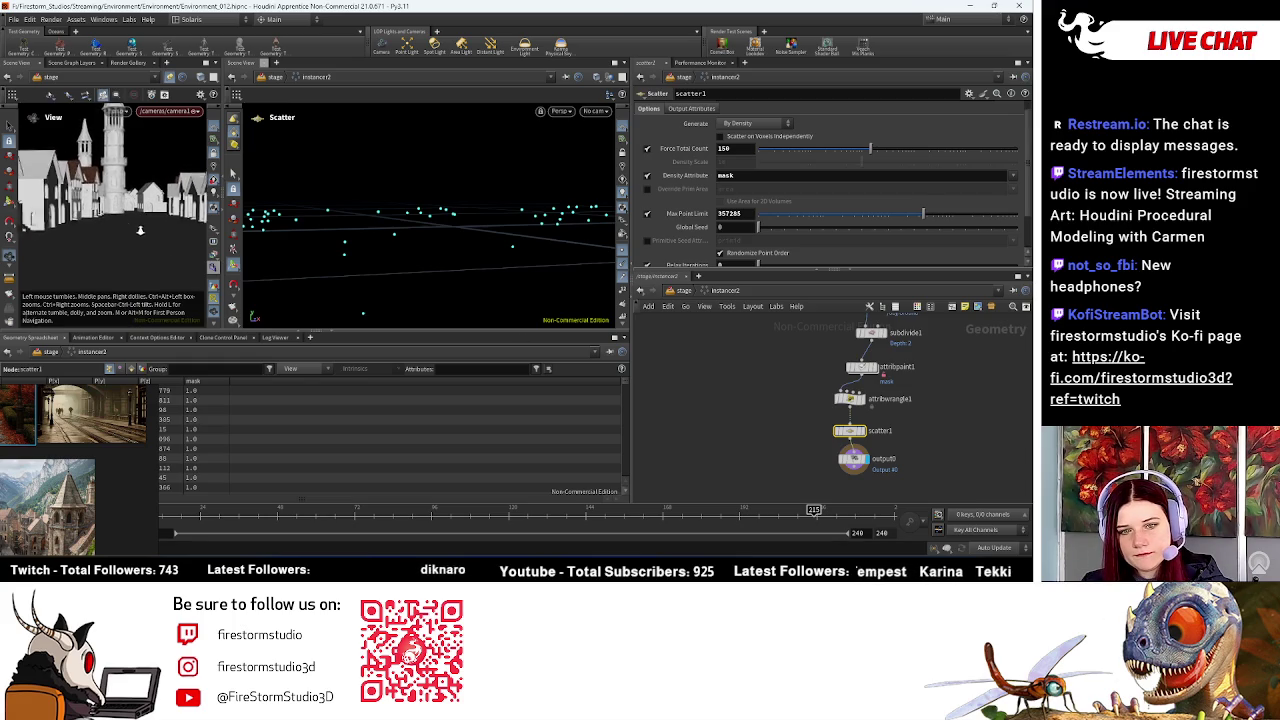
left_click_drag(129, 256, 130, 253)
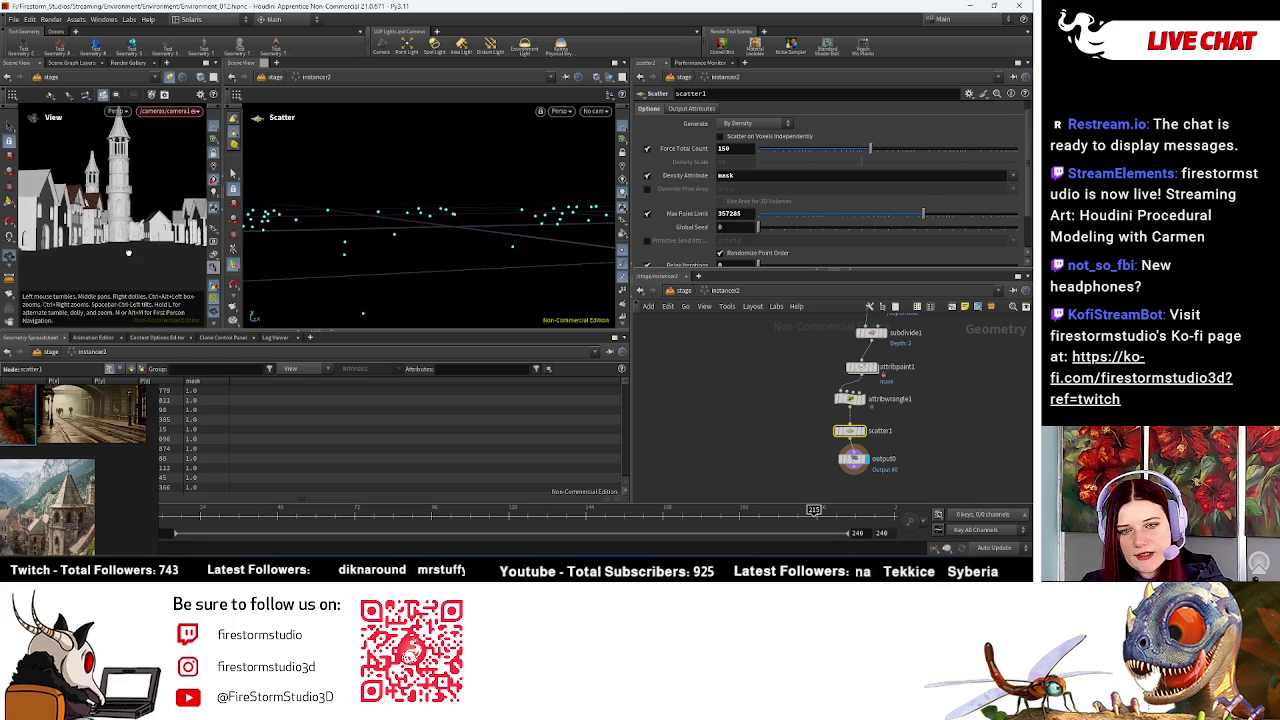
scroll(120, 252, "up", 5)
left_click_drag(111, 251, 128, 234)
left_click_drag(893, 151, 901, 151)
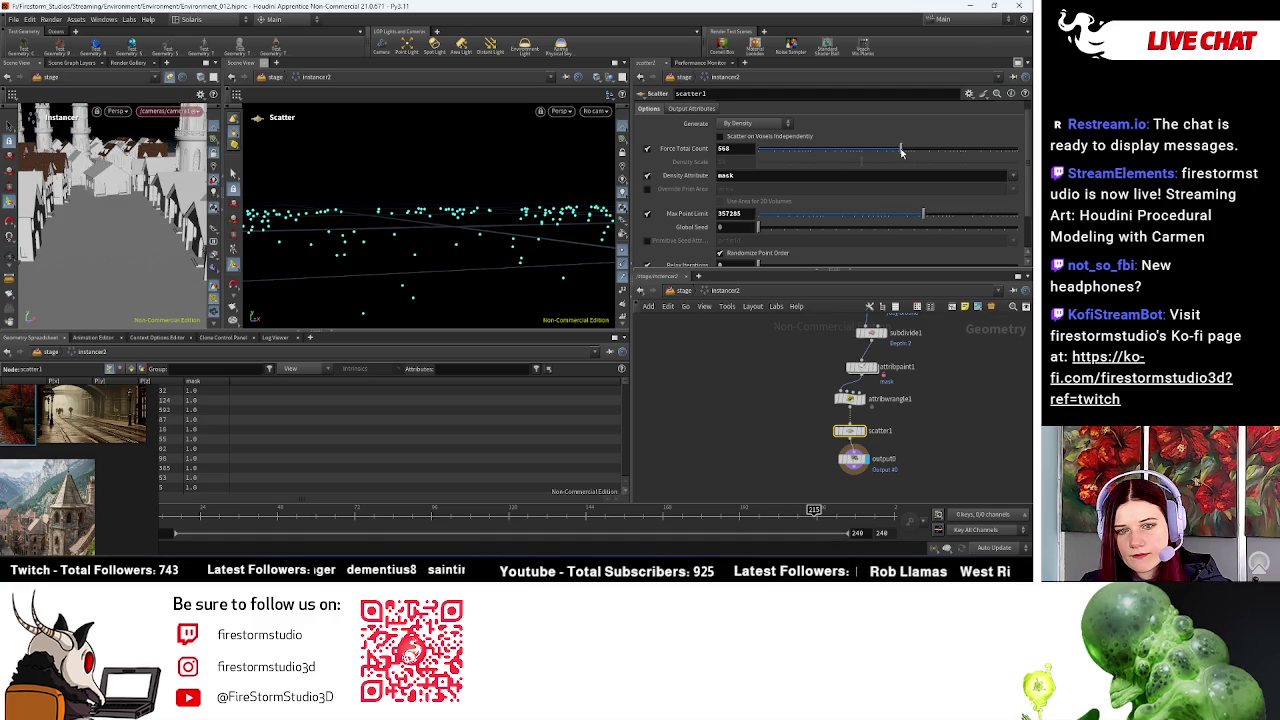
mouse_move(128, 212)
left_mouse_down()
mouse_move(136, 224)
mouse_move(130, 212)
mouse_move(232, 173)
mouse_move(142, 218)
left_mouse_up()
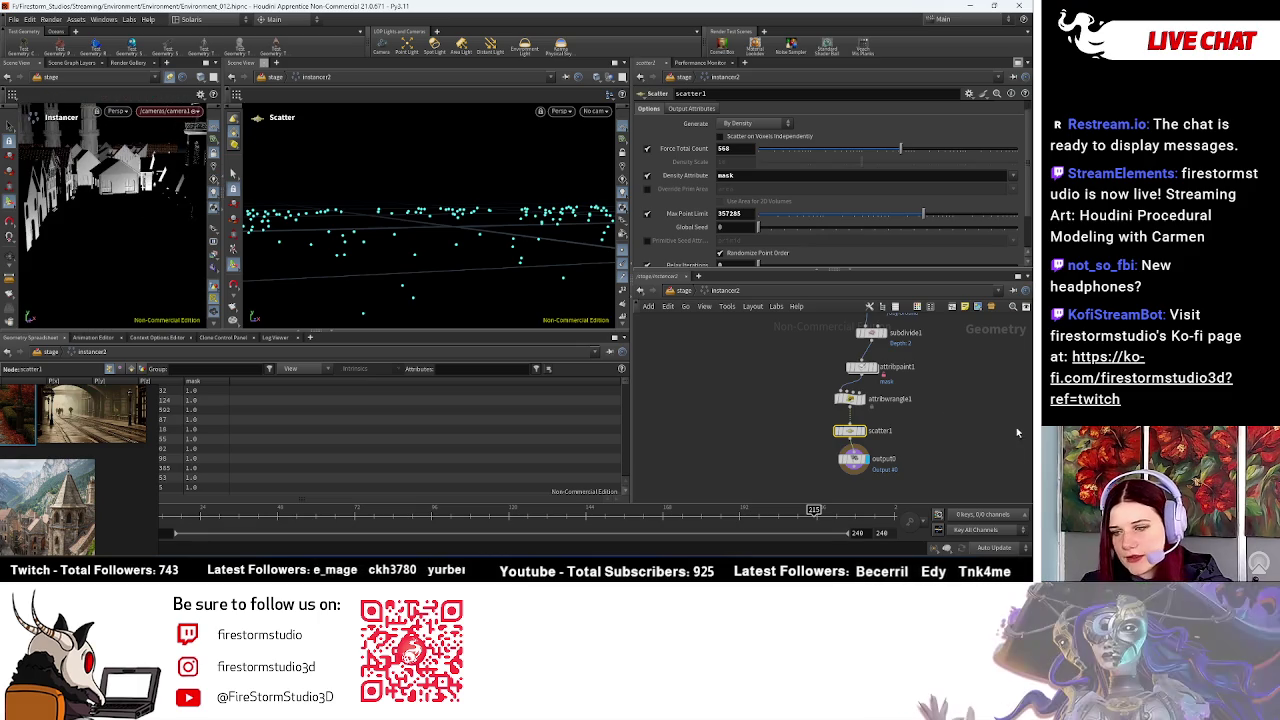
left_click(684, 291)
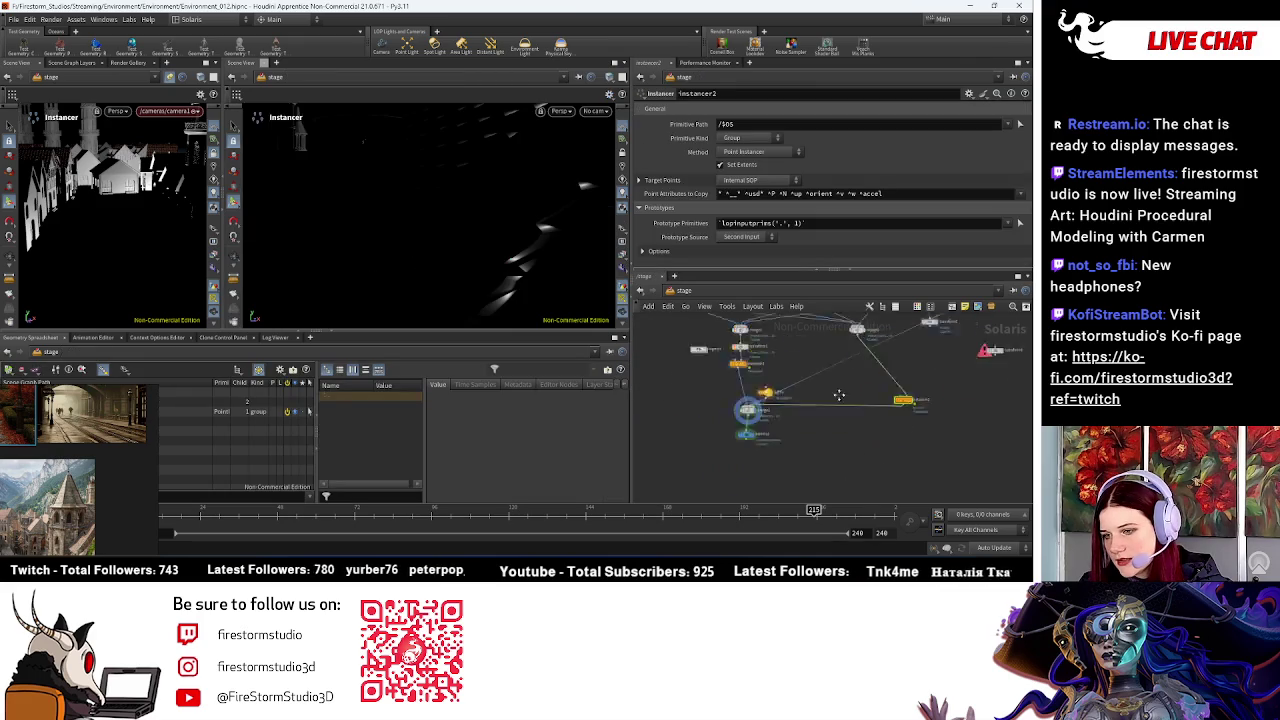
Step: Move light1 aside and place a second point light, light2, in the stage network
middle_click_drag(816, 421, 816, 467)
left_click_drag(760, 402, 785, 358)
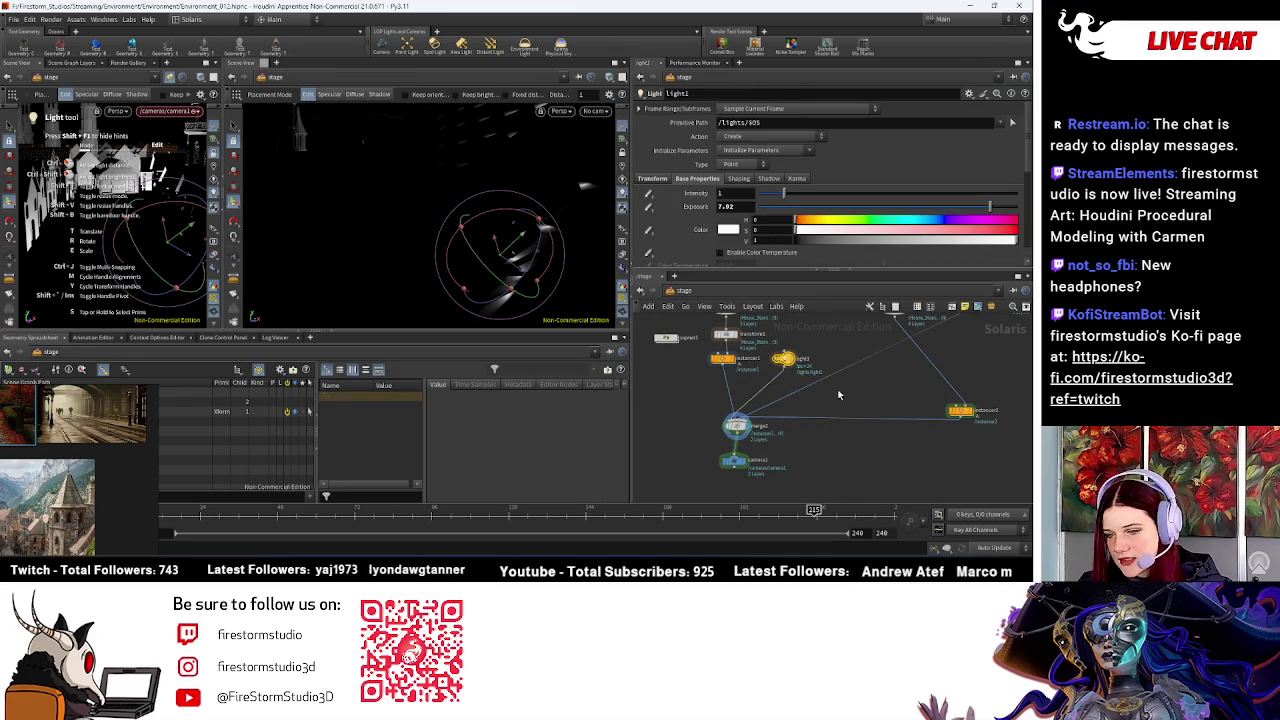
key("Tab")
type("l")
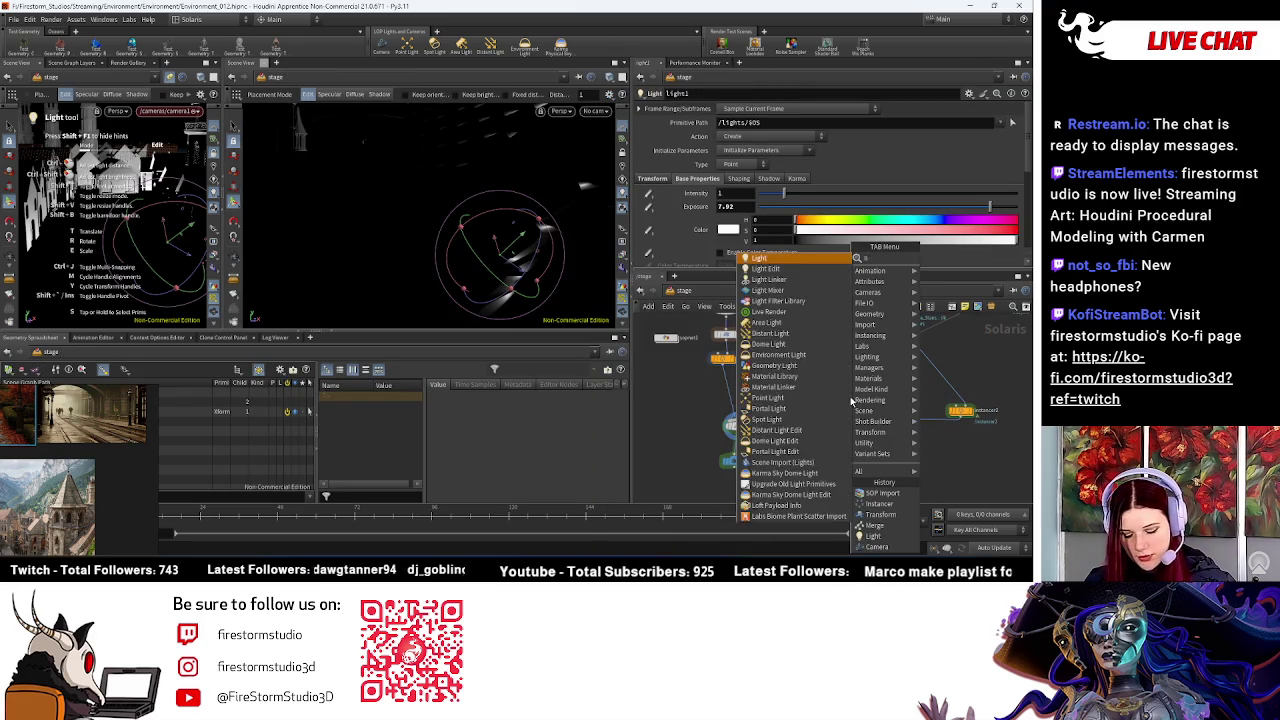
key("Escape")
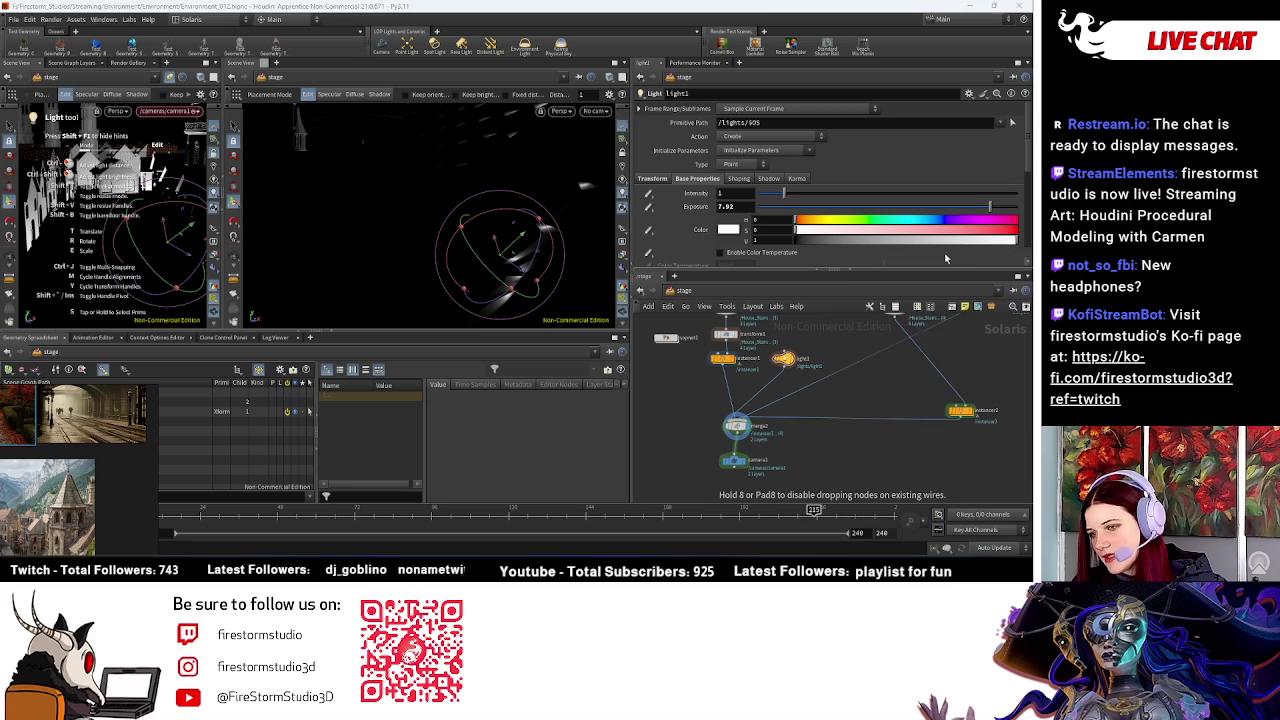
left_click(866, 381)
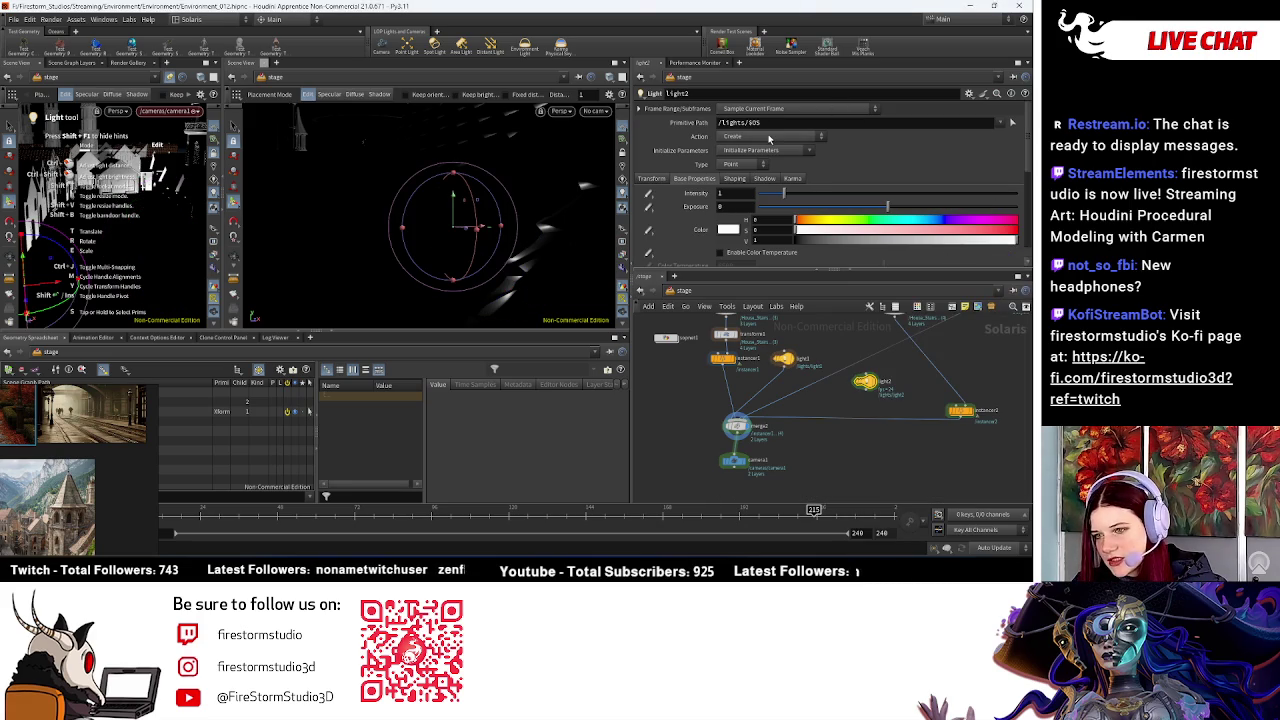
Step: Inspect light2's Base Properties and Shaping tabs, then delete light2
left_click(734, 179)
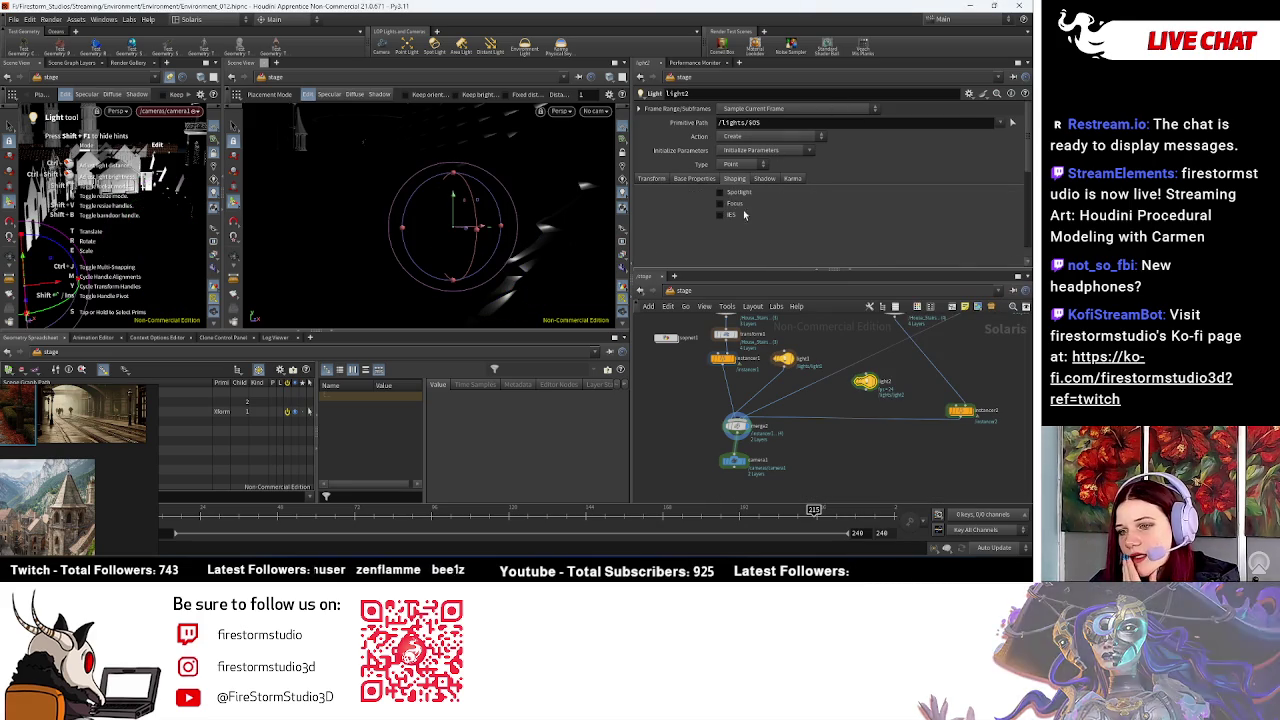
left_click(692, 179)
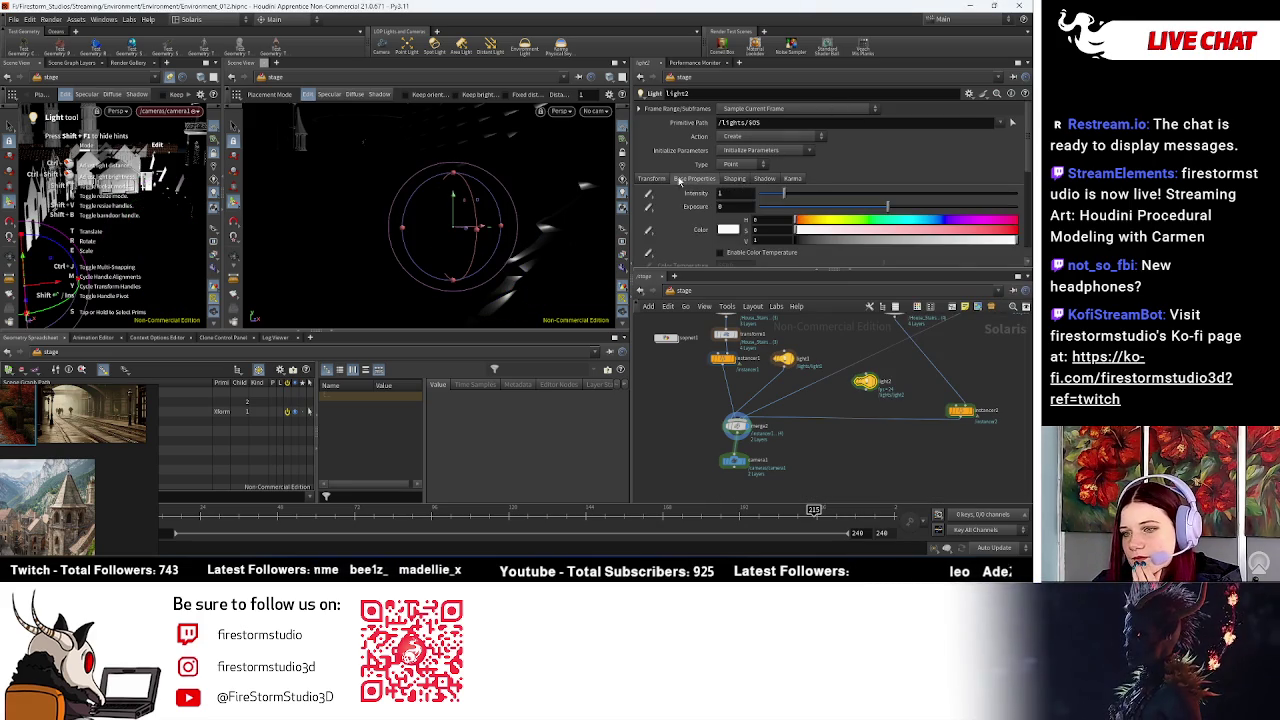
left_click(651, 179)
left_click(693, 179)
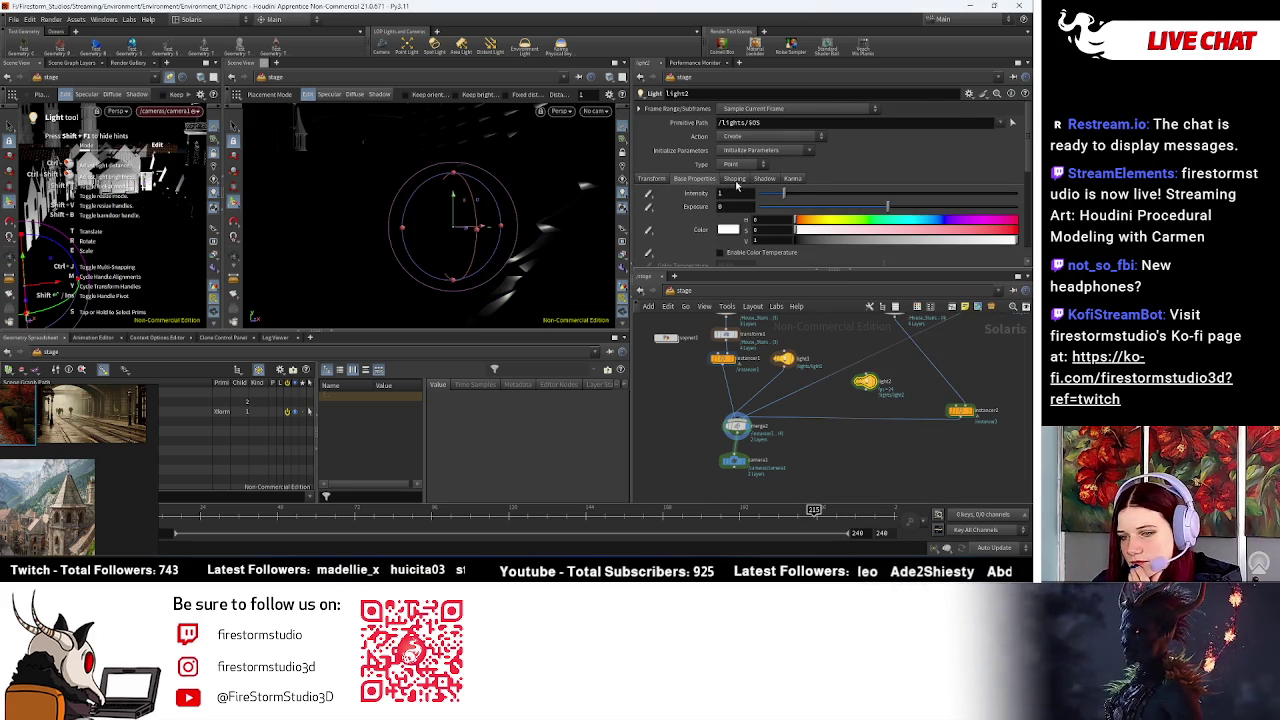
left_click(734, 179)
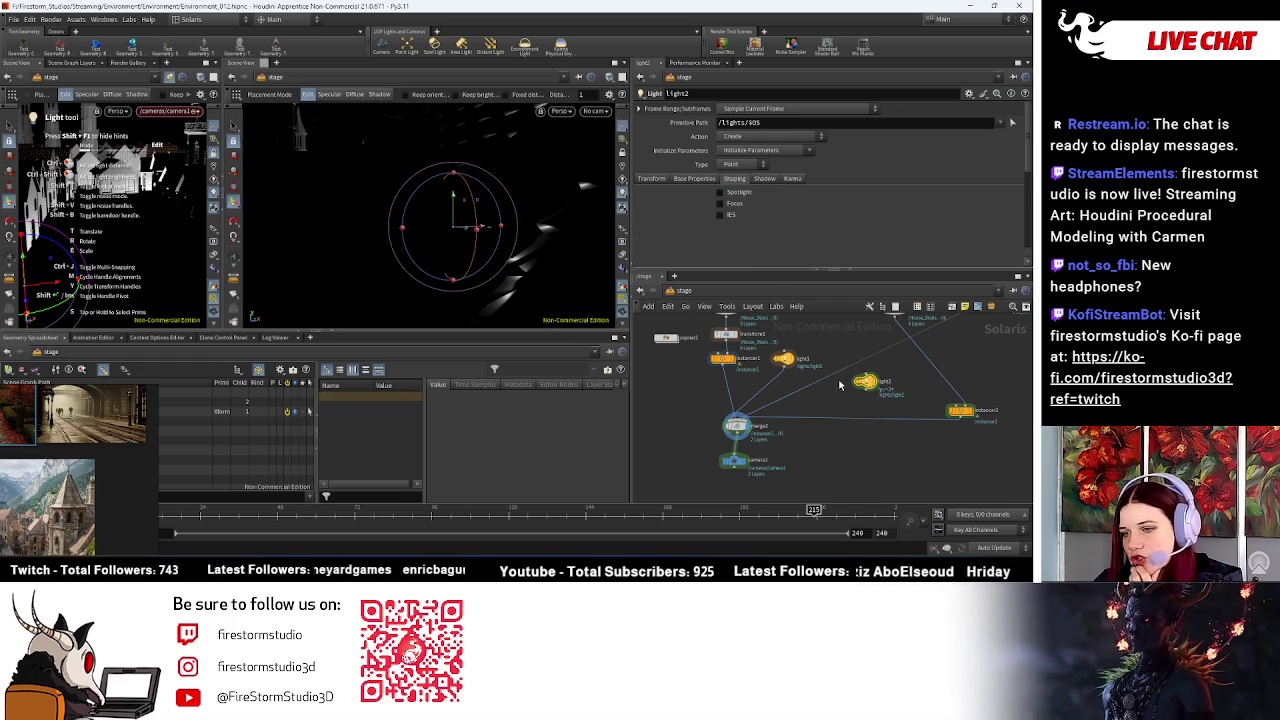
key("Delete")
key("Tab")
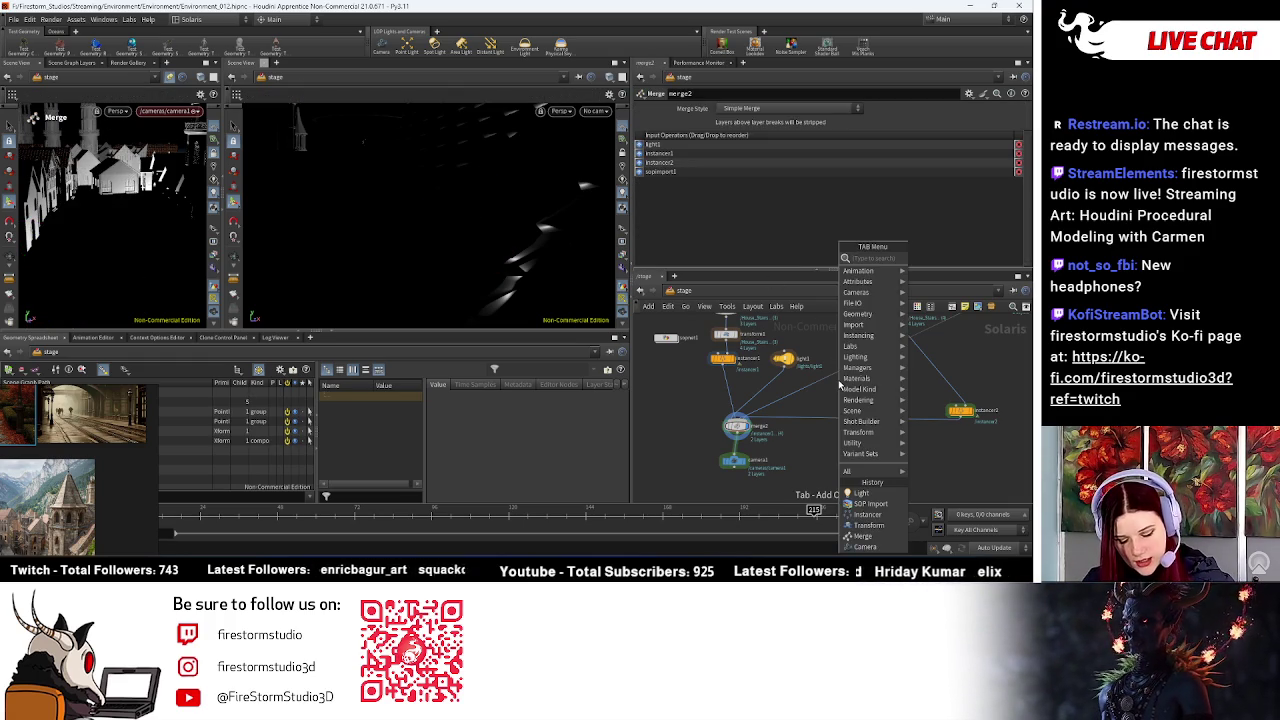
Step: Add a Dome Light node to the stage with intensity 0.1
type("d")
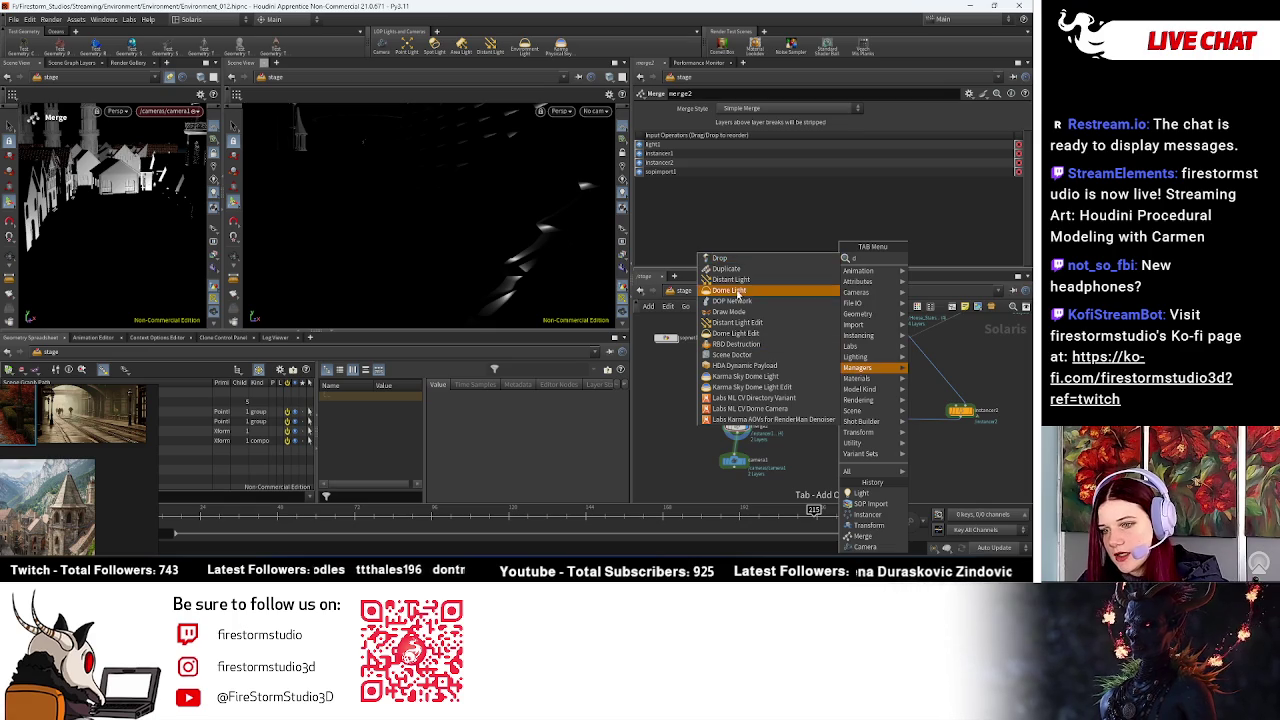
left_click(730, 290)
left_click(849, 401)
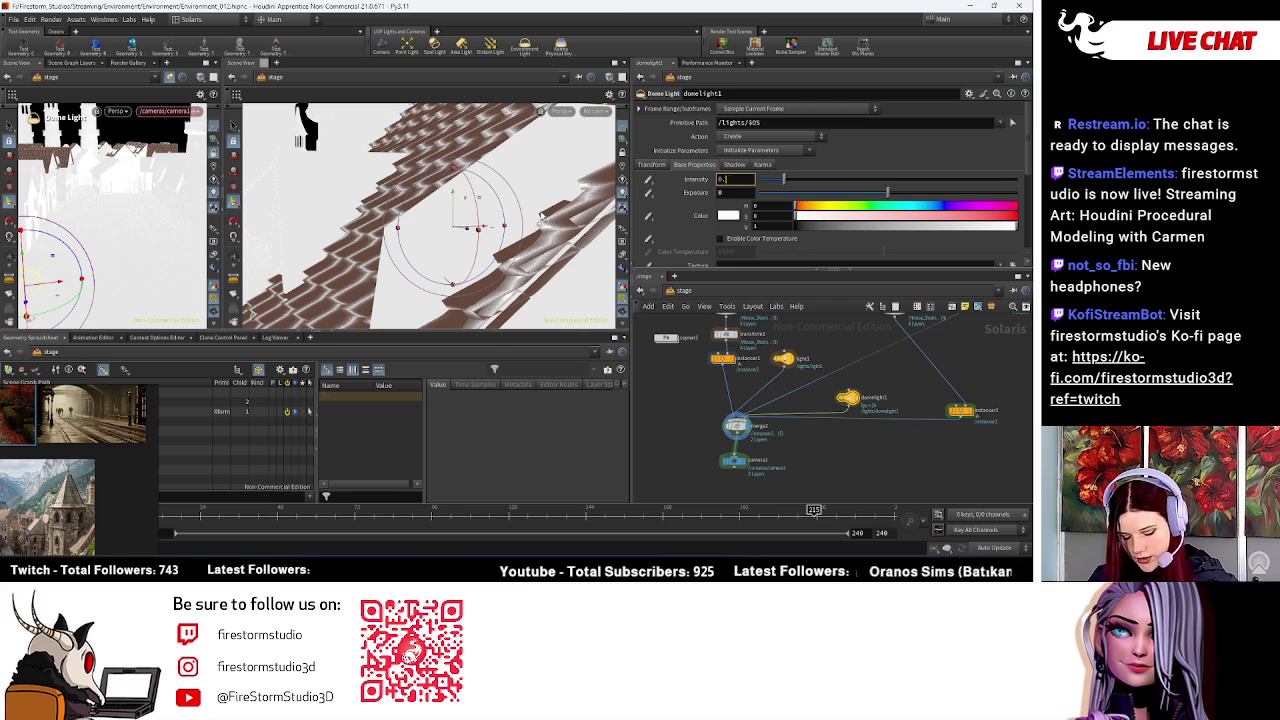
type("1")
key("Return")
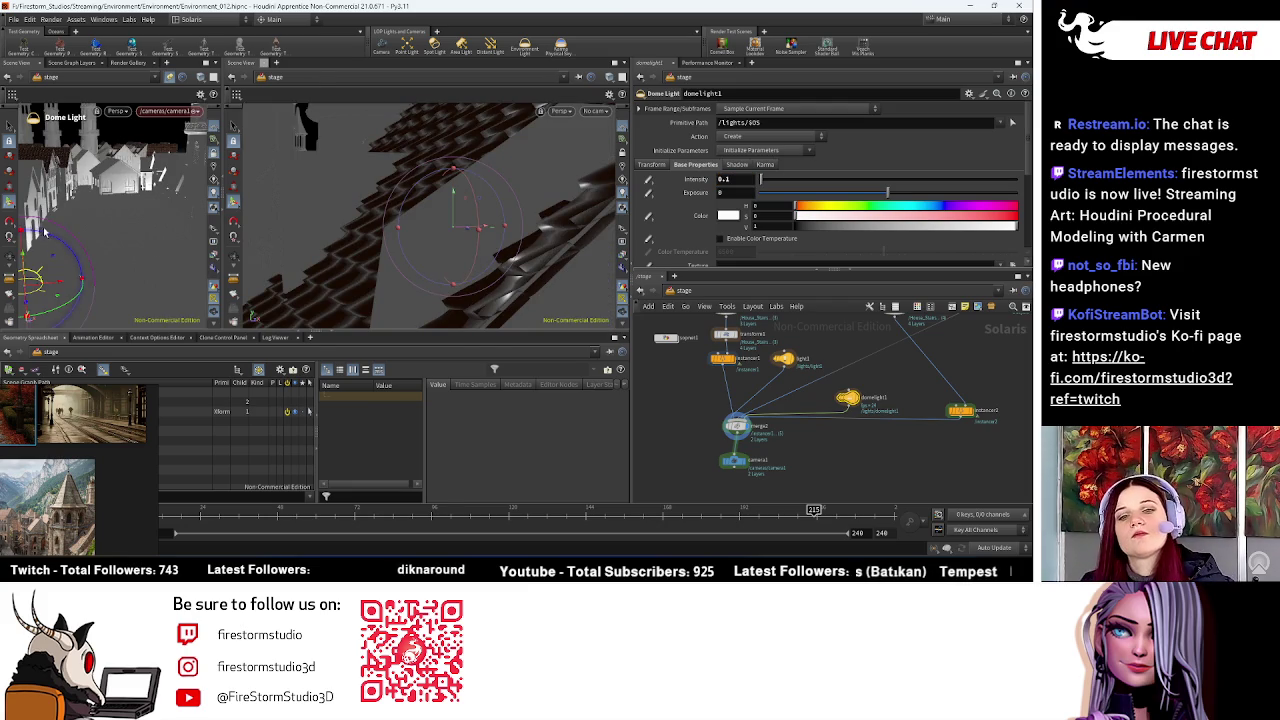
Step: Select light1, orbit the view, then select camera1 from the viewport camera list
left_click(787, 360)
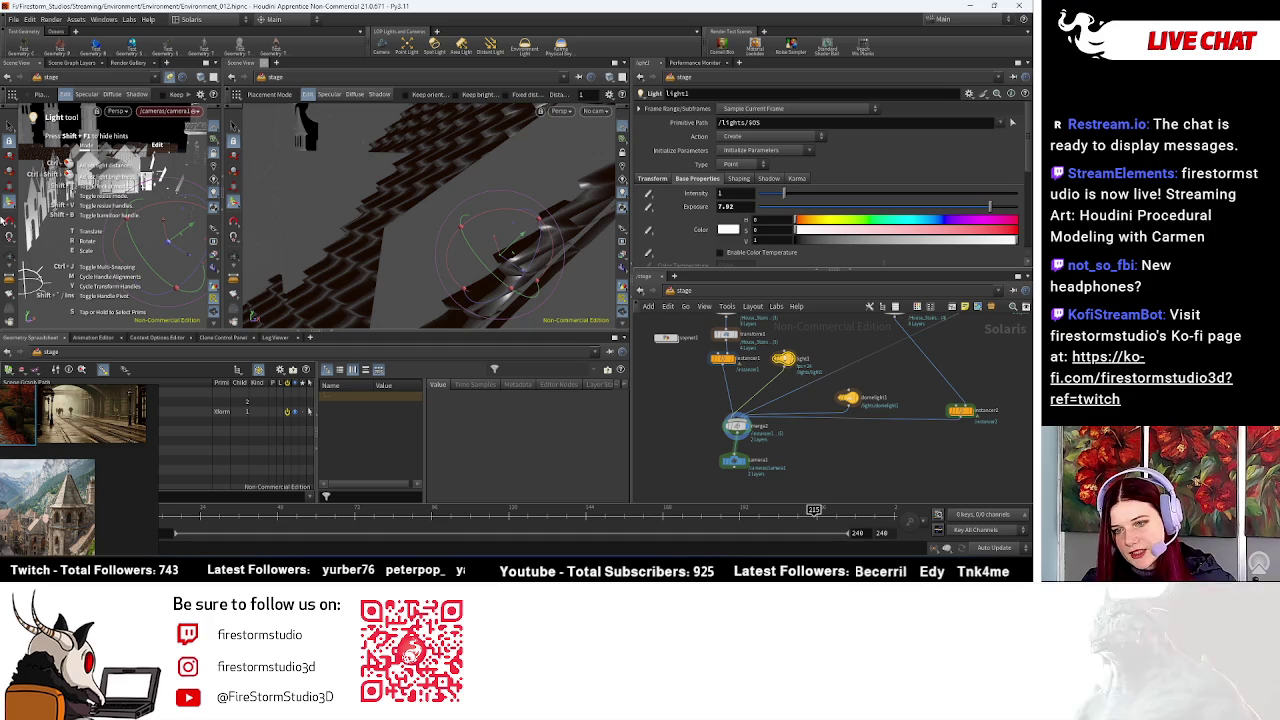
mouse_move(555, 242)
left_mouse_down()
mouse_move(358, 210)
mouse_move(486, 237)
mouse_move(530, 200)
left_mouse_up()
left_click(596, 110)
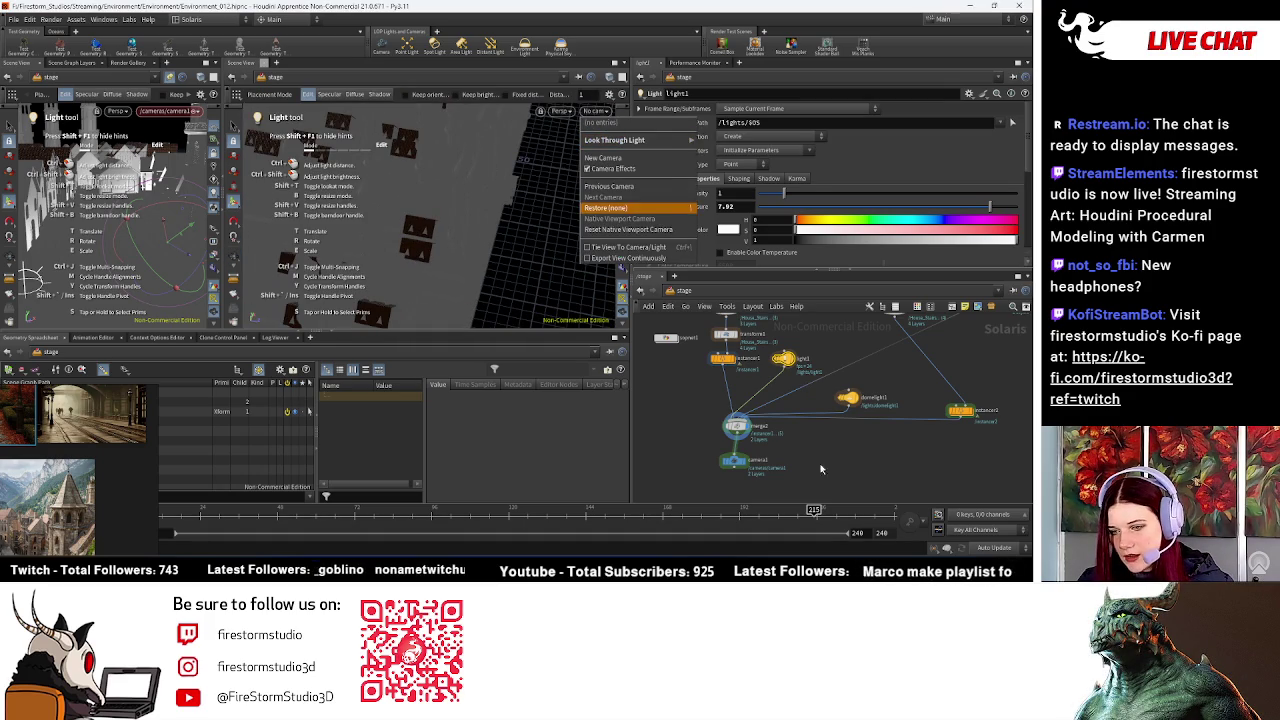
left_click(740, 462)
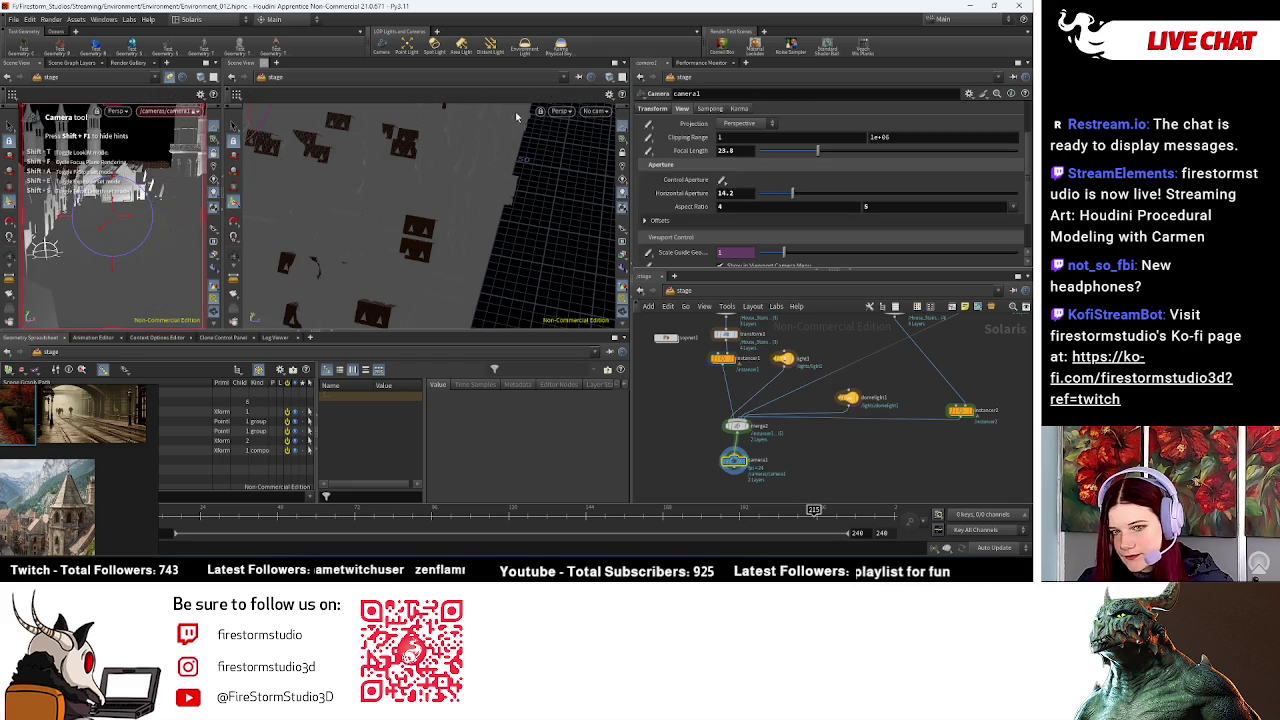
Step: Set the right viewport to look through /cameras/camera1, then select light1
left_click(561, 110)
mouse_move(590, 133)
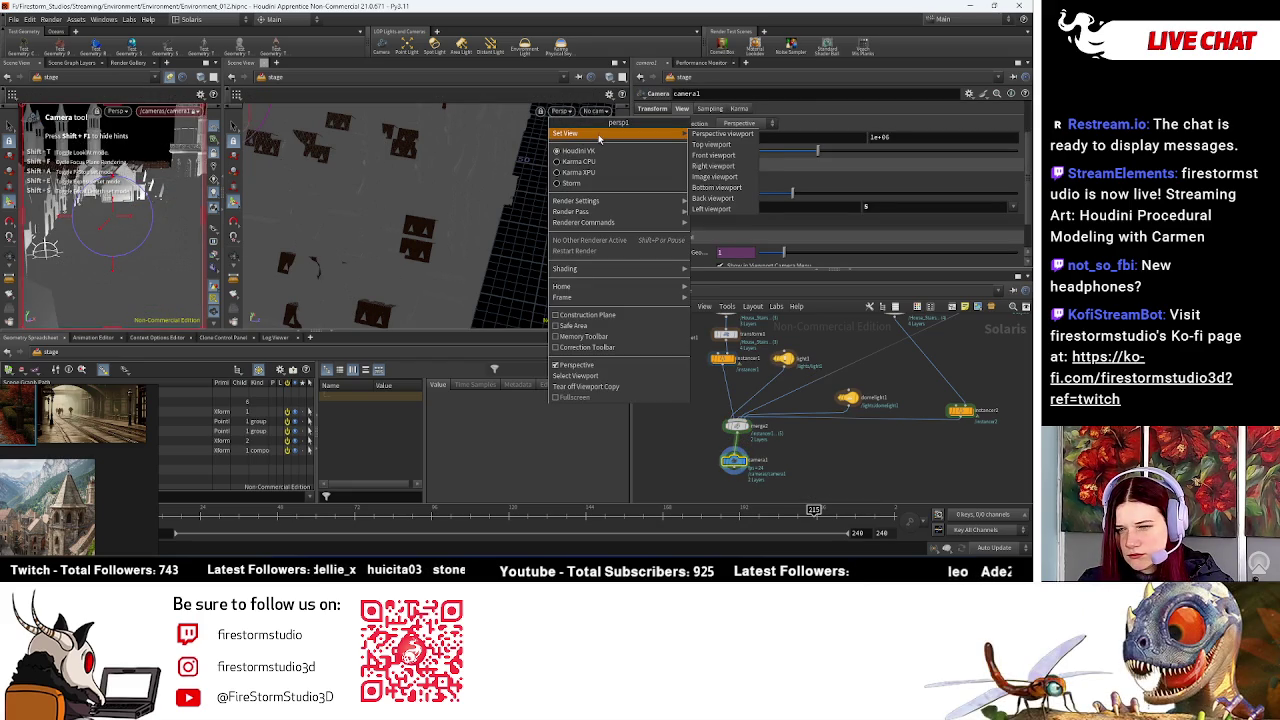
left_click(596, 110)
left_click(596, 110)
left_click(596, 110)
left_click(596, 110)
left_click(612, 122)
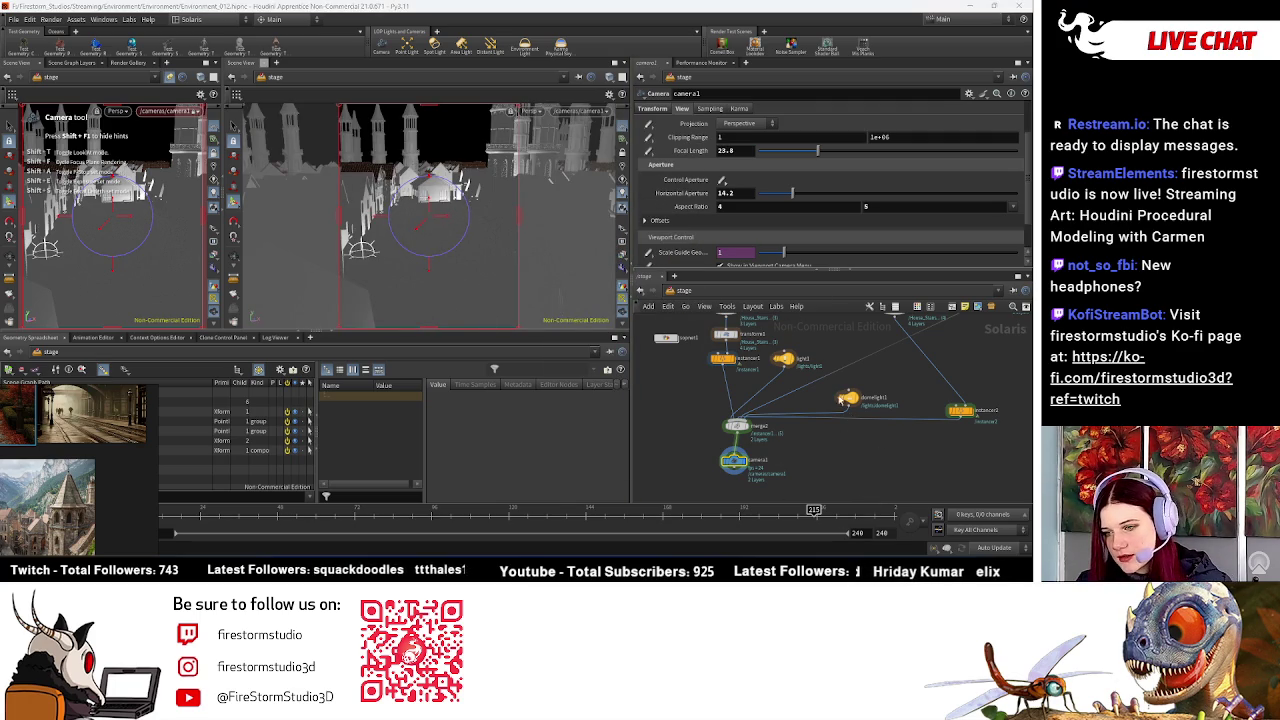
left_click(784, 358)
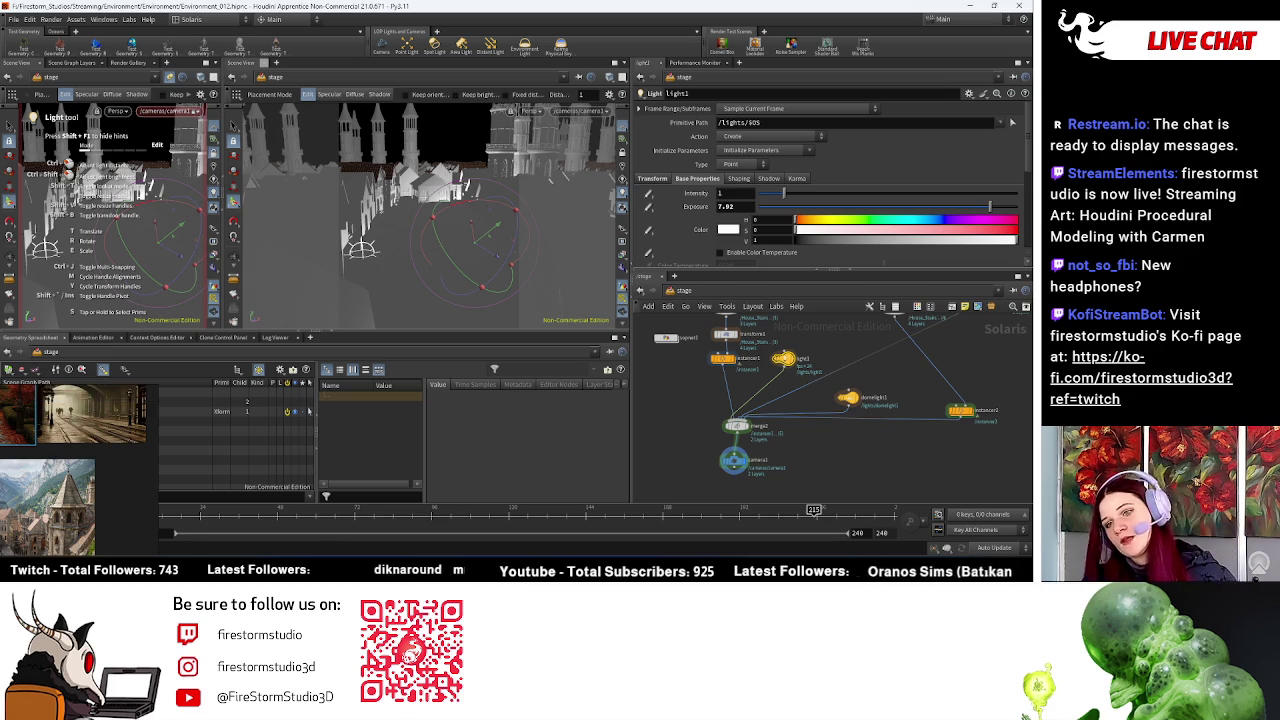
Step: Switch the Light tool to Specular mode and slide the highlight across the houses
left_click_drag(437, 265, 522, 228, "alt")
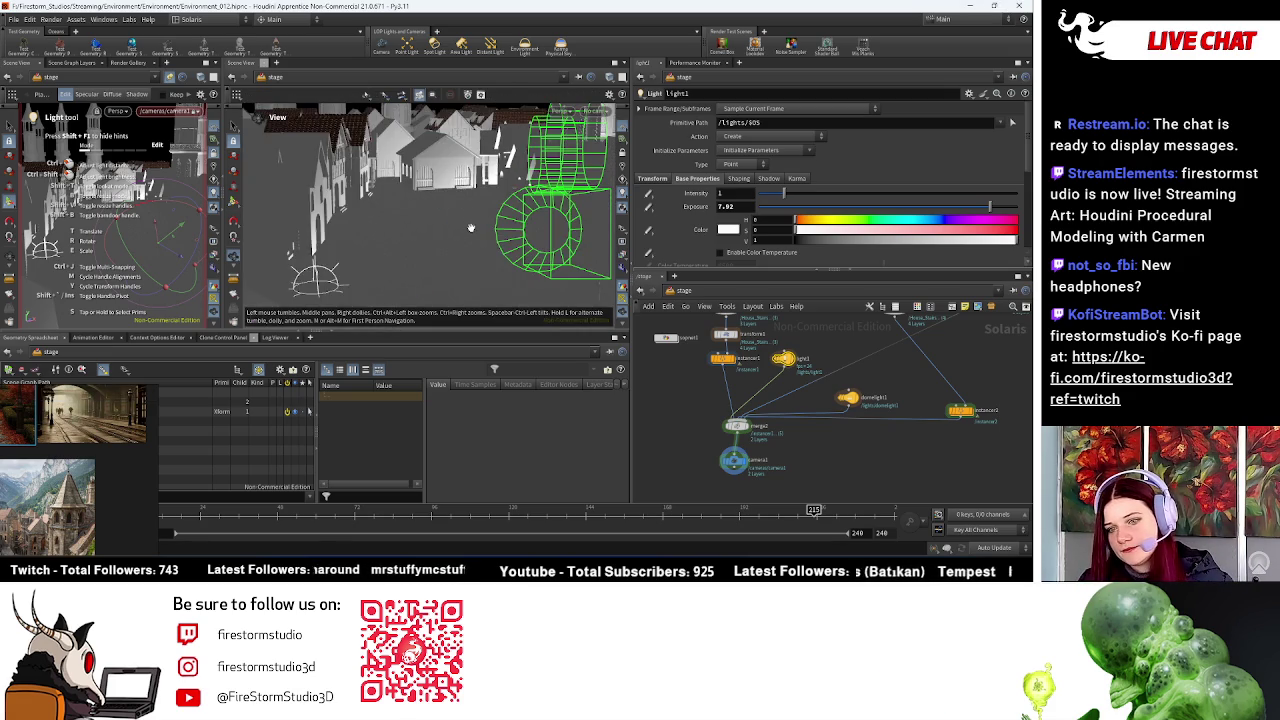
left_click_drag(430, 220, 500, 200, "alt")
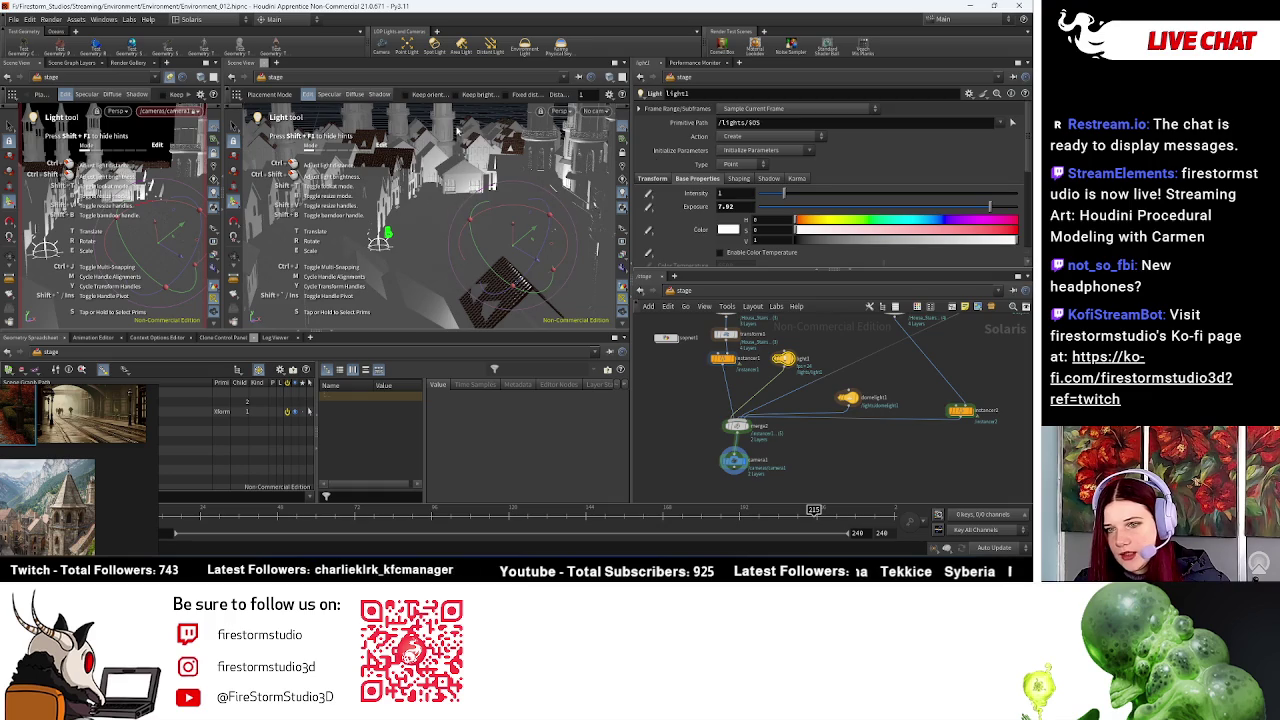
left_click(345, 95)
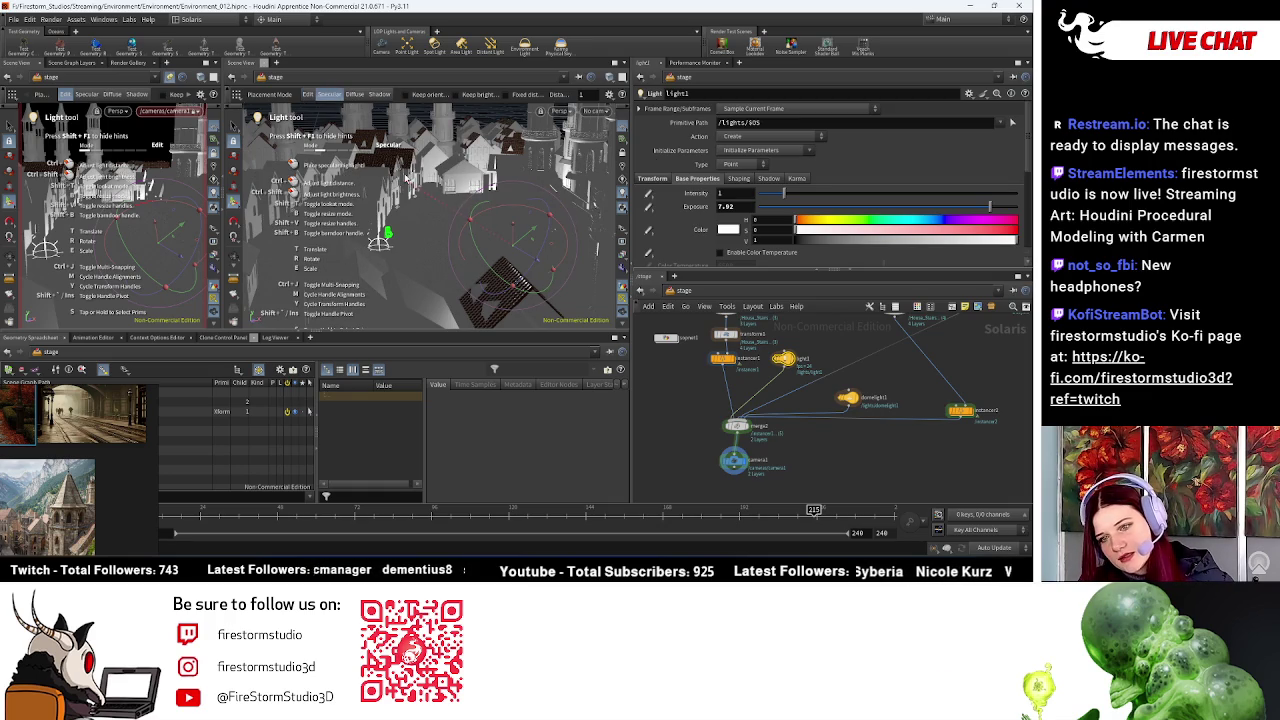
left_click(546, 243)
left_click_drag(546, 243, 578, 291)
left_click_drag(573, 238, 551, 101)
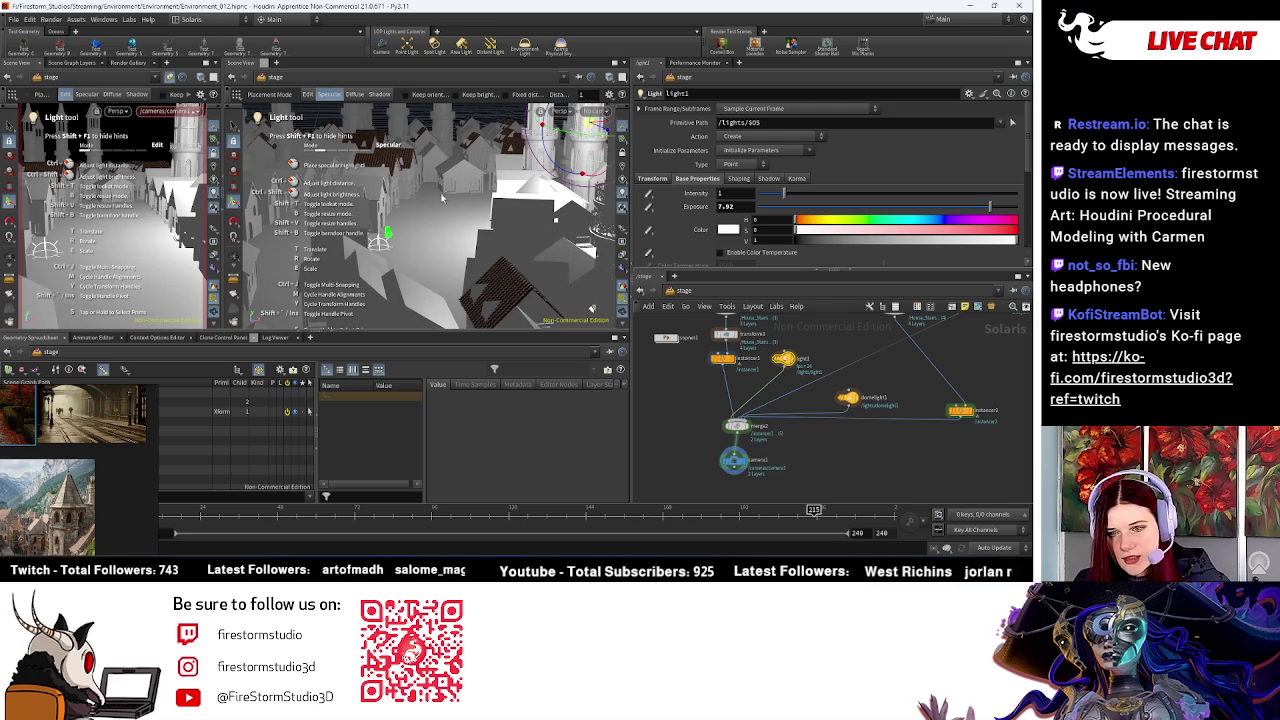
Step: Re-place the point light's specular highlight on house surfaces to brightly light the town
left_click_drag(462, 231, 450, 191)
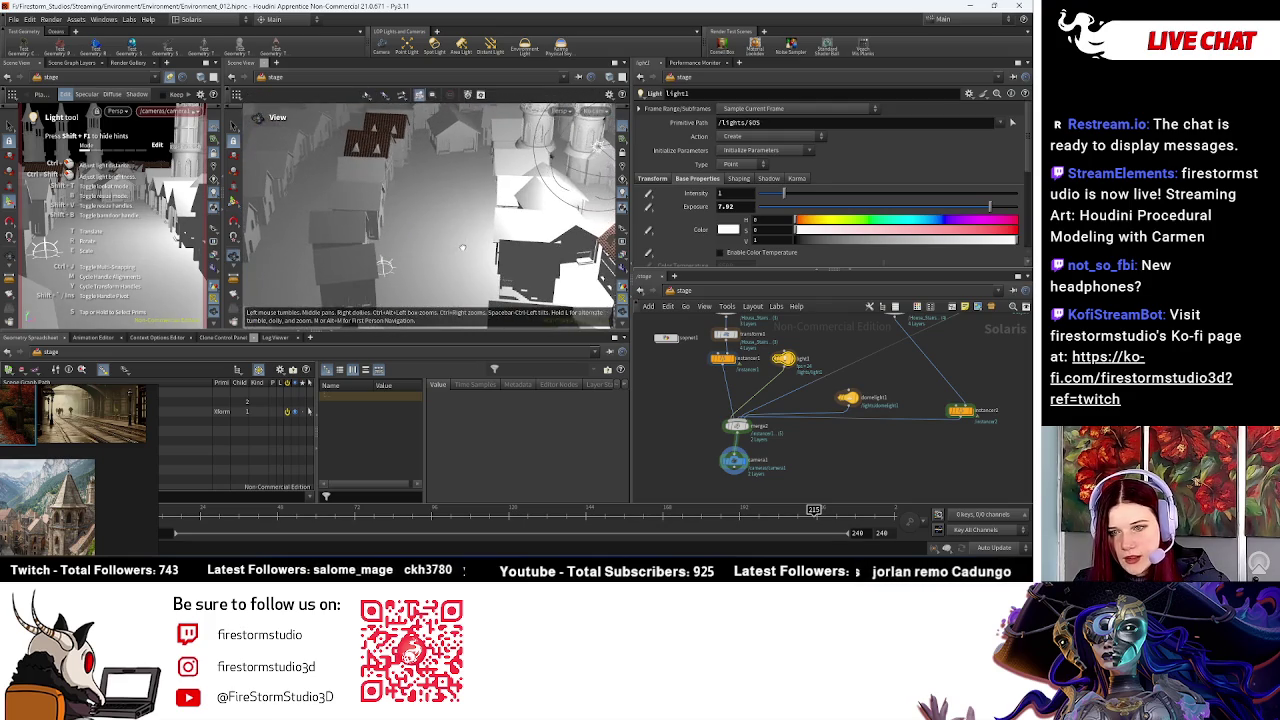
left_click(450, 177)
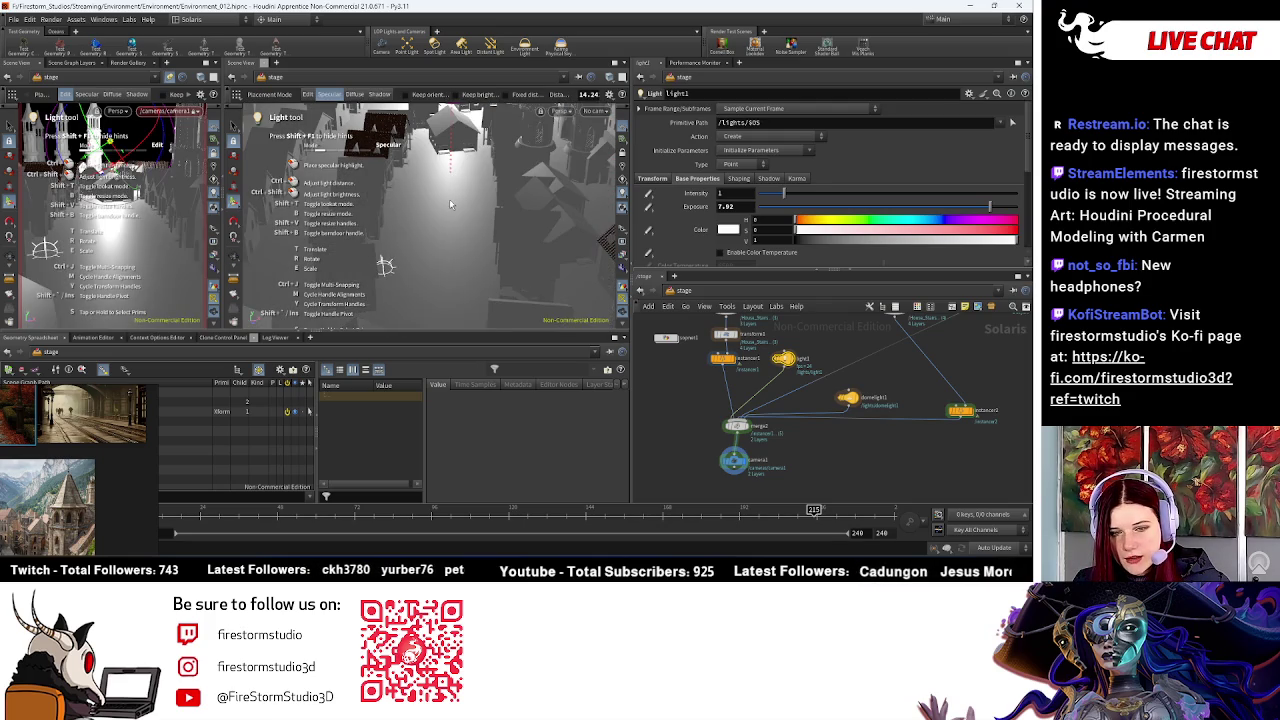
left_click(450, 204)
left_click(446, 157)
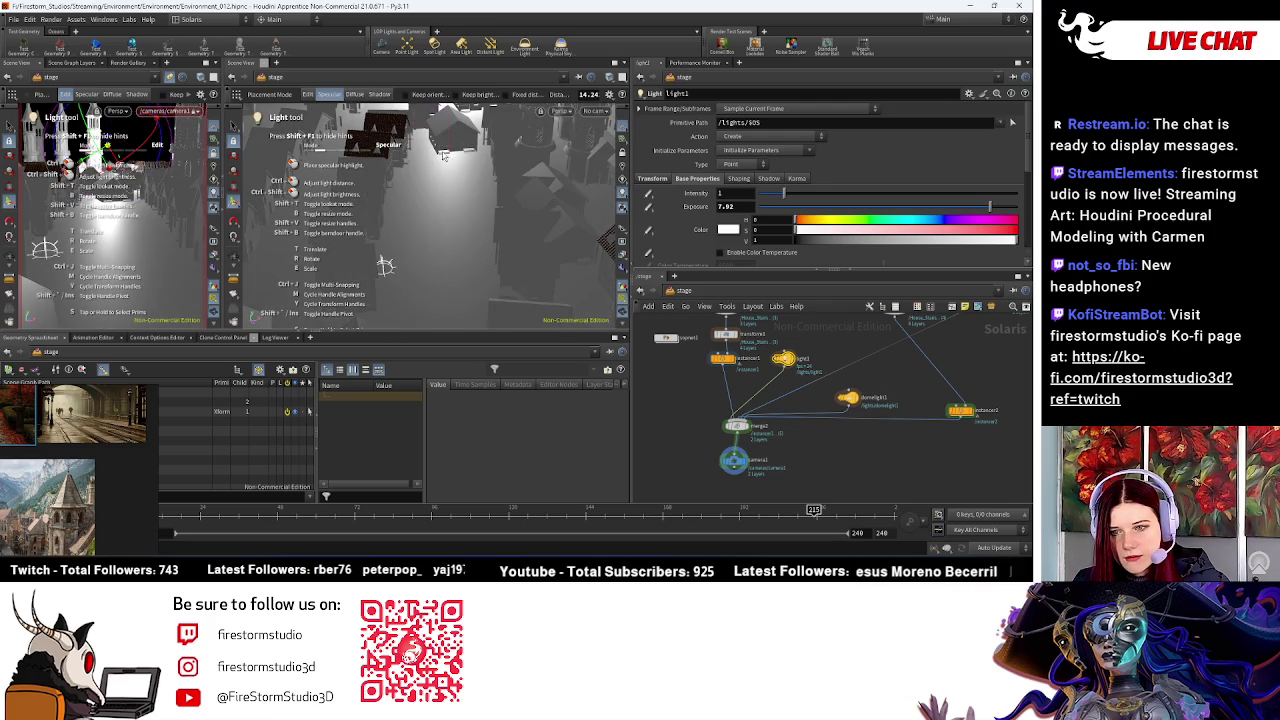
left_click(444, 152)
left_click_drag(494, 265, 482, 257)
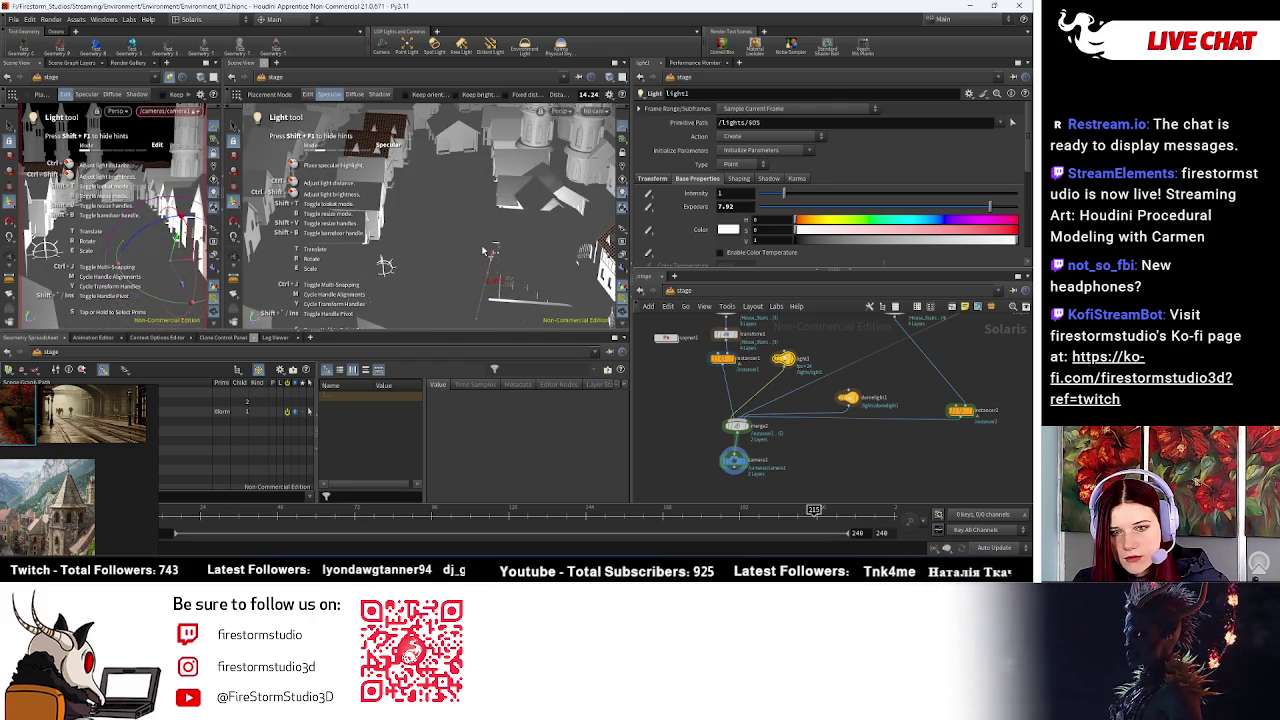
left_click_drag(482, 257, 491, 104)
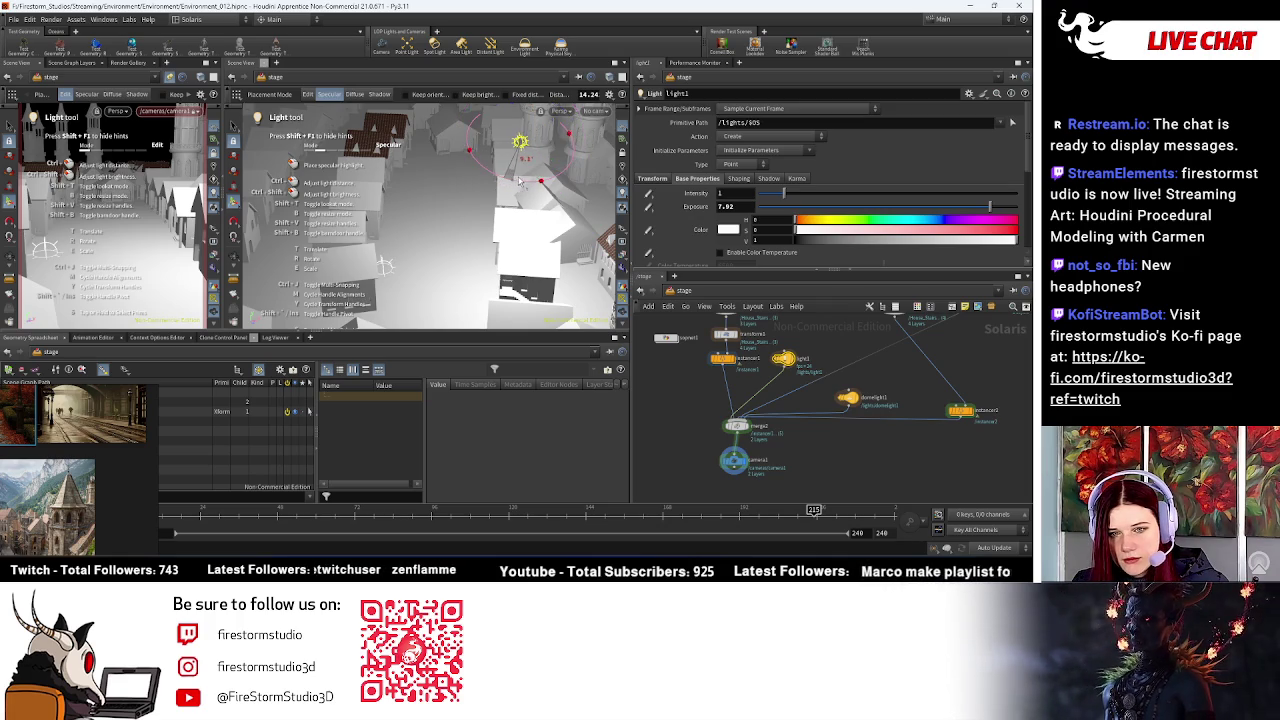
Step: Show the light's rotation handles, widen the left viewport, and dive inside instancer2
left_click(519, 141)
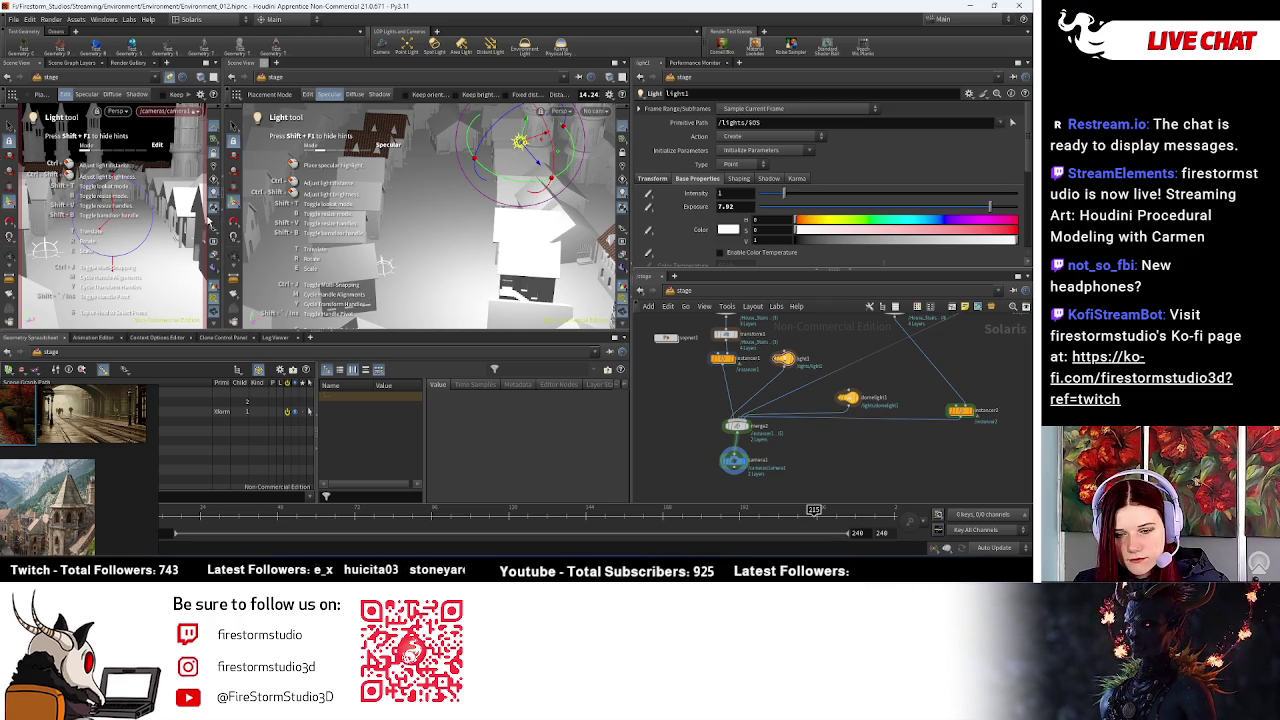
left_click_drag(220, 222, 480, 230)
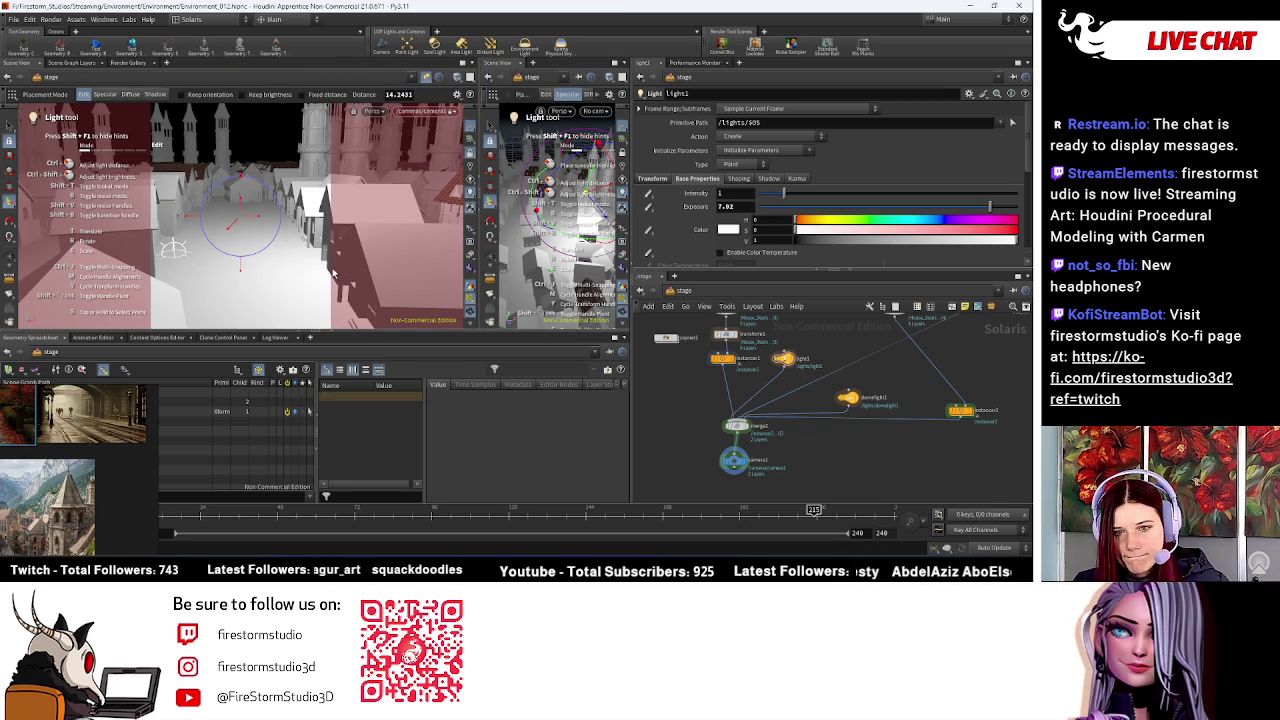
mouse_move(800, 420)
middle_mouse_down()
mouse_move(905, 425)
mouse_move(915, 410)
middle_mouse_up()
double_click(918, 408)
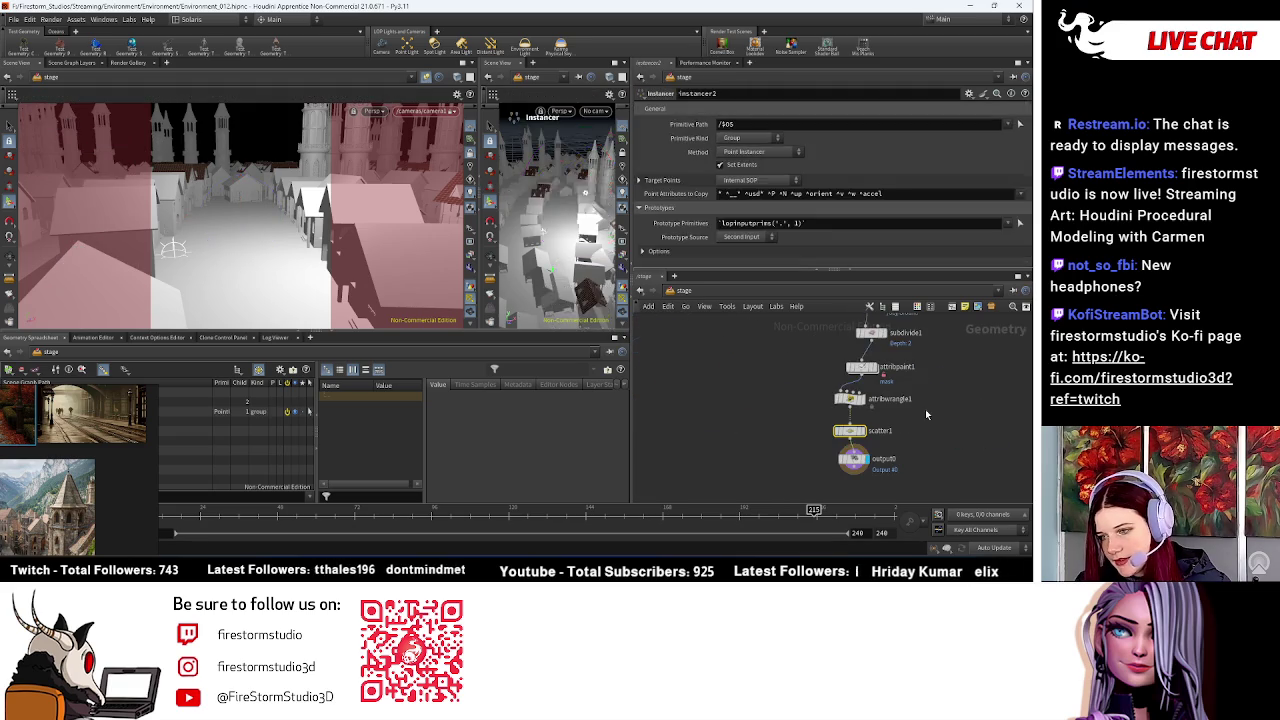
Step: Insert a Transform SOP between object_merge1 and subdivide1 with Uniform Scale 2
middle_click_drag(944, 421, 840, 400)
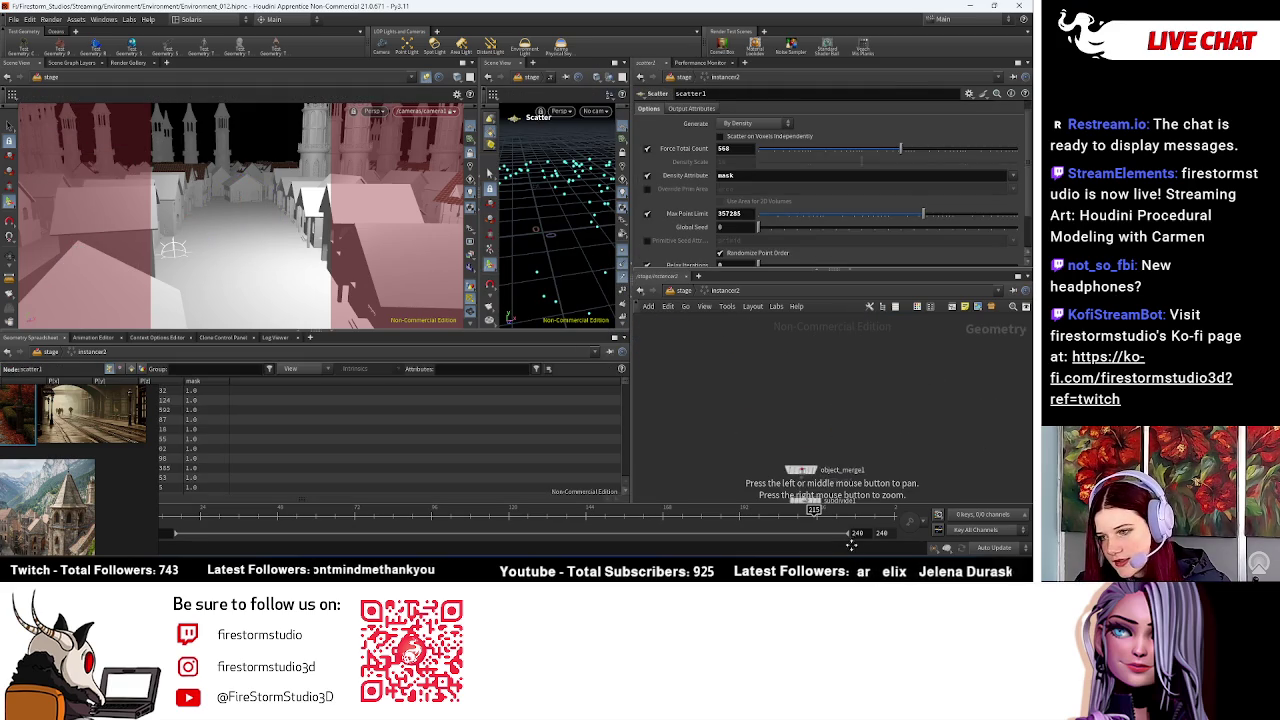
scroll(830, 390, "up", 3)
left_click_drag(828, 382, 842, 331)
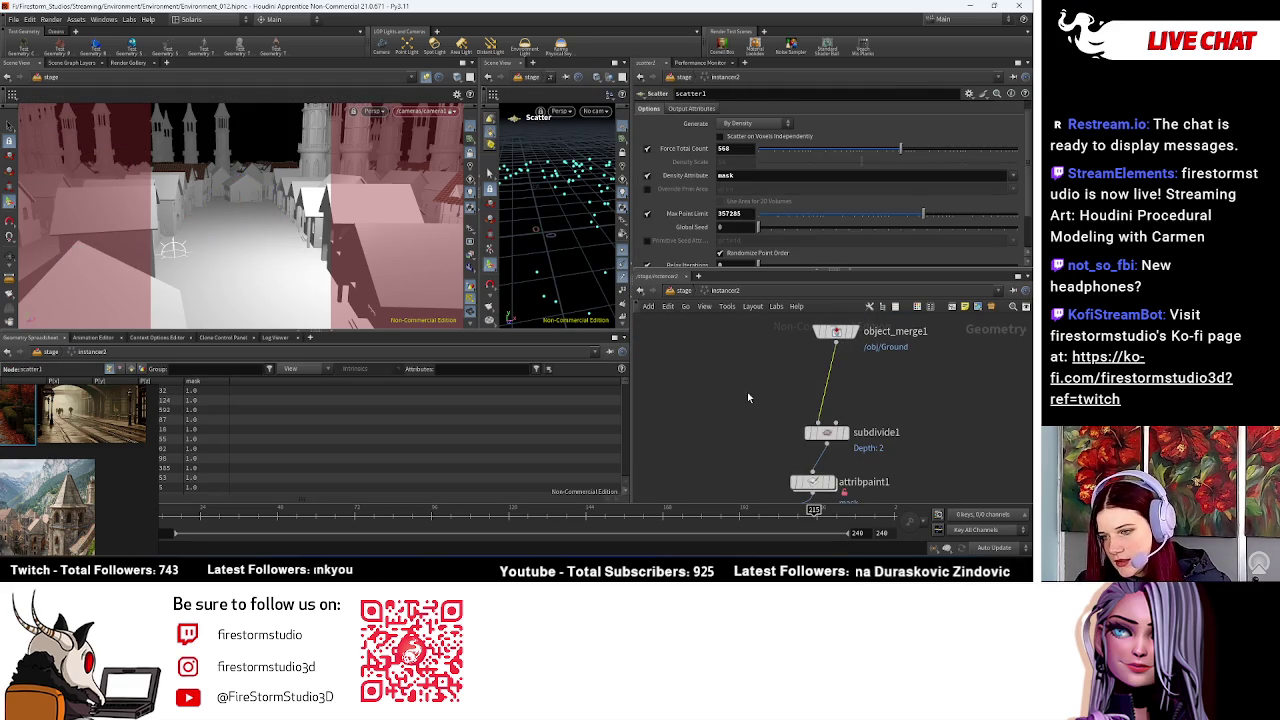
key("Tab")
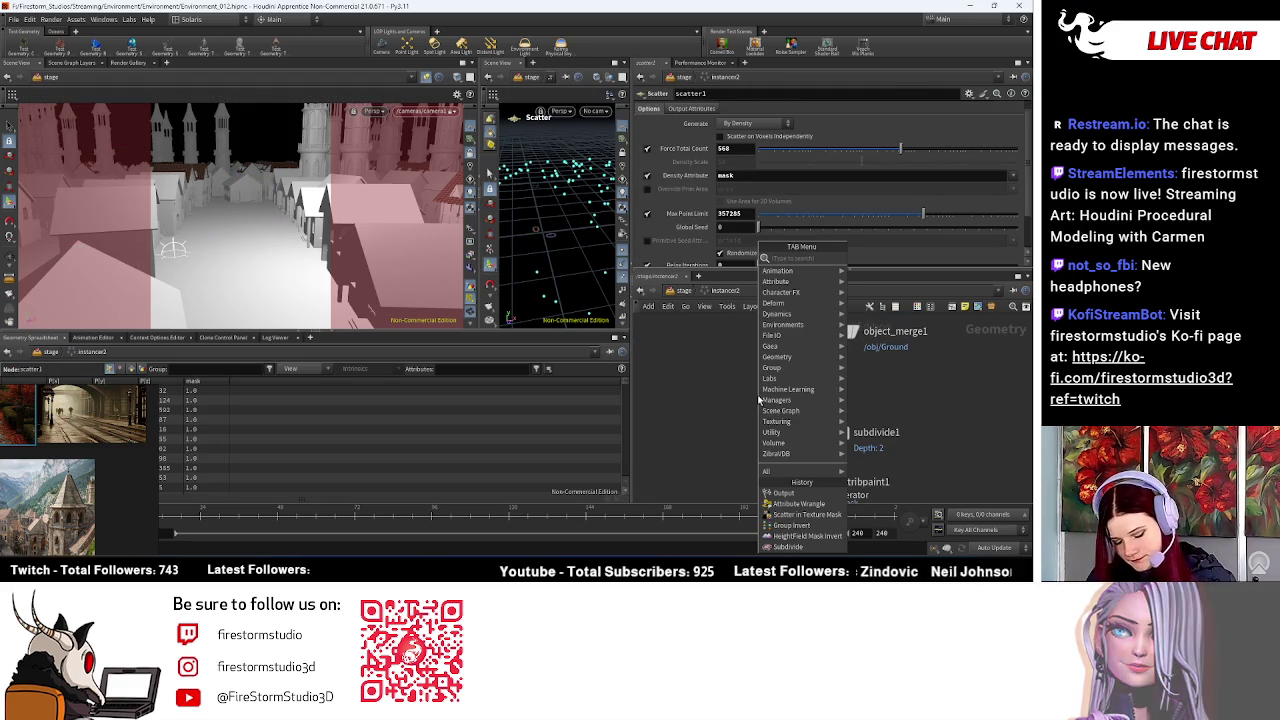
type("transf")
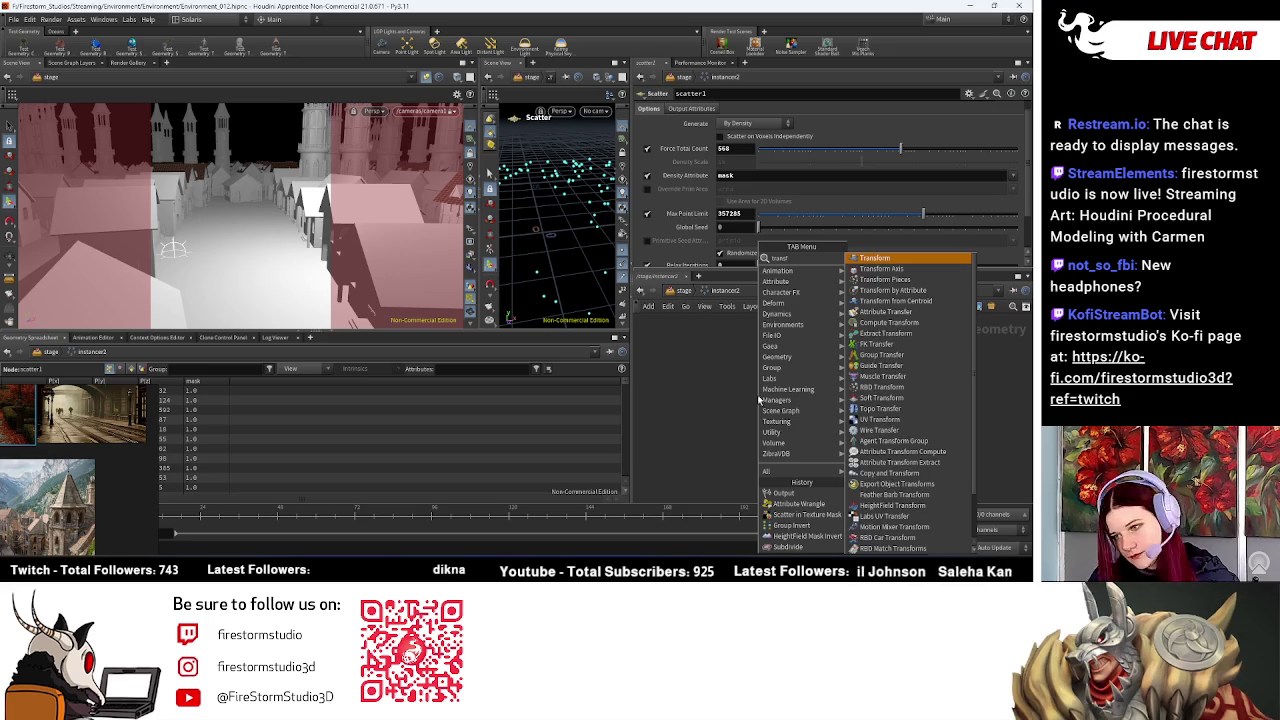
left_click(875, 258)
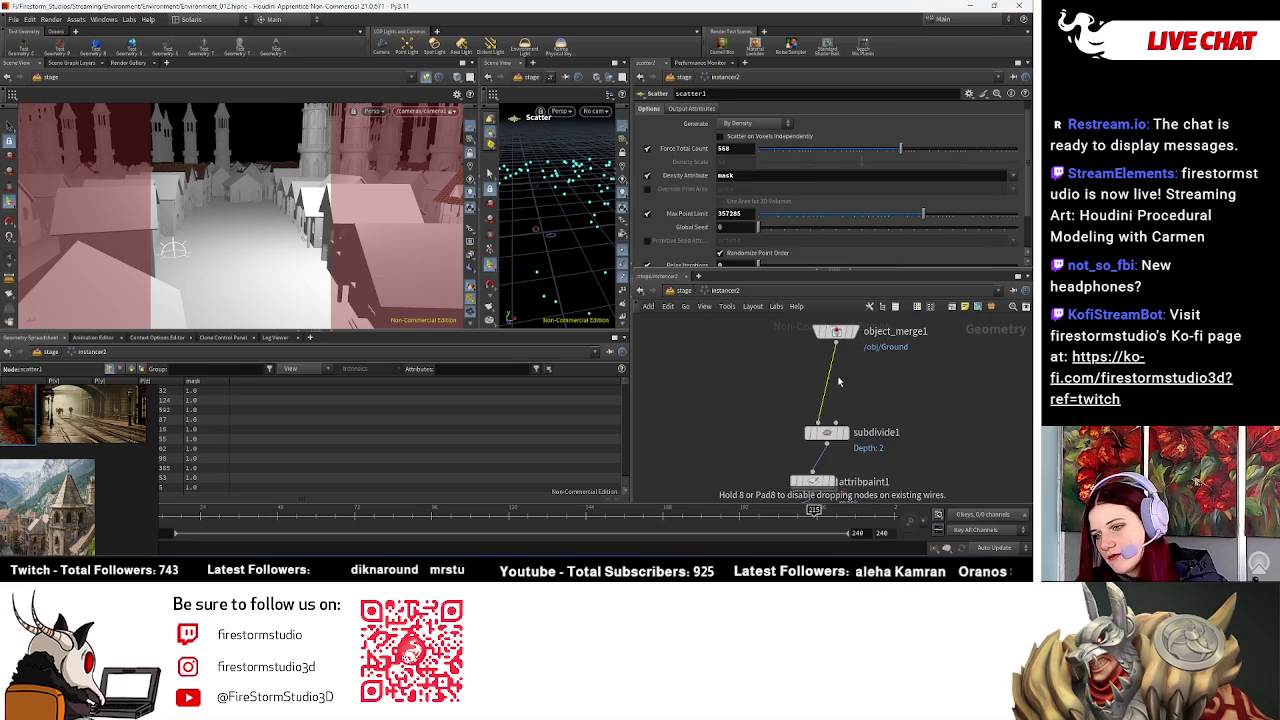
left_click(808, 370)
left_click(735, 204)
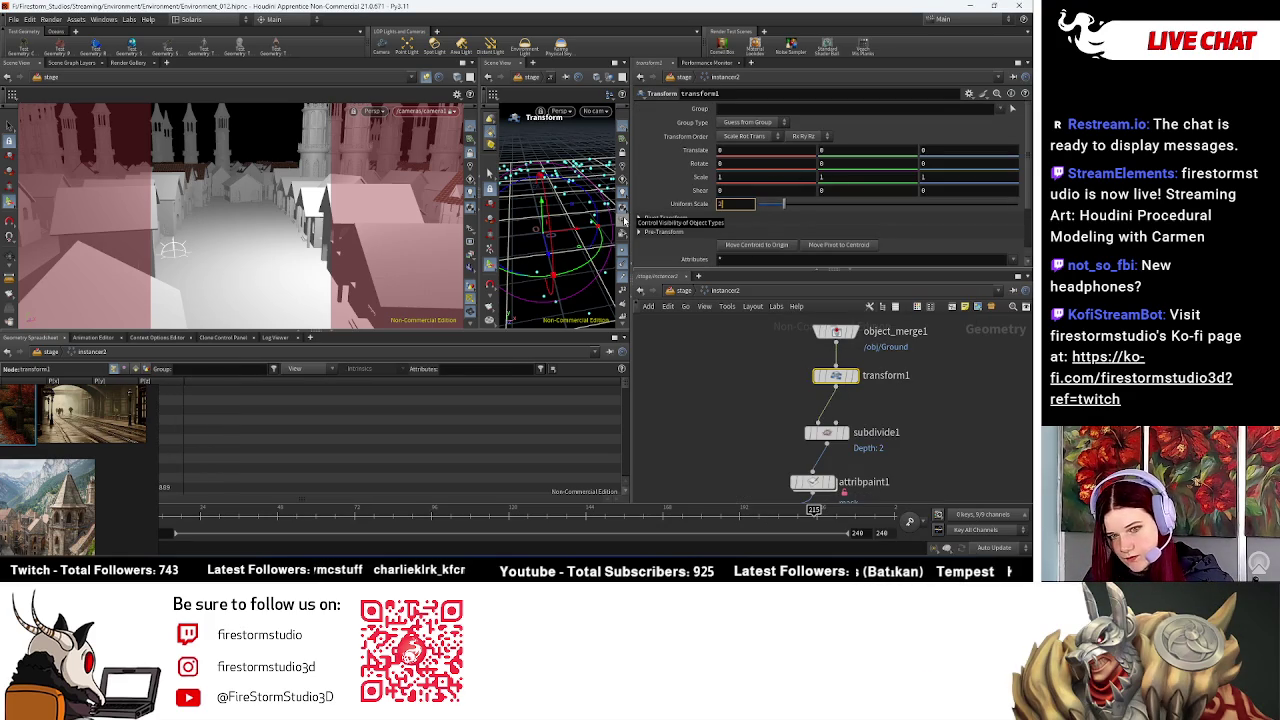
key("Return")
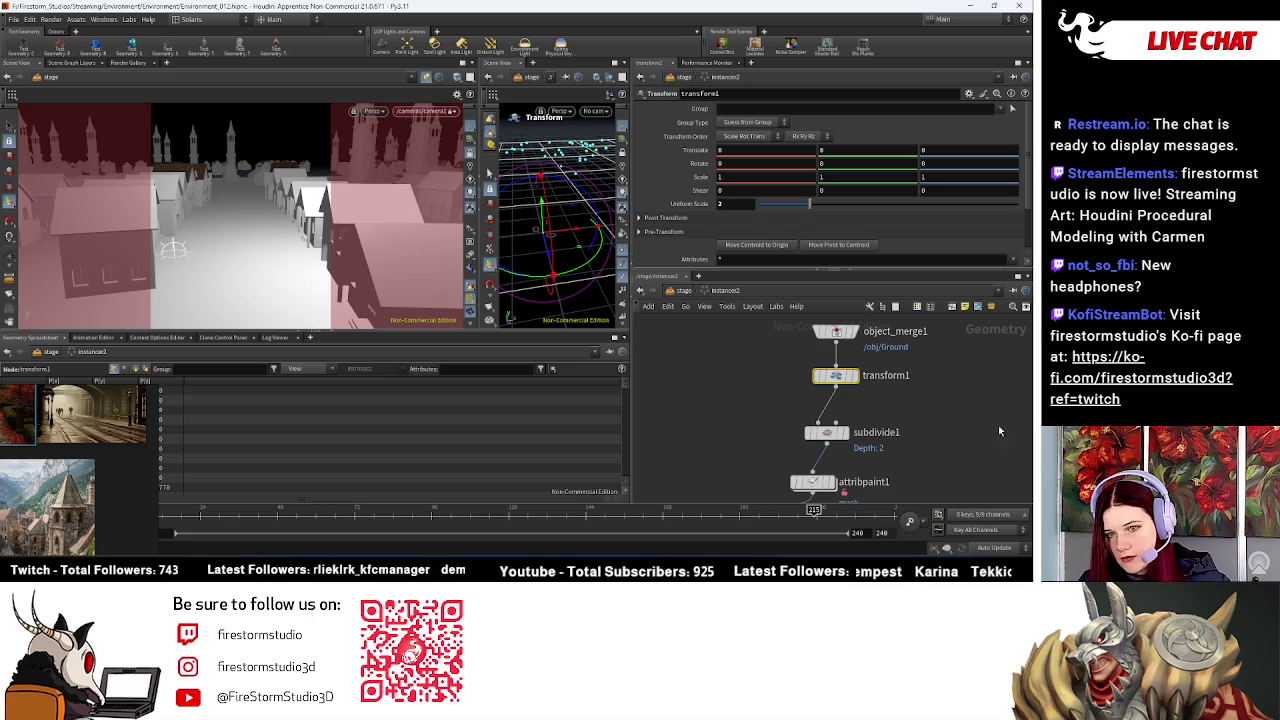
Step: Scroll down the network and select scatter1 to show its settings
scroll(885, 399, "down", 2)
scroll(850, 410, "down", 2)
scroll(829, 418, "down", 2)
left_click(824, 390)
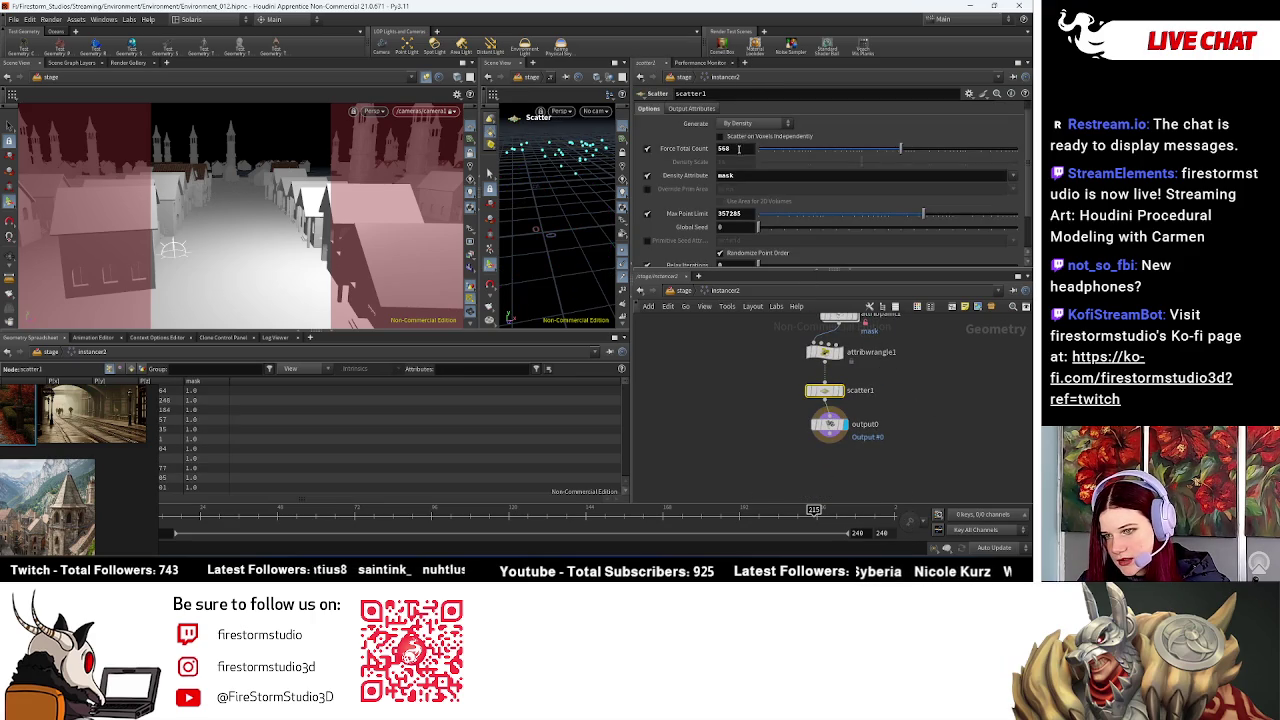
Step: Adjust scatter1's Force Total Count toward about 298 points and enable Randomize Point Order
left_click_drag(918, 150, 960, 150)
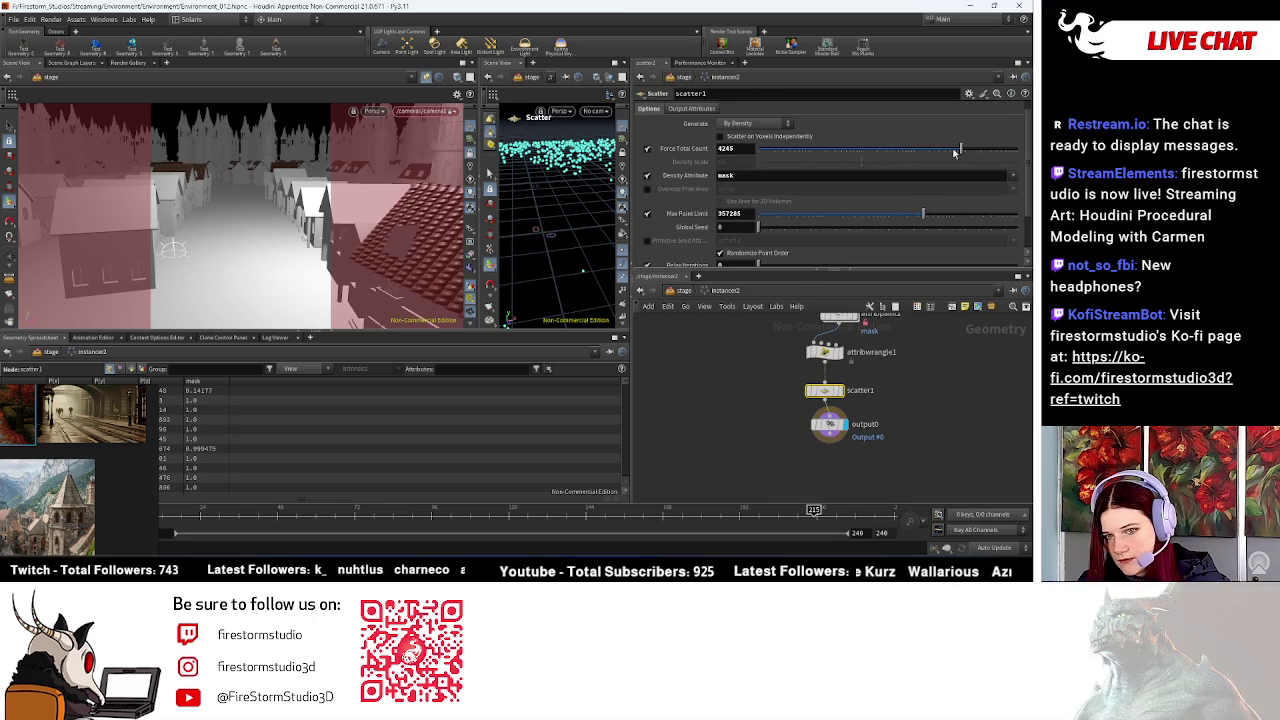
left_click(925, 150)
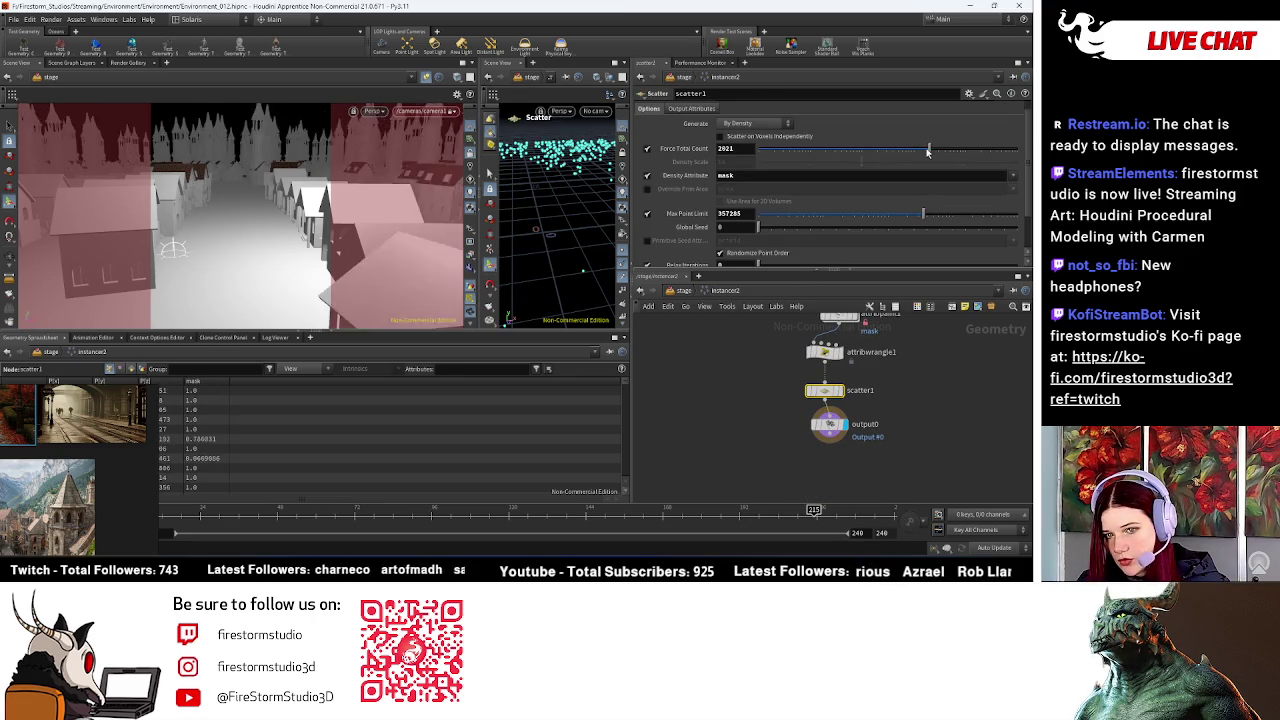
left_click_drag(925, 150, 923, 151)
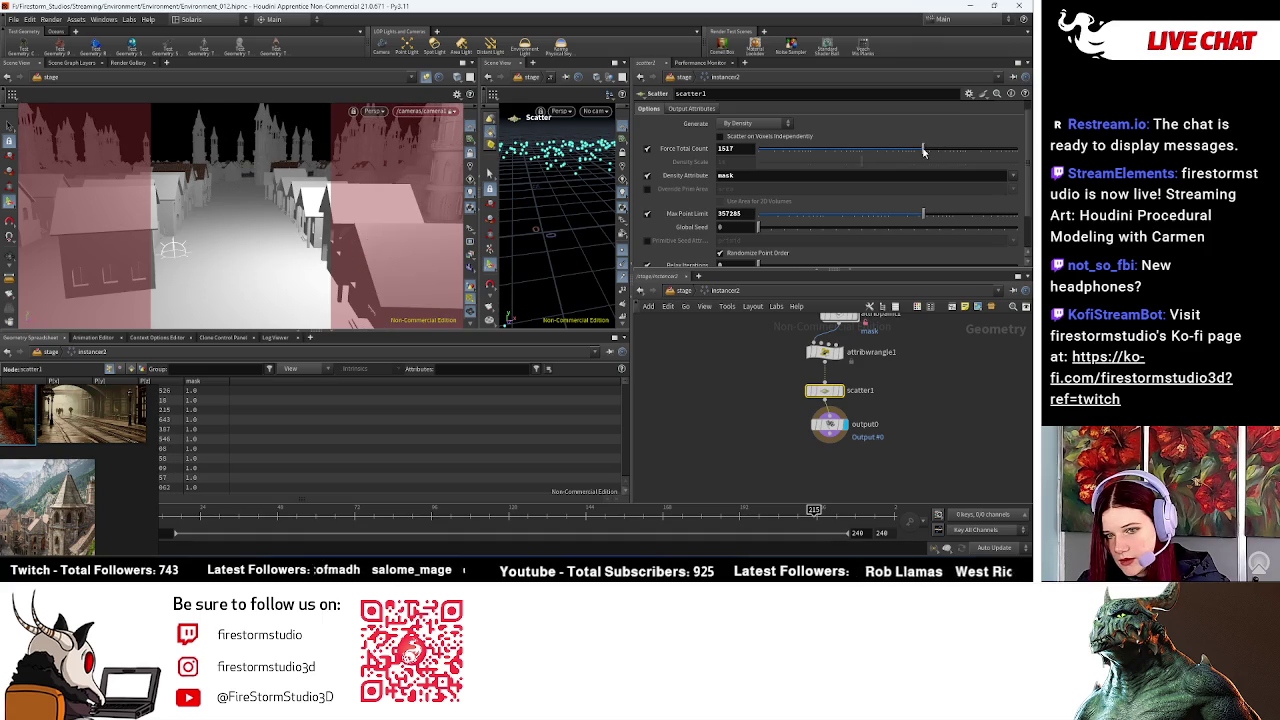
scroll(783, 258, "down", 2)
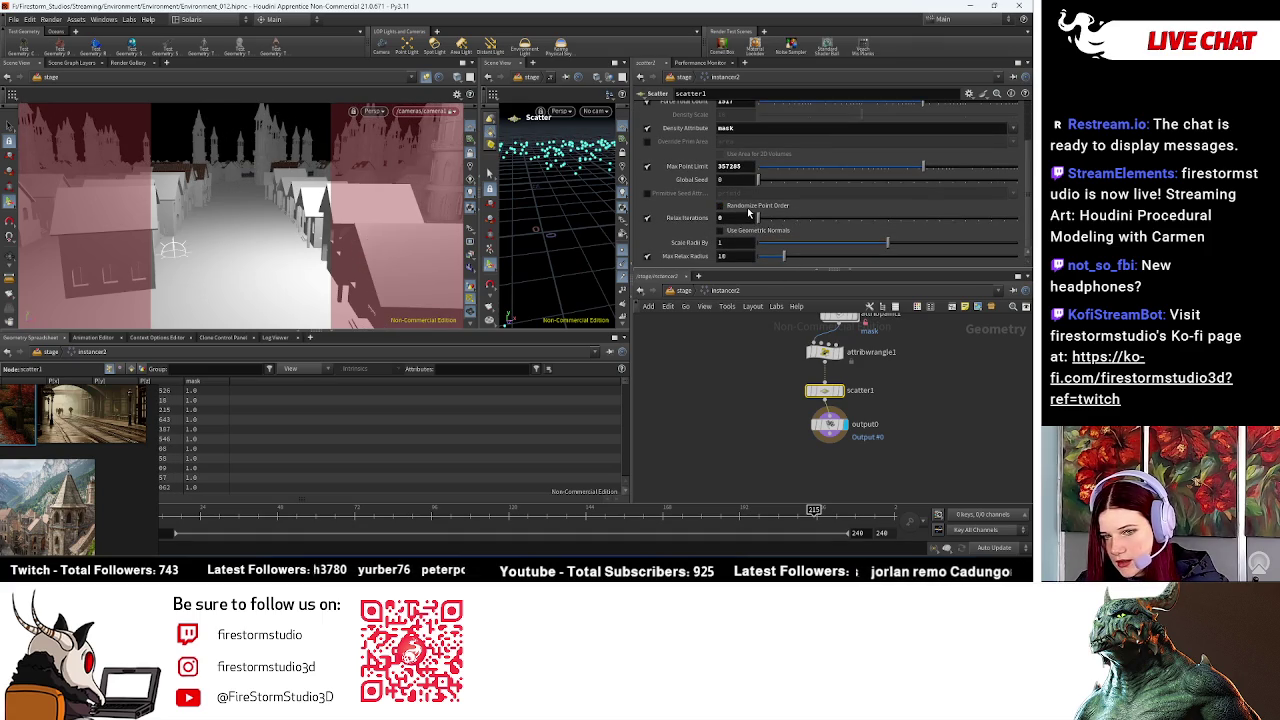
left_click(749, 210)
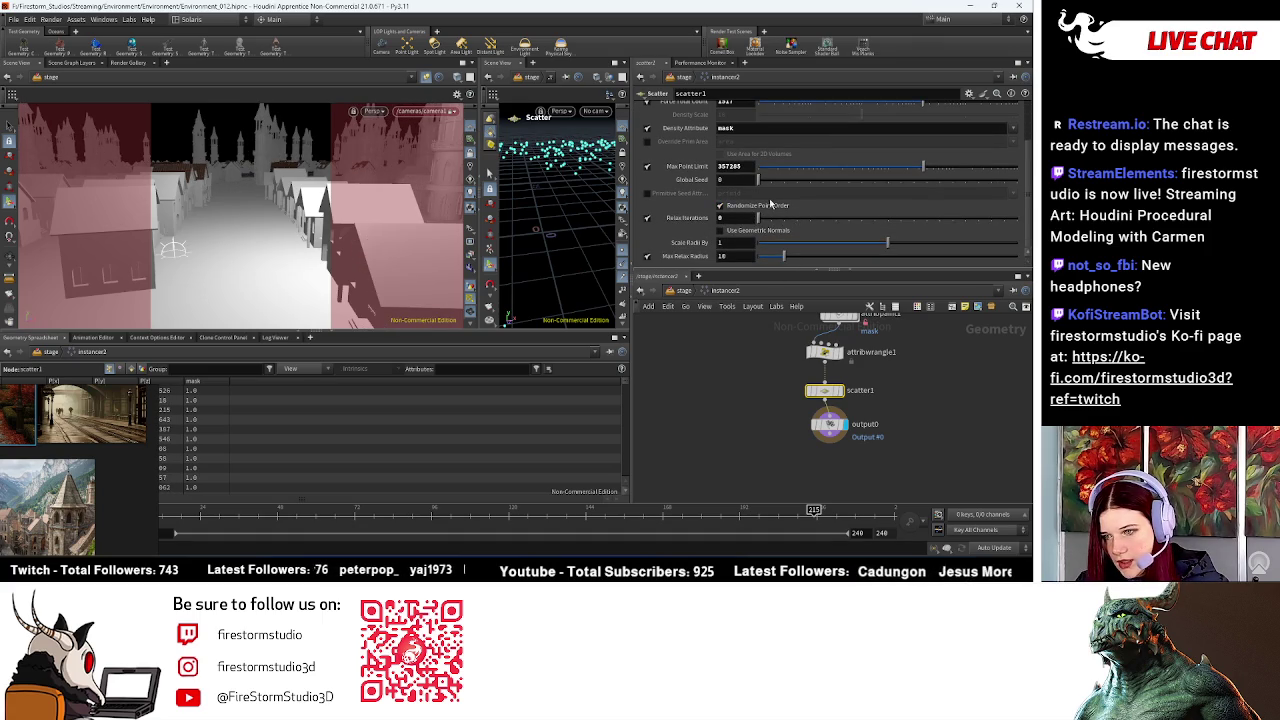
Step: Try several Global Seed values on scatter1, settling on seed 0
left_click_drag(783, 182, 810, 182)
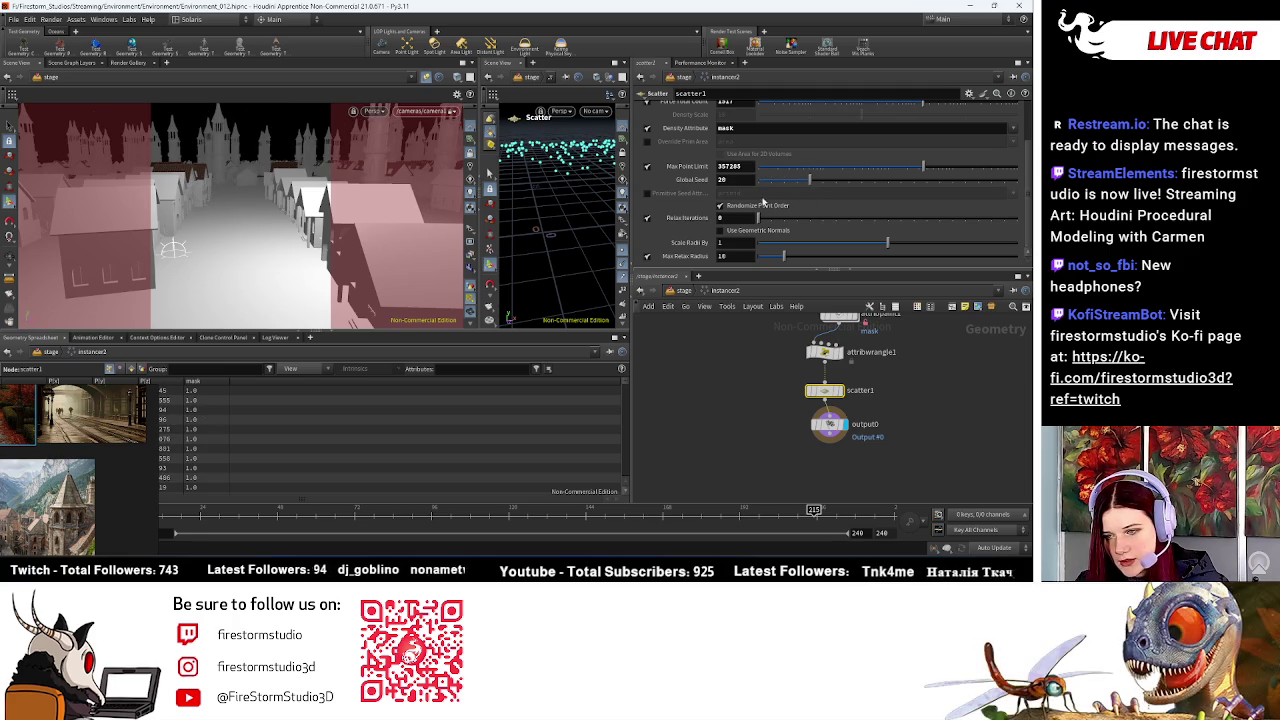
left_click(776, 181)
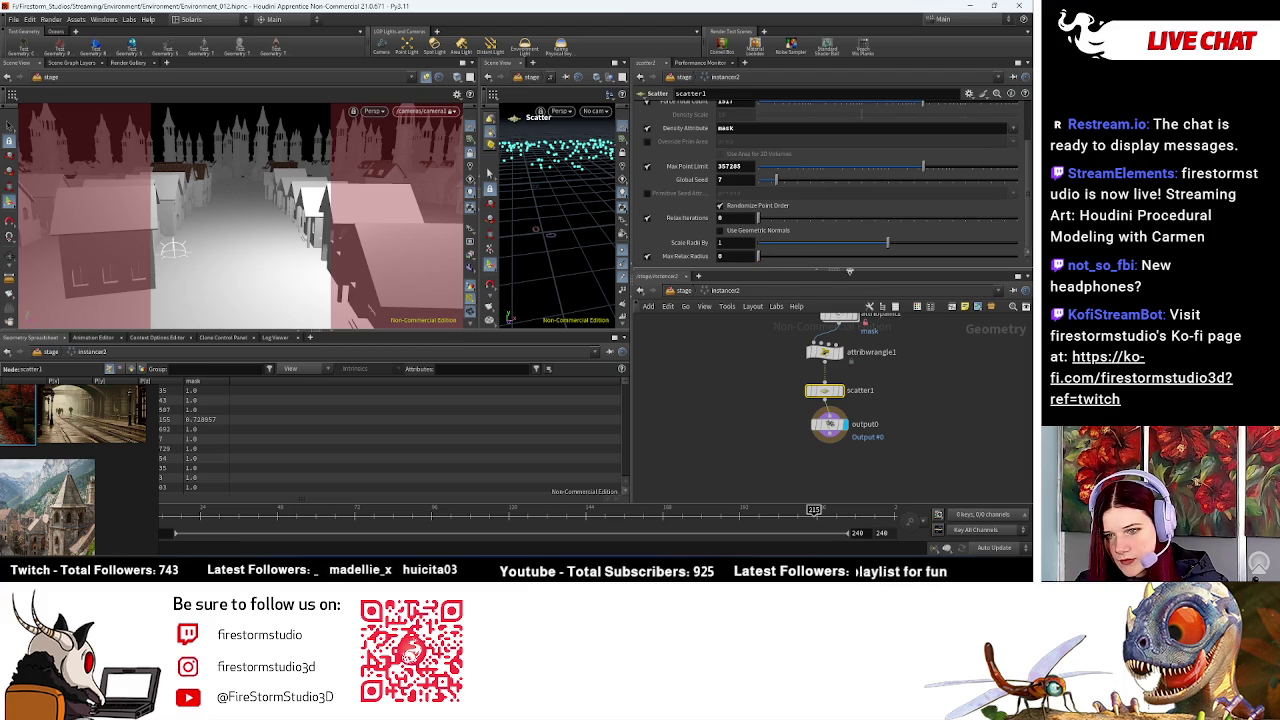
scroll(739, 172, "up", 2)
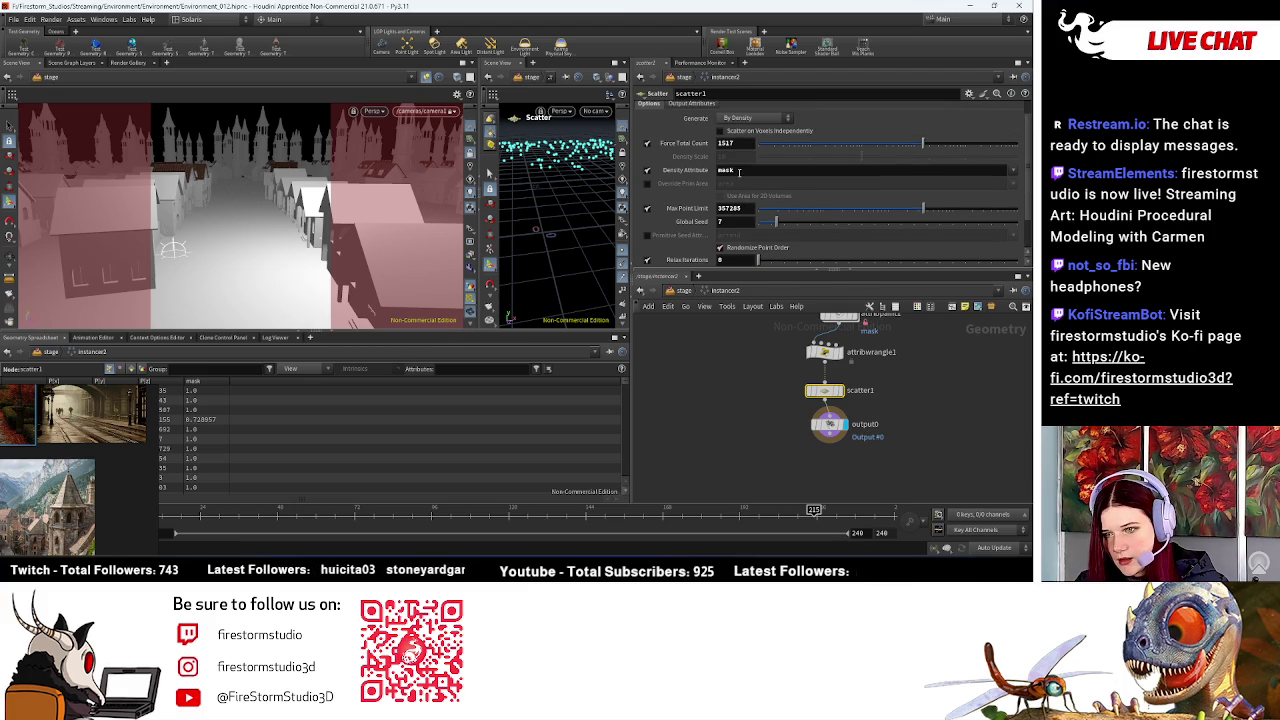
scroll(758, 175, "down", 1)
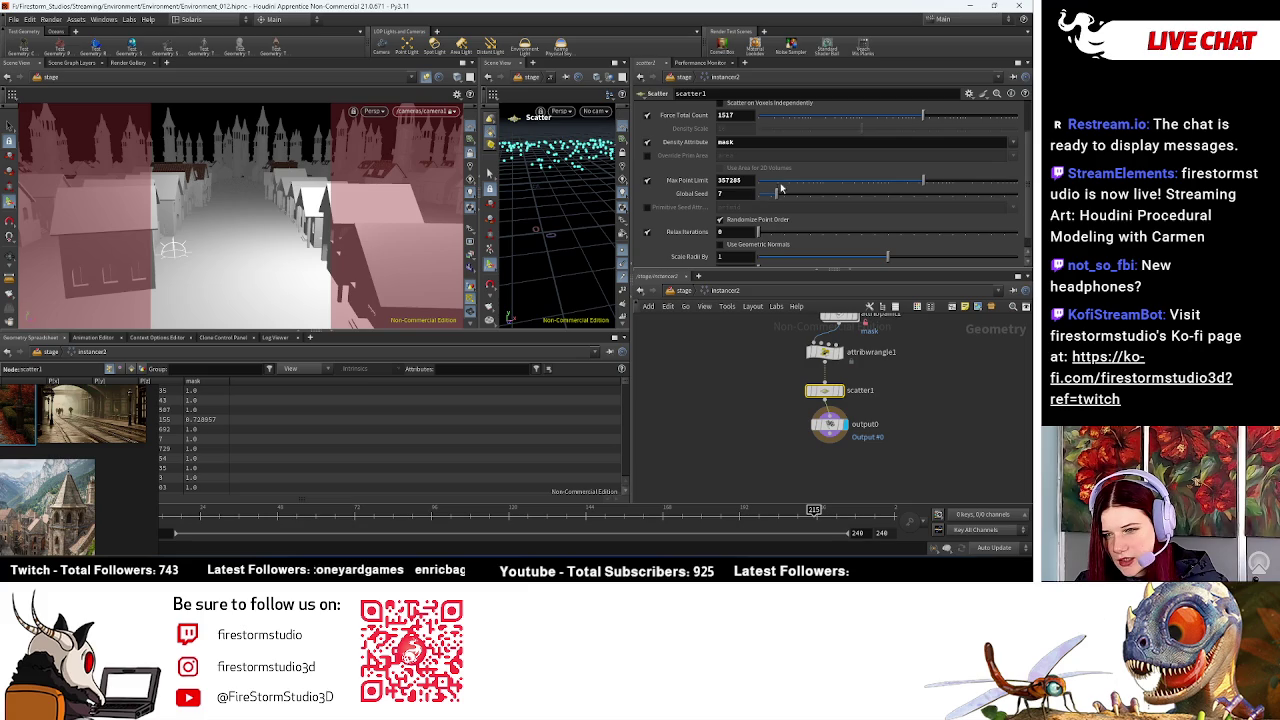
scroll(800, 215, "down", 1)
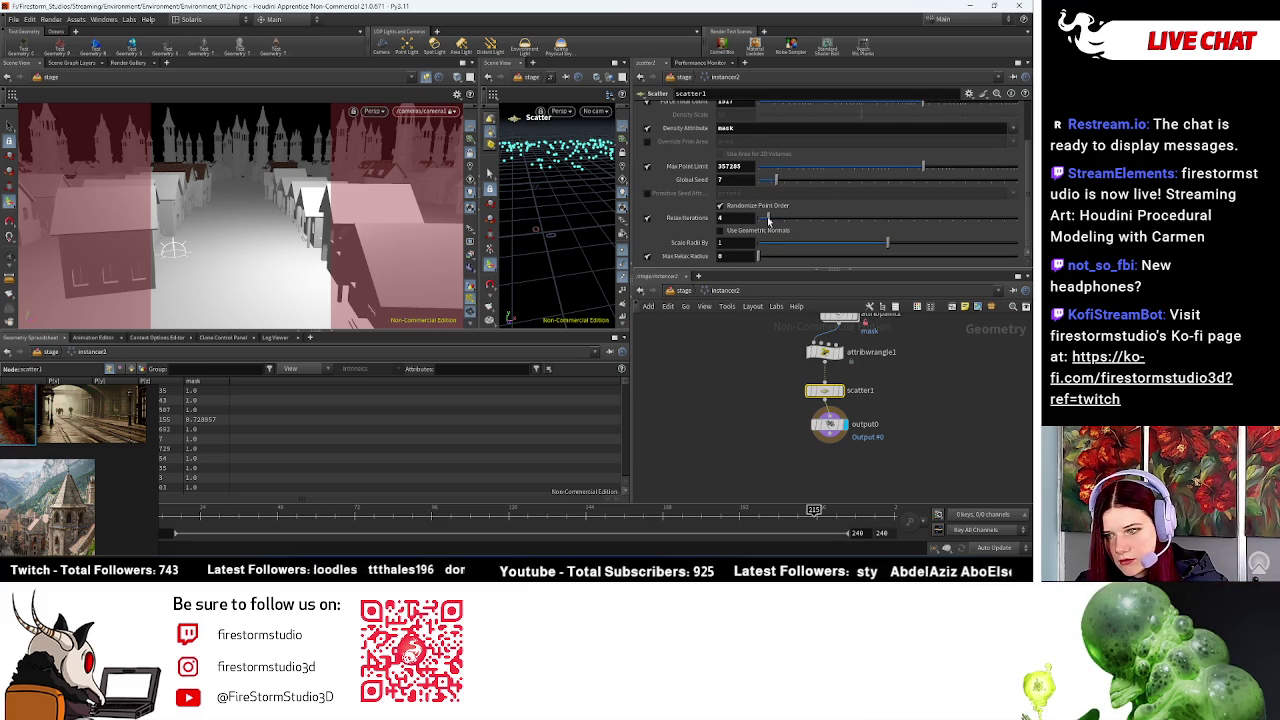
left_click_drag(776, 179, 886, 167)
scroll(806, 184, "up", 4)
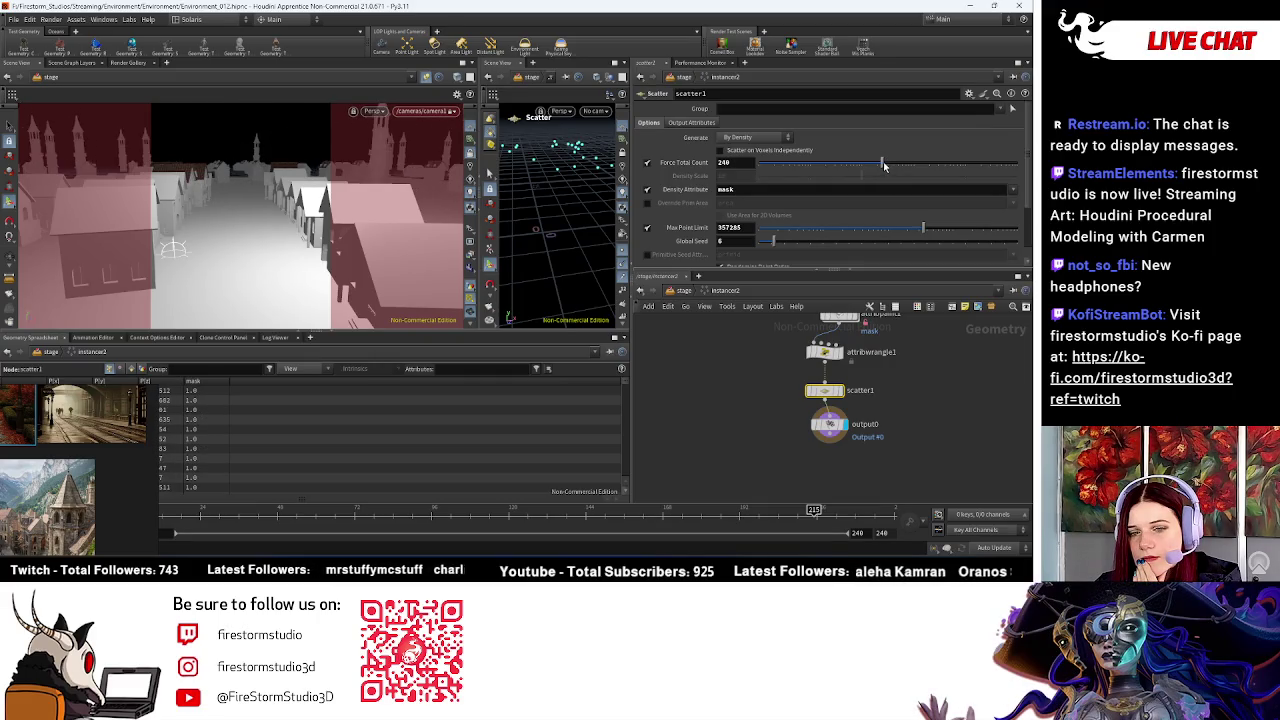
scroll(786, 242, "down", 1)
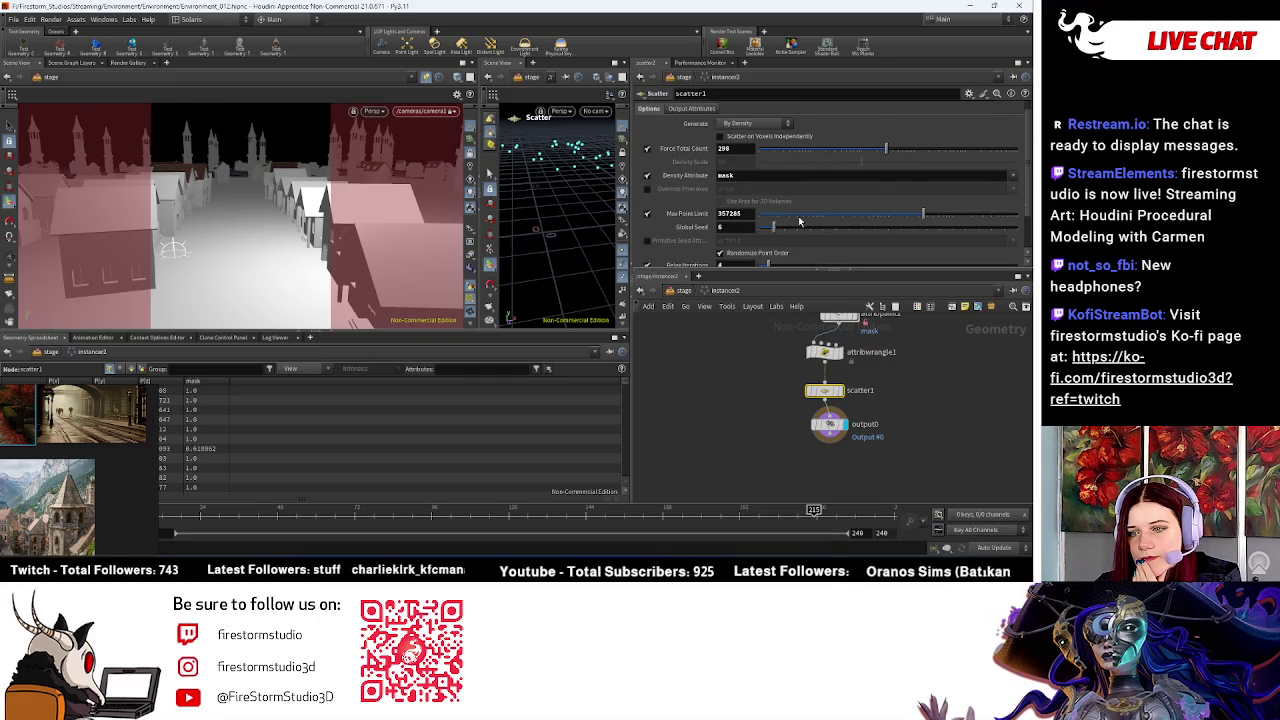
scroll(789, 233, "down", 1)
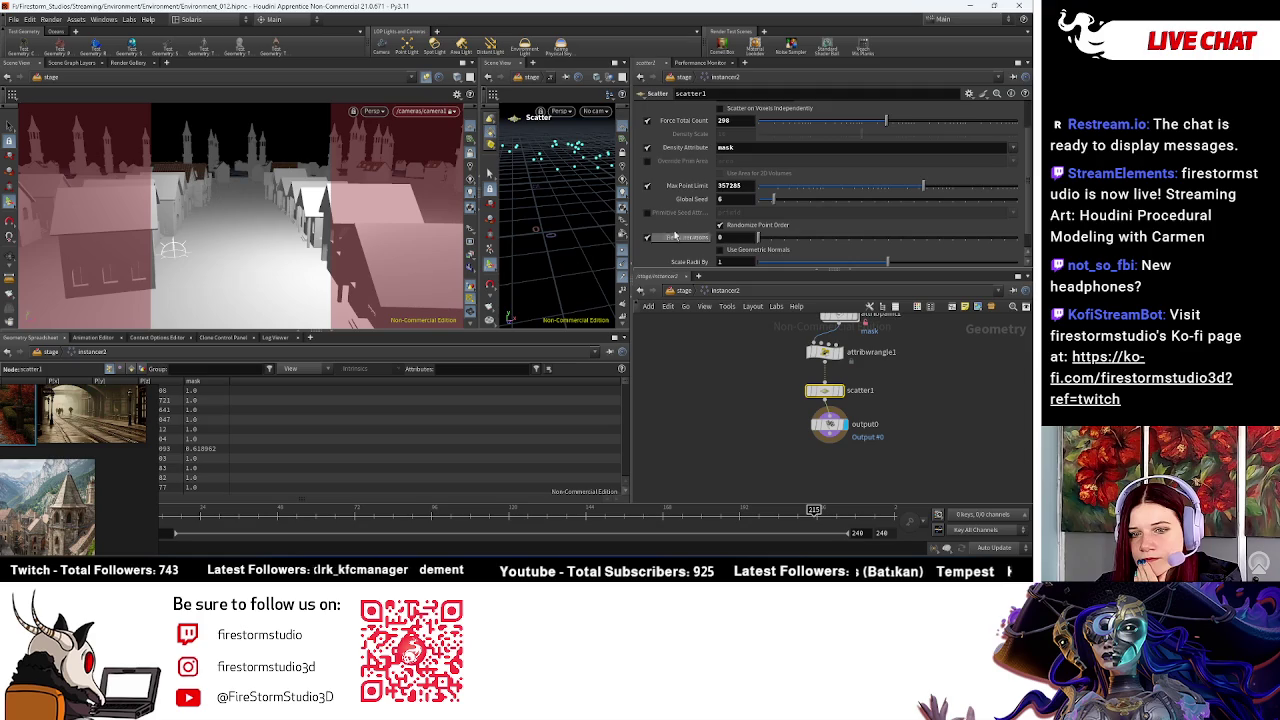
scroll(800, 222, "down", 1)
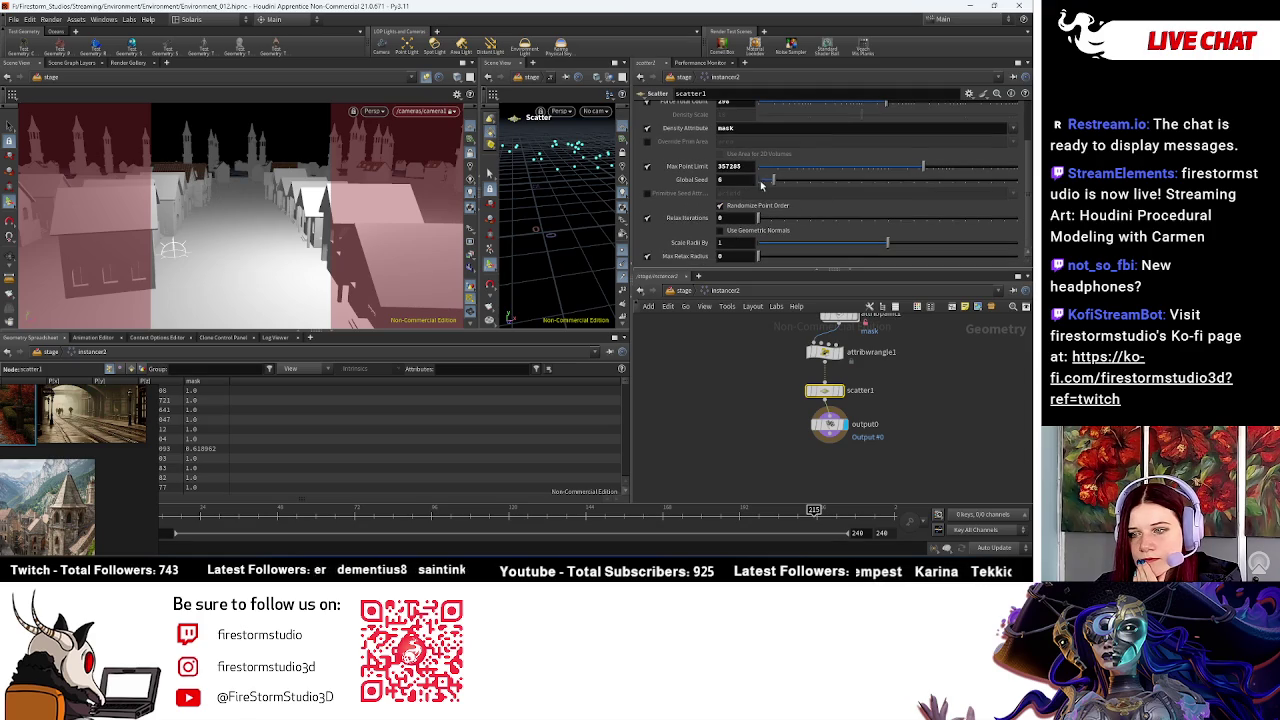
left_click_drag(762, 184, 756, 184)
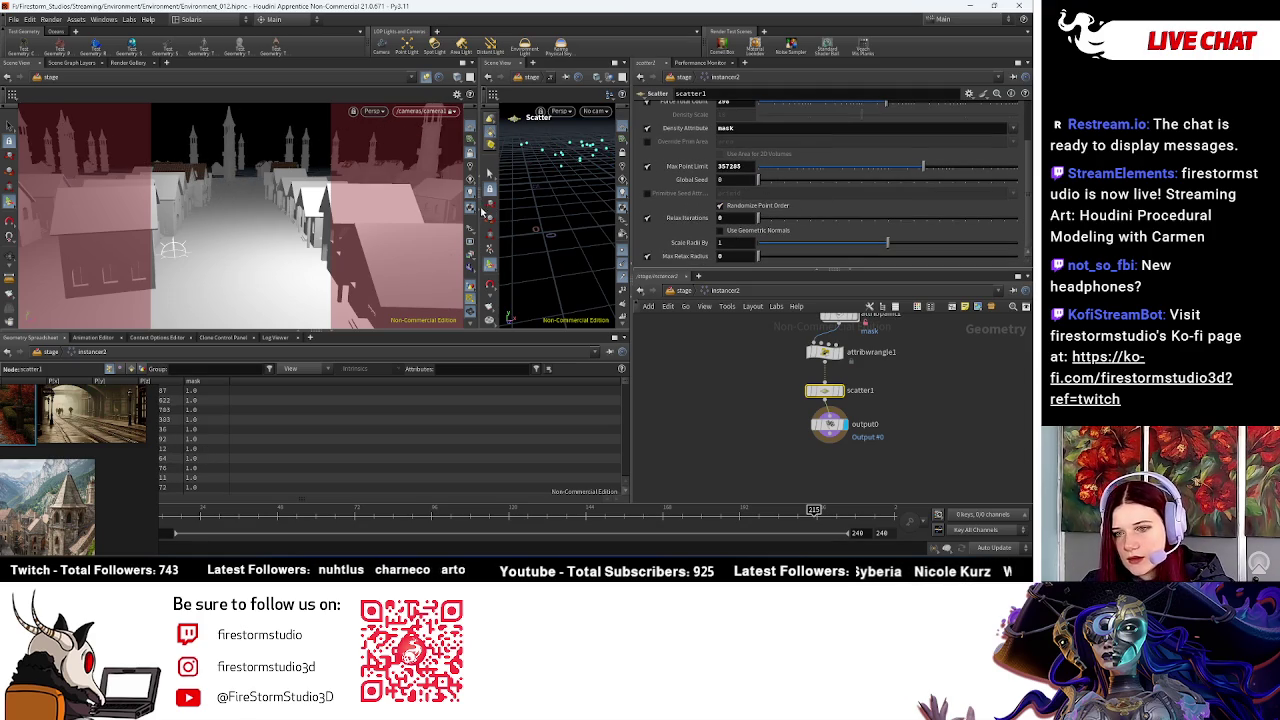
Step: Orbit and widen the viewport to inspect the spread of scattered points
left_click_drag(484, 212, 357, 212)
mouse_move(543, 193)
left_mouse_down()
mouse_move(460, 215)
mouse_move(520, 230)
left_mouse_up()
mouse_move(785, 382)
middle_mouse_down()
mouse_move(736, 352)
mouse_move(728, 385)
middle_mouse_up()
scroll(918, 168, "up", 3)
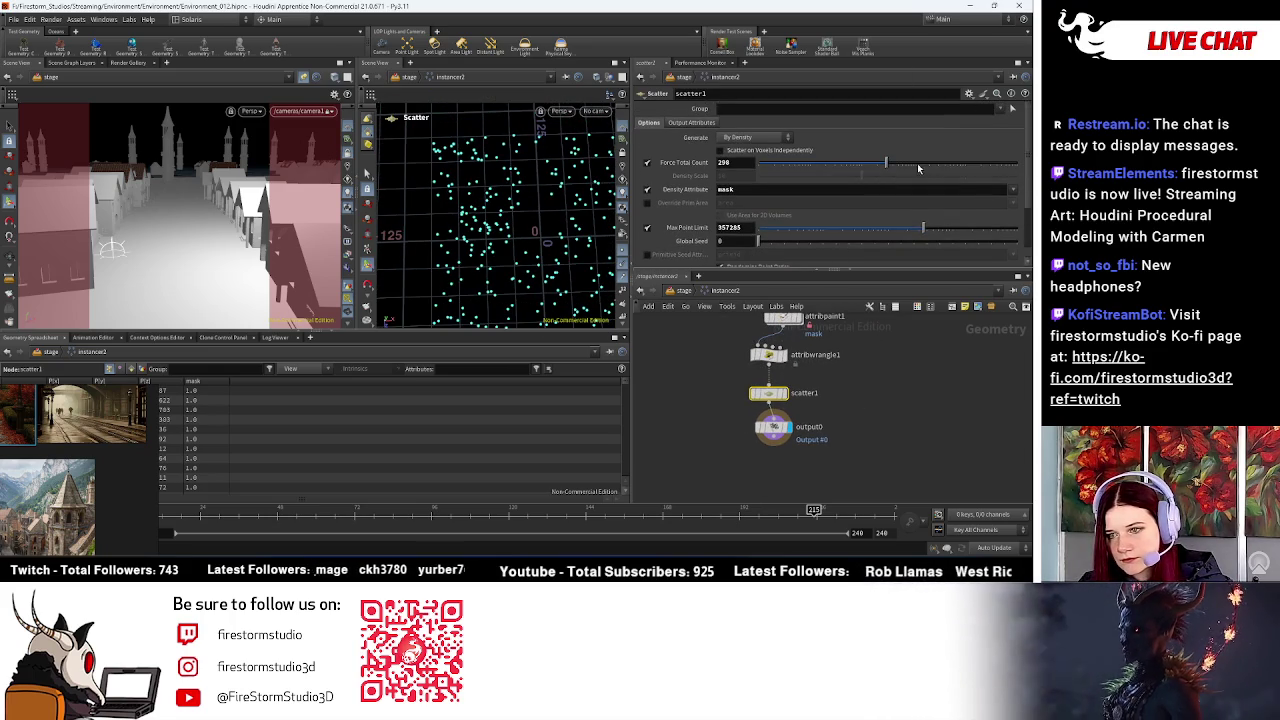
Step: Raise scatter1's Force Total Count to 896 and move the camera along the town street
left_click_drag(918, 168, 911, 167)
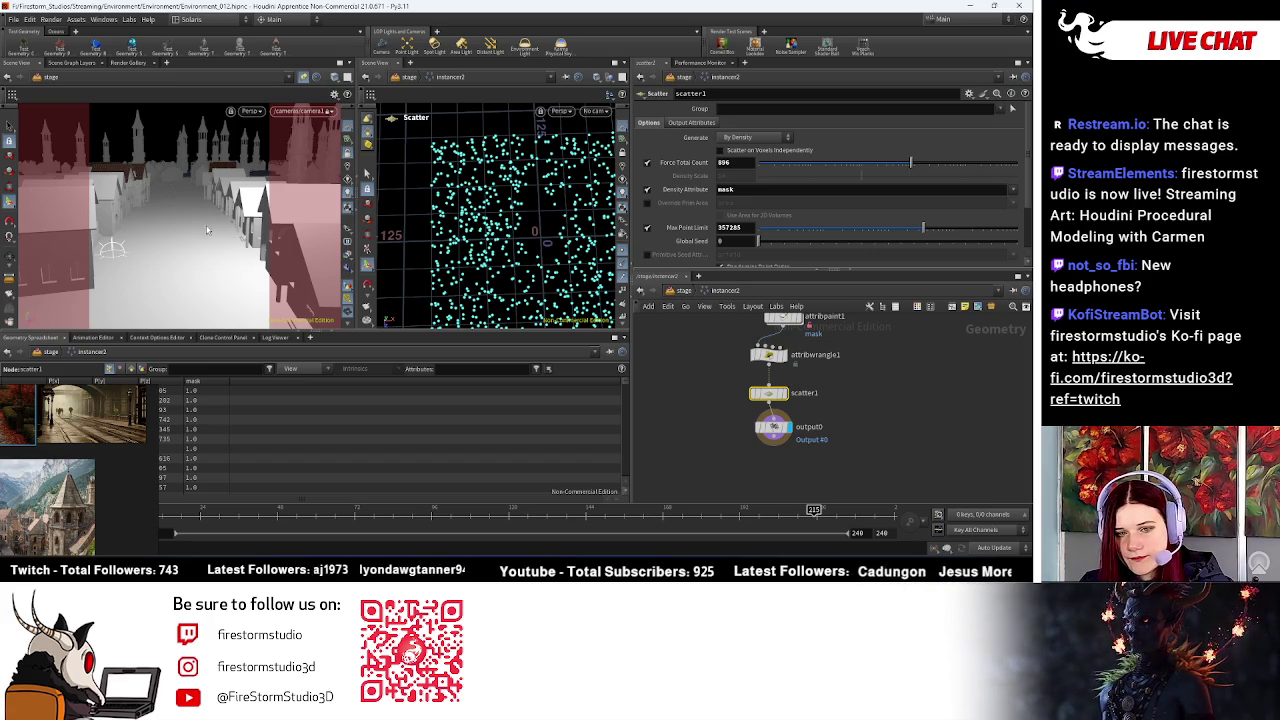
key("Escape")
mouse_move(200, 210)
left_mouse_down()
mouse_move(162, 245)
mouse_move(150, 240)
left_mouse_up()
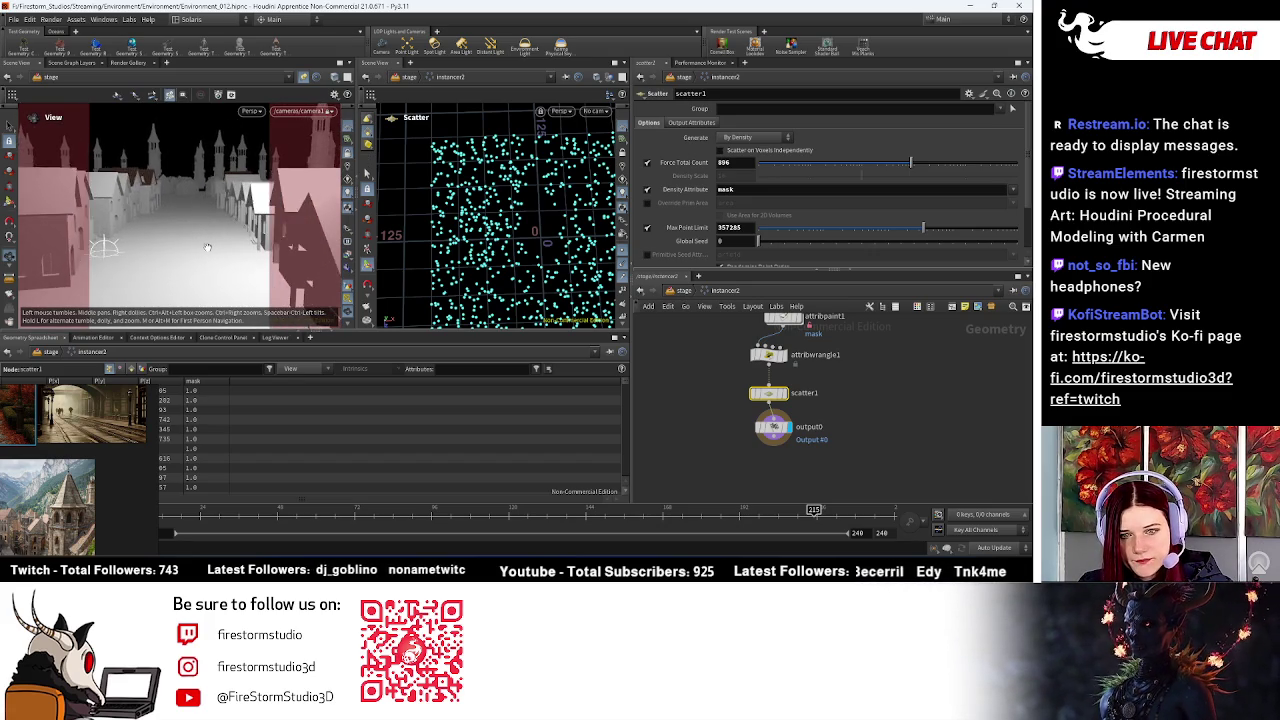
key("Return")
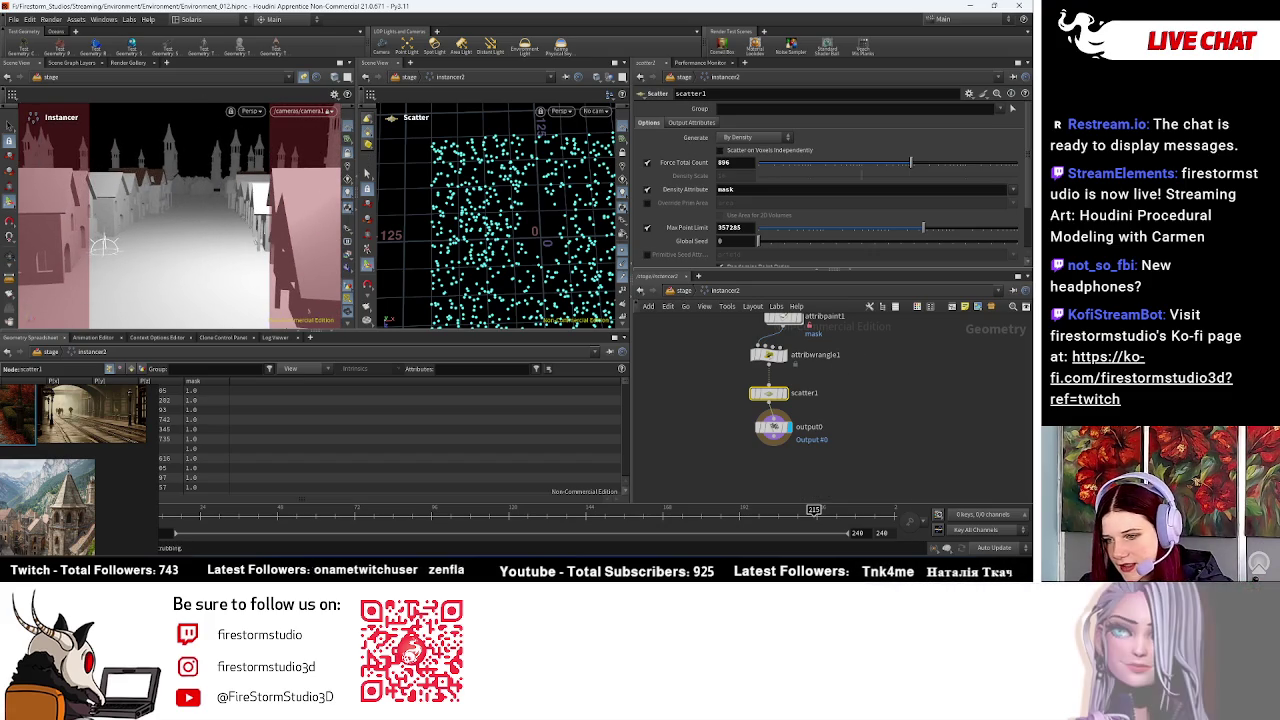
Step: Select attribpaint1 and enter the Attribute Paint tool to repaint the scatter mask
scroll(848, 362, "up", 4)
left_click(765, 399)
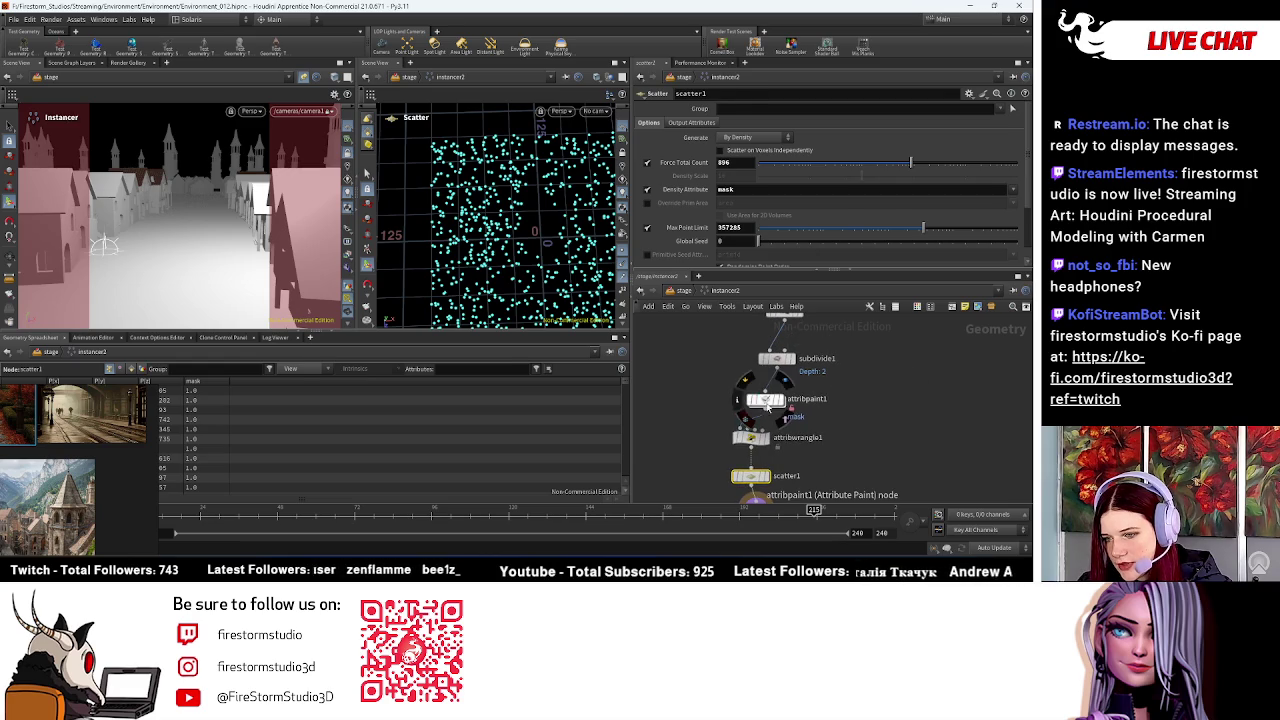
key("Return")
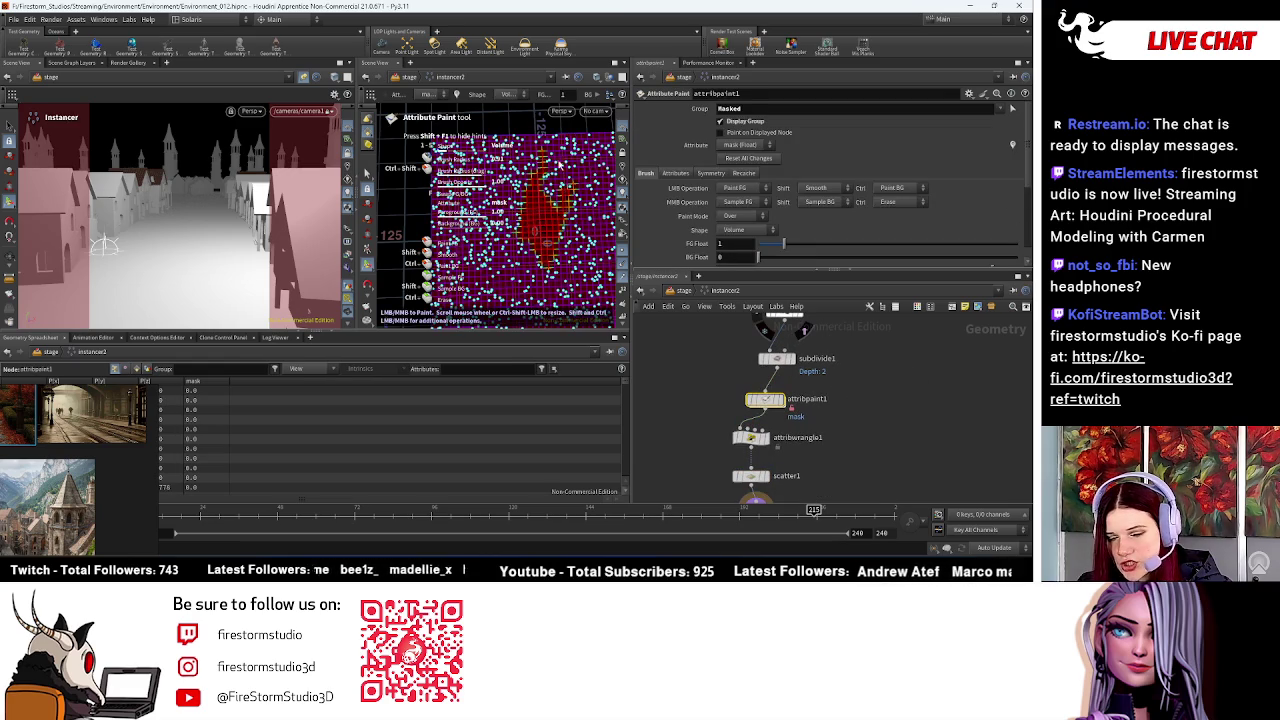
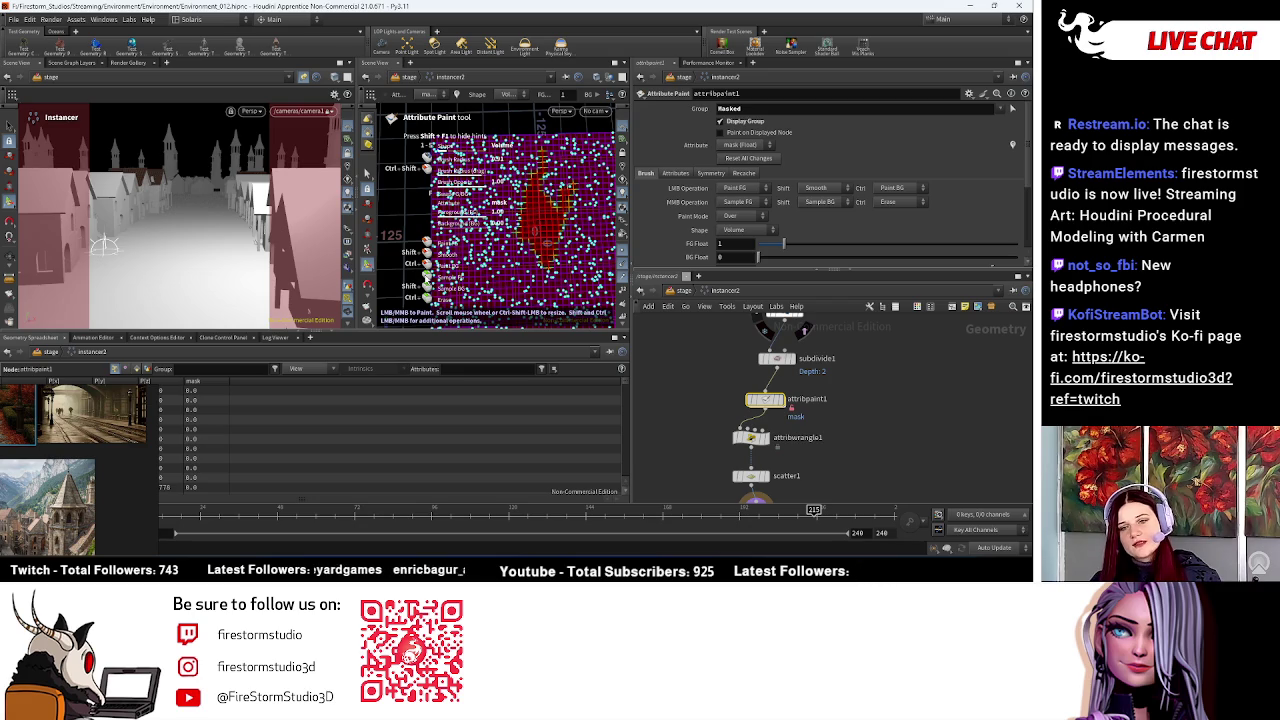
Step: Display attribpaint1's mask heat-map in the viewport and orbit the painted grid
scroll(779, 400, "up", 4)
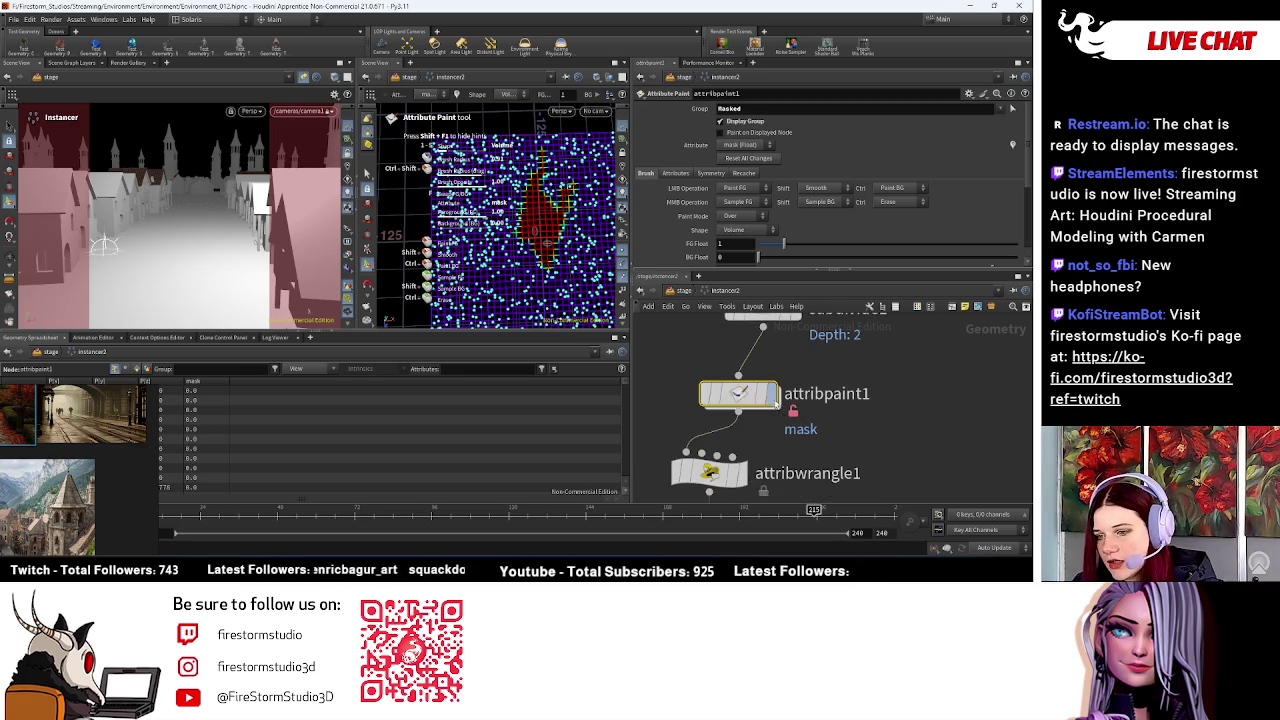
left_click(779, 400)
scroll(752, 386, "down", 3)
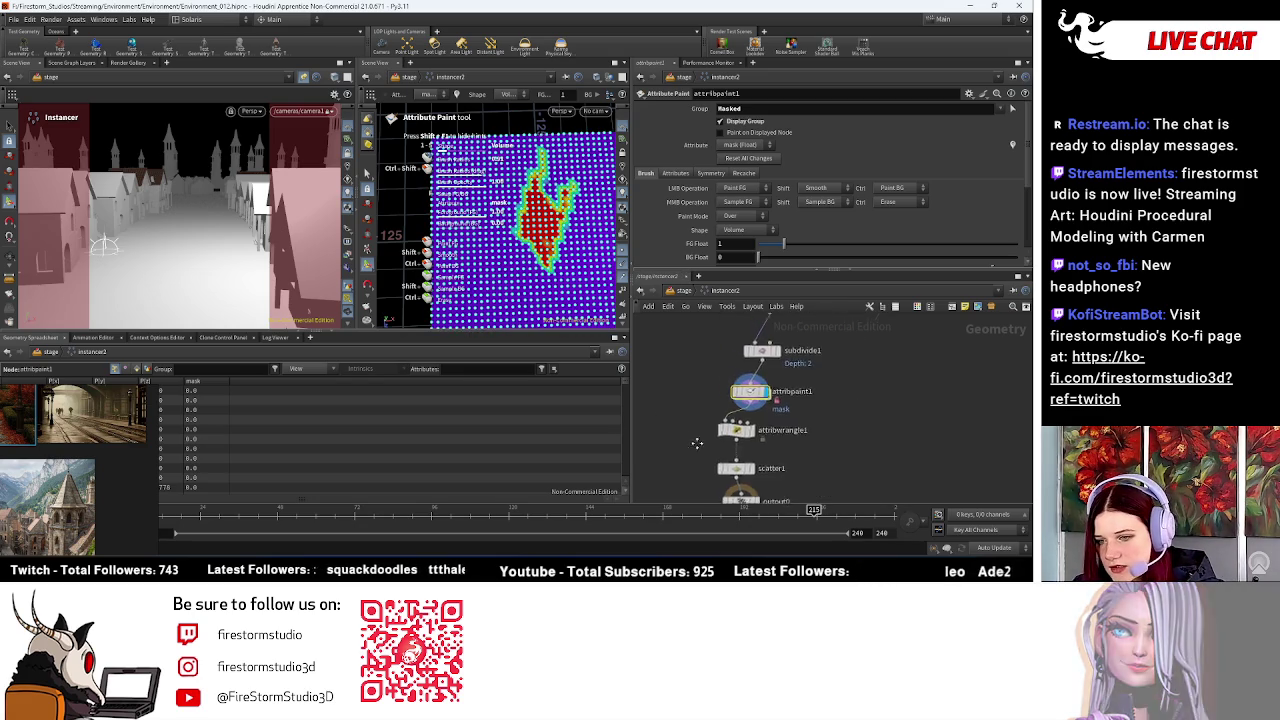
scroll(780, 400, "up", 3)
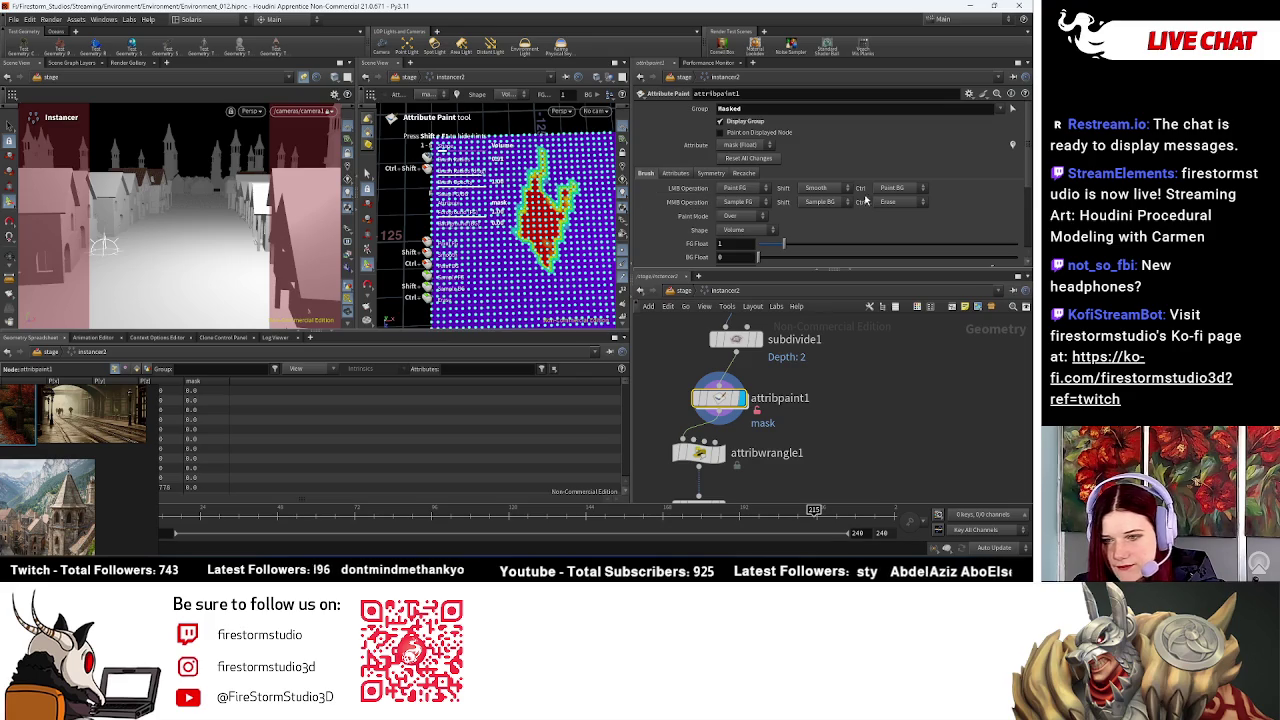
scroll(740, 218, "down", 2)
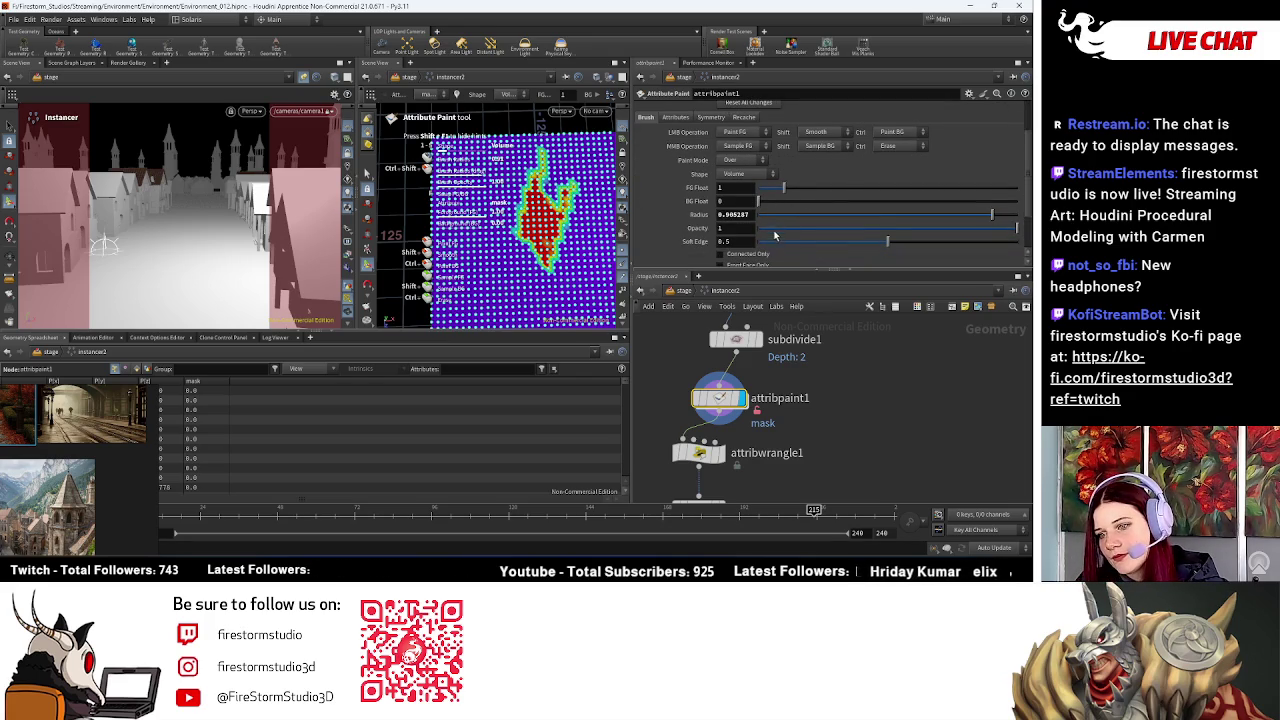
scroll(783, 233, "down", 1)
scroll(768, 230, "up", 1)
scroll(768, 228, "up", 1)
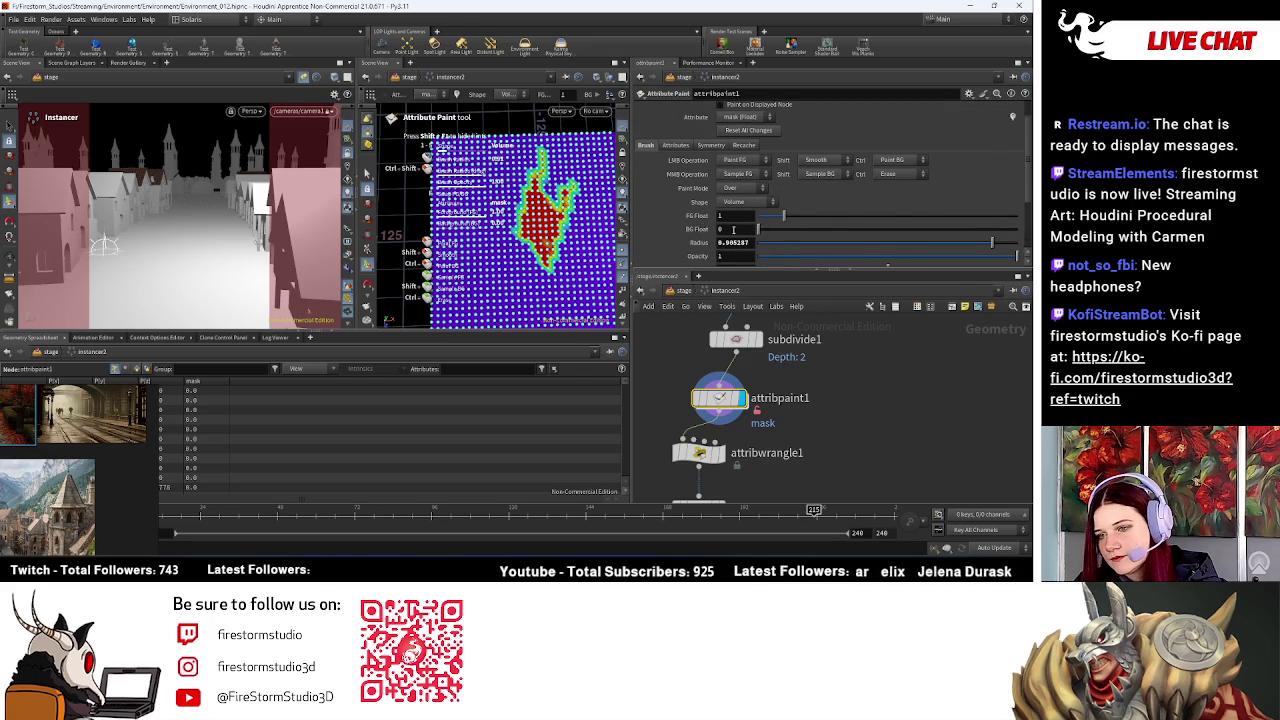
scroll(740, 195, "down", 1)
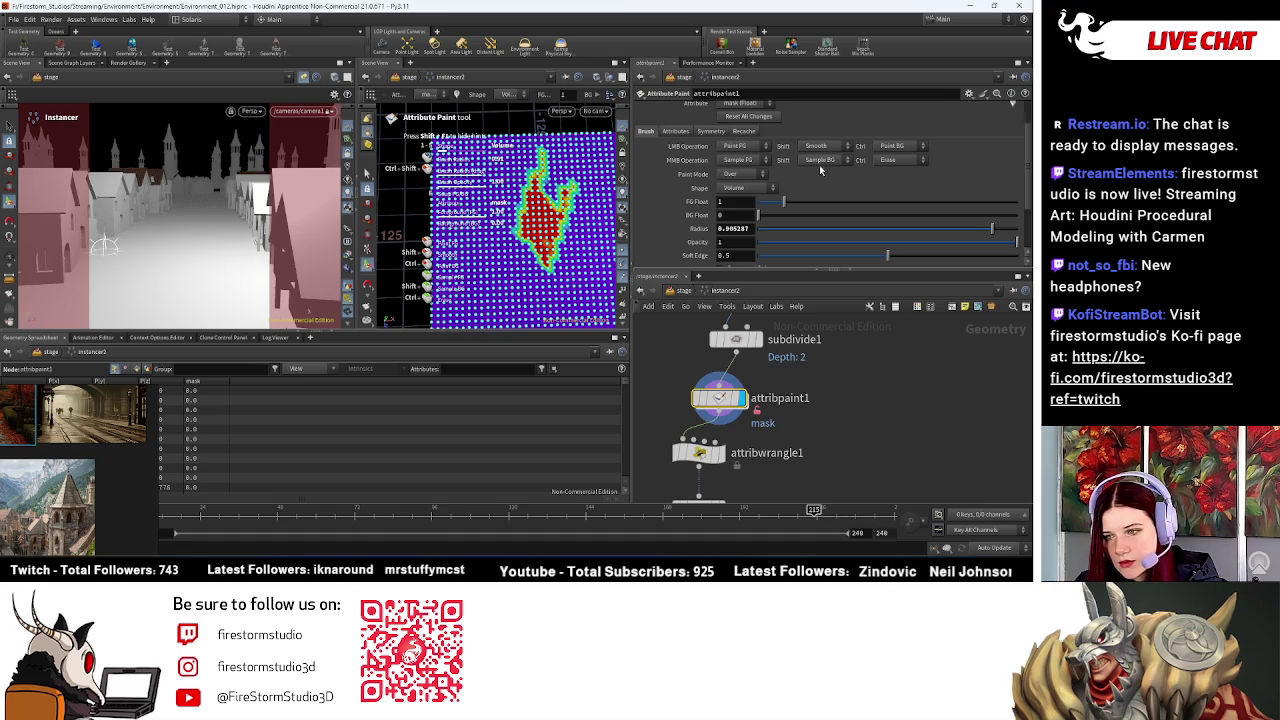
scroll(826, 168, "up", 2)
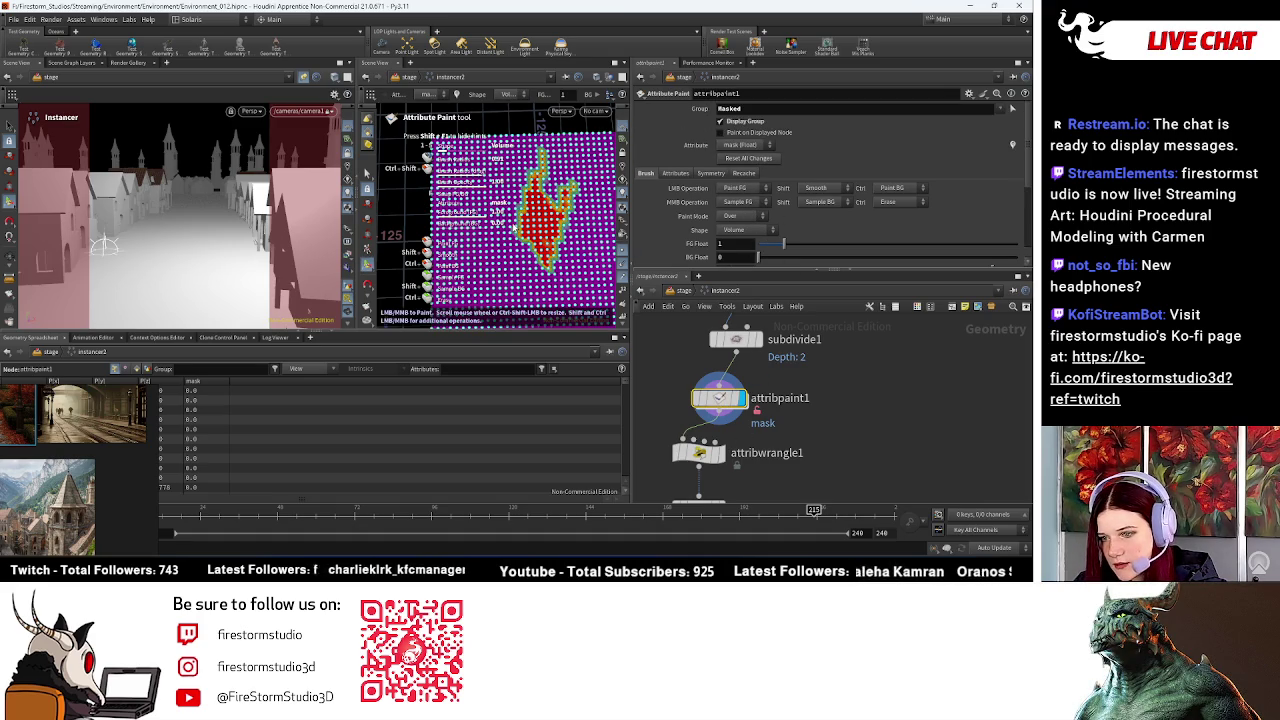
left_click_drag(565, 213, 417, 271, "alt")
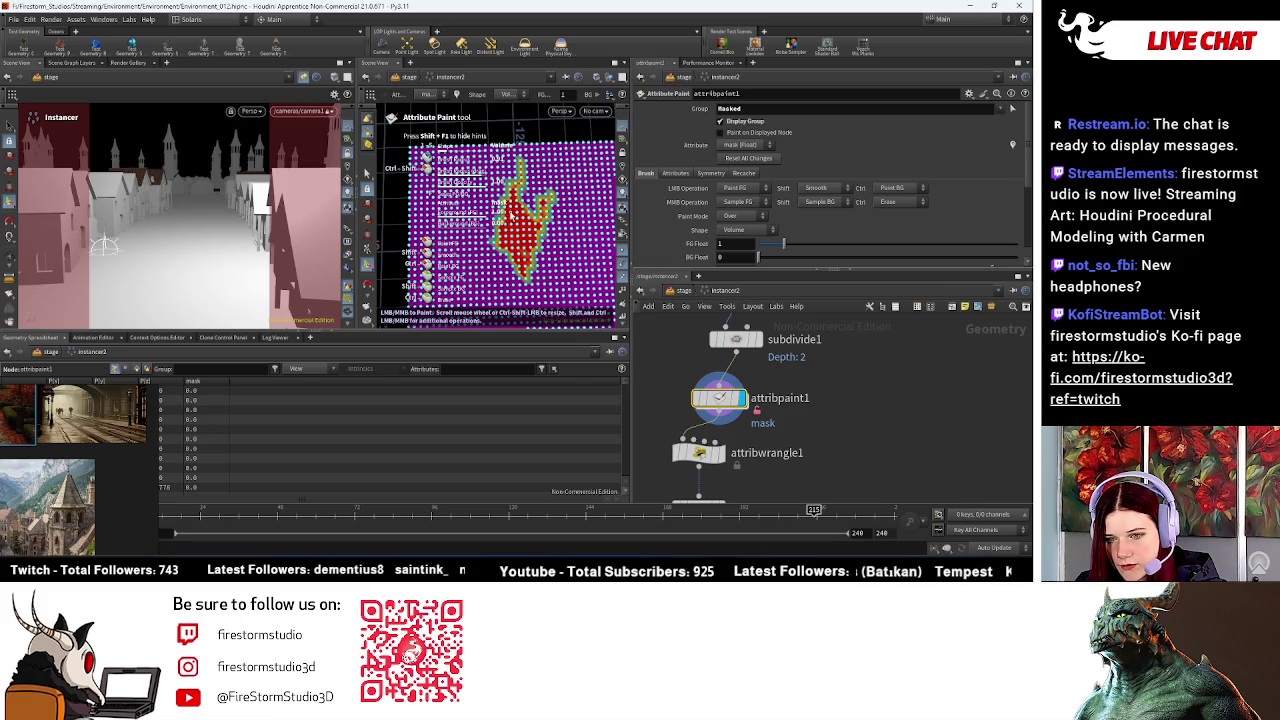
Step: Set attribpaint1's FG Float to 0 with BG Float 10, and review its info summary
scroll(790, 219, "down", 3)
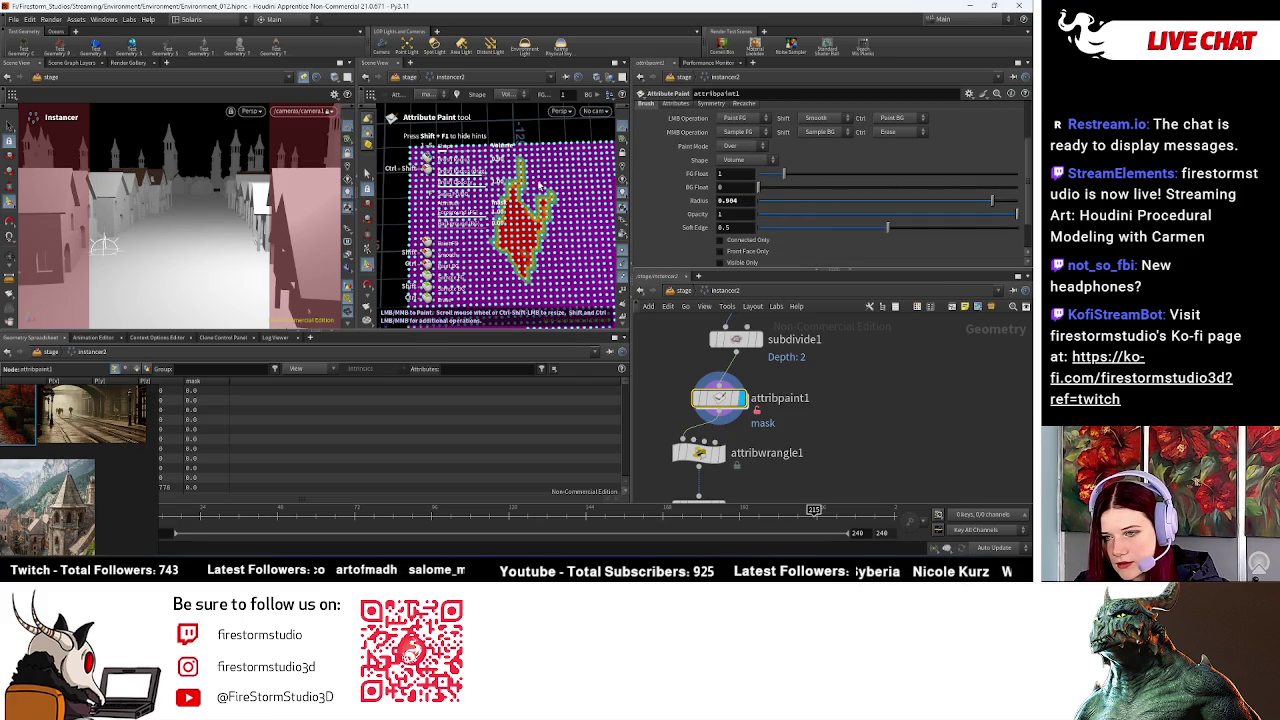
scroll(808, 232, "down", 2)
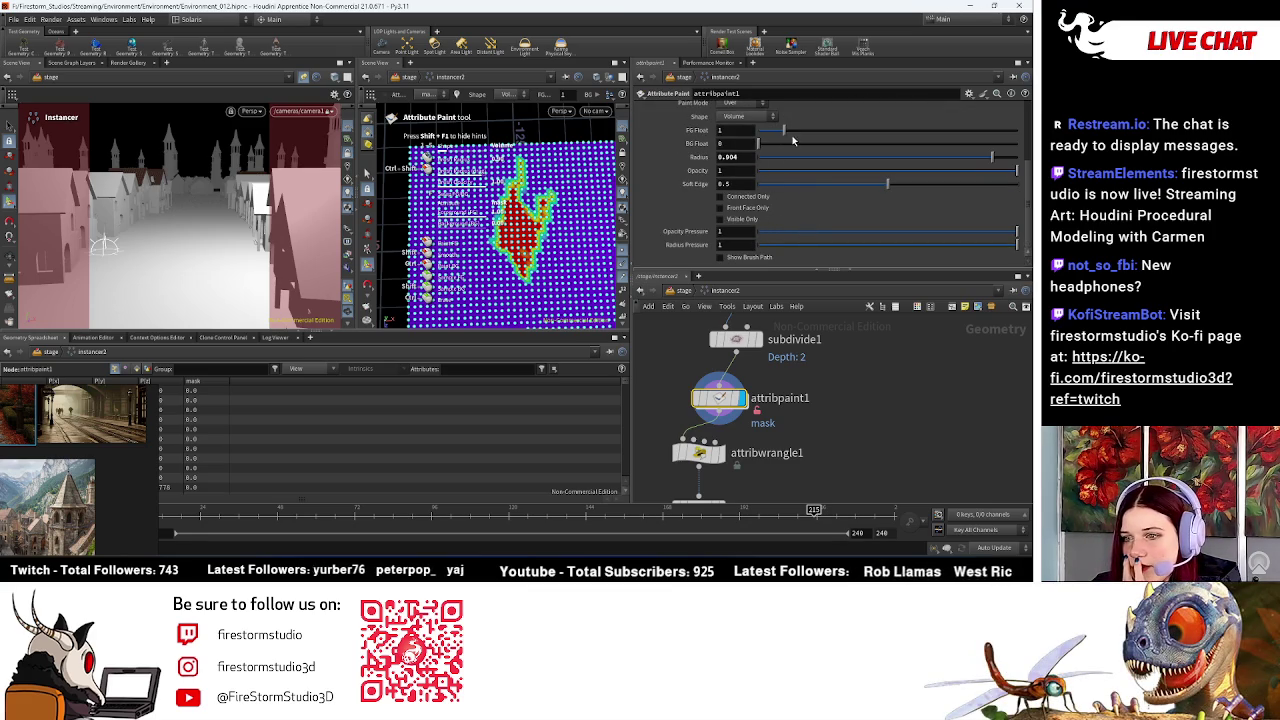
mouse_move(783, 130)
left_mouse_down()
mouse_move(735, 141)
mouse_move(1017, 143)
left_mouse_up()
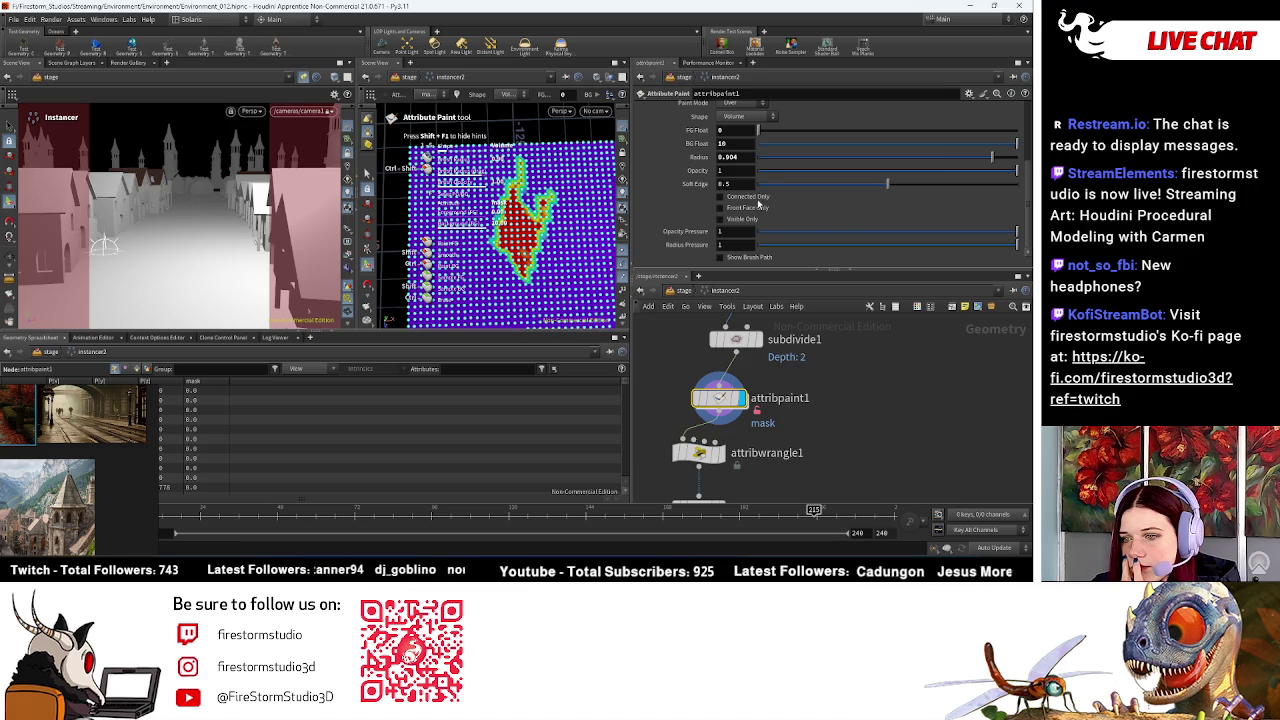
scroll(770, 195, "up", 4)
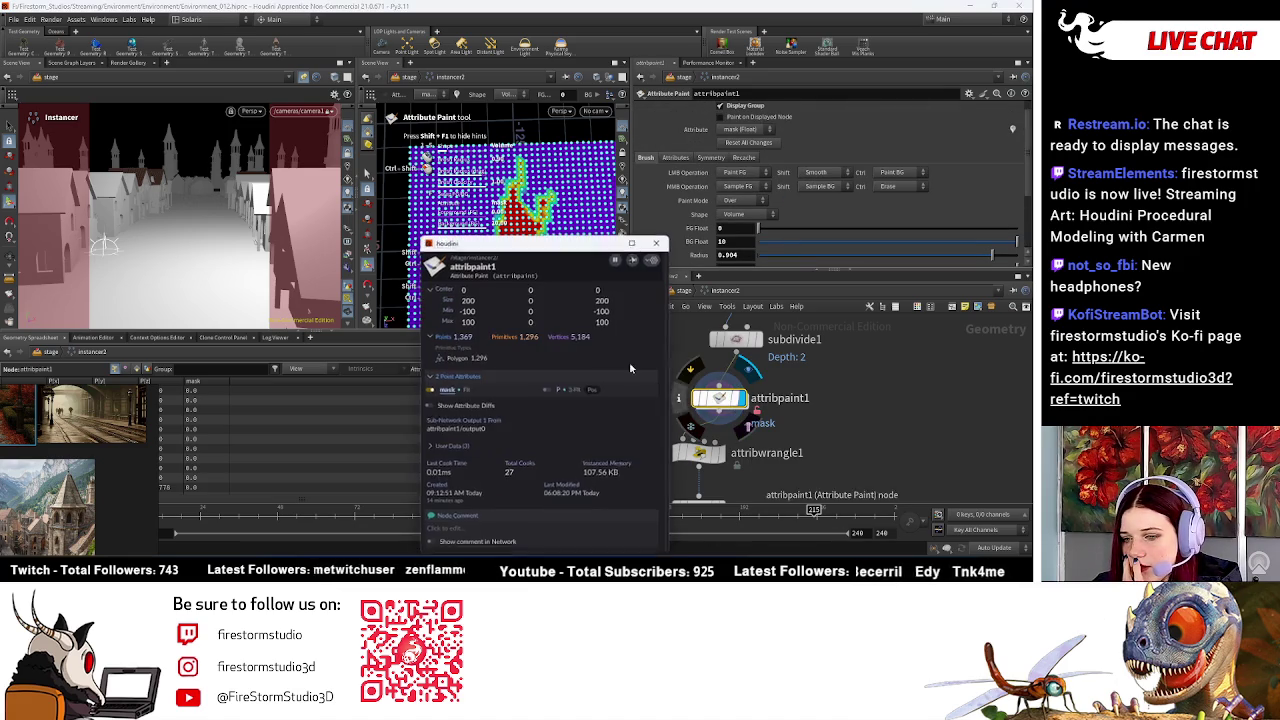
left_click(697, 400)
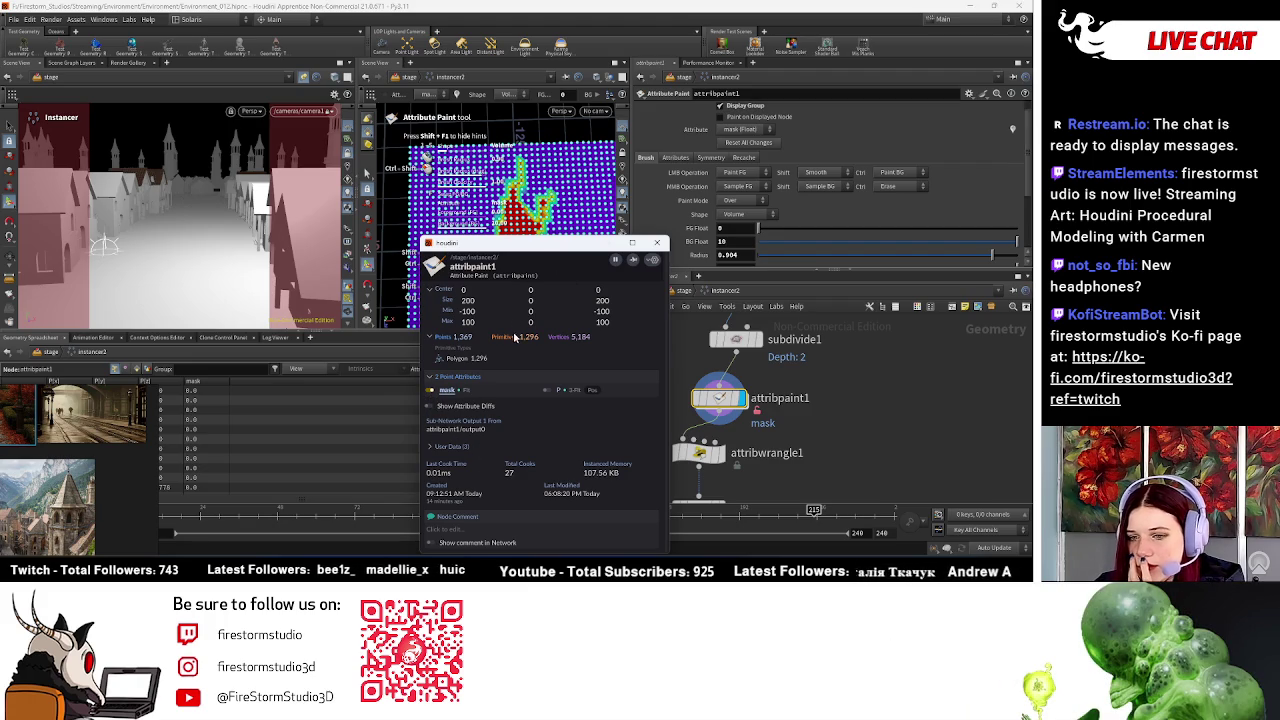
left_click(657, 242)
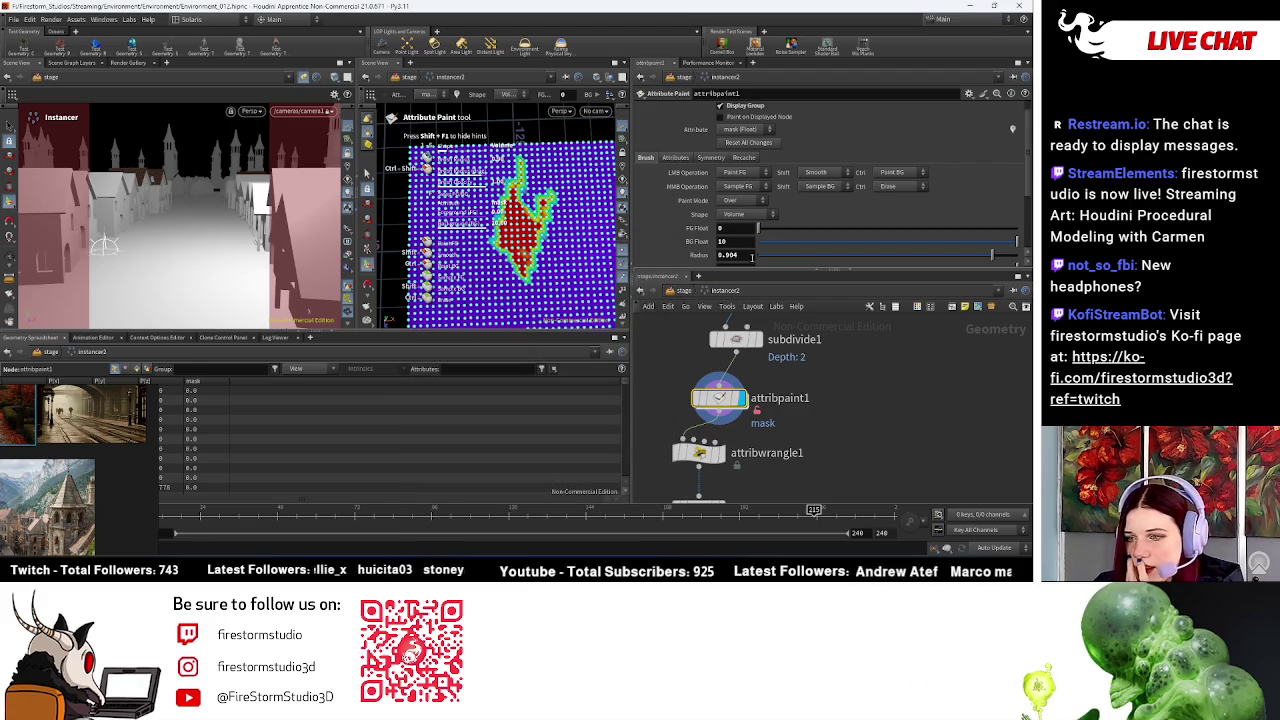
Step: Keep the brush shape as Volume and bring up node creation
left_click(756, 215)
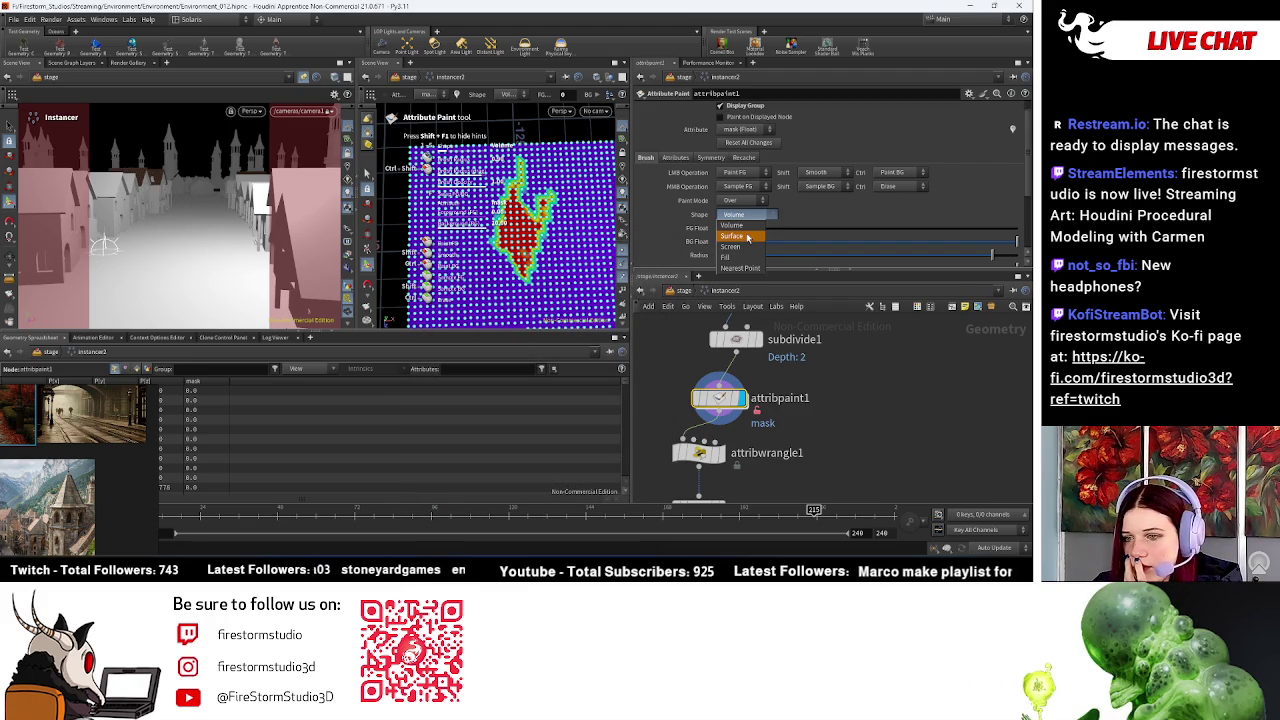
left_click(737, 225)
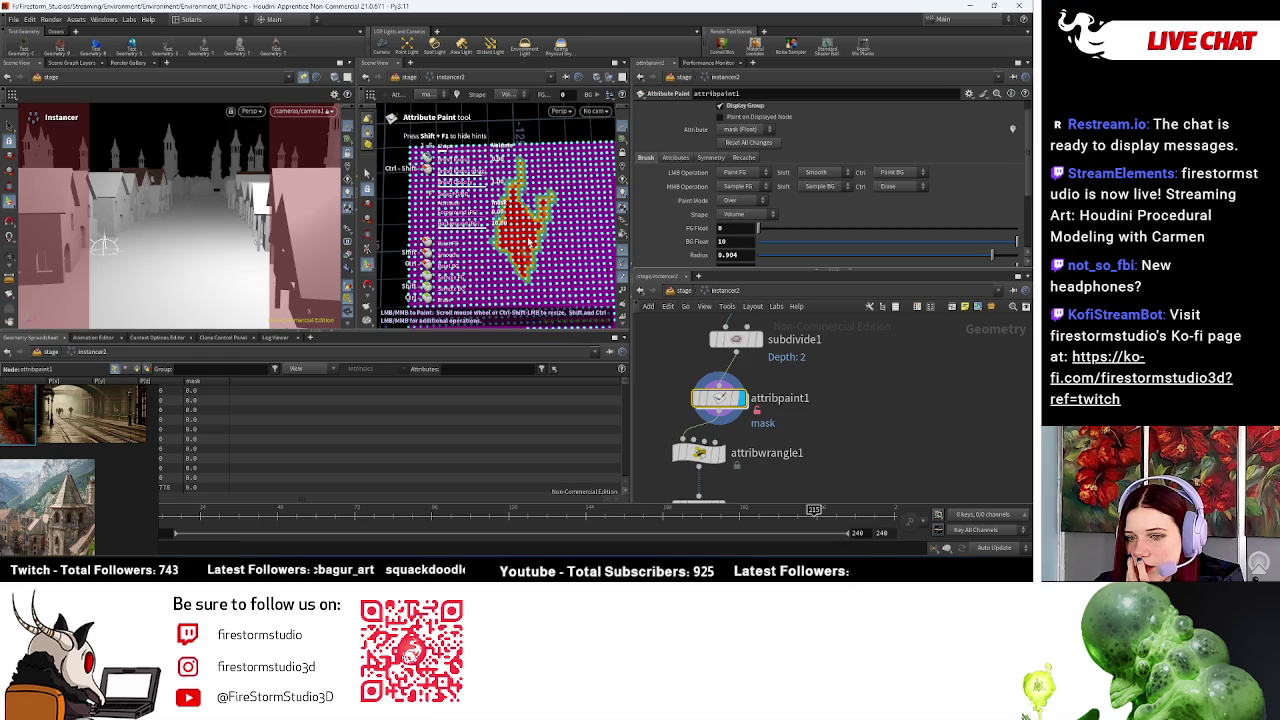
scroll(748, 392, "down", 3)
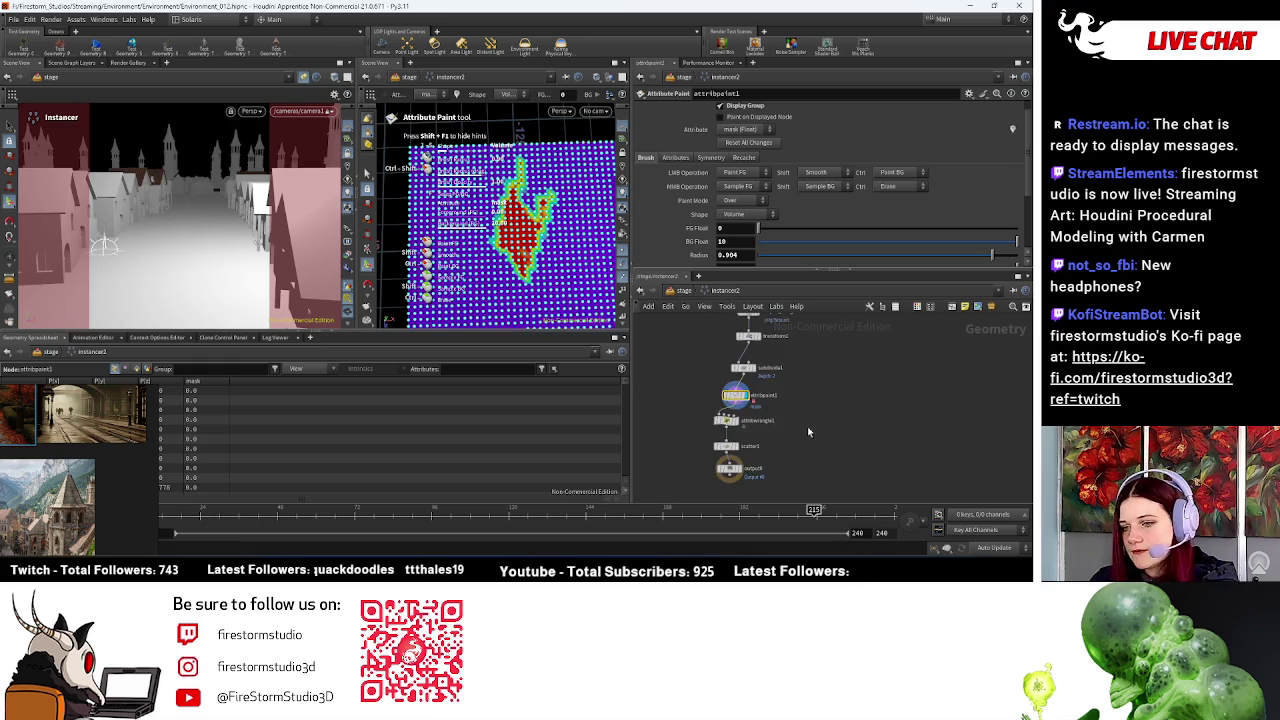
key("Tab")
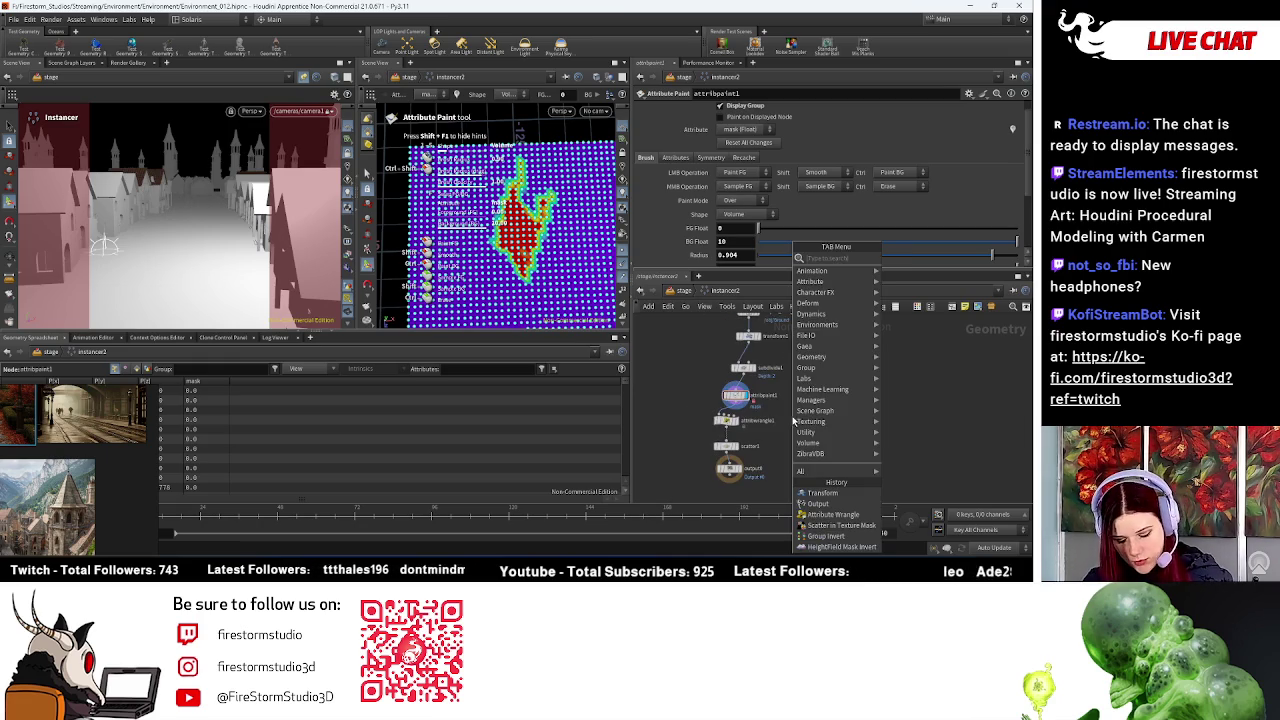
Step: Add a Paint a Mask node, attribpaint2, fed by subdivide1's output
type("mas")
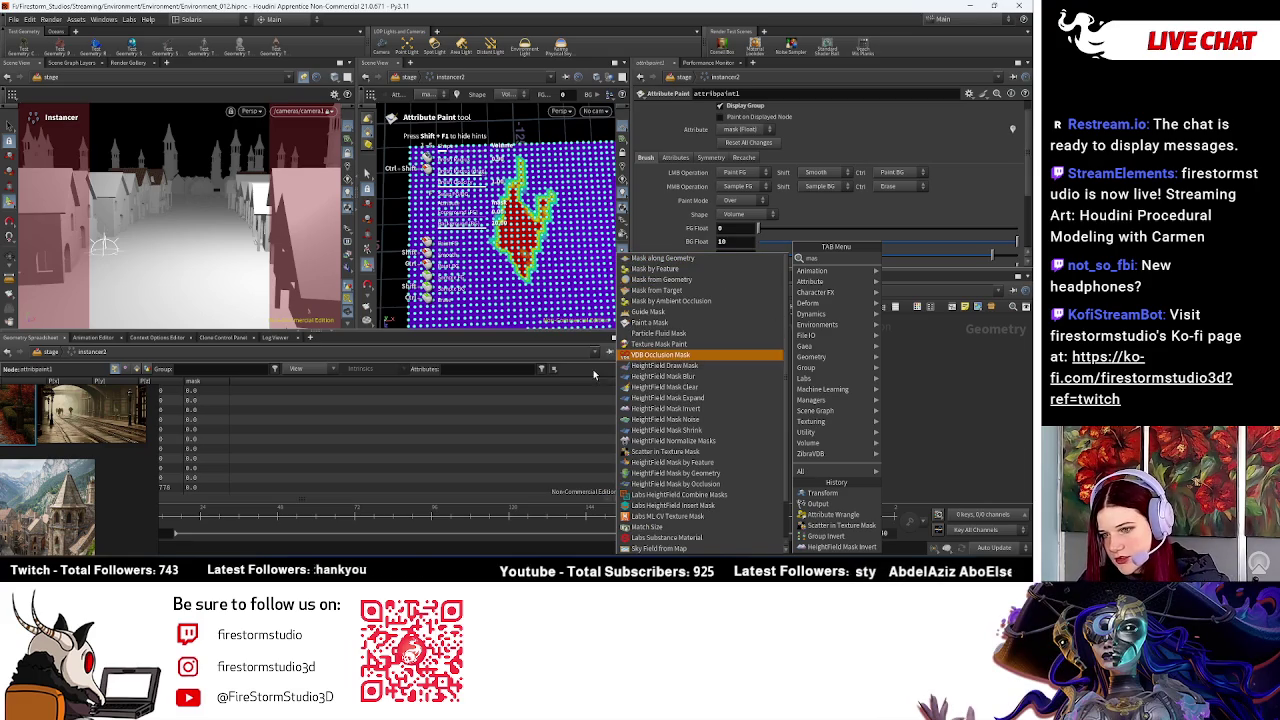
left_click(680, 323)
left_click(800, 436)
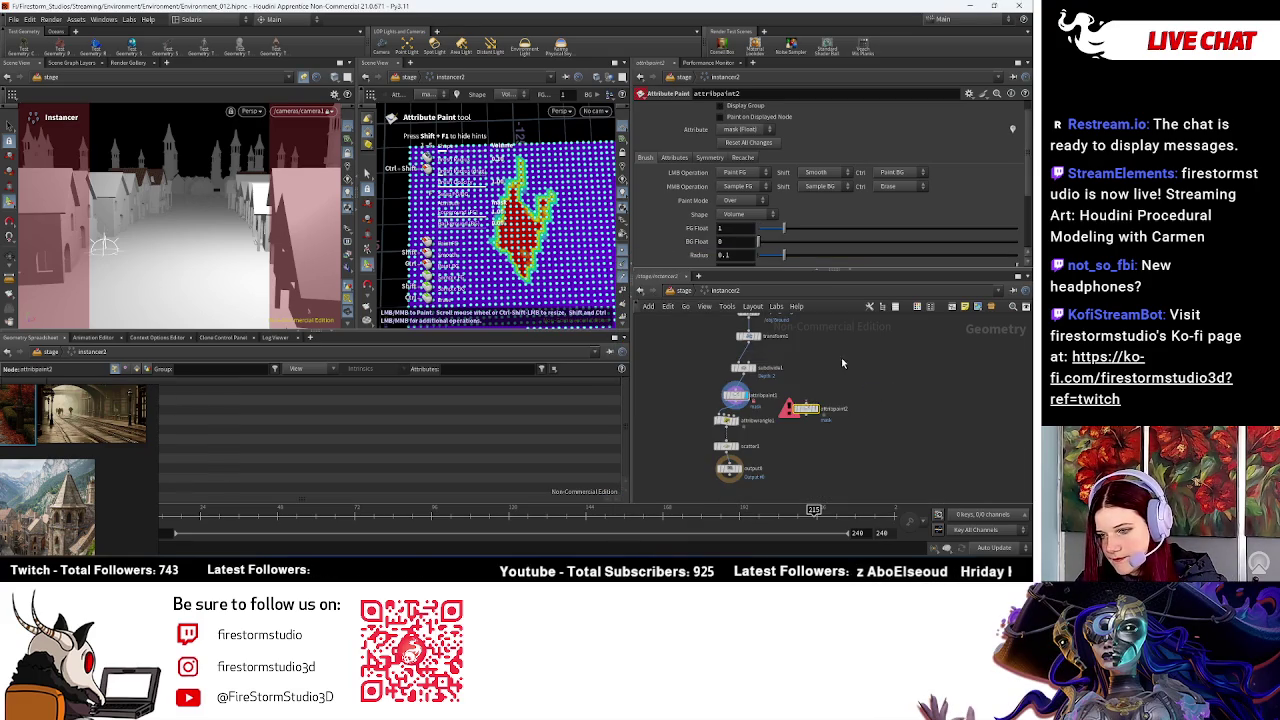
scroll(805, 420, "up", 3)
left_click_drag(693, 341, 800, 392)
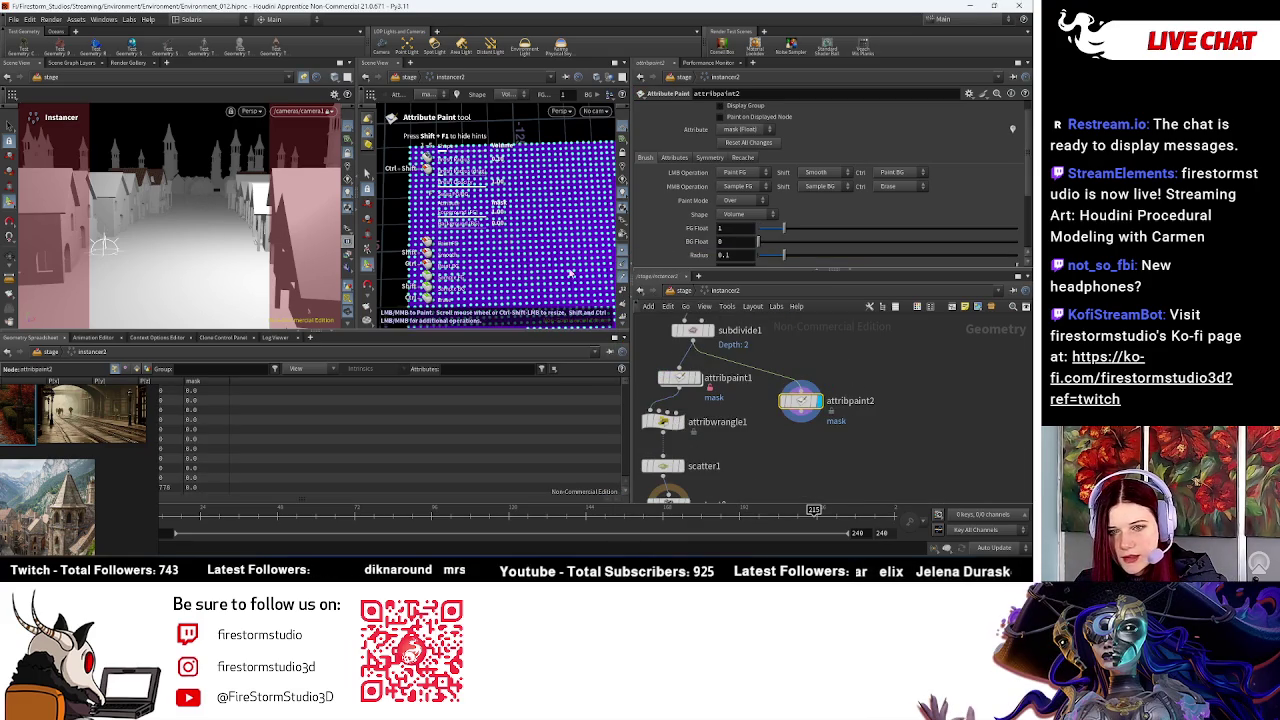
middle_click_drag(742, 420, 768, 412)
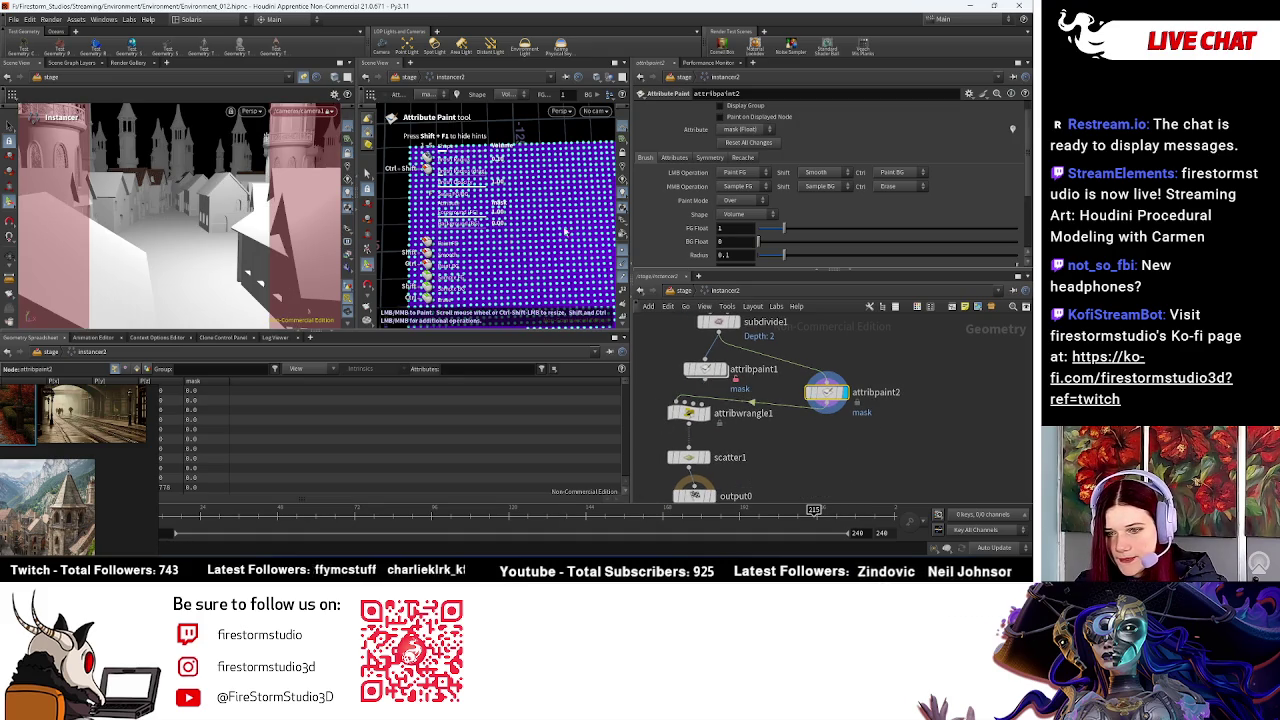
Step: Orbit the point grid in the viewer, then pan to object_merge1 and transform1 for a new node
key("Escape")
left_click_drag(502, 234, 486, 214)
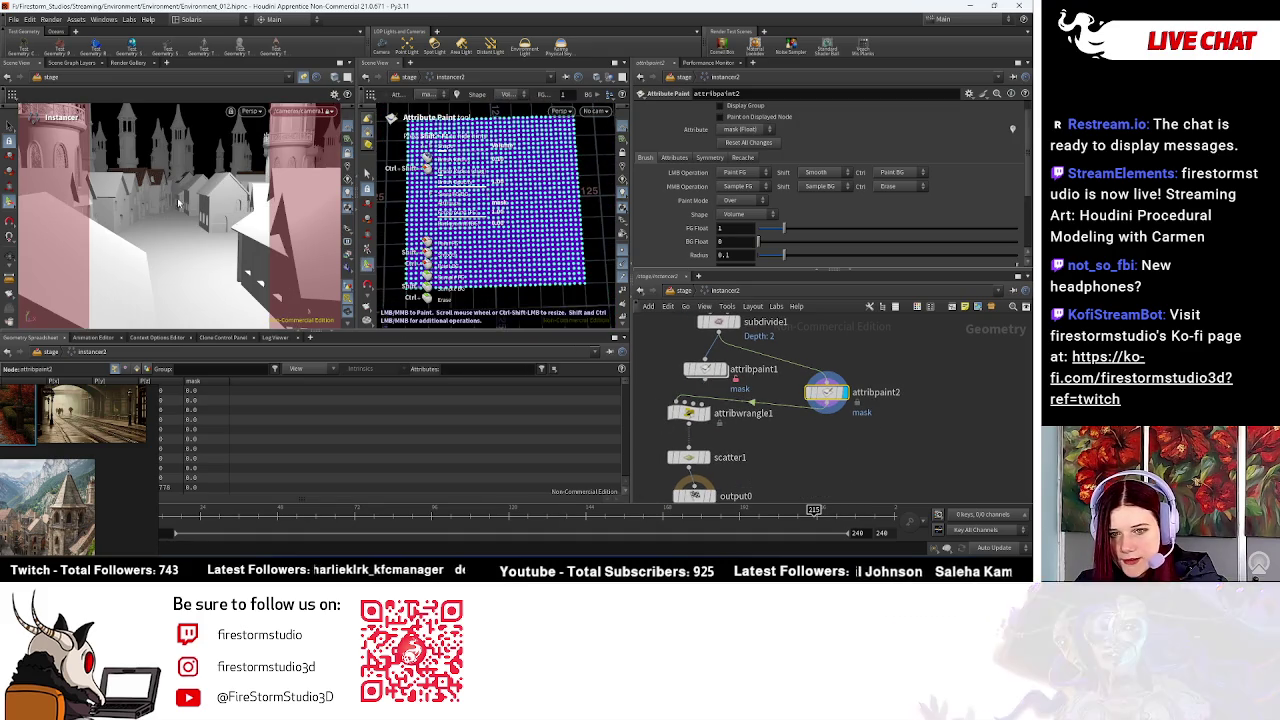
key("Return")
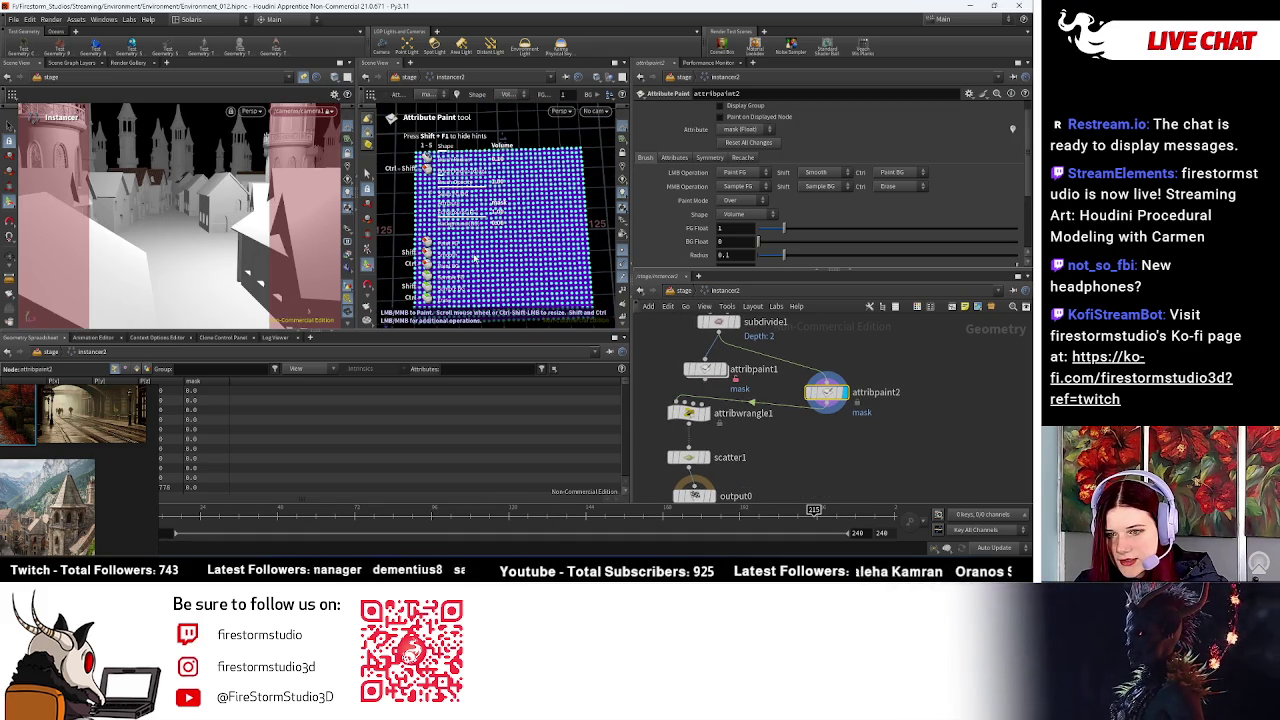
left_click_drag(516, 238, 473, 265)
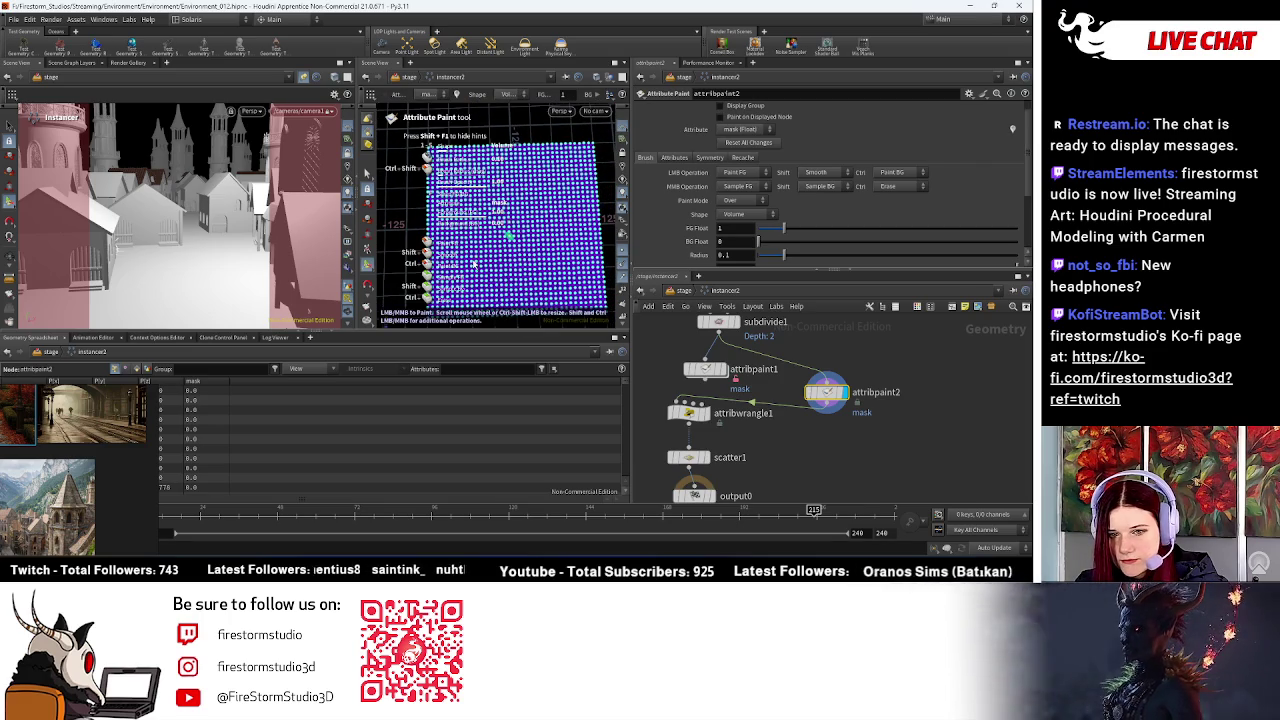
key("Escape")
mouse_move(473, 265)
left_mouse_down()
mouse_move(595, 228)
mouse_move(643, 250)
left_mouse_up()
key("Return")
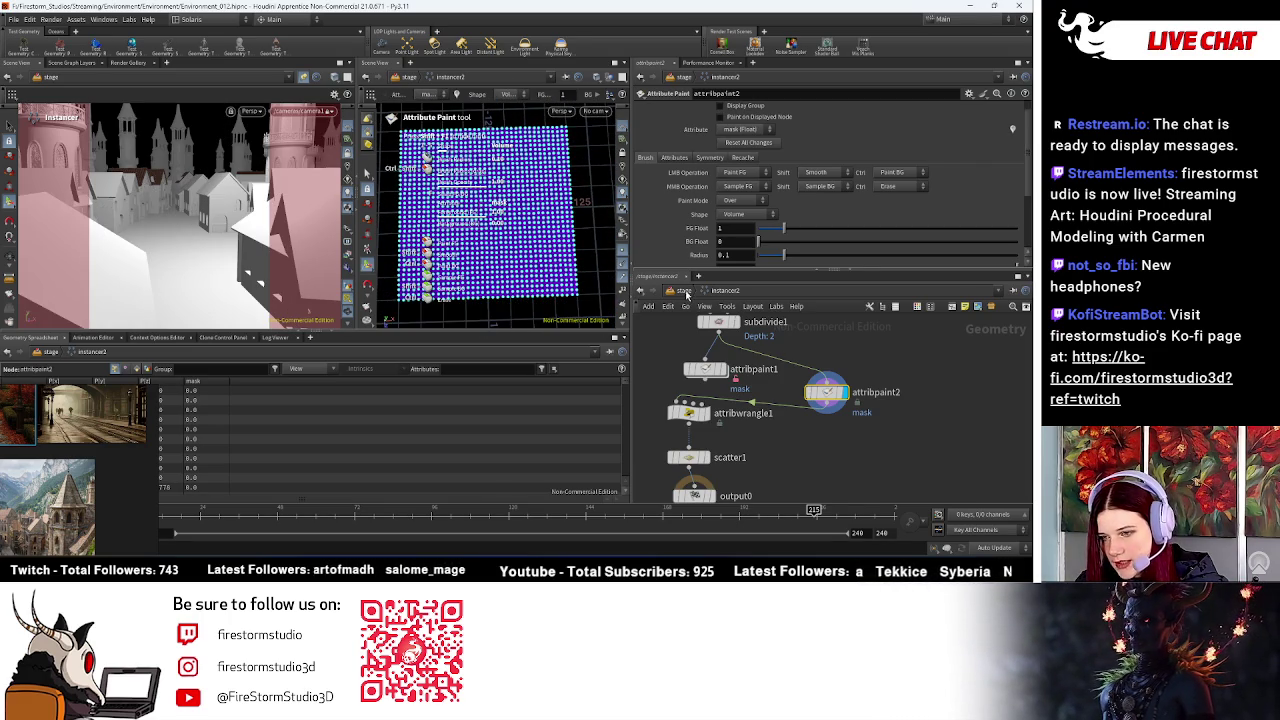
scroll(802, 432, "down", 2)
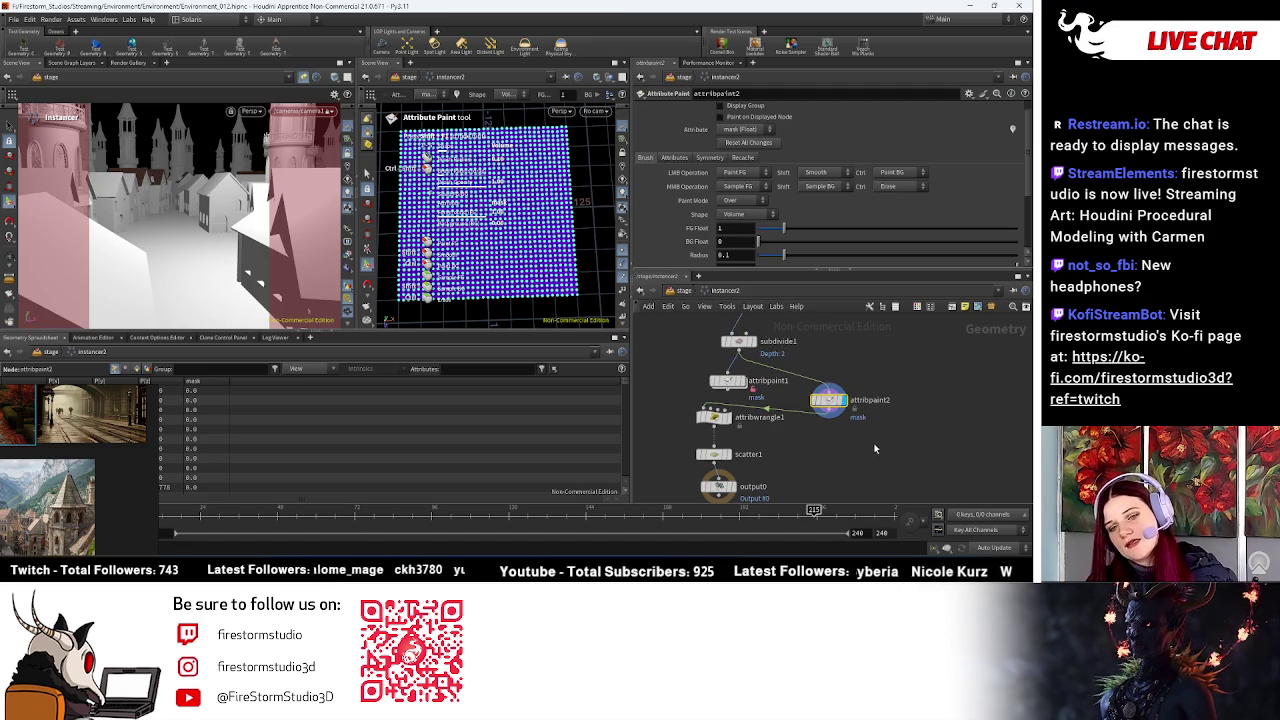
middle_click_drag(651, 397, 798, 436)
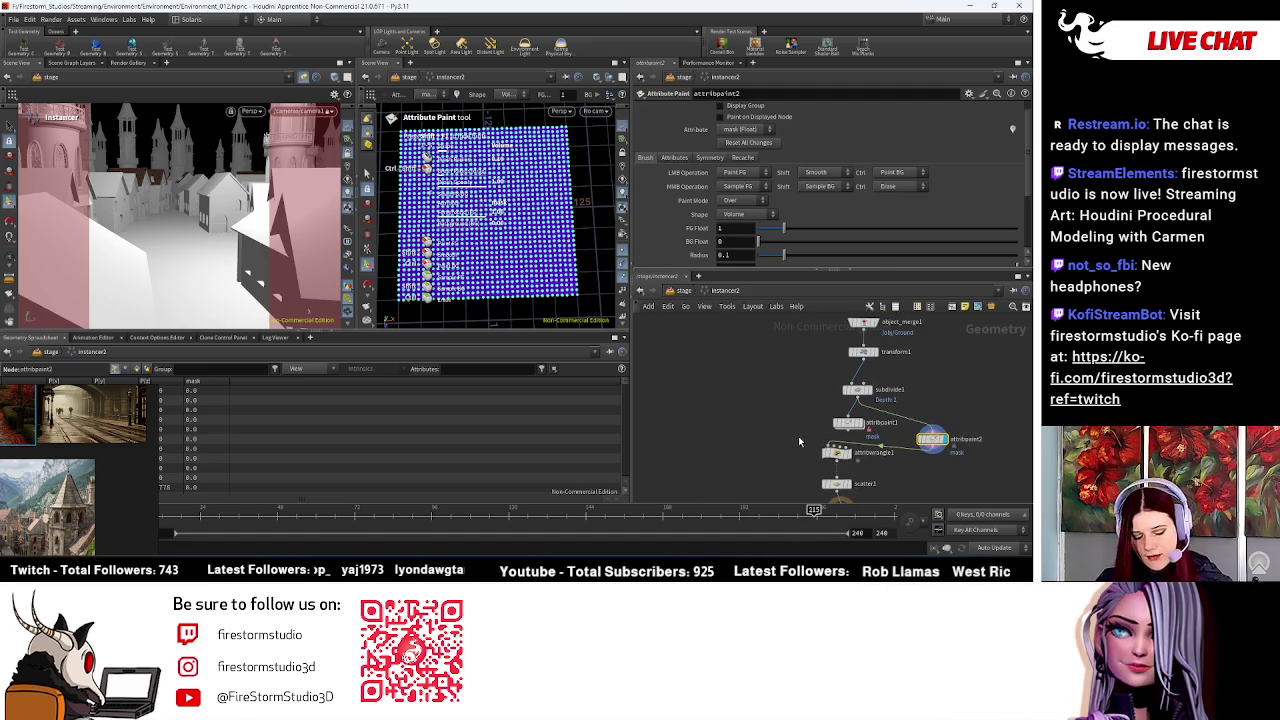
key("Tab")
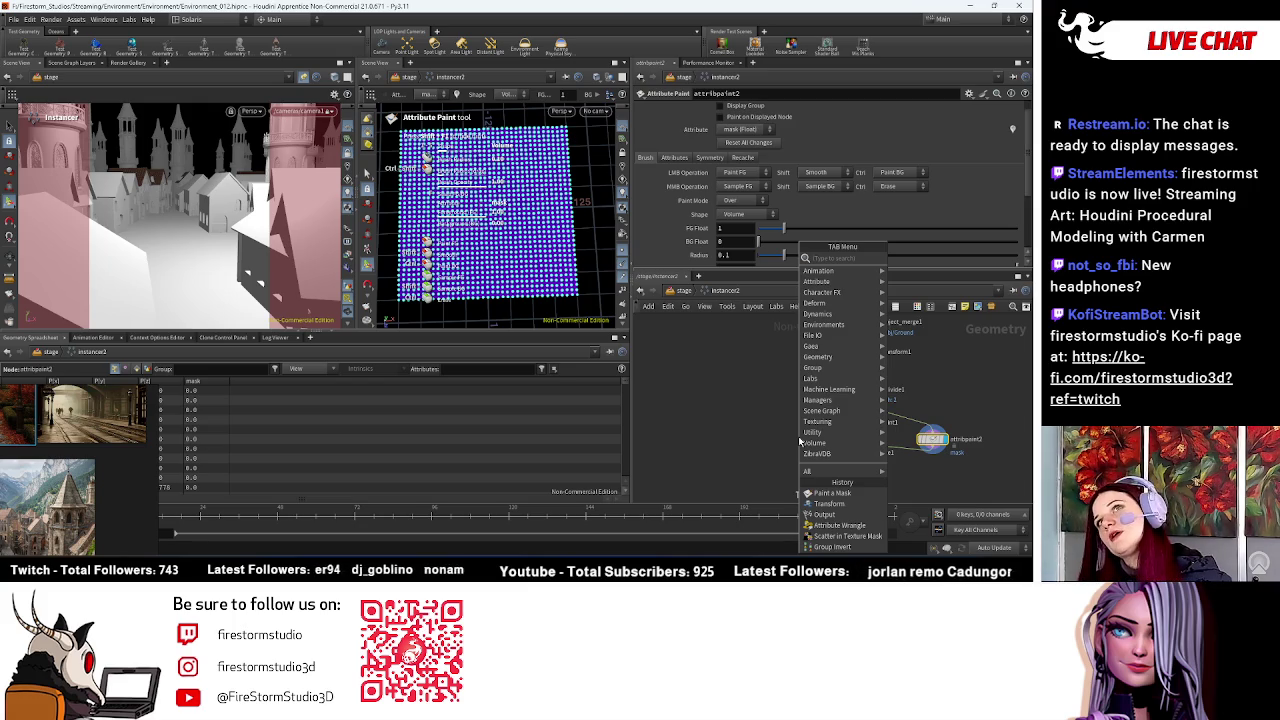
Step: Add object_merge2 with Object 1 set to /stage/instancer1 through the node chooser
type("object")
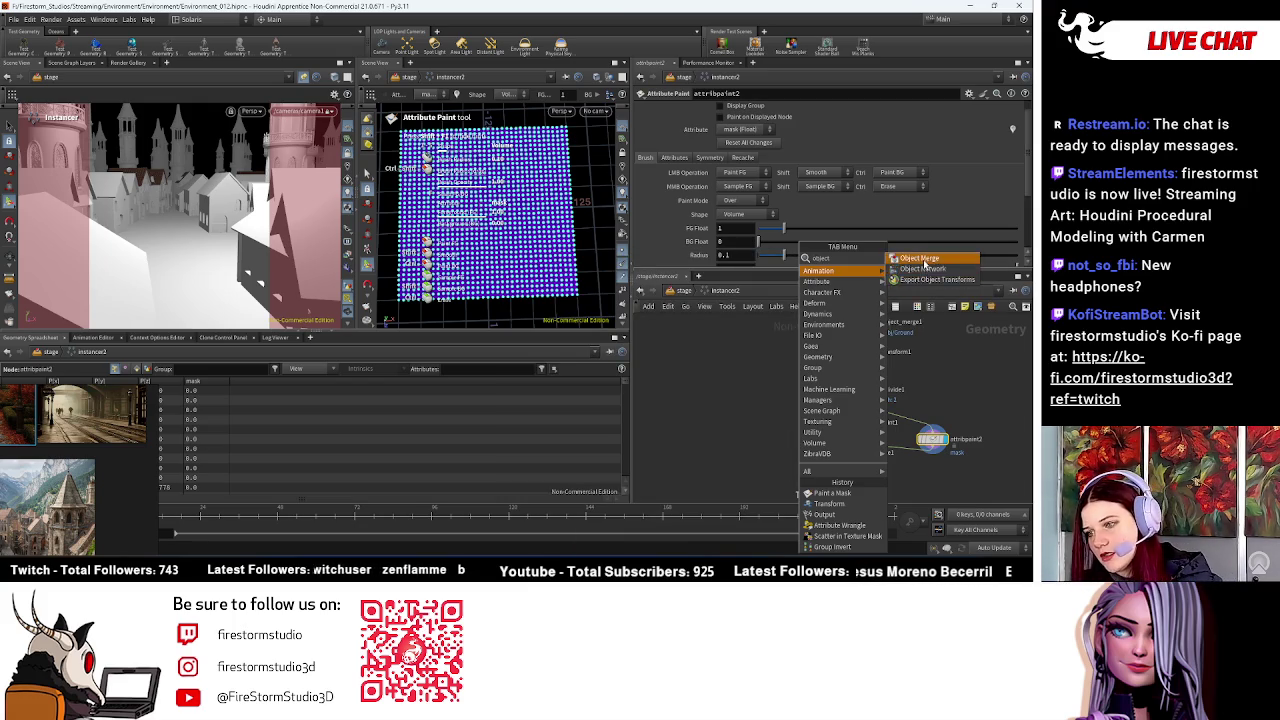
left_click(918, 258)
left_click(742, 369)
scroll(866, 107, "up", 5)
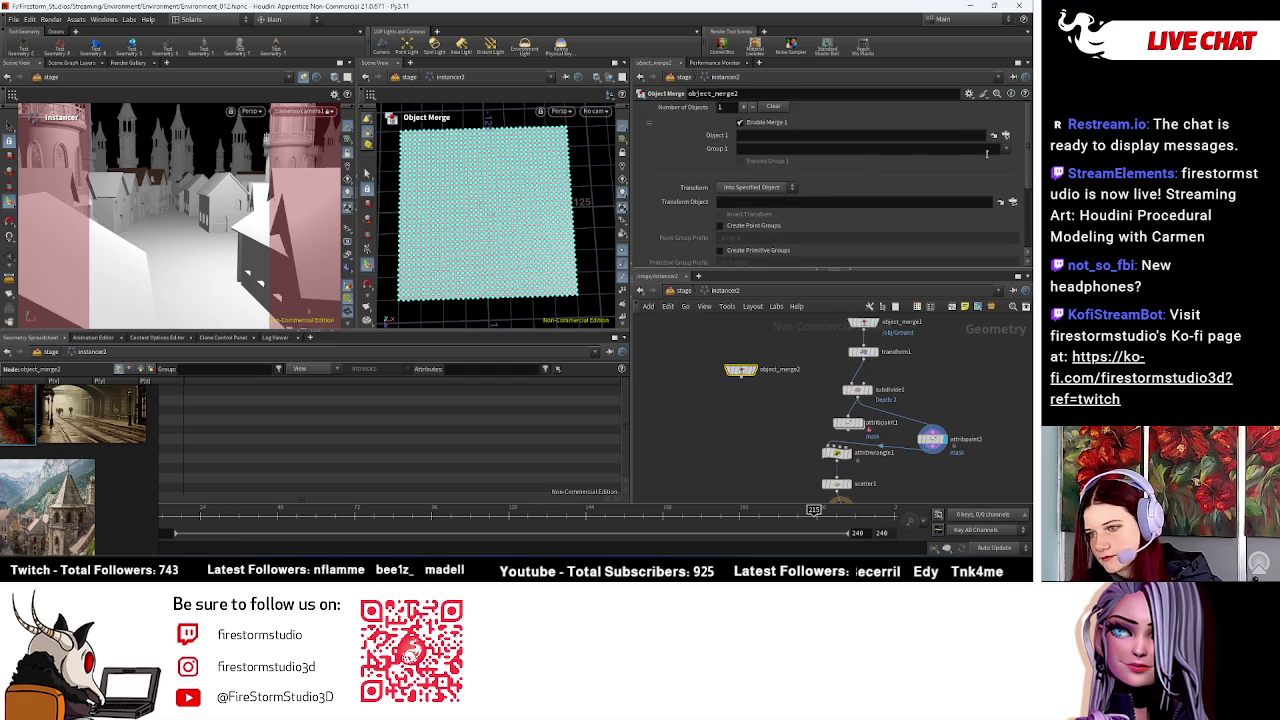
left_click(1006, 138)
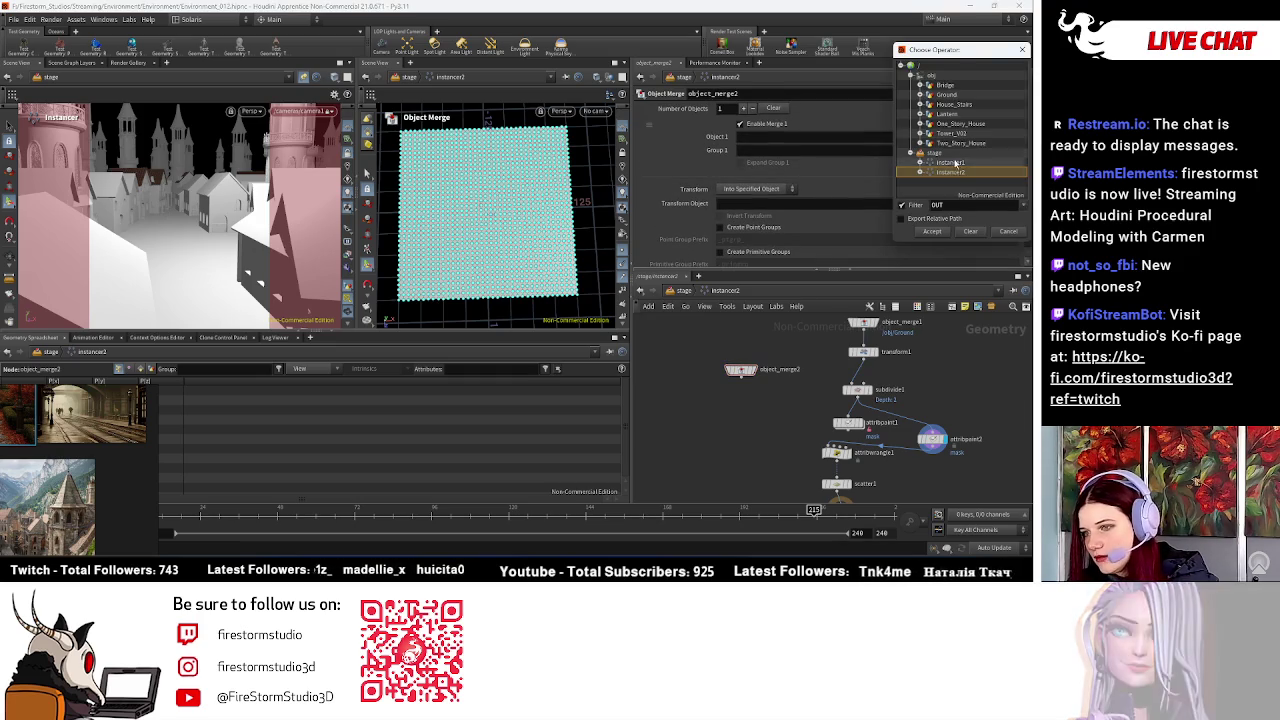
left_click(960, 162)
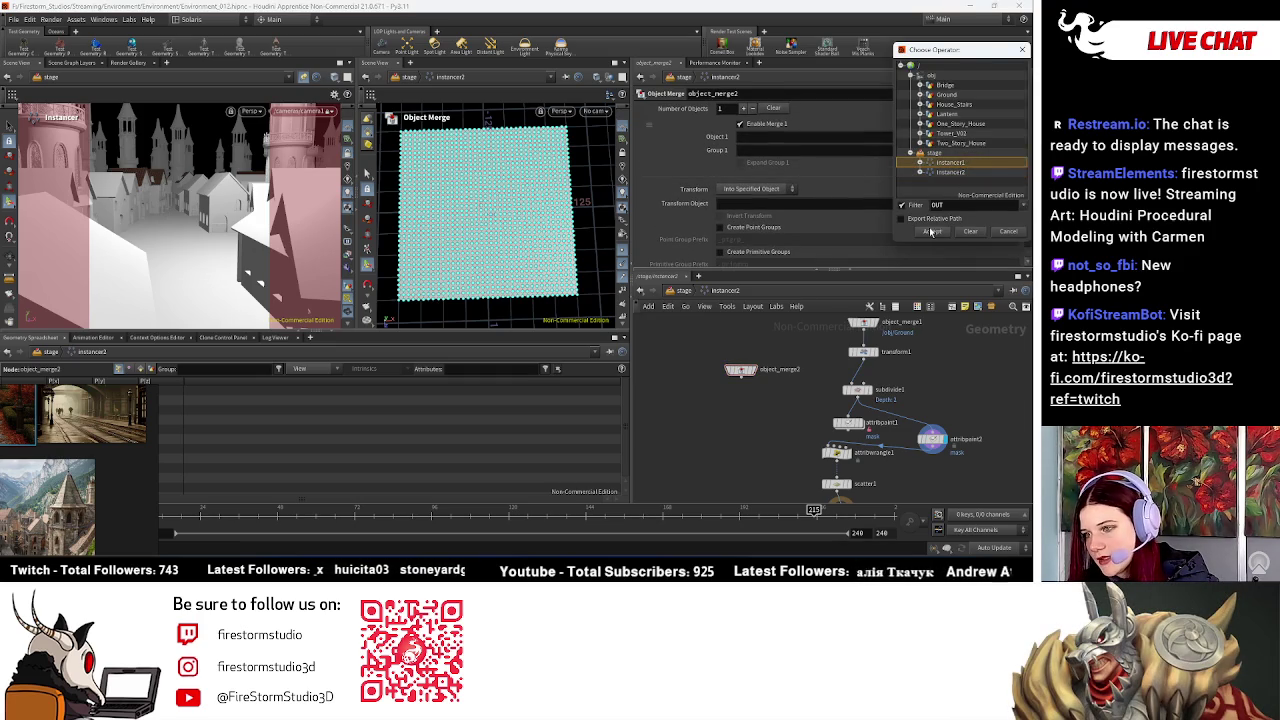
left_click(936, 233)
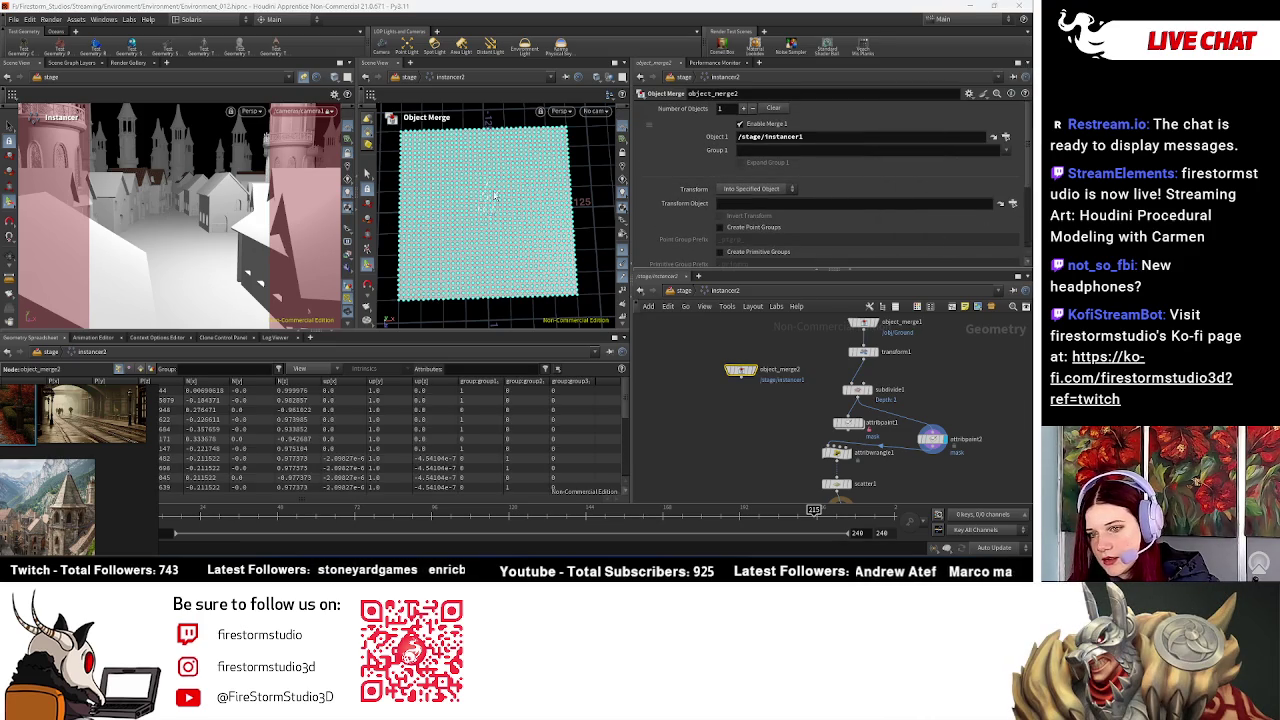
scroll(923, 427, "up", 2)
scroll(488, 168, "up", 2)
scroll(488, 168, "up", 2)
scroll(488, 168, "up", 2)
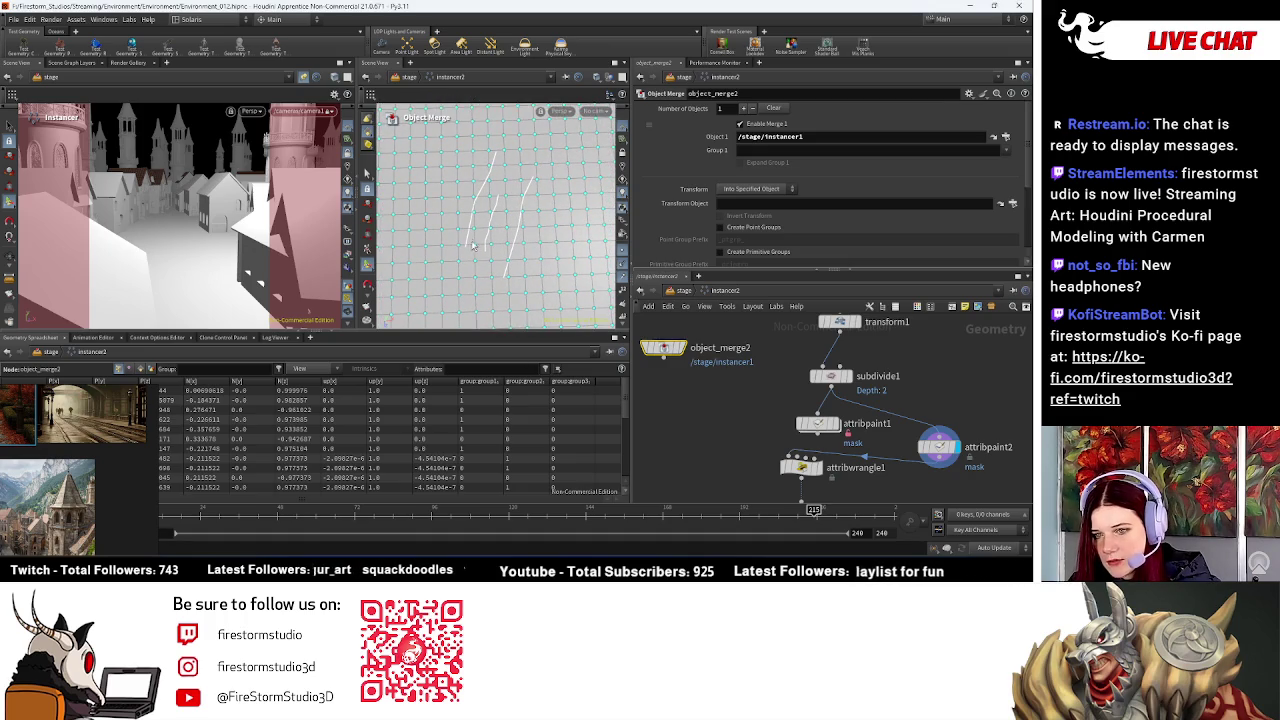
left_click(832, 376)
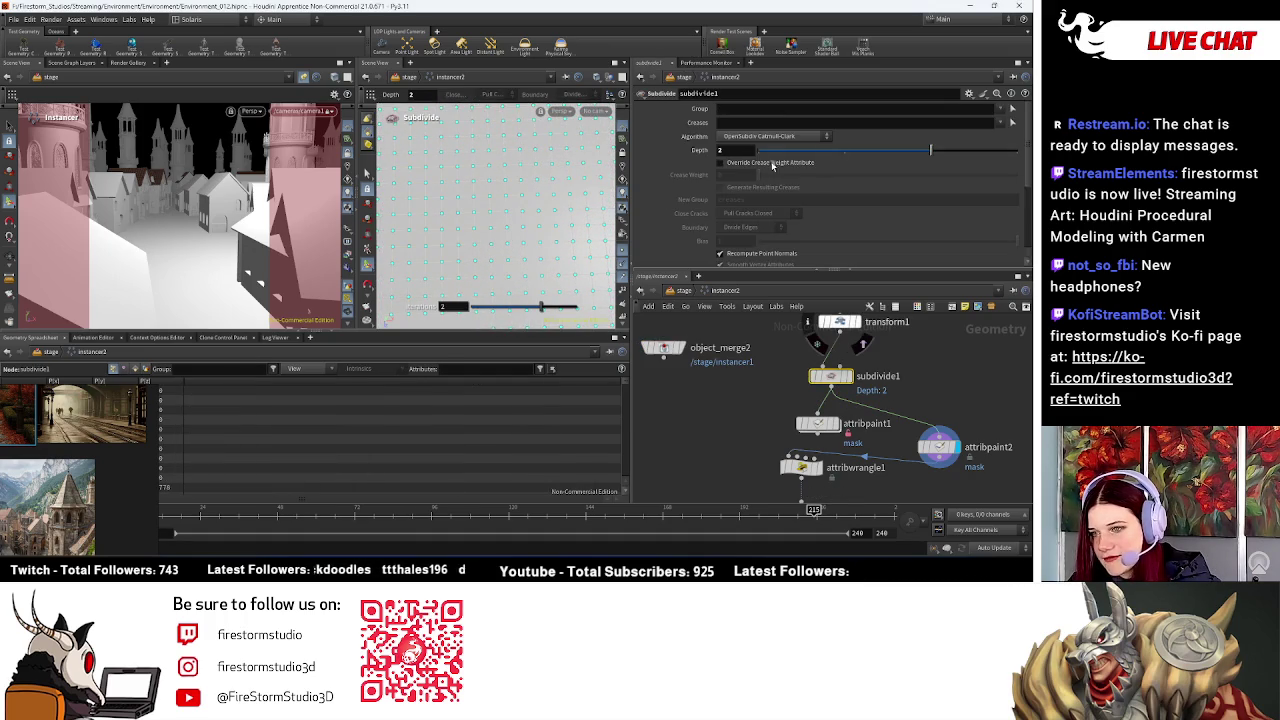
Step: Set subdivide1's Depth to 3 and select attribpaint2 for painting
left_click(746, 152)
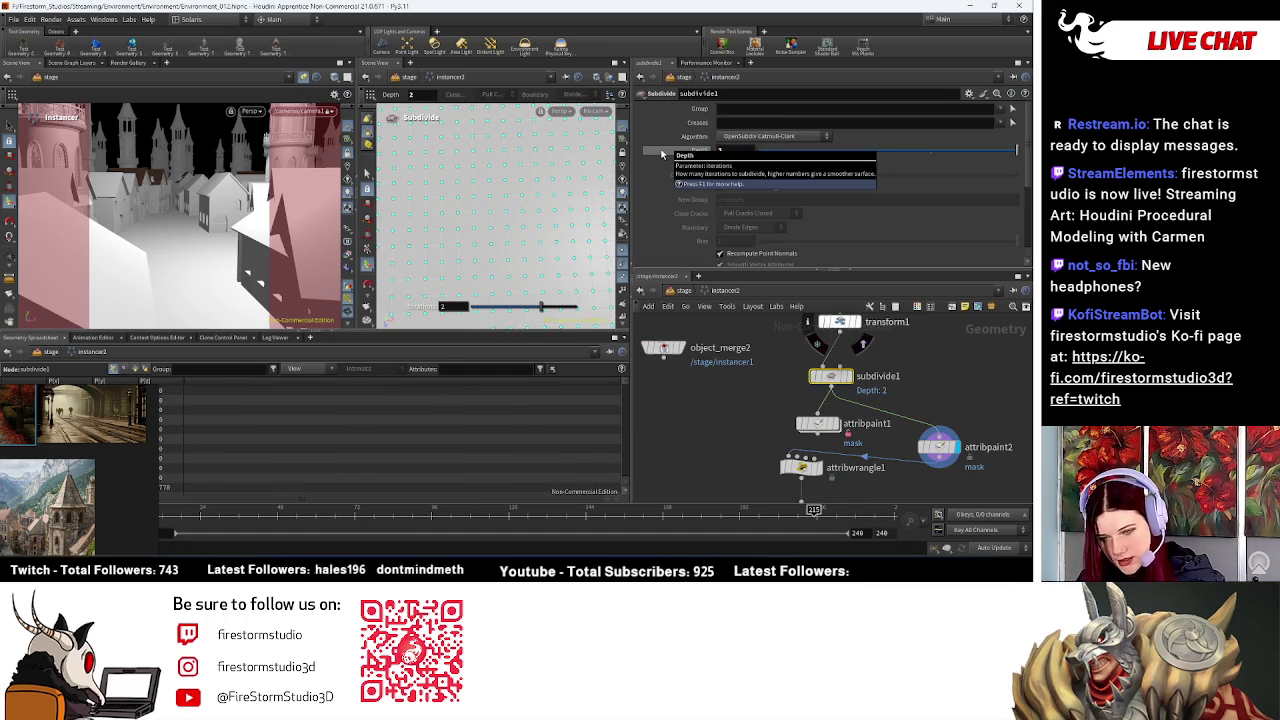
type("3")
key("Return")
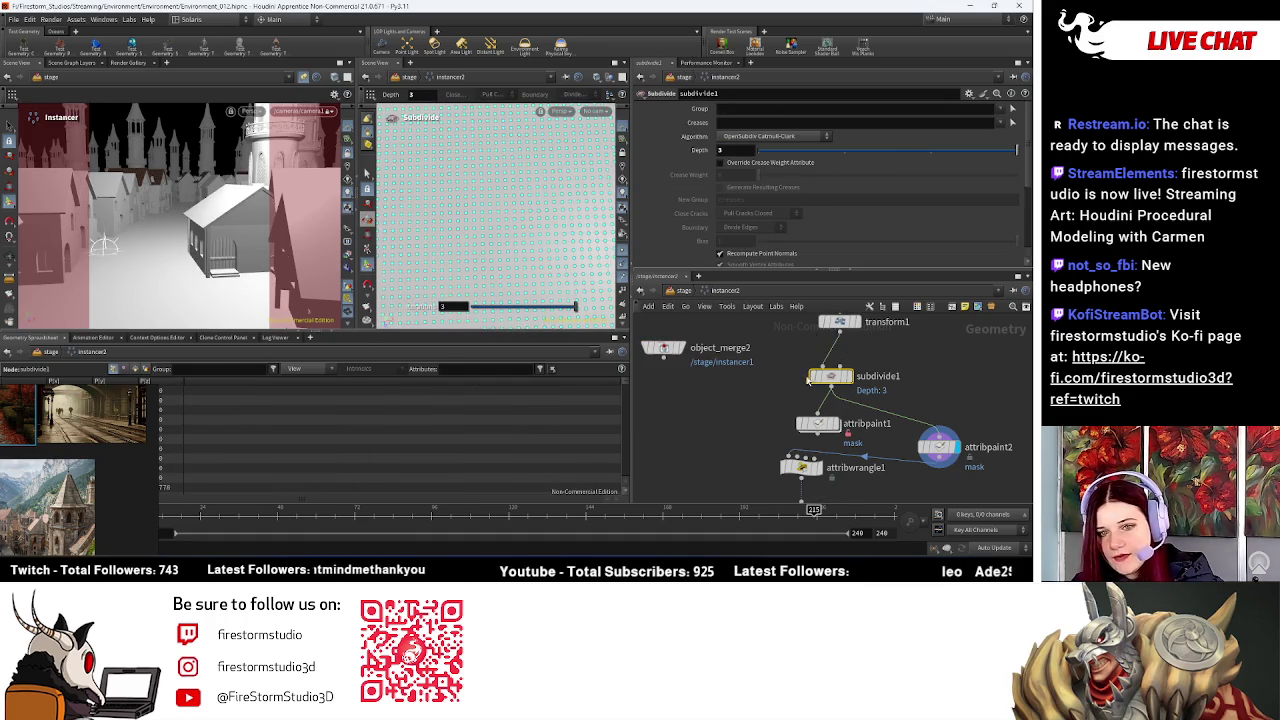
left_click(937, 447)
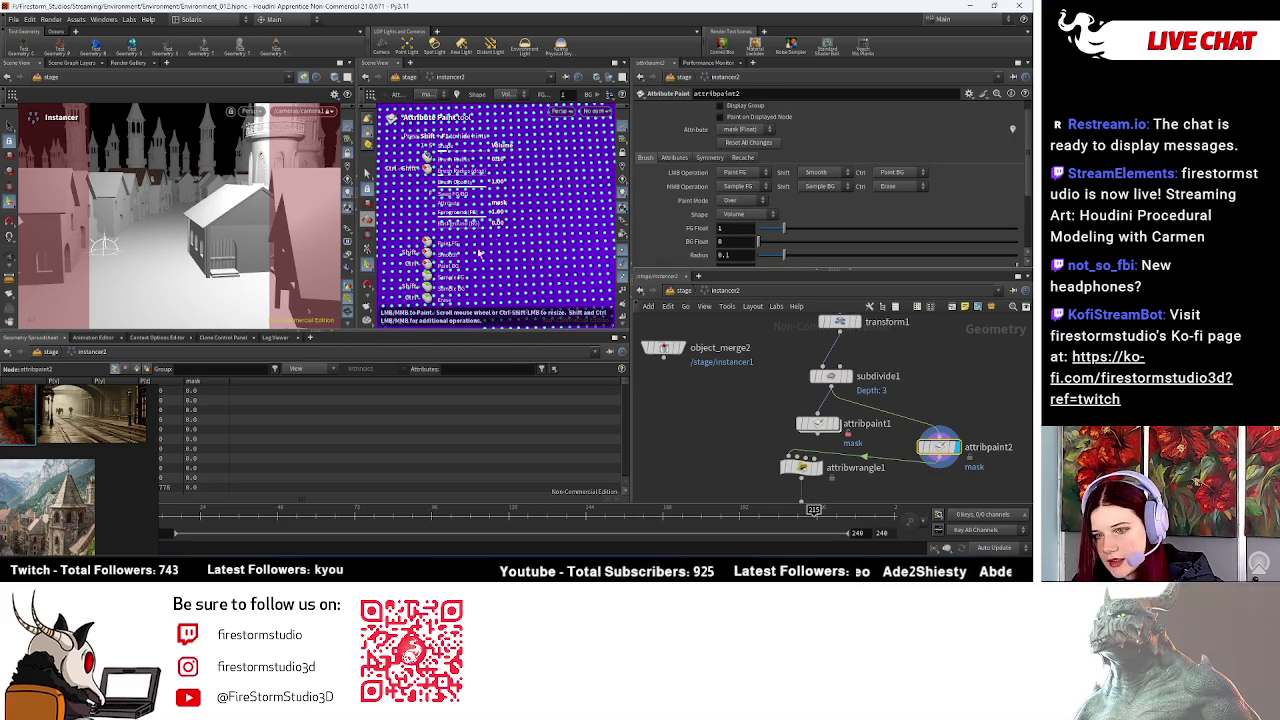
key("Escape")
key("Return")
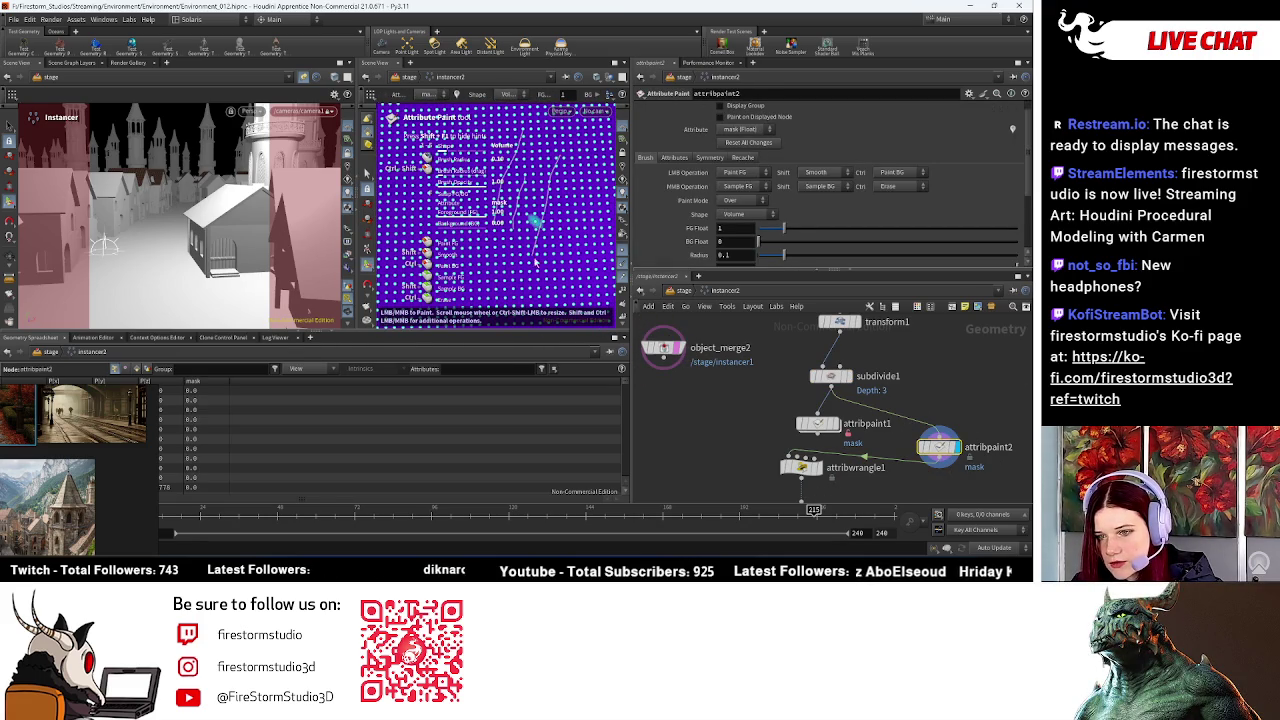
scroll(829, 245, "down", 2)
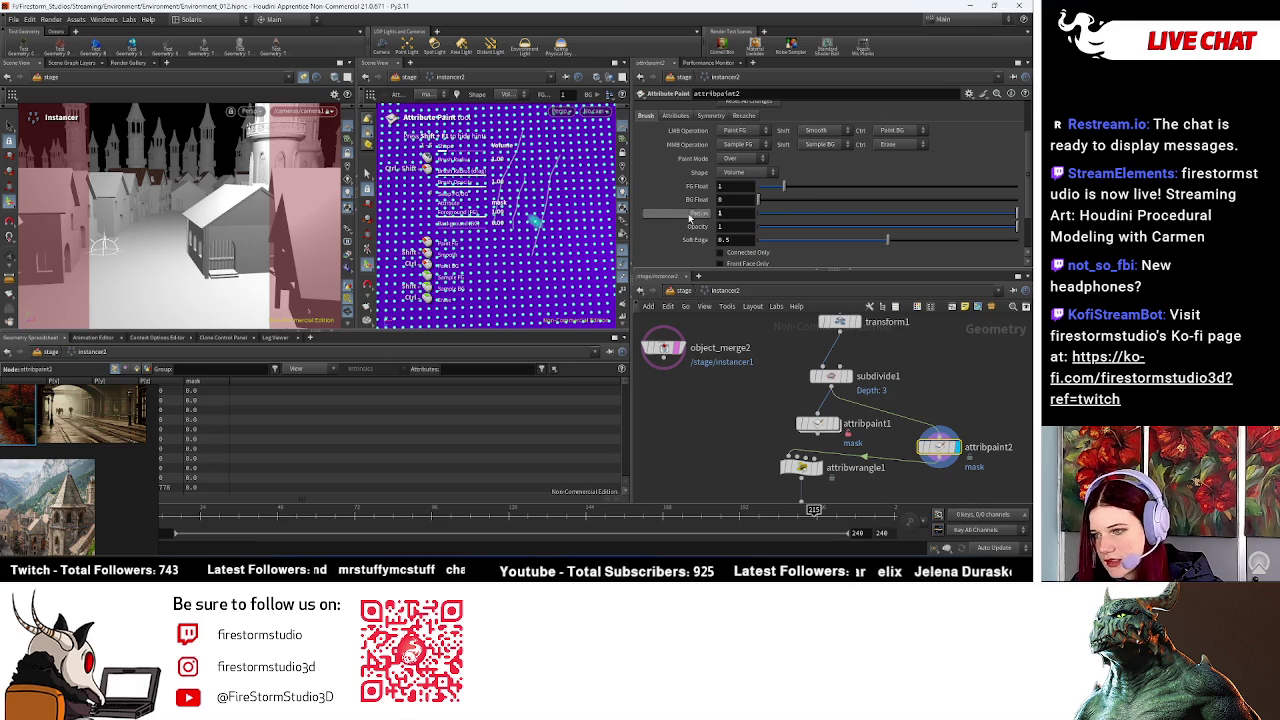
Step: Paint mask strokes on the grid, raising FG Float to 10 for high-value red areas
left_click_drag(558, 155, 530, 265)
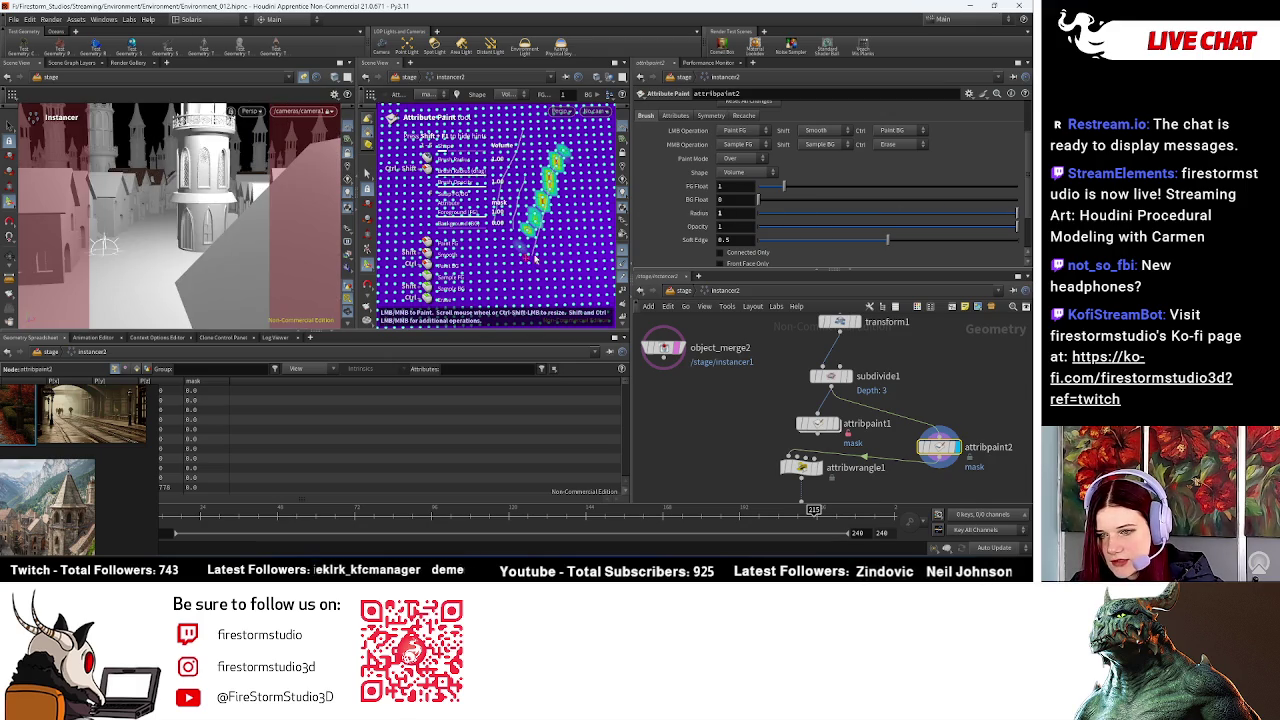
left_click_drag(562, 157, 525, 266)
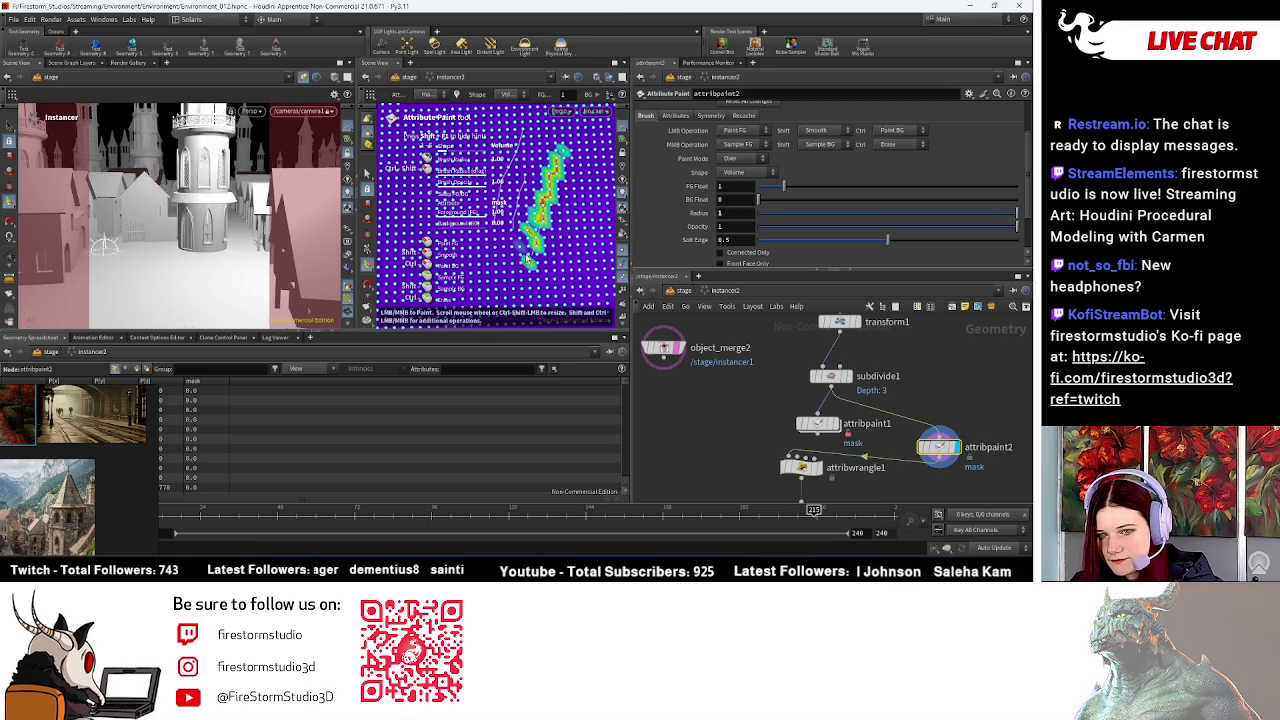
left_click_drag(560, 150, 522, 268)
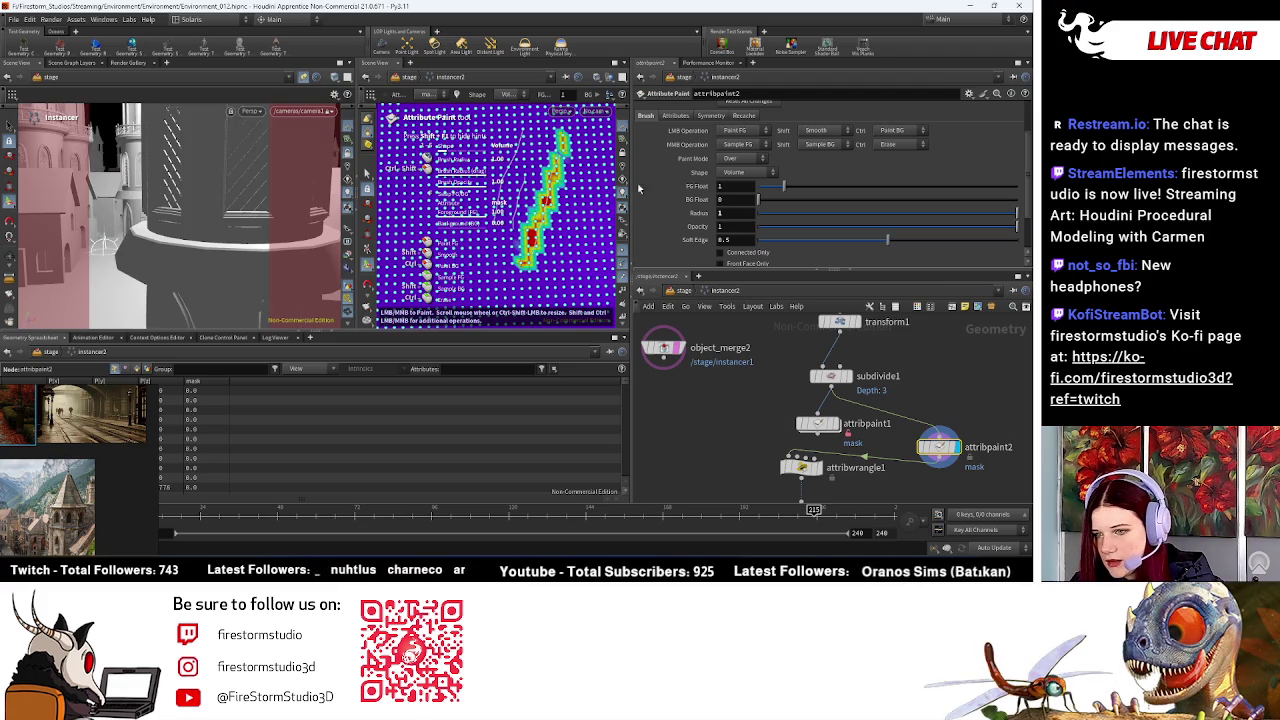
left_click_drag(783, 186, 1000, 186)
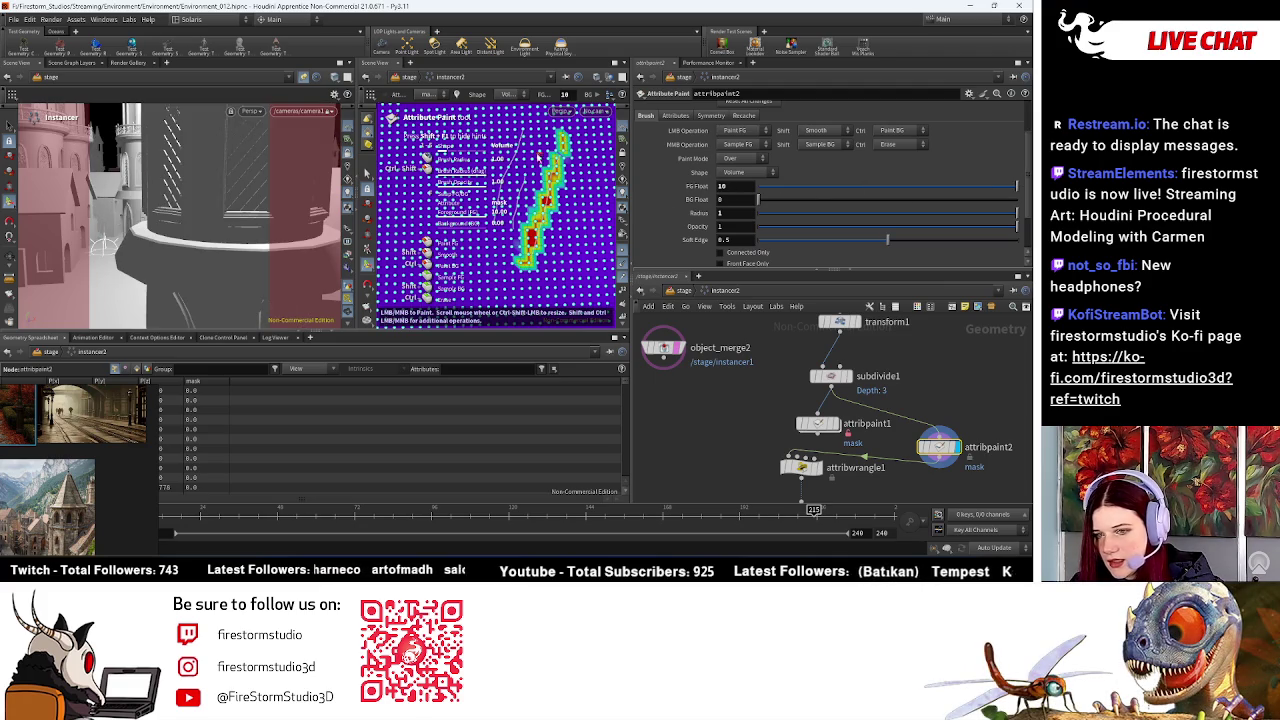
left_click_drag(524, 193, 506, 218)
left_click_drag(520, 170, 508, 220)
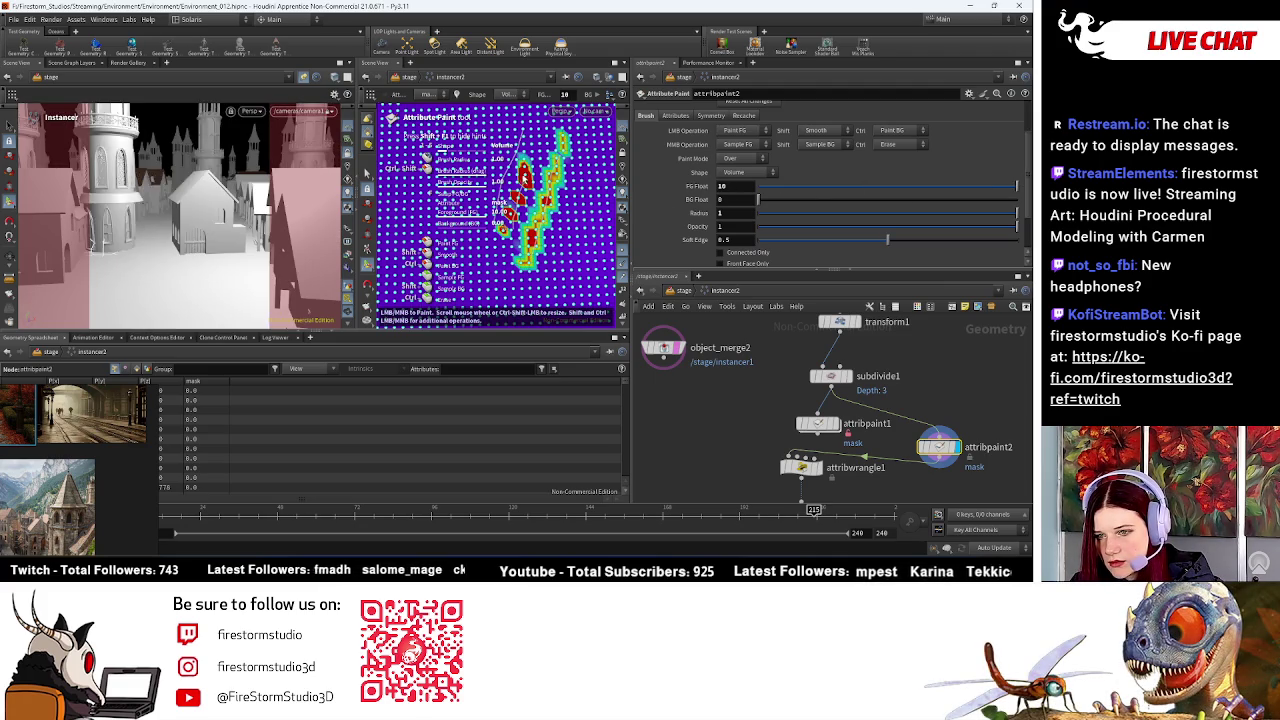
left_click_drag(540, 135, 526, 150)
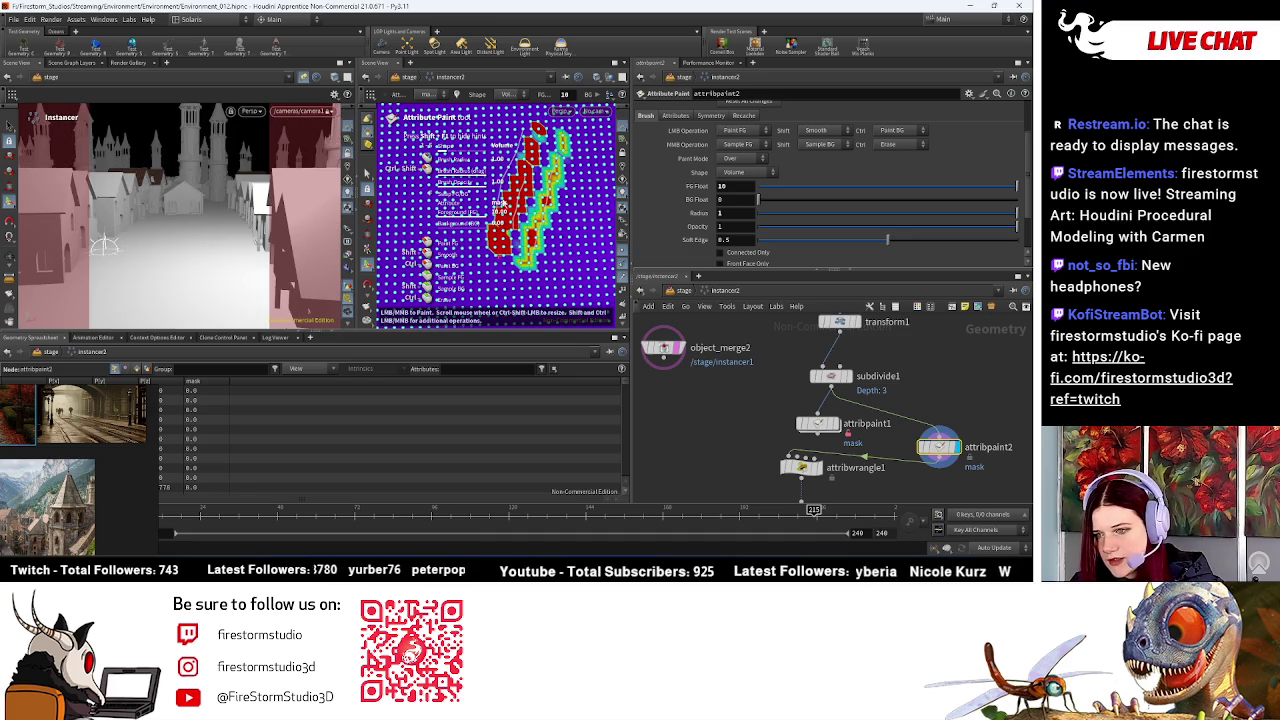
left_click_drag(504, 175, 482, 208)
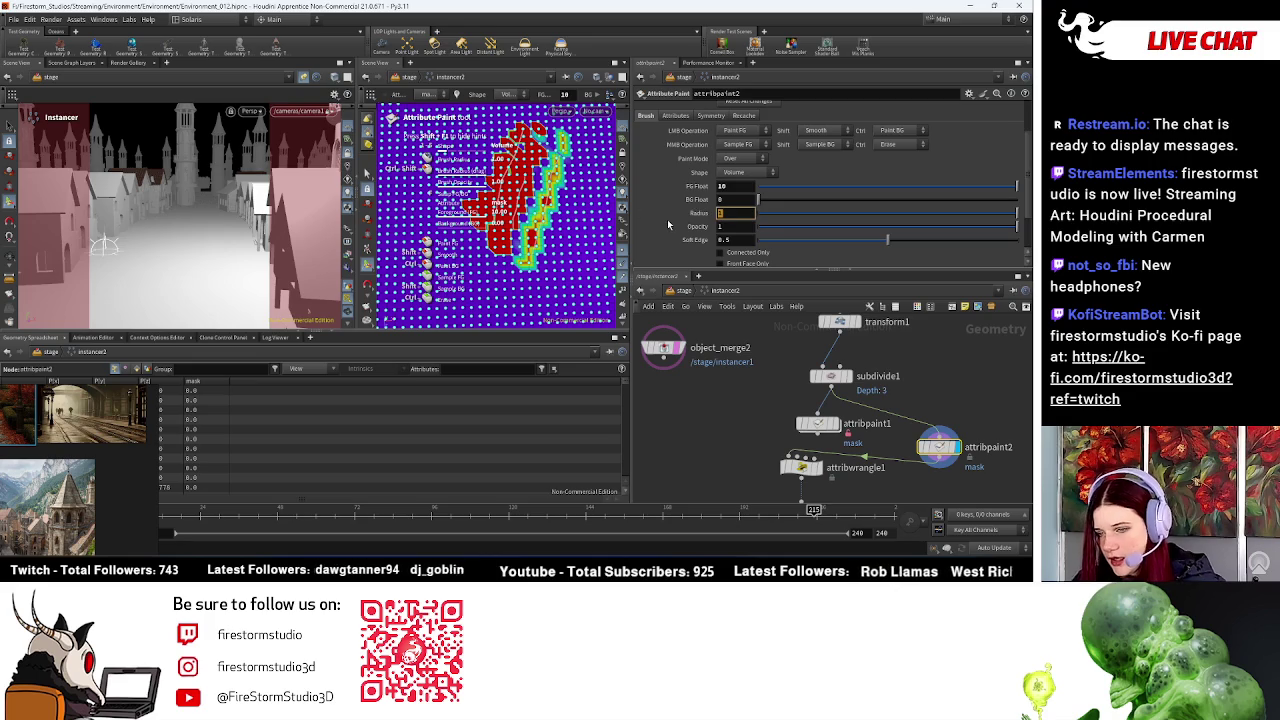
Step: Set the brush Radius to 10 and lower FG Float to about 2.58
type("0")
key("Return")
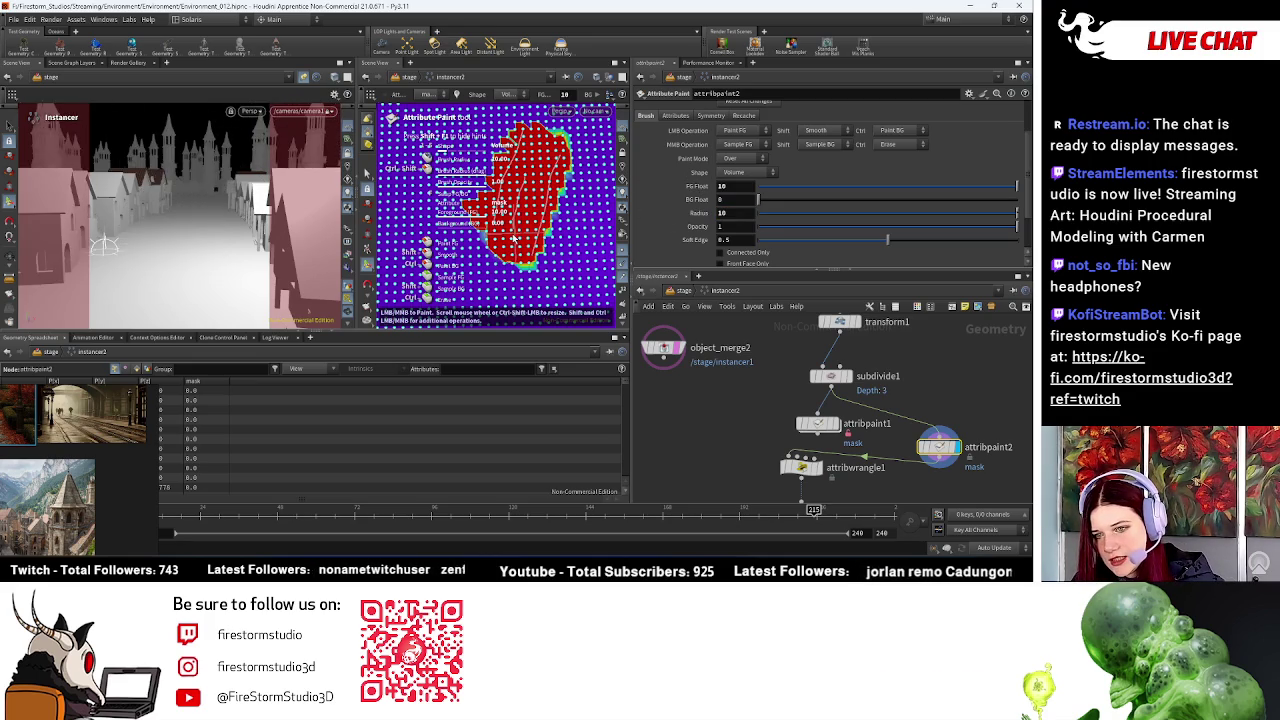
left_click(992, 188)
left_click_drag(992, 188, 842, 207)
Step: Touch up the mask's top and paint zero-value, low patches into the red region
left_click_drag(530, 125, 560, 160)
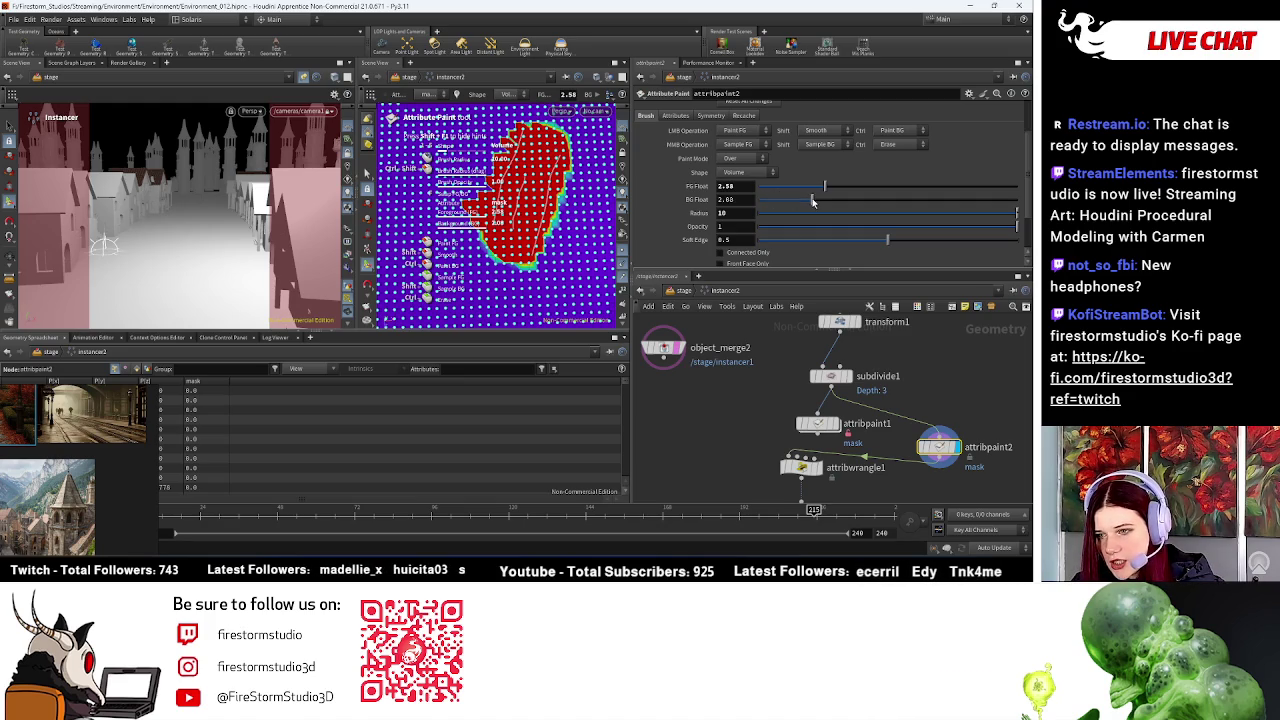
left_click_drag(812, 201, 814, 201)
mouse_move(548, 145)
left_mouse_down()
mouse_move(566, 135)
mouse_move(538, 146)
left_mouse_up()
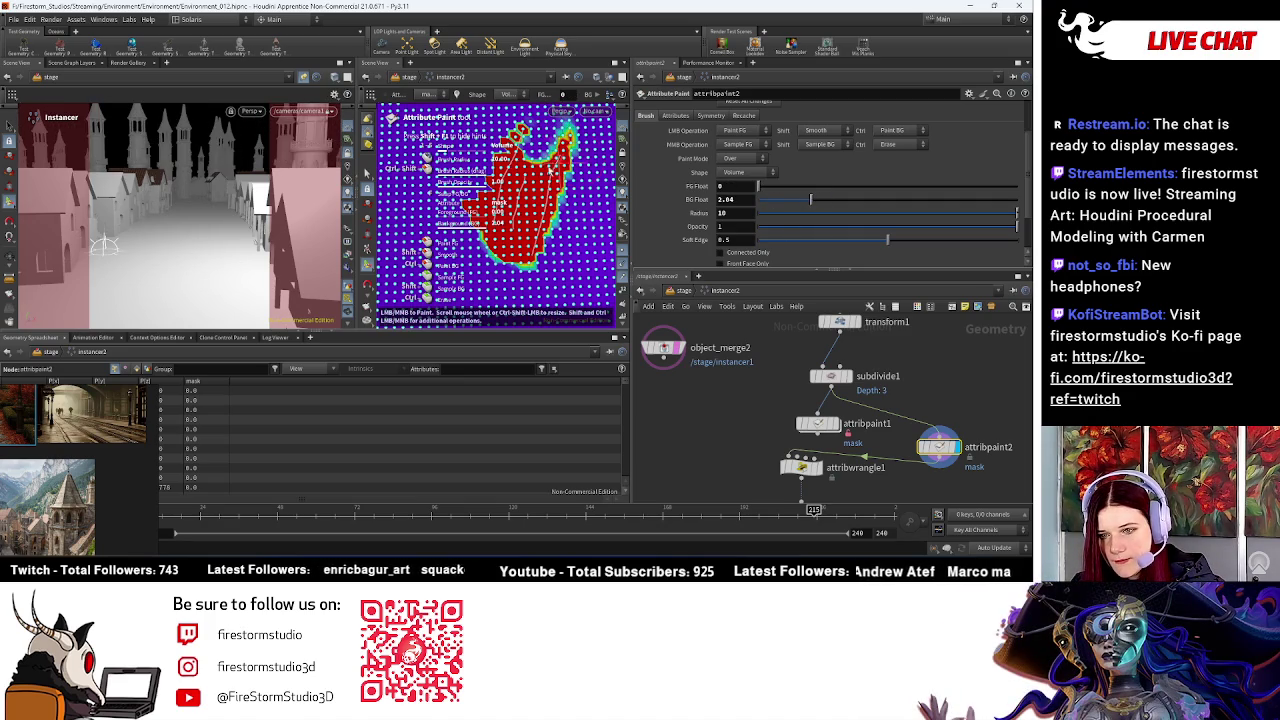
left_click_drag(530, 175, 522, 184)
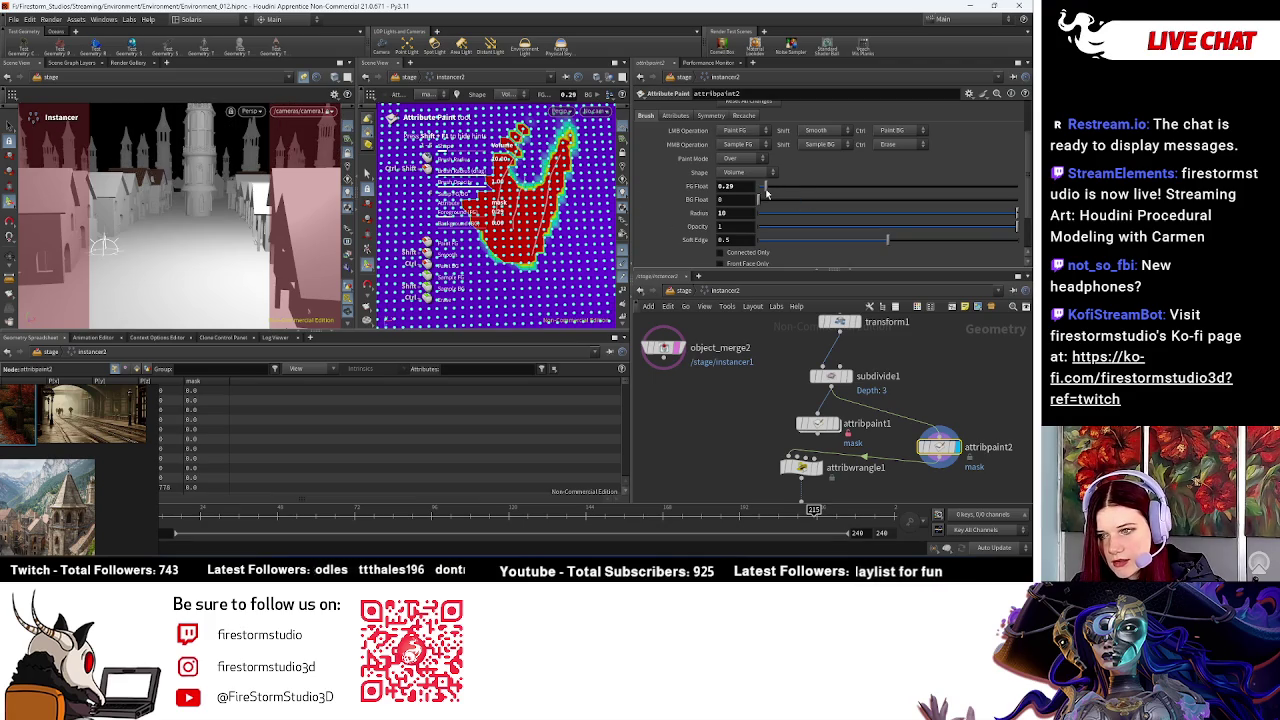
mouse_move(526, 200)
left_mouse_down()
mouse_move(522, 190)
mouse_move(535, 240)
left_mouse_up()
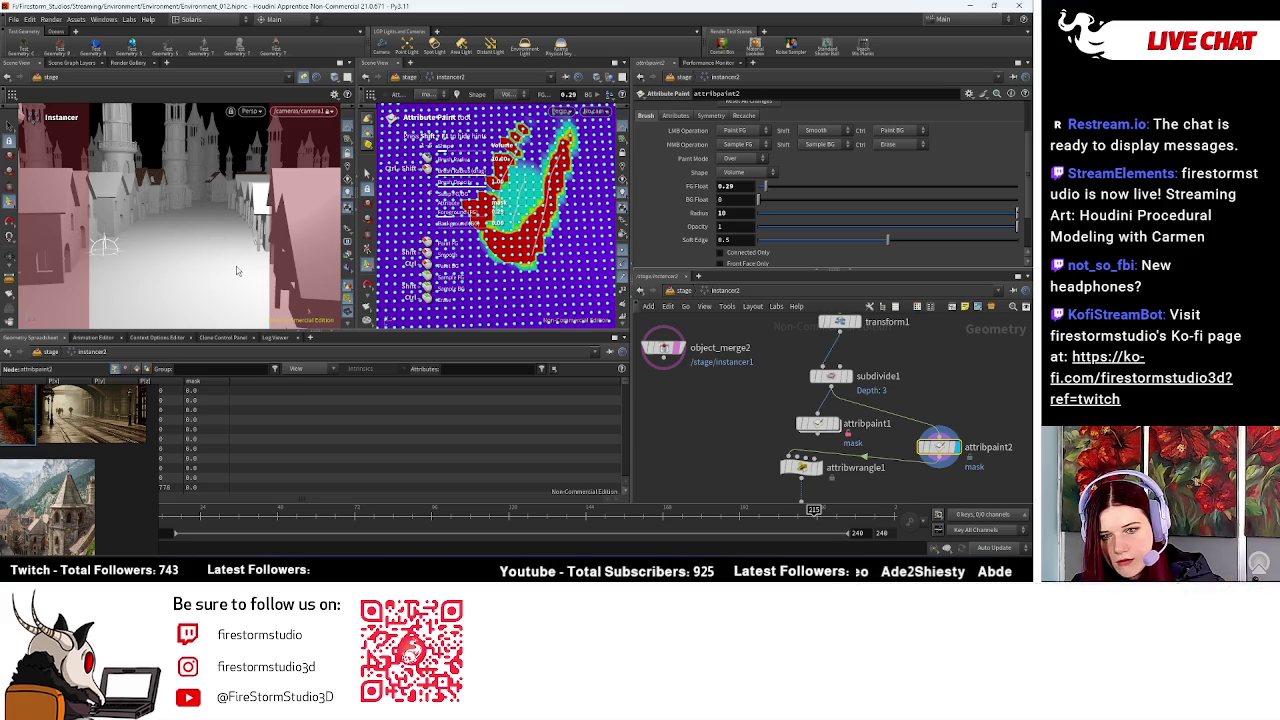
Step: Paint mid-value mask areas with FG Float 0.73 and then 1.19
left_click_drag(766, 186, 777, 186)
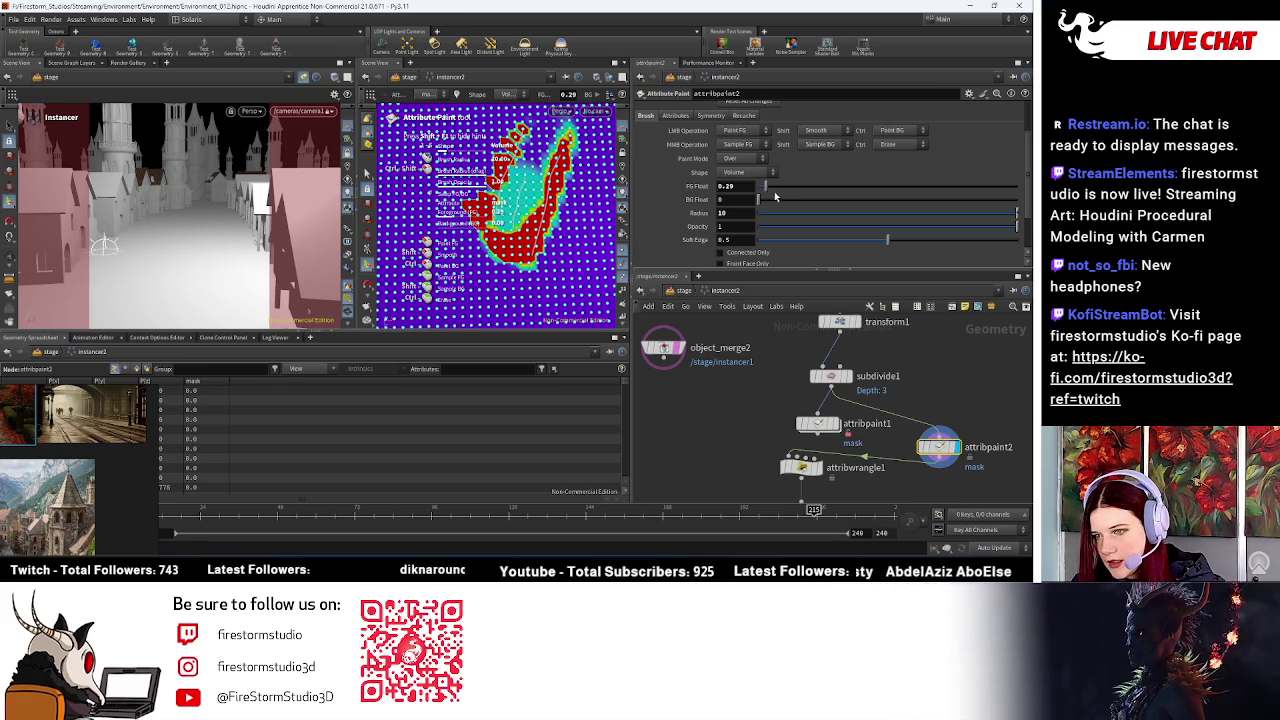
left_click_drag(478, 244, 525, 225)
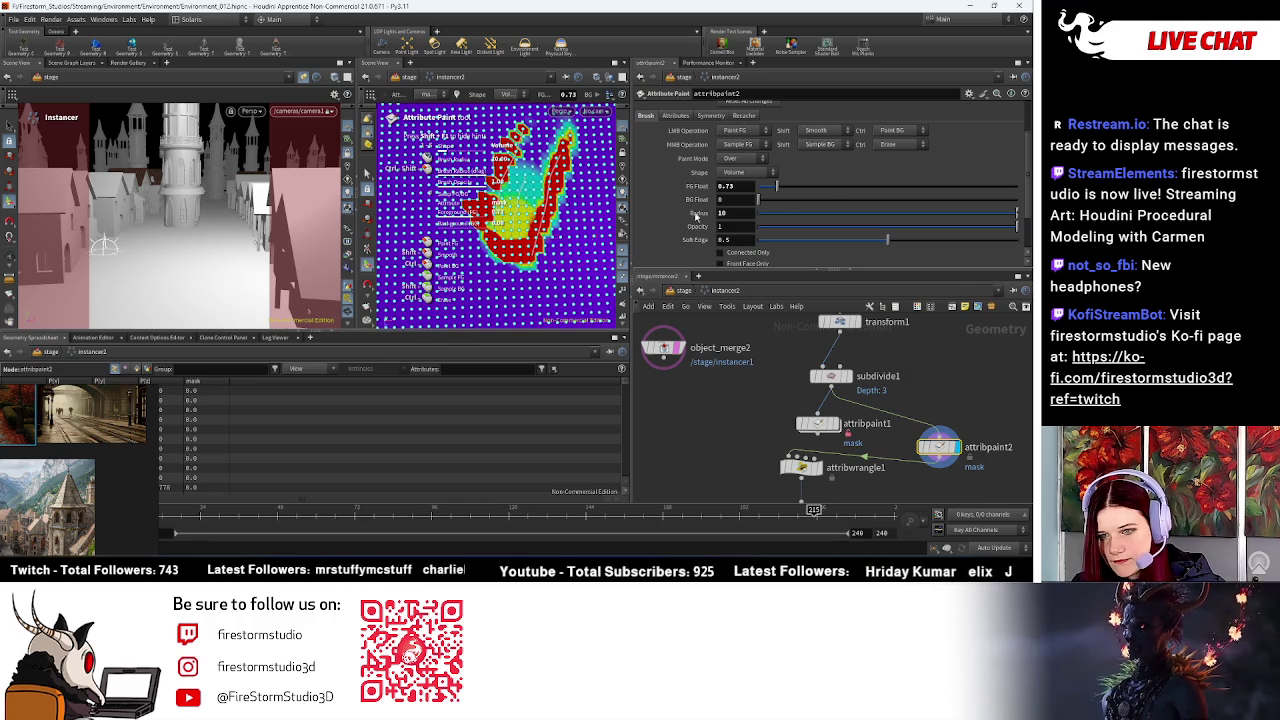
left_click_drag(777, 186, 788, 187)
left_click(516, 219)
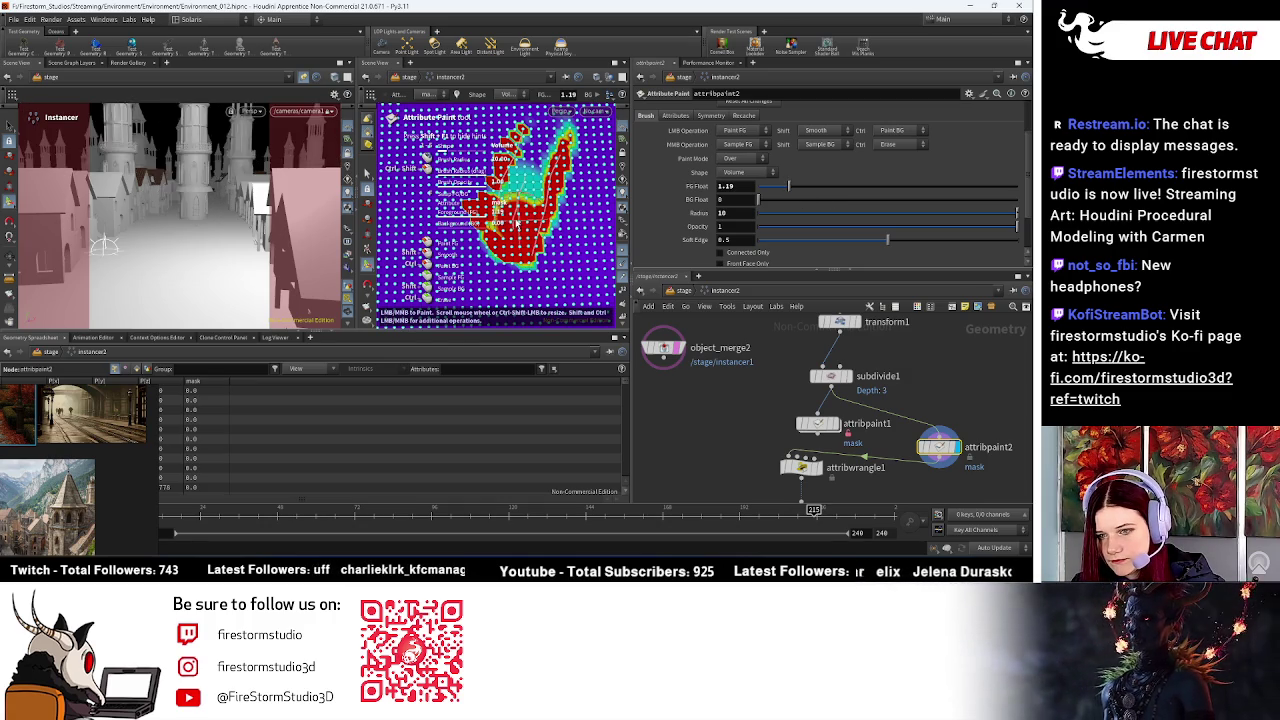
left_click_drag(519, 217, 519, 210)
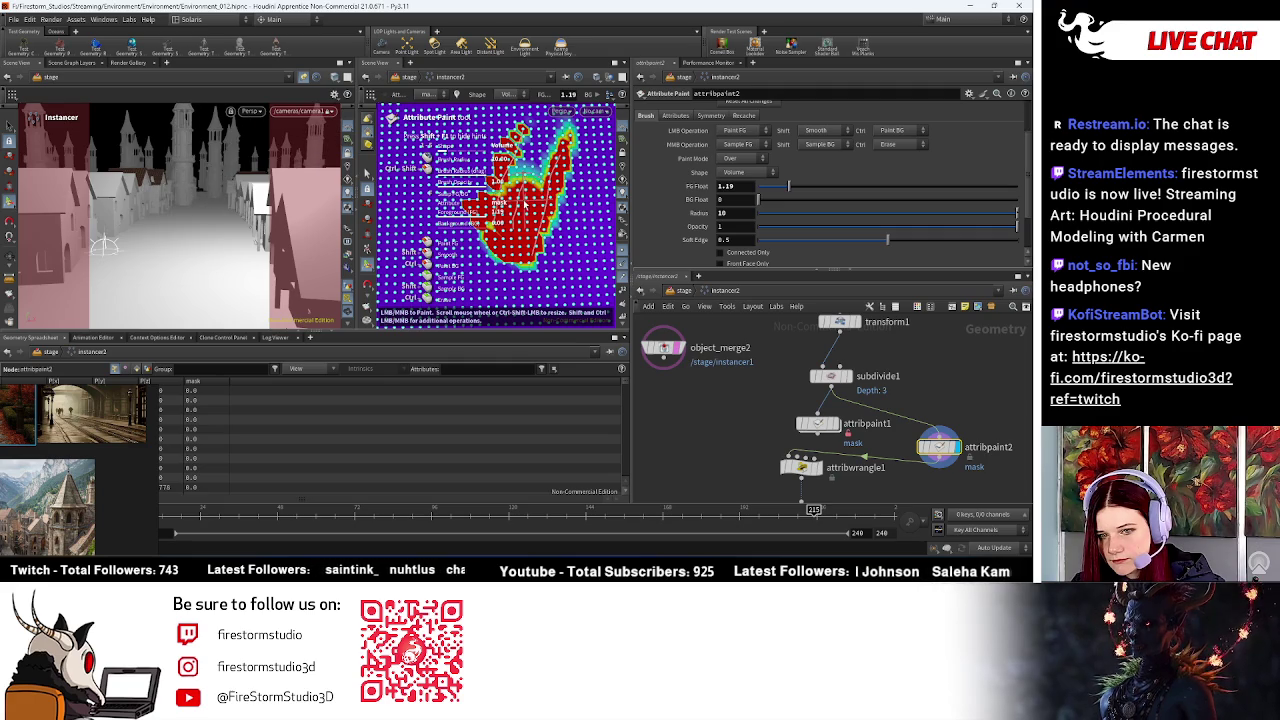
scroll(851, 358, "down", 2)
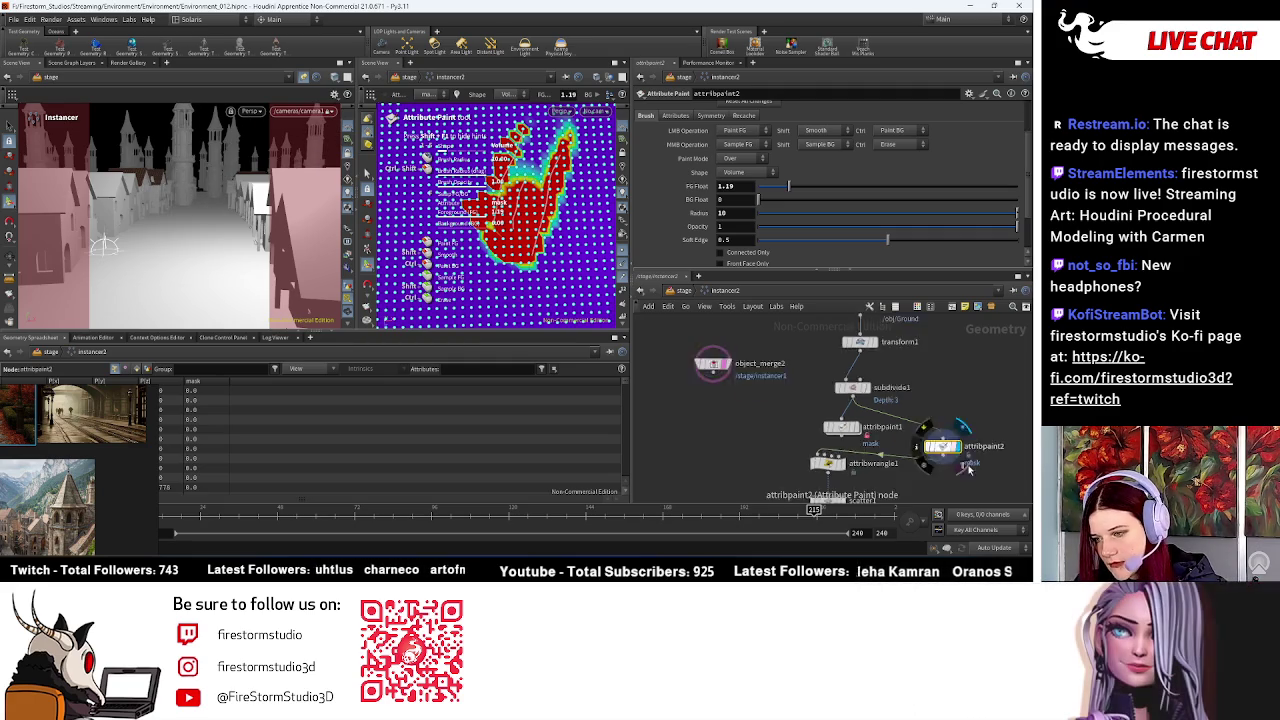
Step: Delete attribpaint1 and insert attribpaint2 between subdivide1 and attribwrangle1
left_click(867, 371)
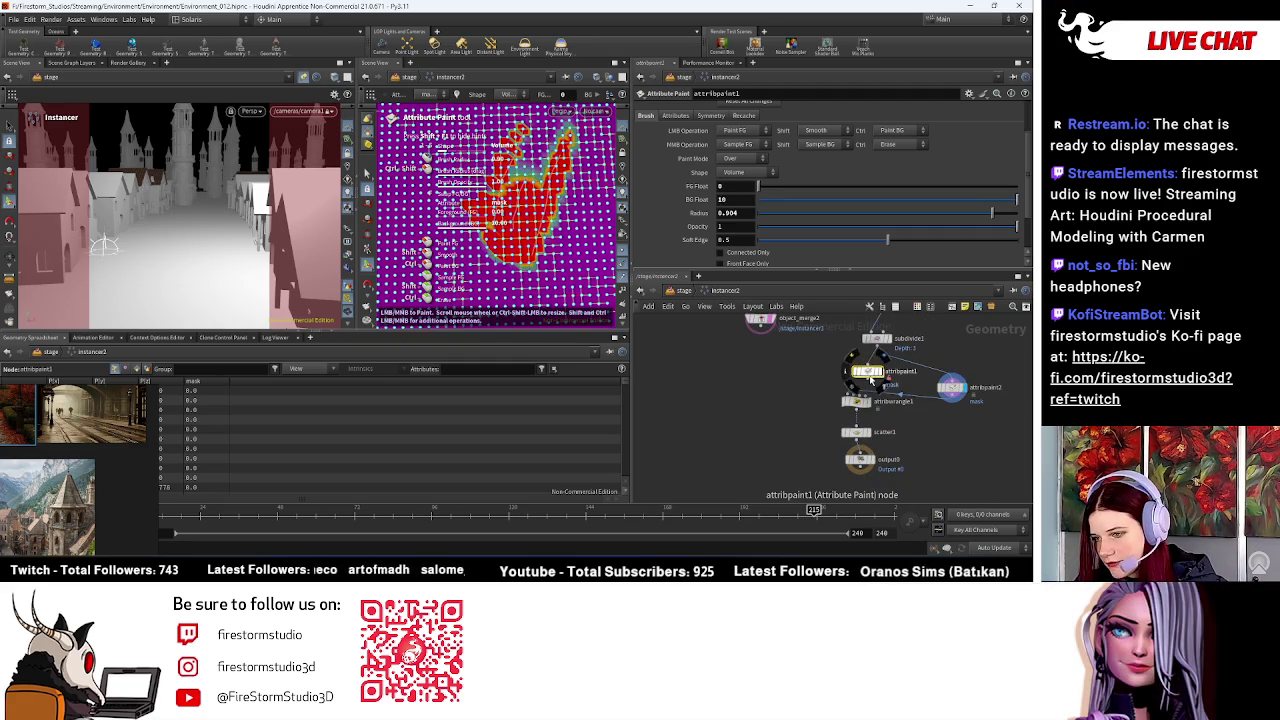
key("Delete")
left_click_drag(950, 387, 856, 363)
Step: Return to the /stage network, frame all nodes and tumble the camera view of the town
left_click(775, 366)
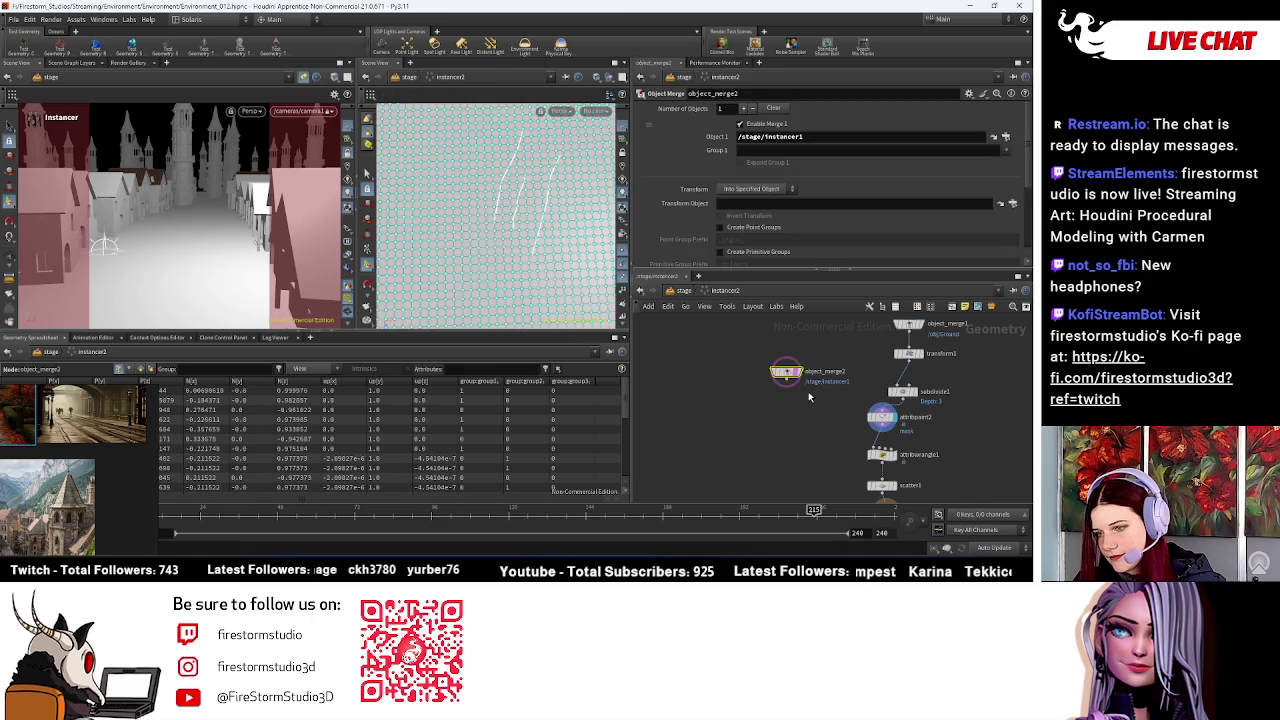
key("u")
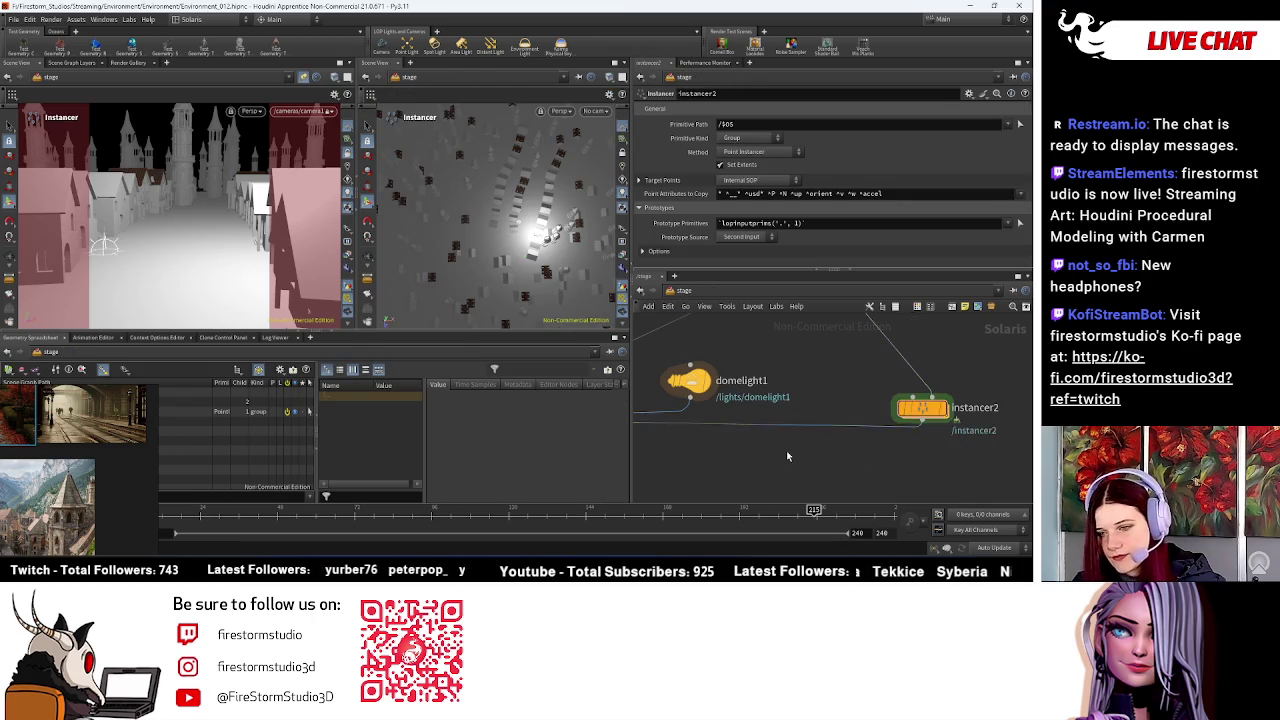
key("h")
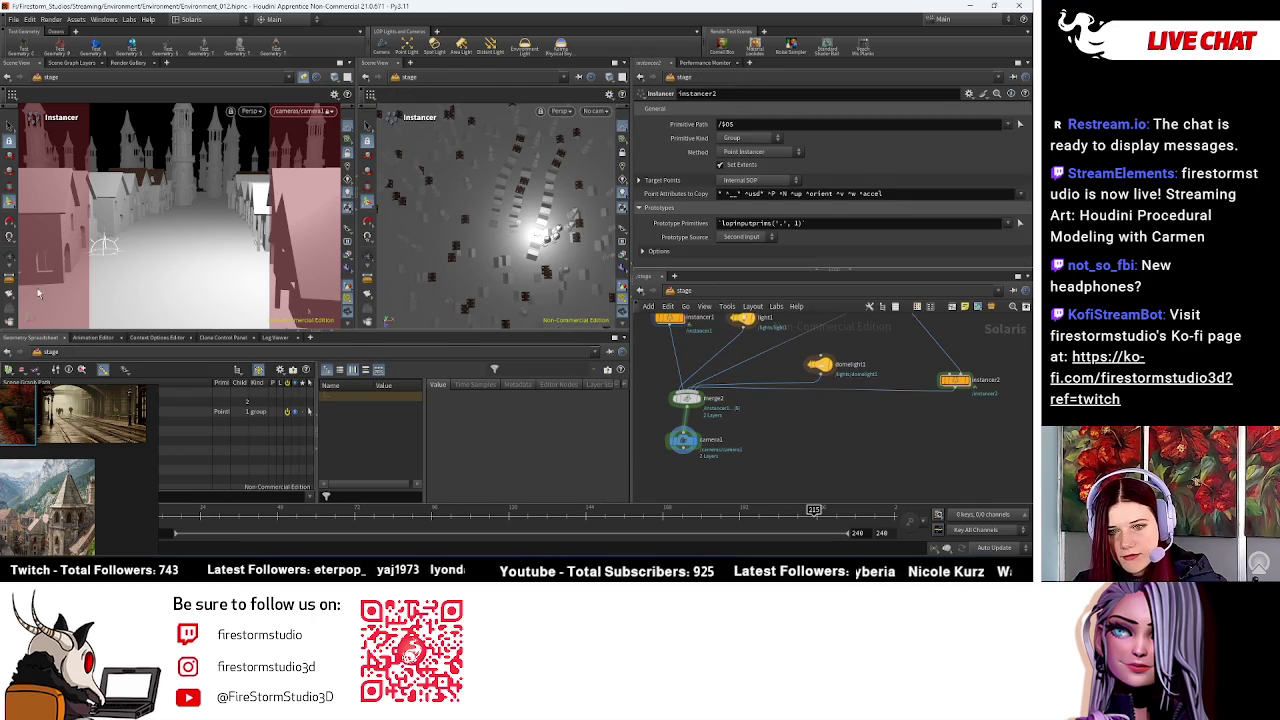
key("Escape")
mouse_move(222, 213)
left_mouse_down()
mouse_move(176, 227)
mouse_move(215, 256)
mouse_move(230, 250)
left_mouse_up()
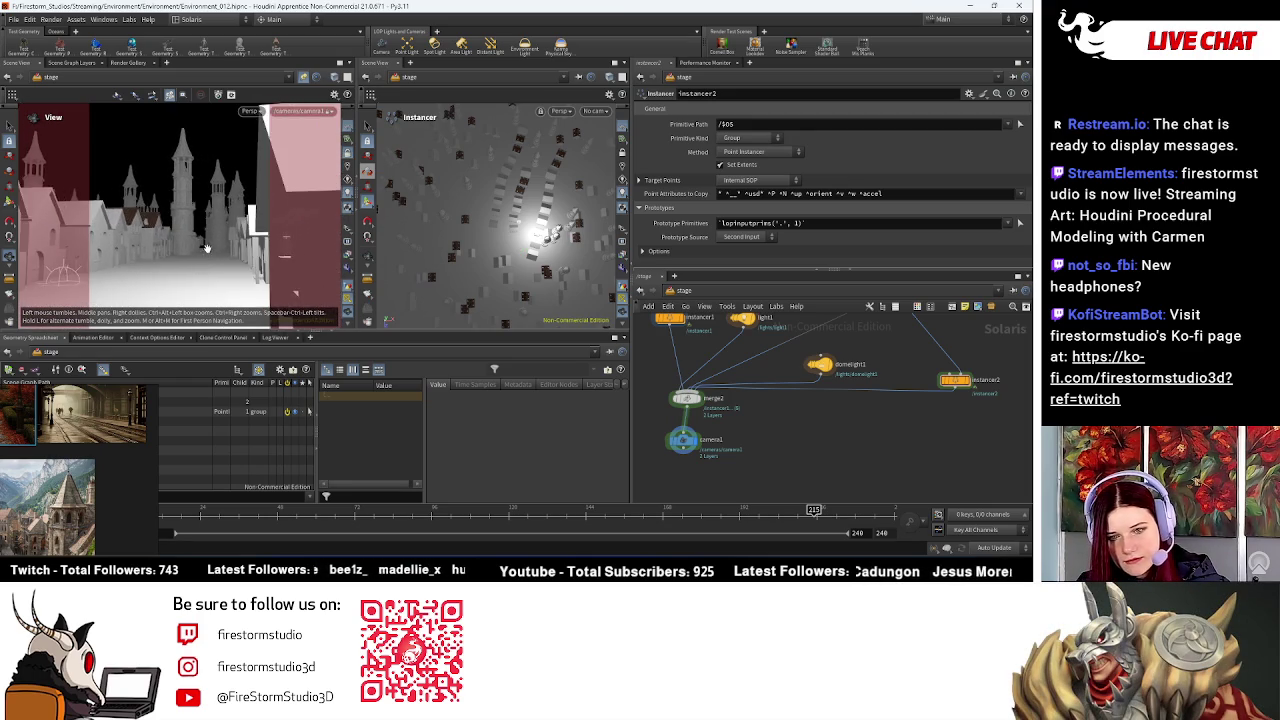
Step: Add rendersettings1 wired from camera1, rendering at 2048 × 2560 resolution
key("Tab")
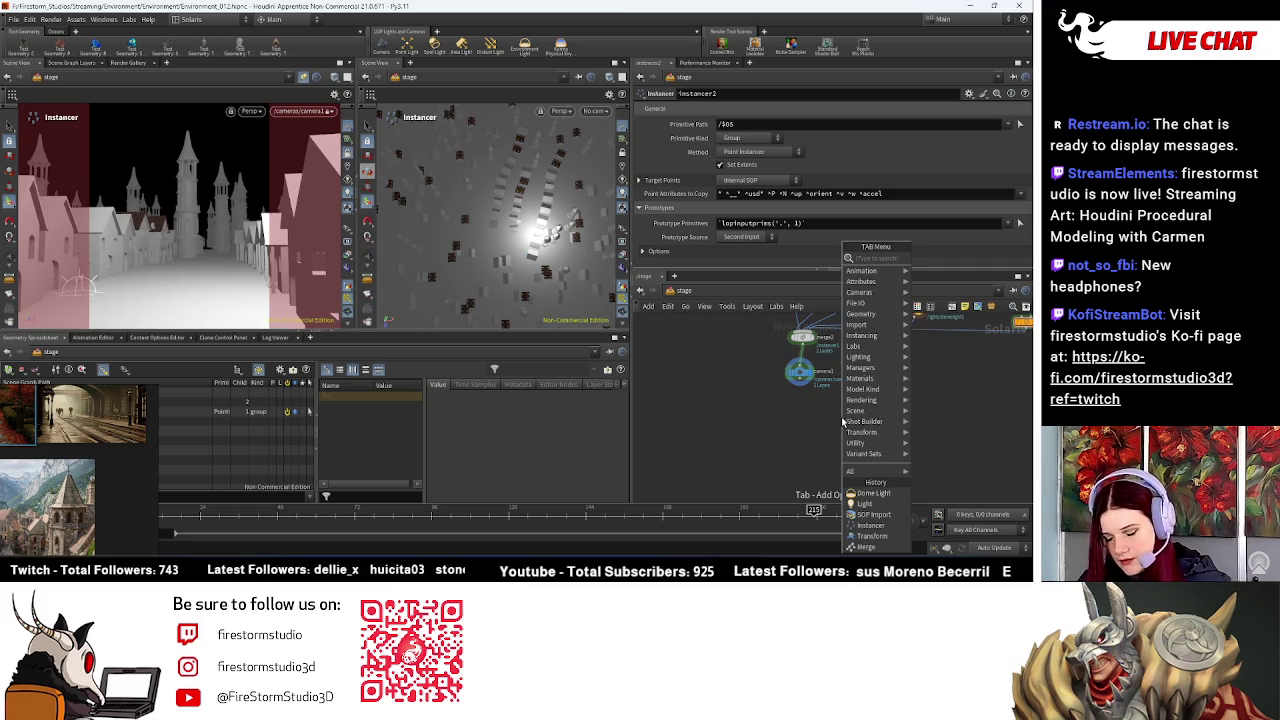
type("render")
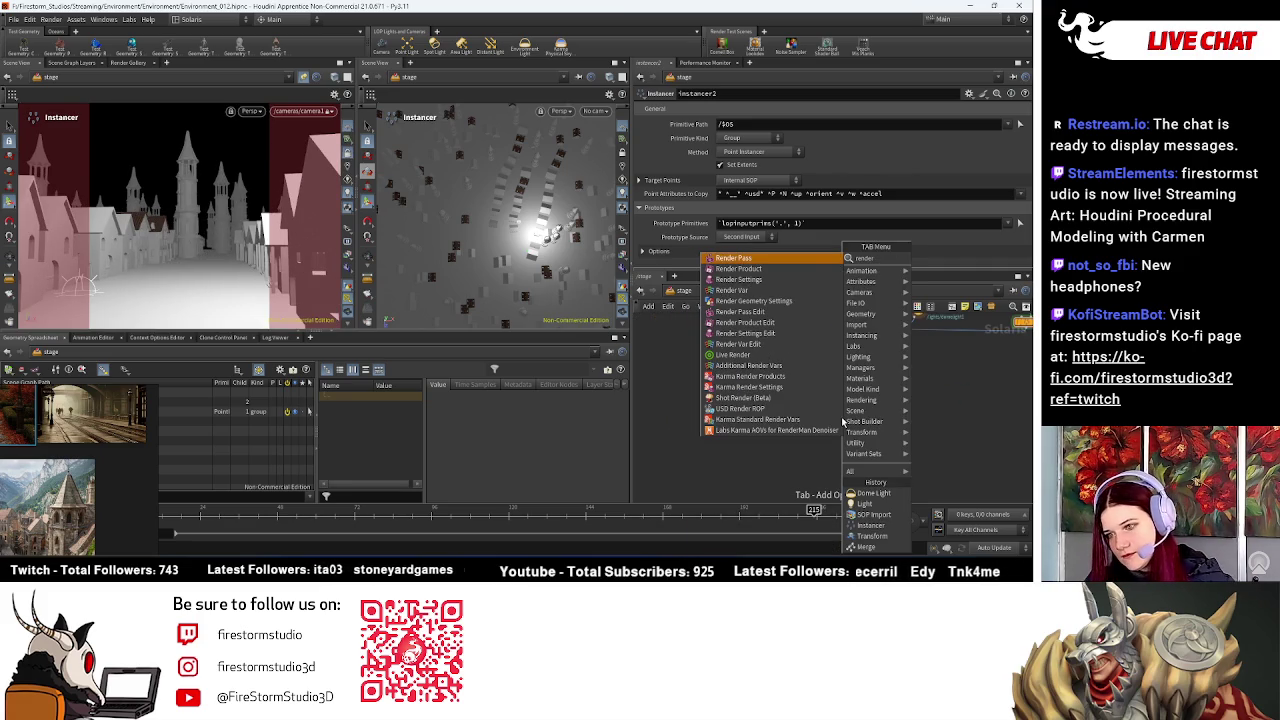
left_click(740, 279)
left_click(789, 400)
scroll(786, 362, "up", 3)
left_click(789, 407)
left_click(790, 318)
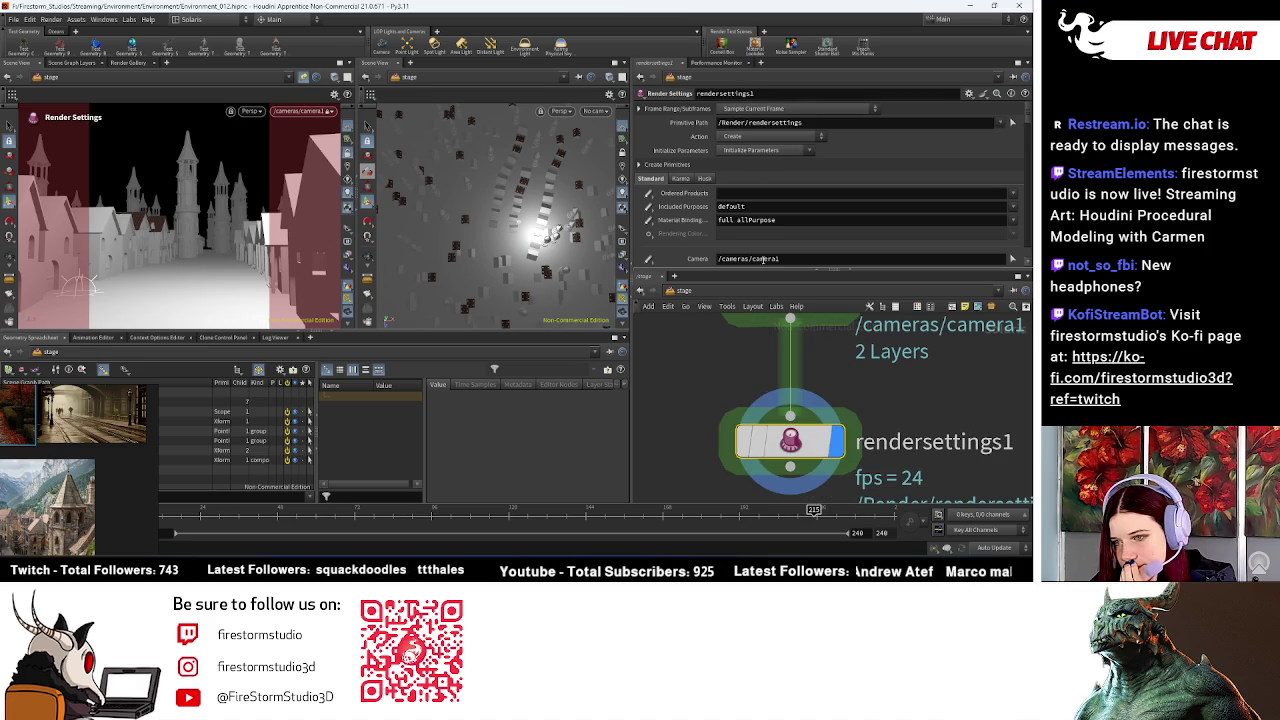
scroll(785, 214, "down", 3)
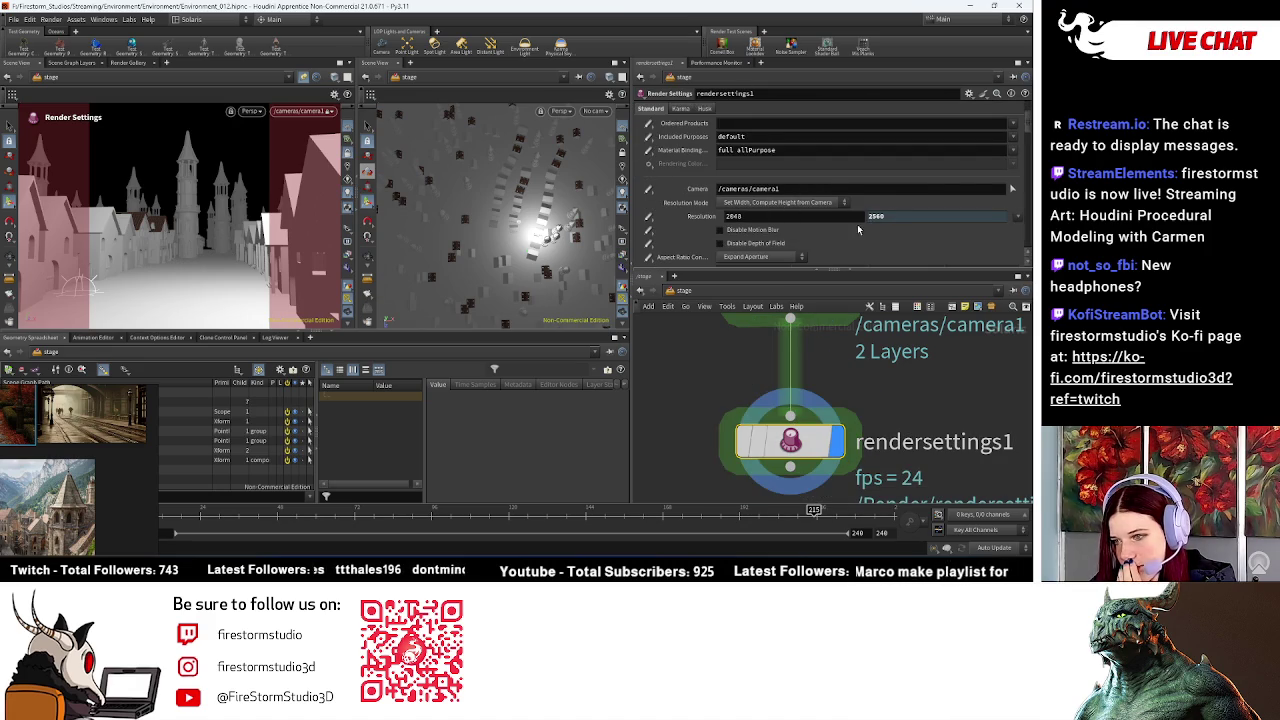
scroll(830, 226, "down", 2)
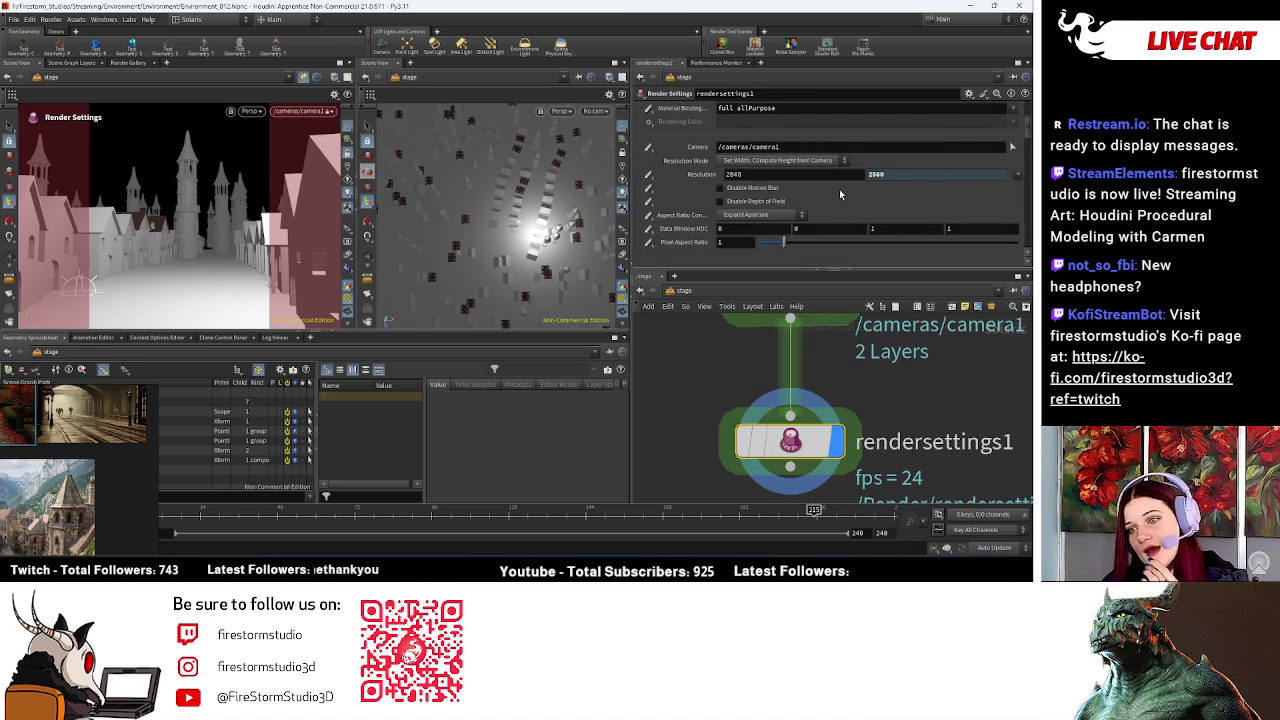
scroll(829, 435, "down", 3)
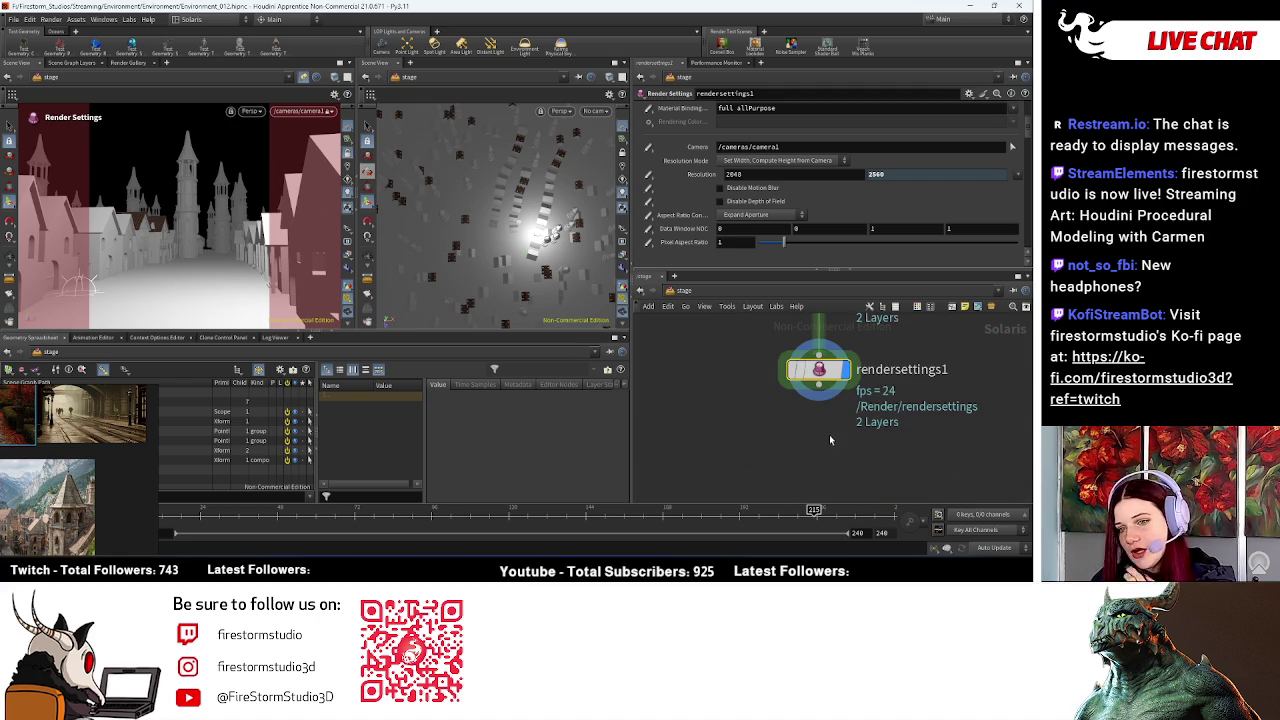
key("Tab")
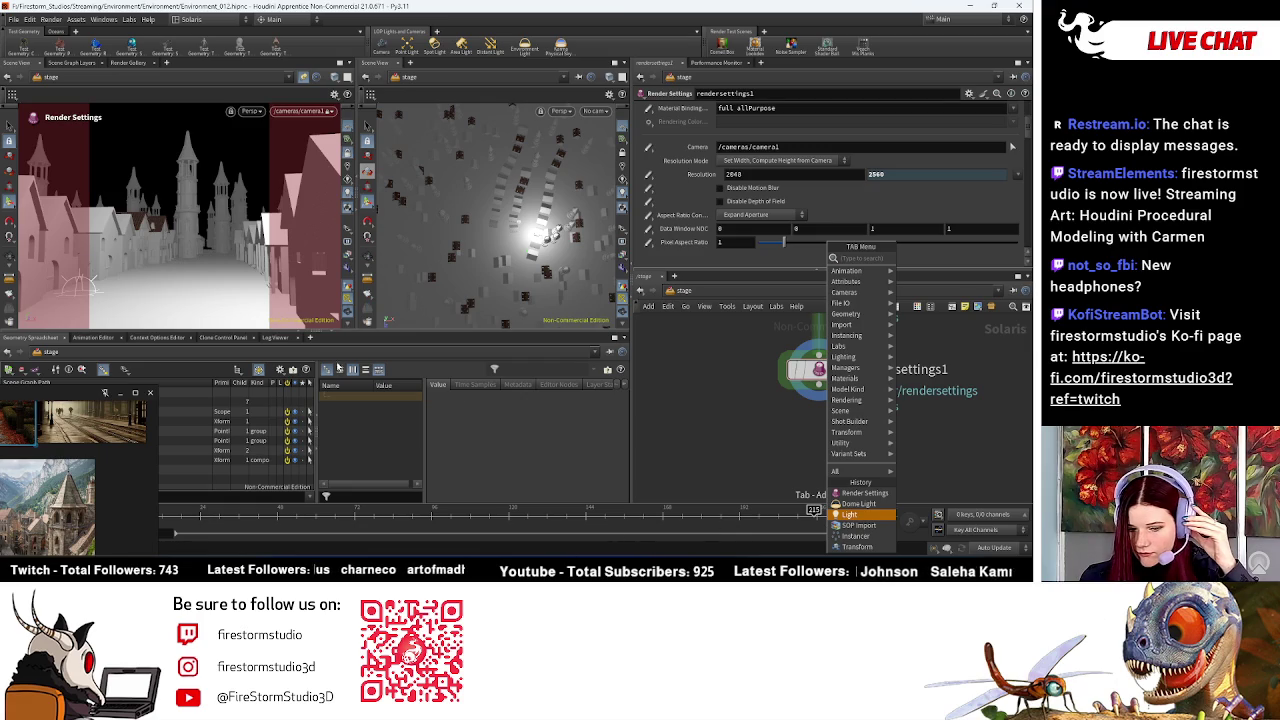
key("Down")
key("Down")
key("super+a")
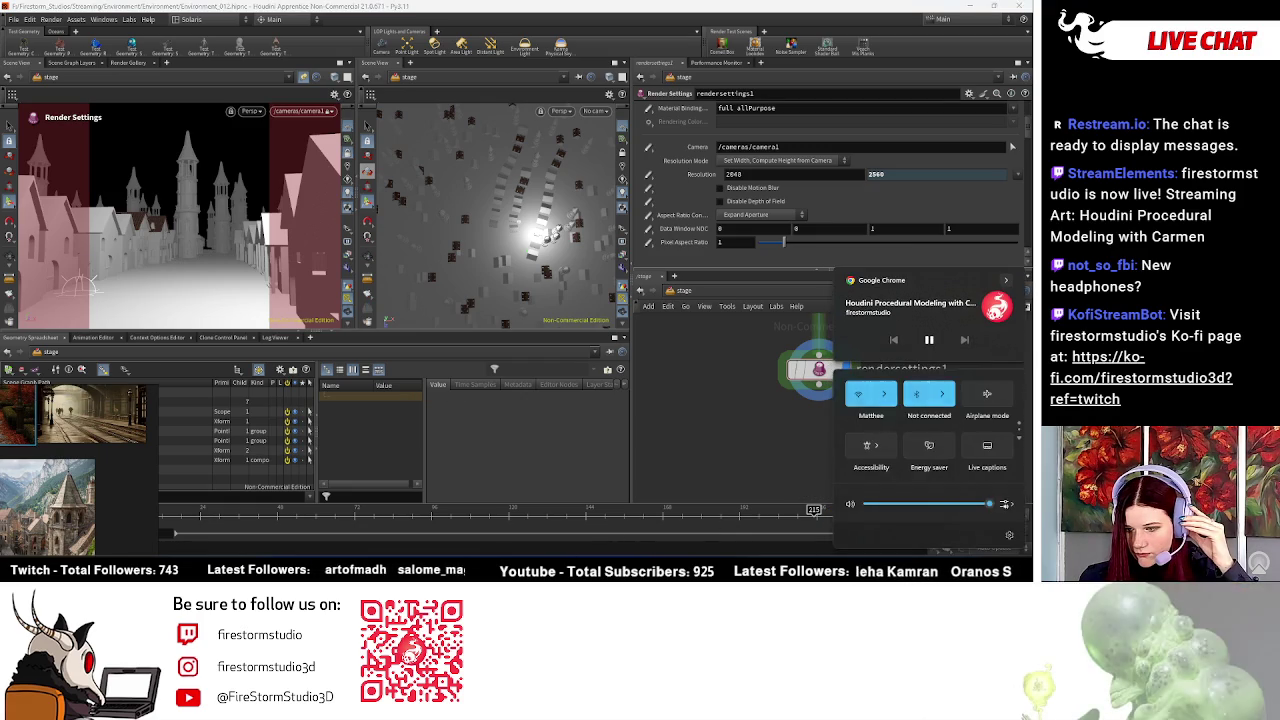
left_click(923, 388)
left_click(891, 398)
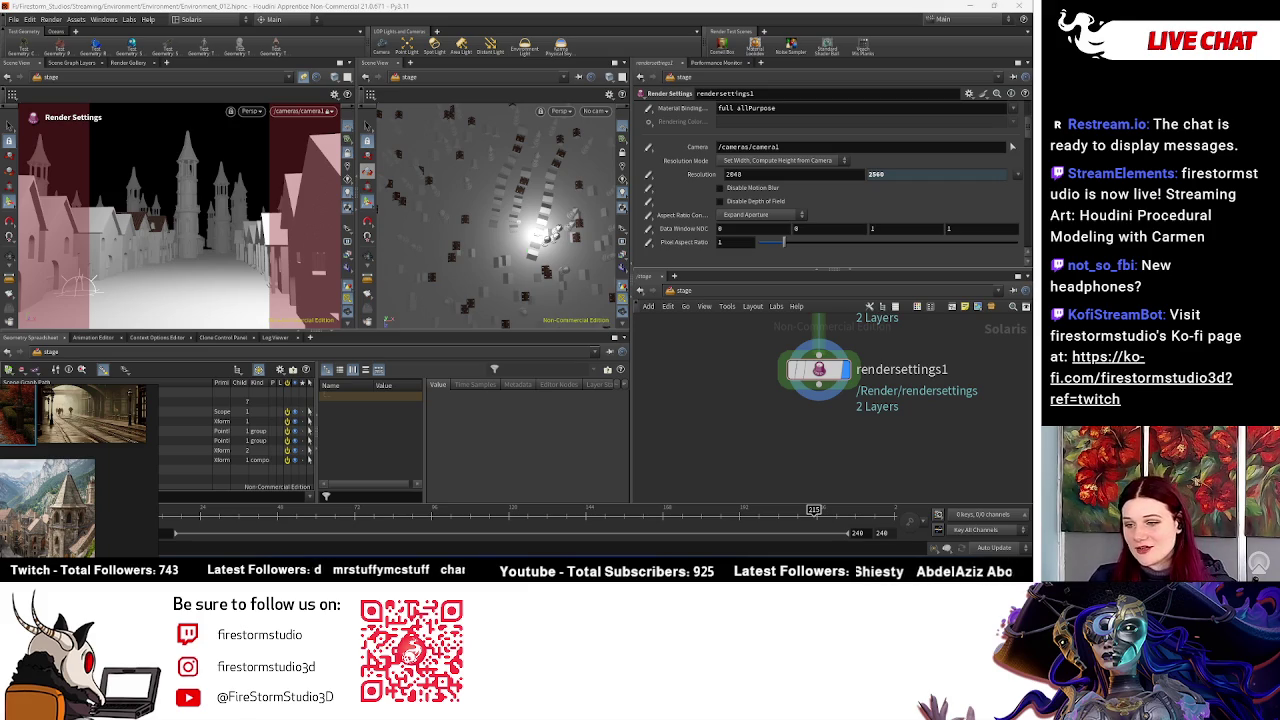
scroll(767, 420, "down", 3)
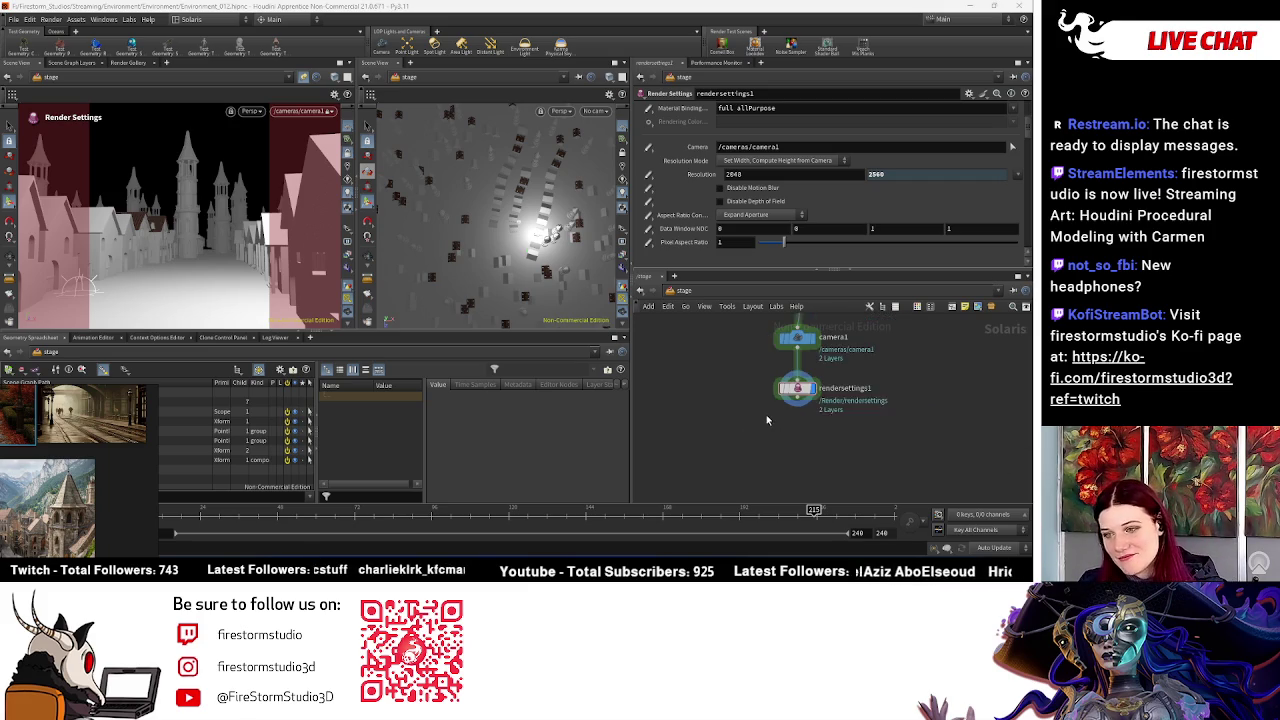
scroll(774, 459, "down", 2)
scroll(979, 387, "down", 2)
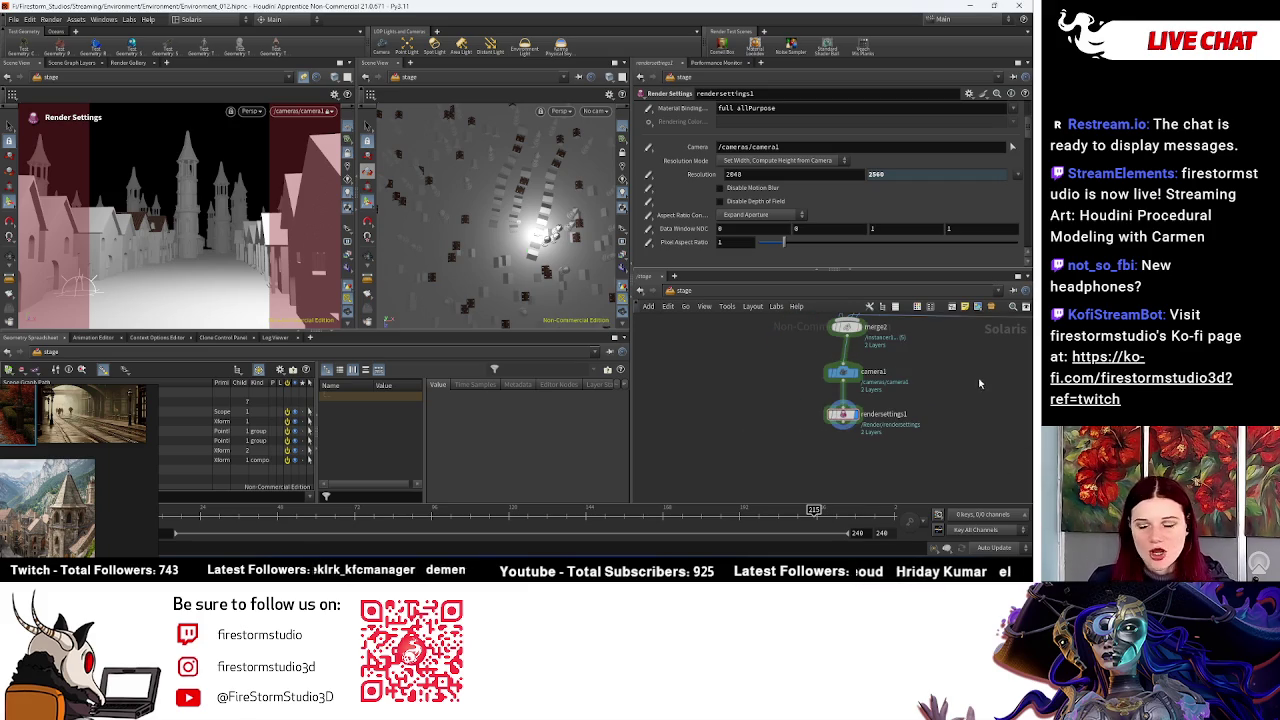
middle_click_drag(960, 362, 936, 392)
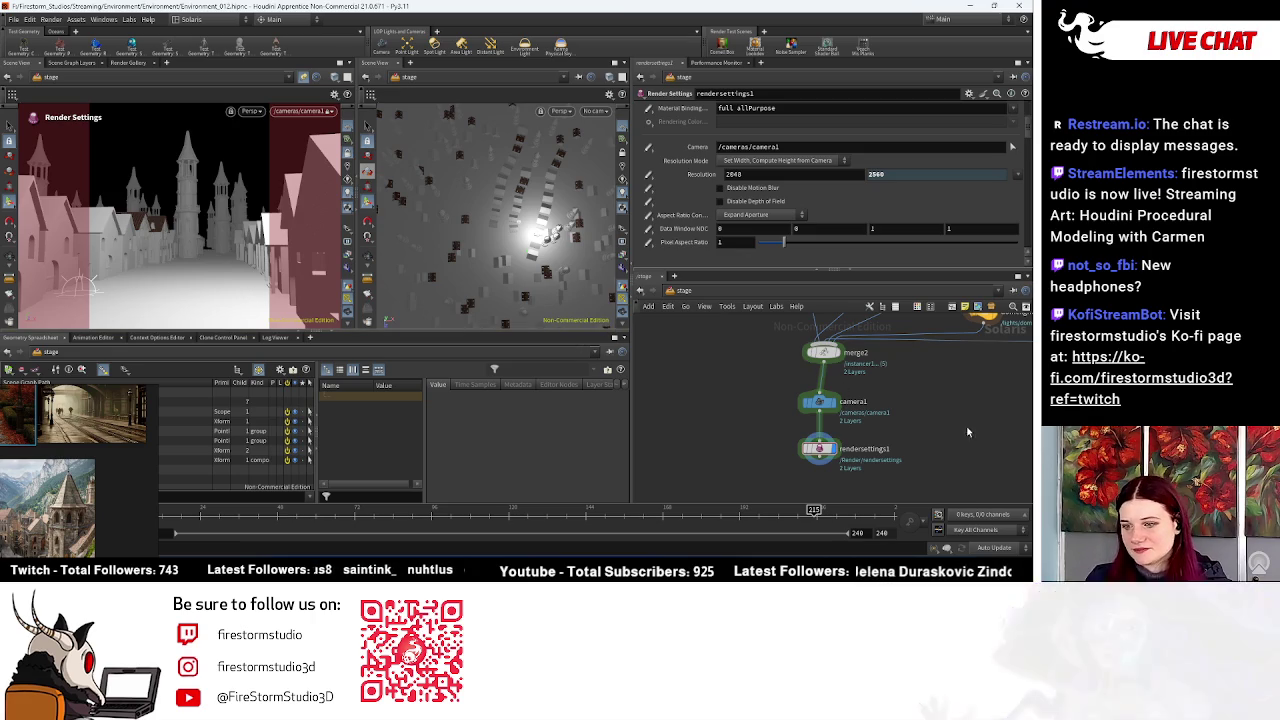
middle_click_drag(968, 432, 971, 442)
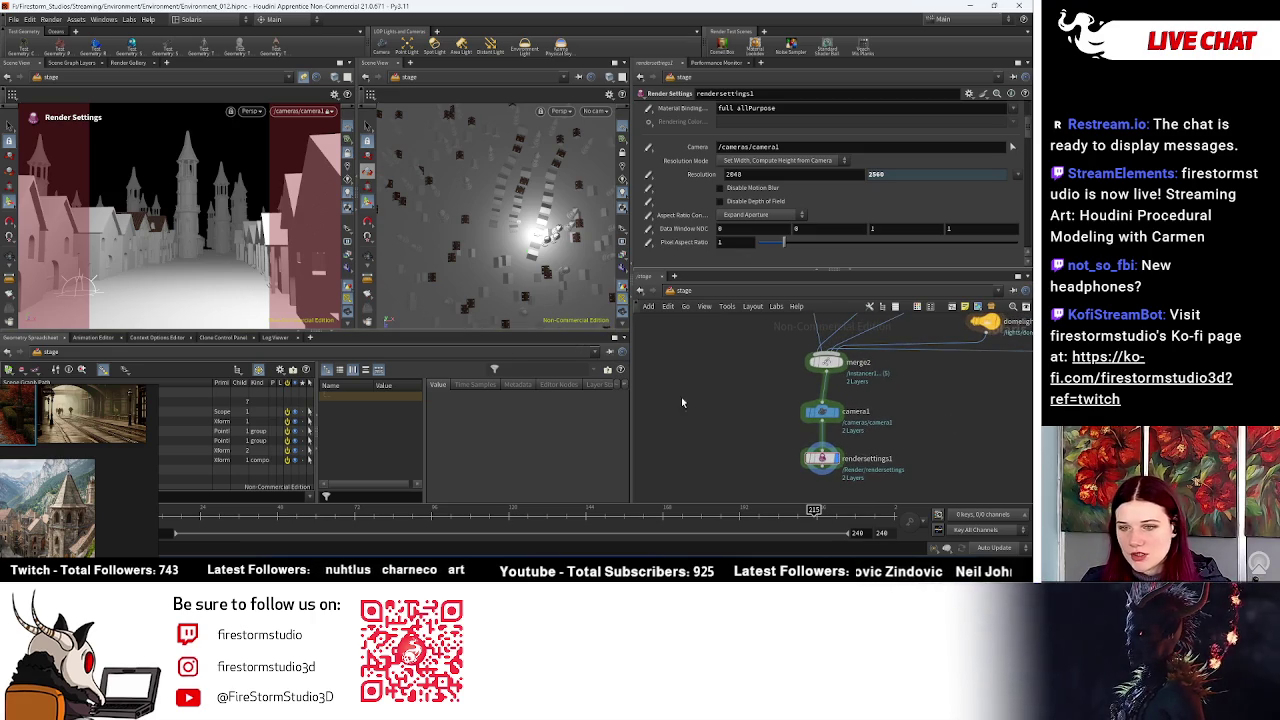
scroll(860, 380, "down", 1)
scroll(867, 381, "down", 1)
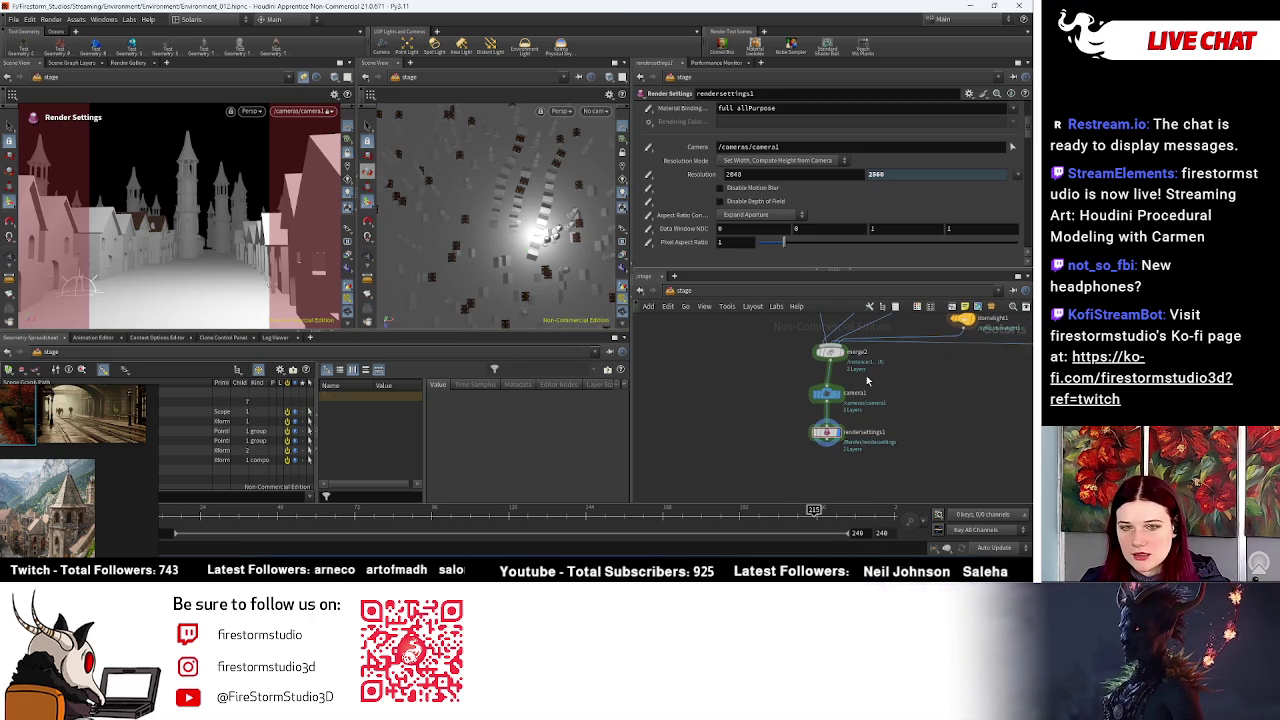
scroll(845, 320, "up", 1)
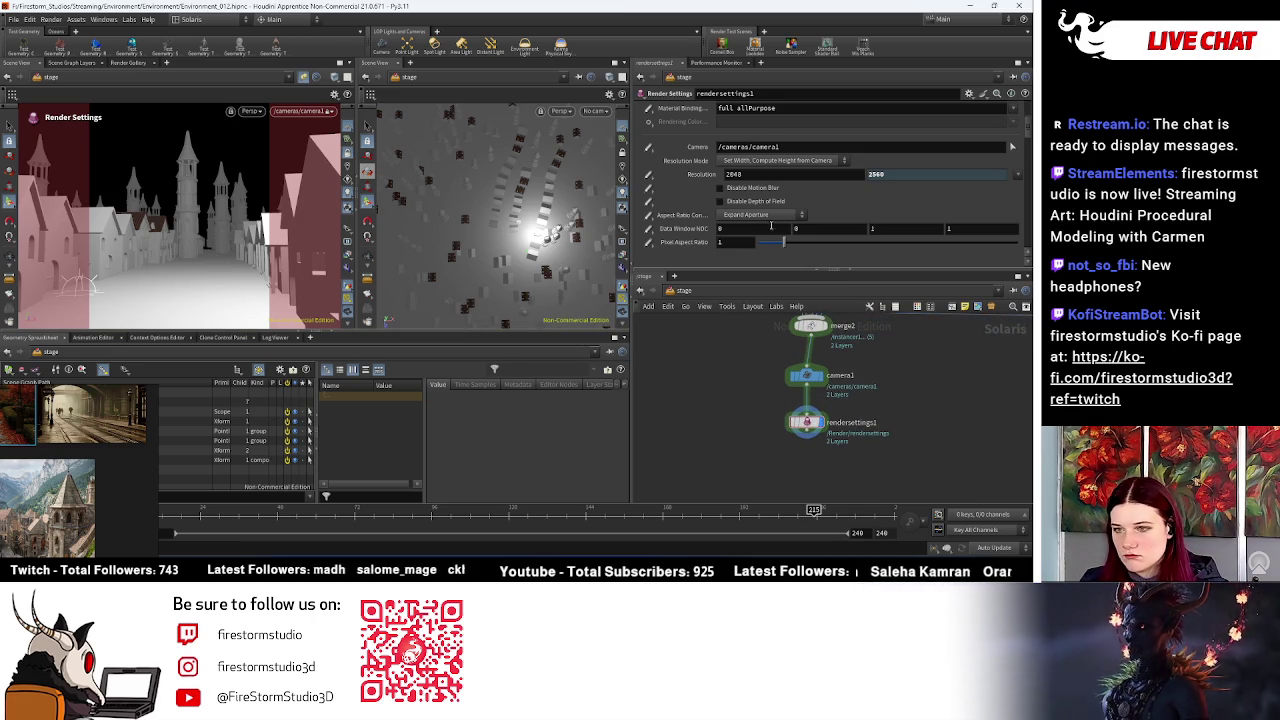
scroll(806, 258, "down", 3)
scroll(740, 200, "down", 2)
scroll(711, 169, "down", 2)
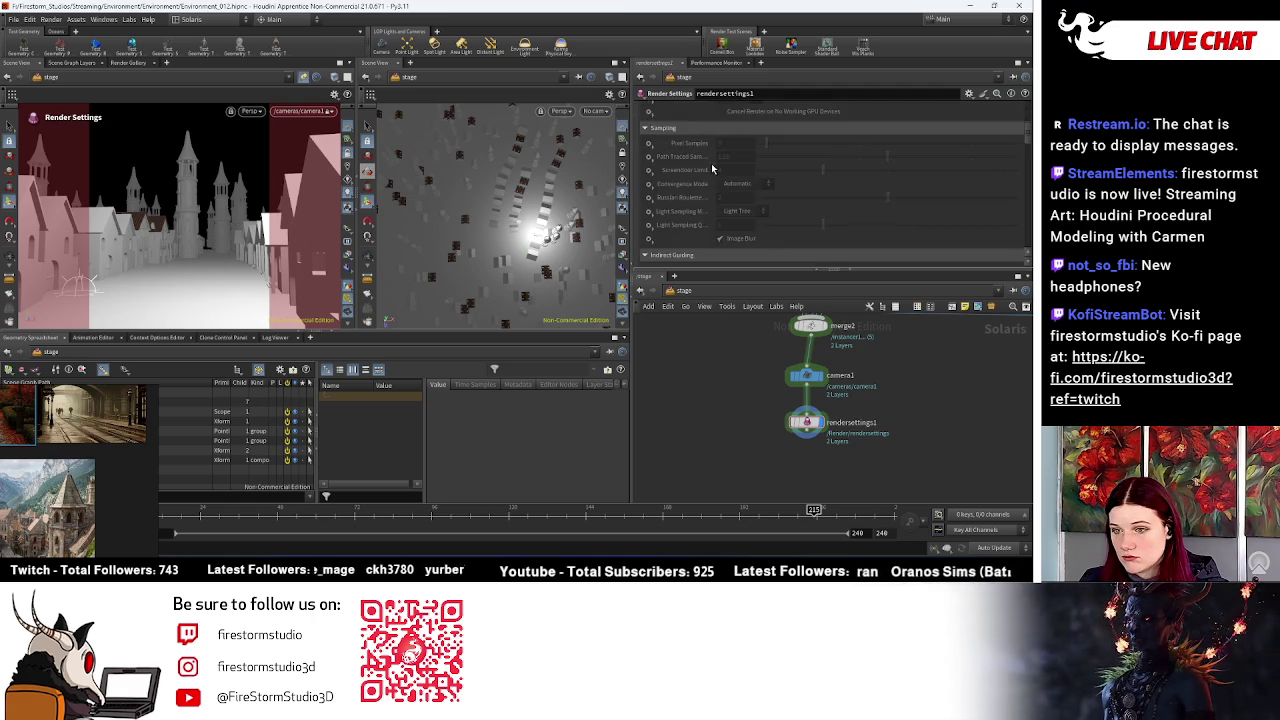
scroll(711, 169, "down", 3)
middle_click_drag(771, 505, 771, 466)
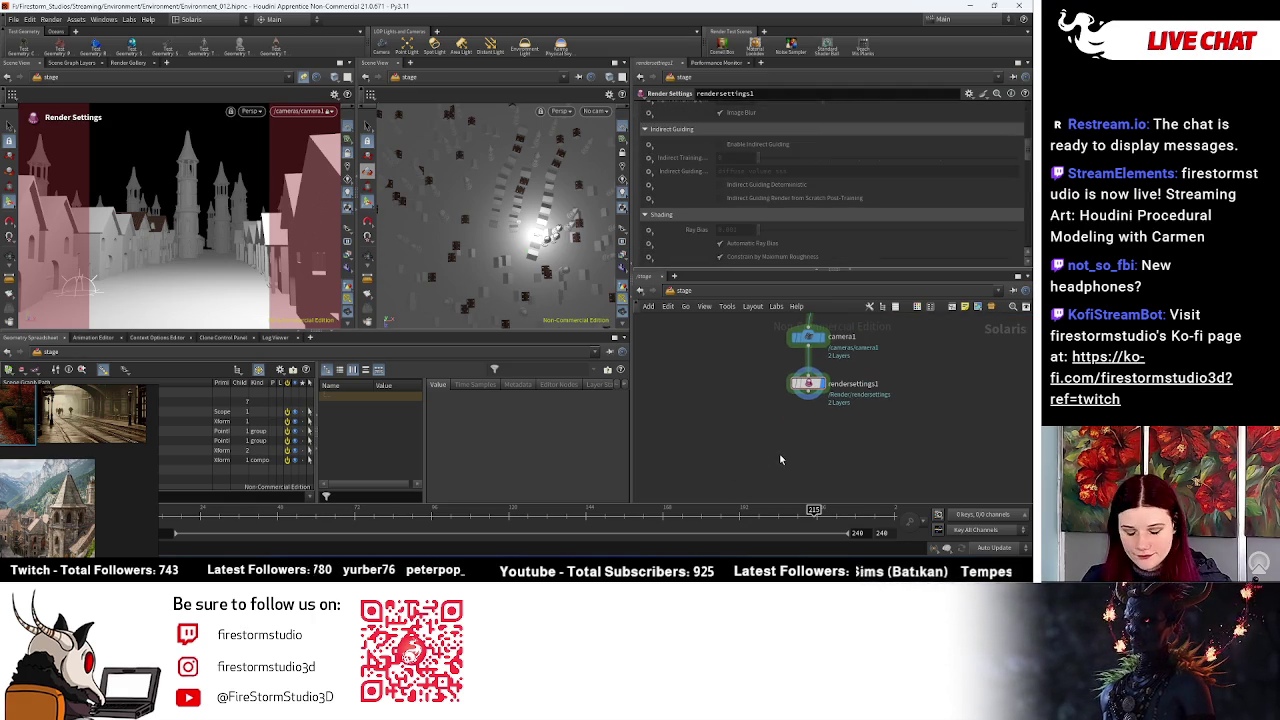
Step: Add a Karma Render Settings node under camera1, wired from it, and delete rendersettings1
key("Tab")
type("ka")
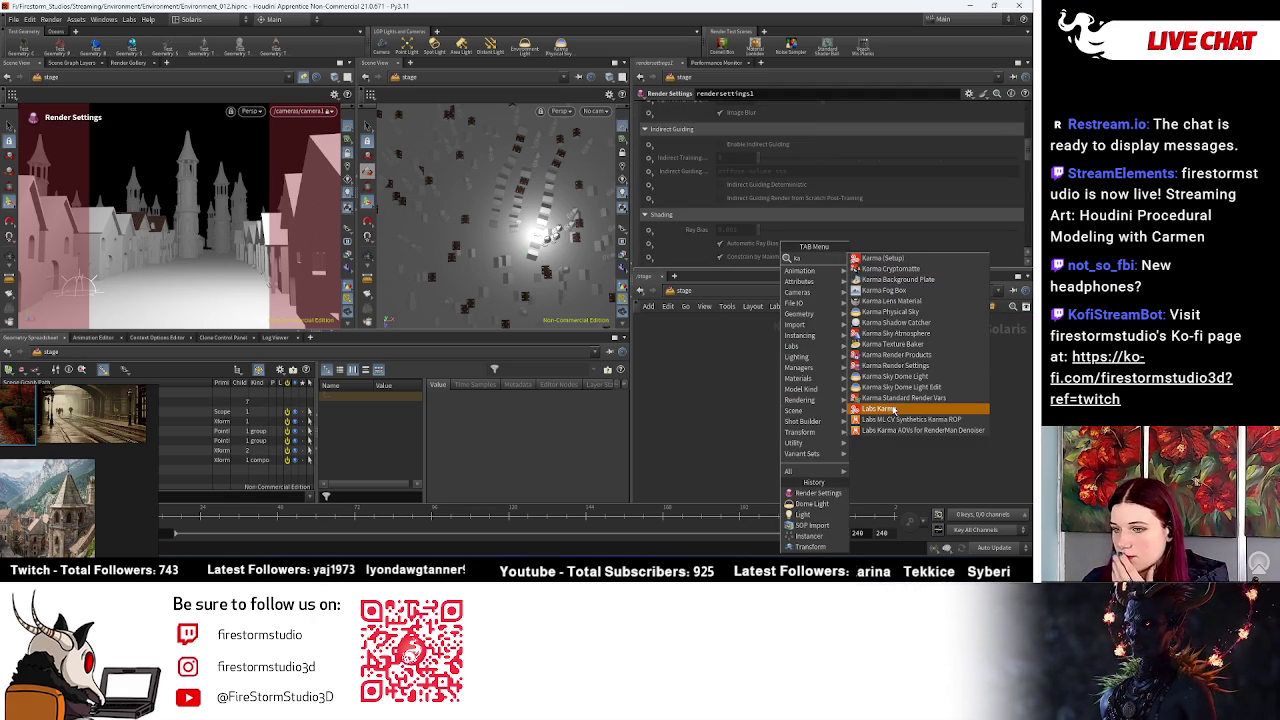
left_click(895, 365)
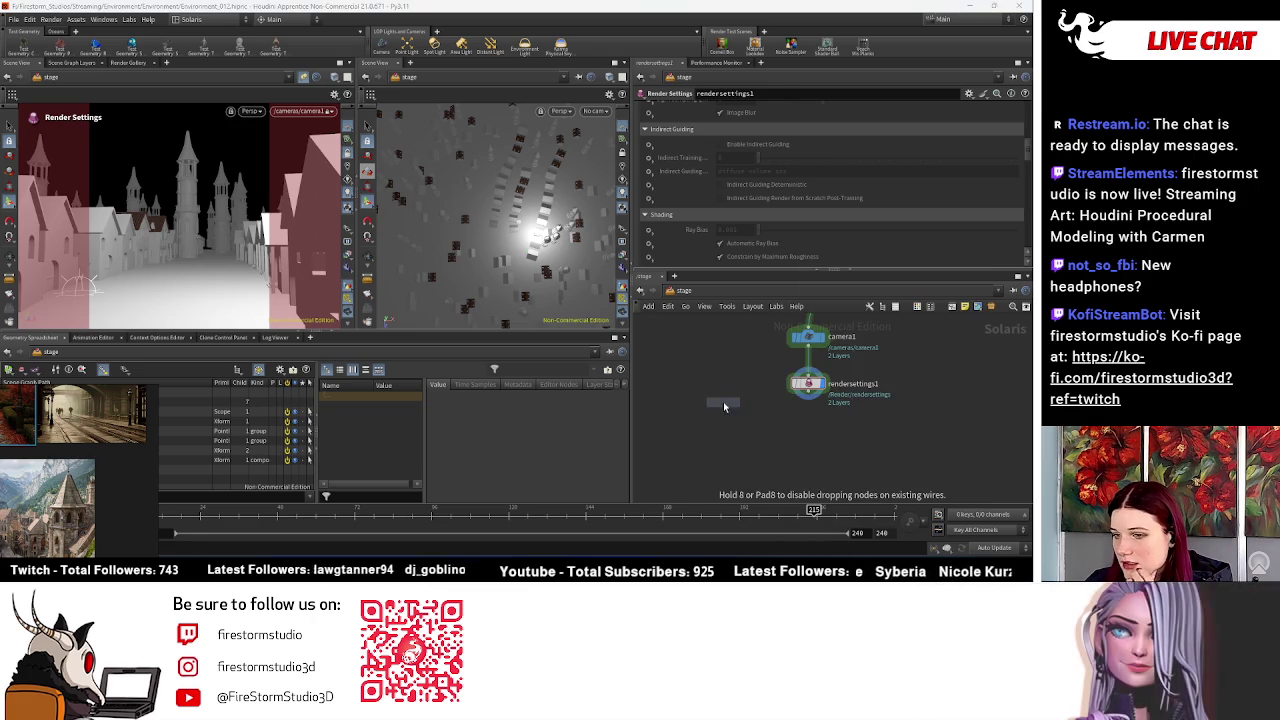
left_click(724, 405)
left_click_drag(808, 384, 945, 421)
left_click(808, 346)
left_click(724, 393)
left_click_drag(724, 403, 812, 399)
left_click(946, 423)
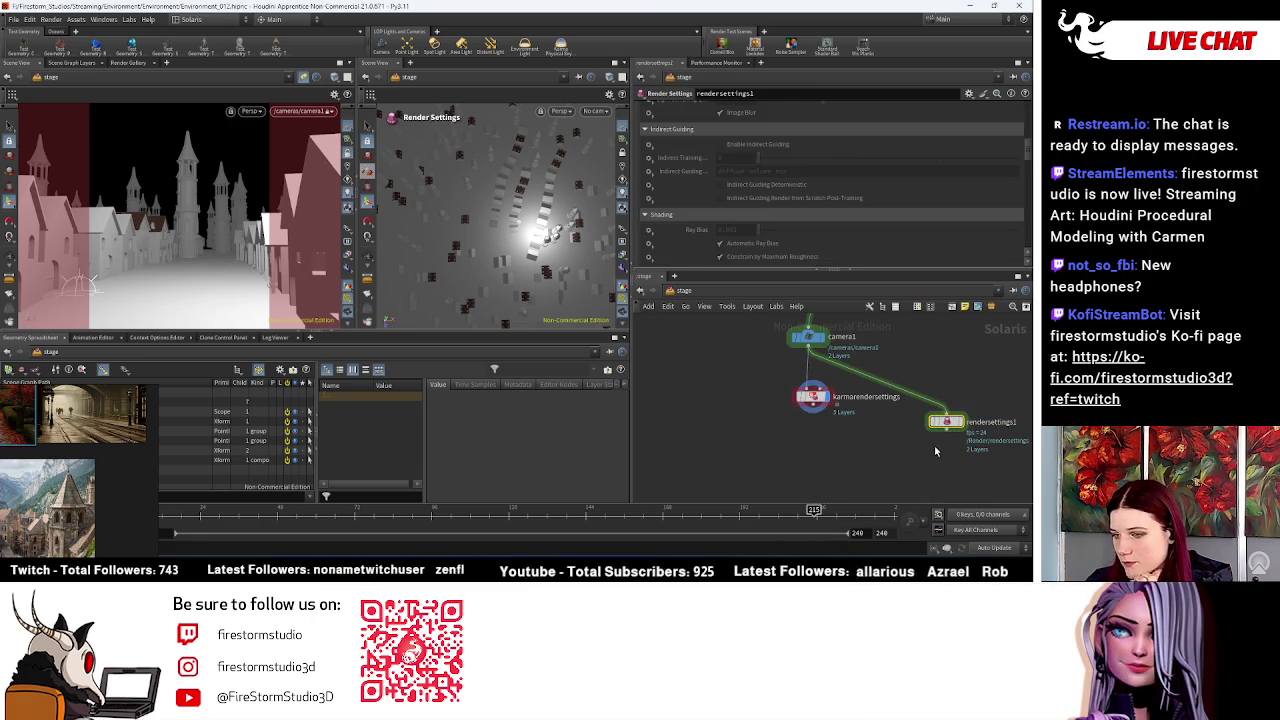
key("Delete")
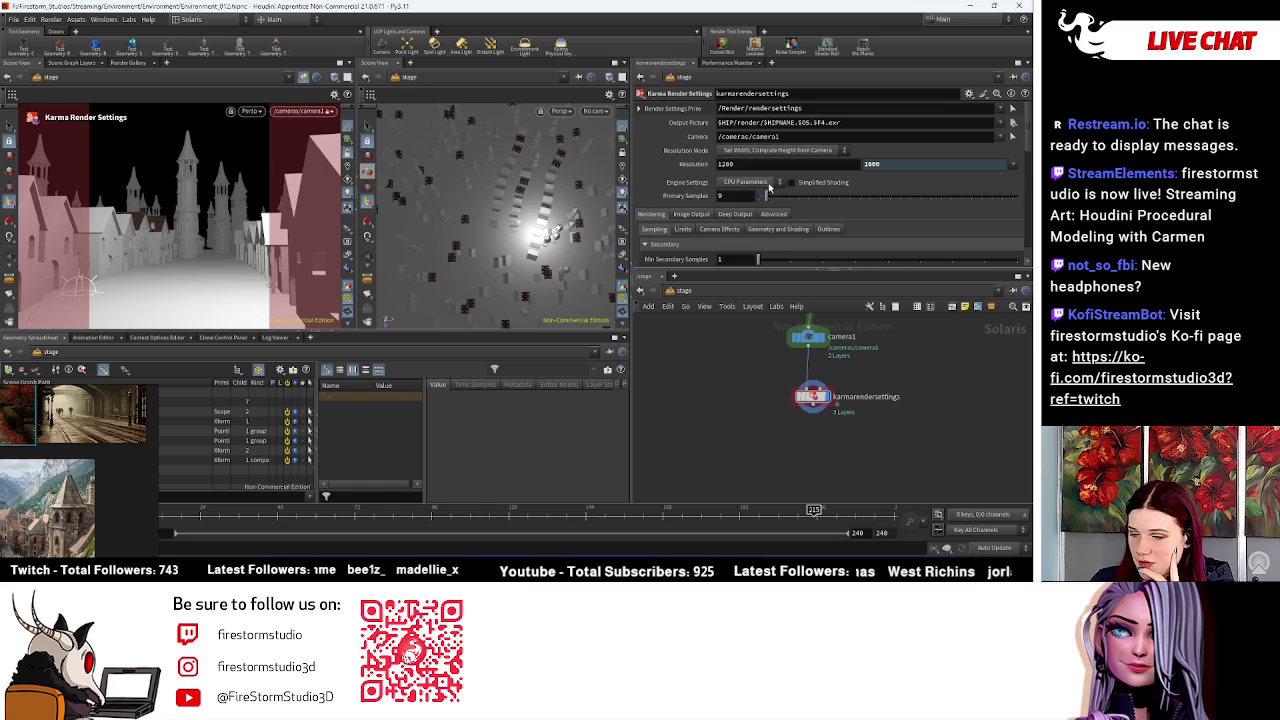
Step: Set the Karma engine settings to XPU Parameters
left_click(769, 187)
left_click(745, 203)
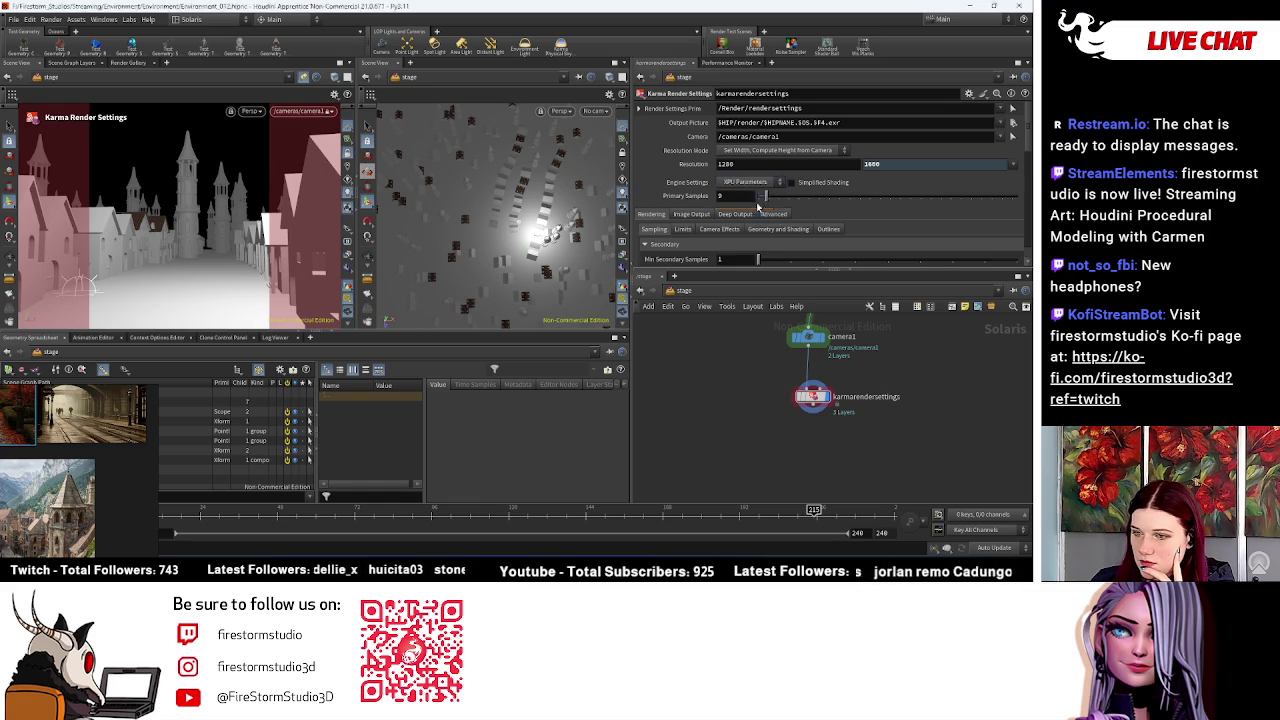
left_click(250, 111)
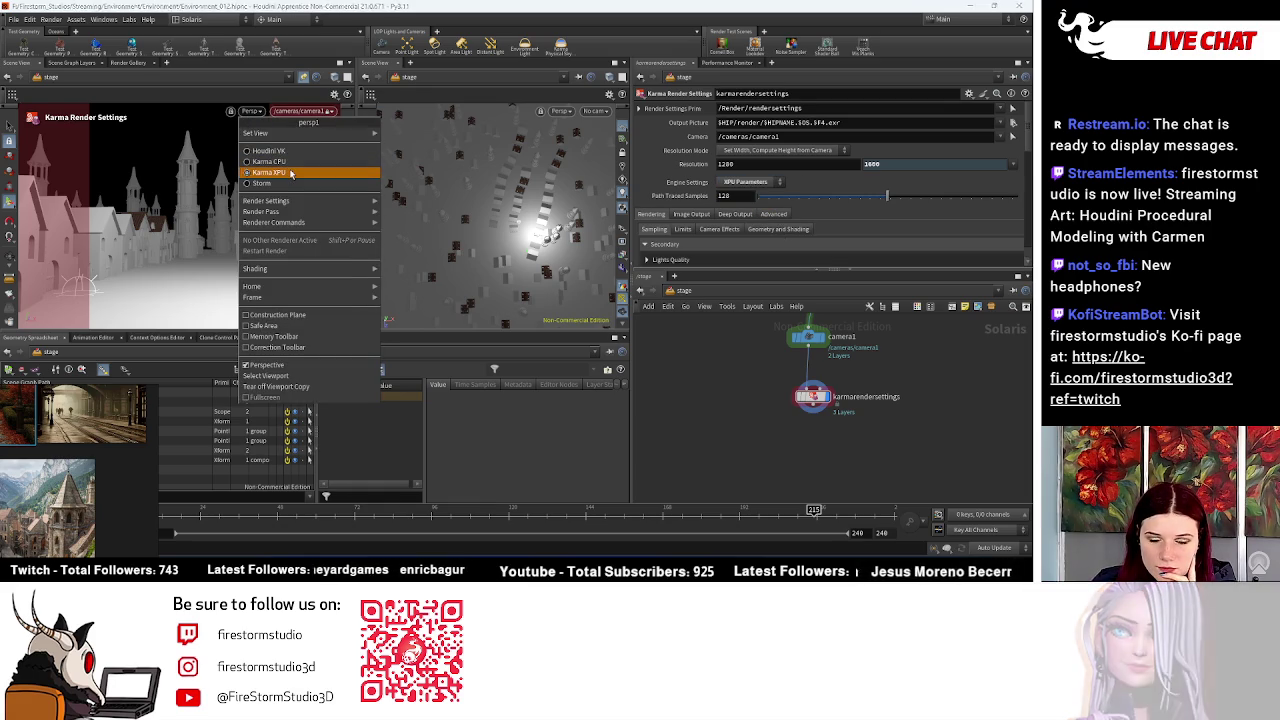
Step: Preview the viewport in Karma XPU, then switch the renderer to Karma CPU
left_click(290, 173)
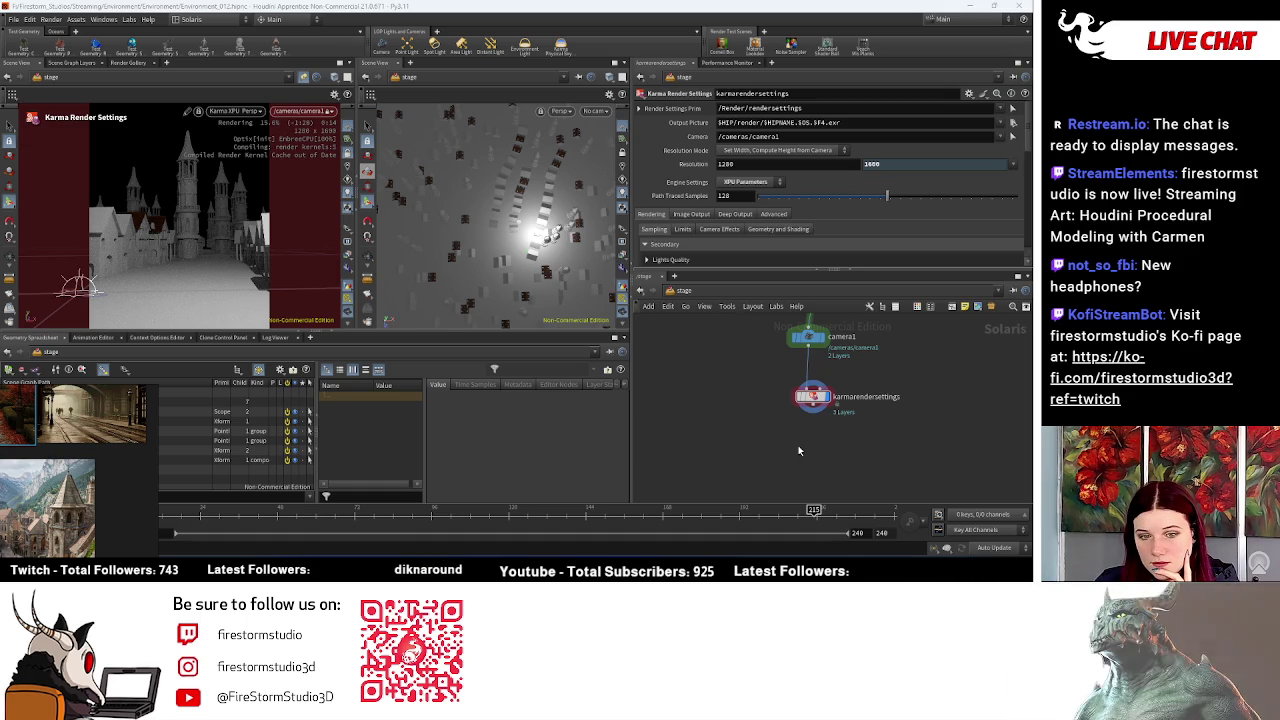
left_click(232, 111)
left_click(247, 235)
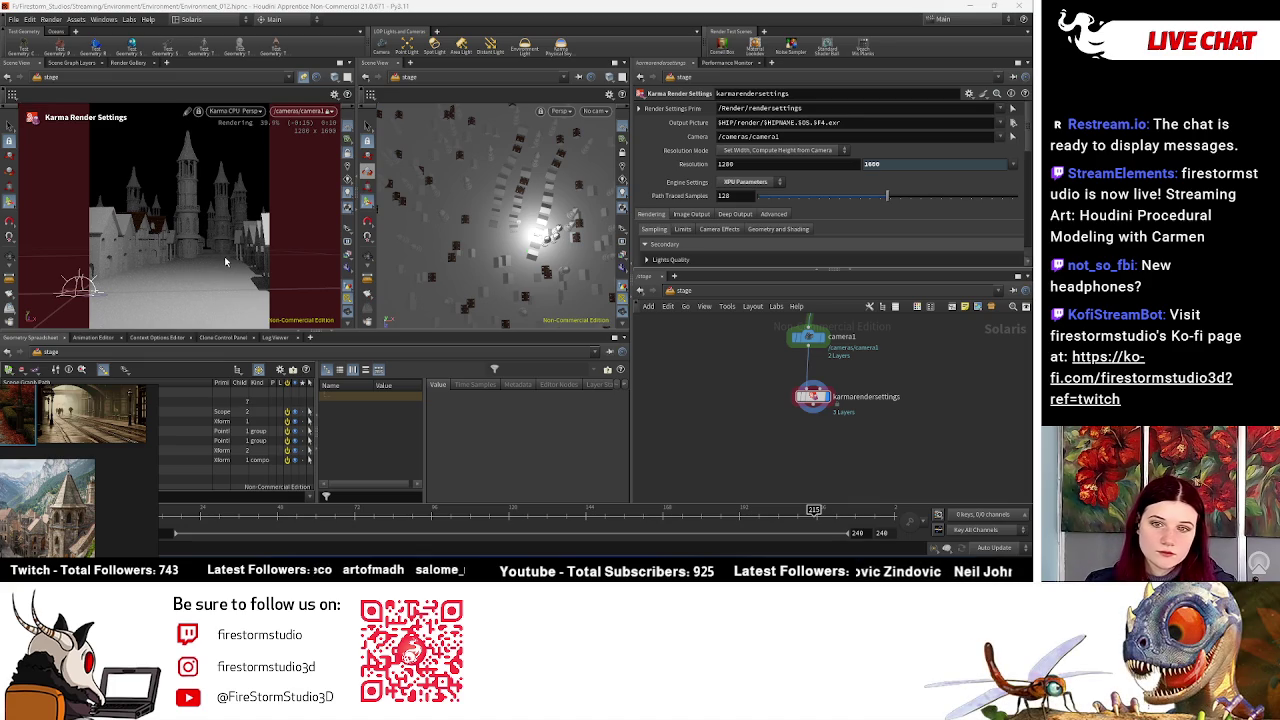
Step: Tumble the view to frame the castle spires
key("Escape")
mouse_move(225, 262)
left_mouse_down()
mouse_move(178, 218)
mouse_move(199, 238)
left_mouse_up()
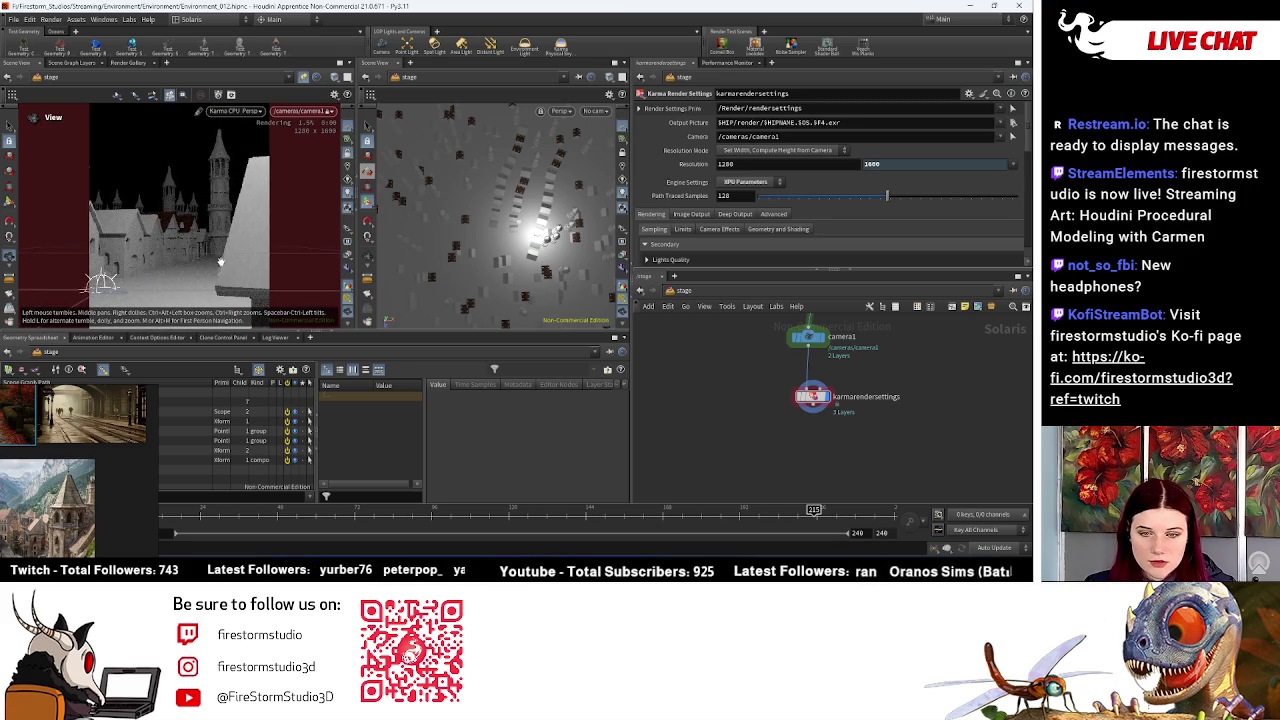
mouse_move(219, 259)
left_mouse_down()
mouse_move(205, 268)
mouse_move(207, 251)
left_mouse_up()
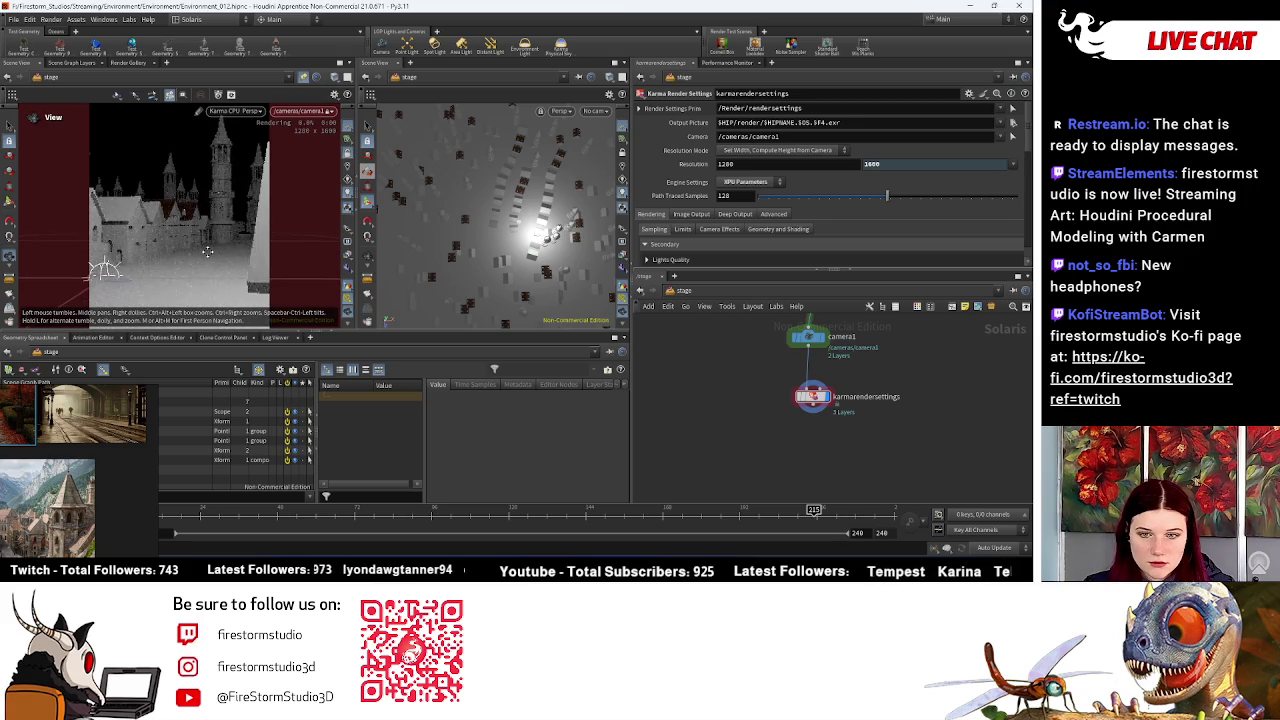
left_click_drag(207, 251, 216, 263)
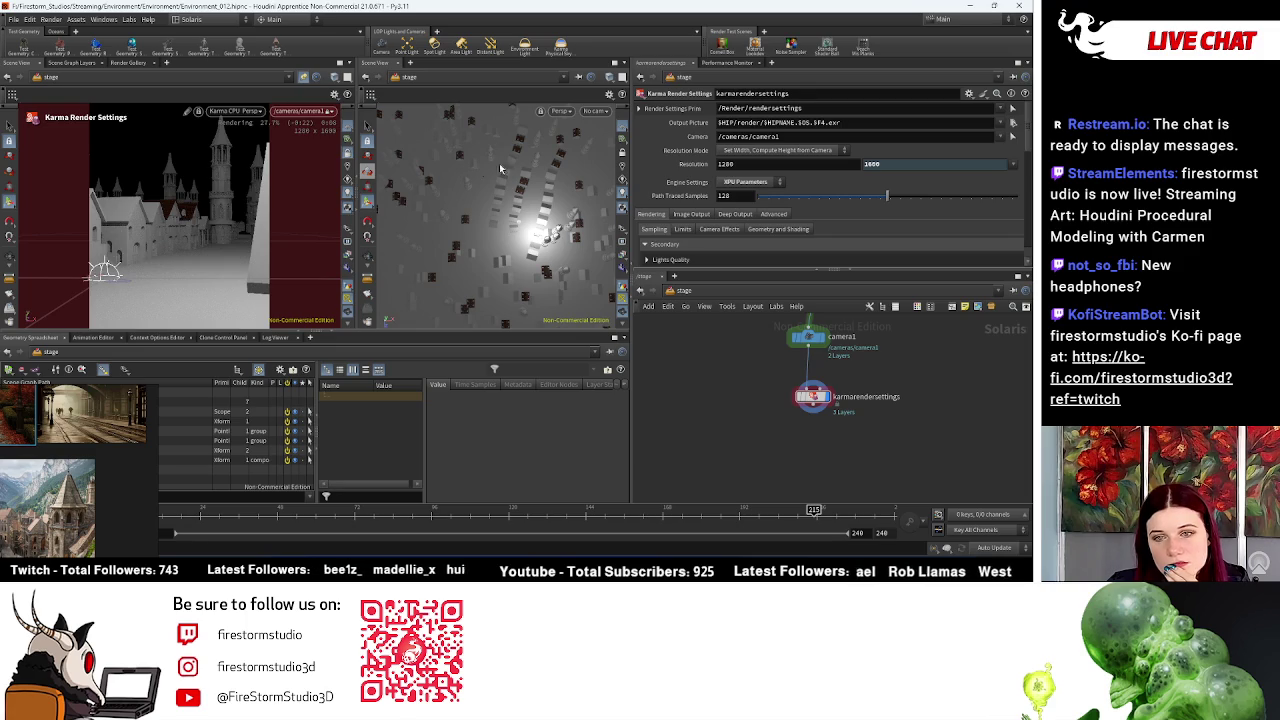
left_click(236, 111)
key("Escape")
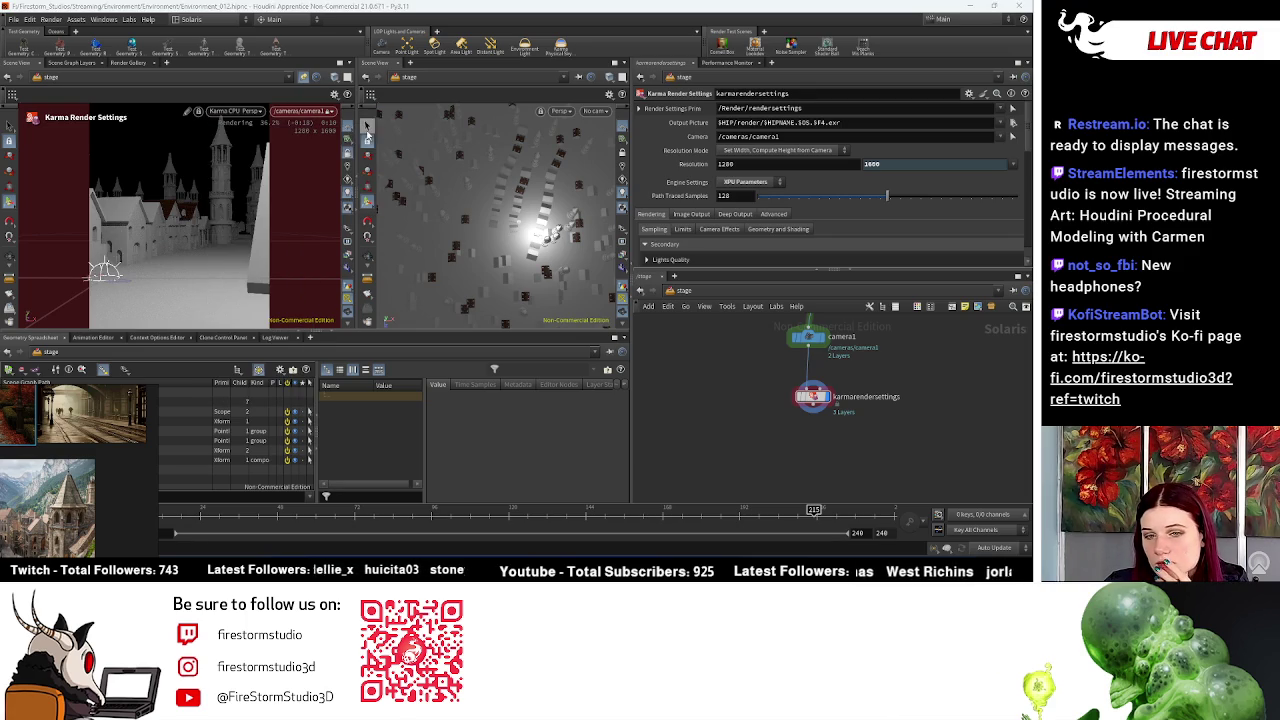
left_click(243, 111)
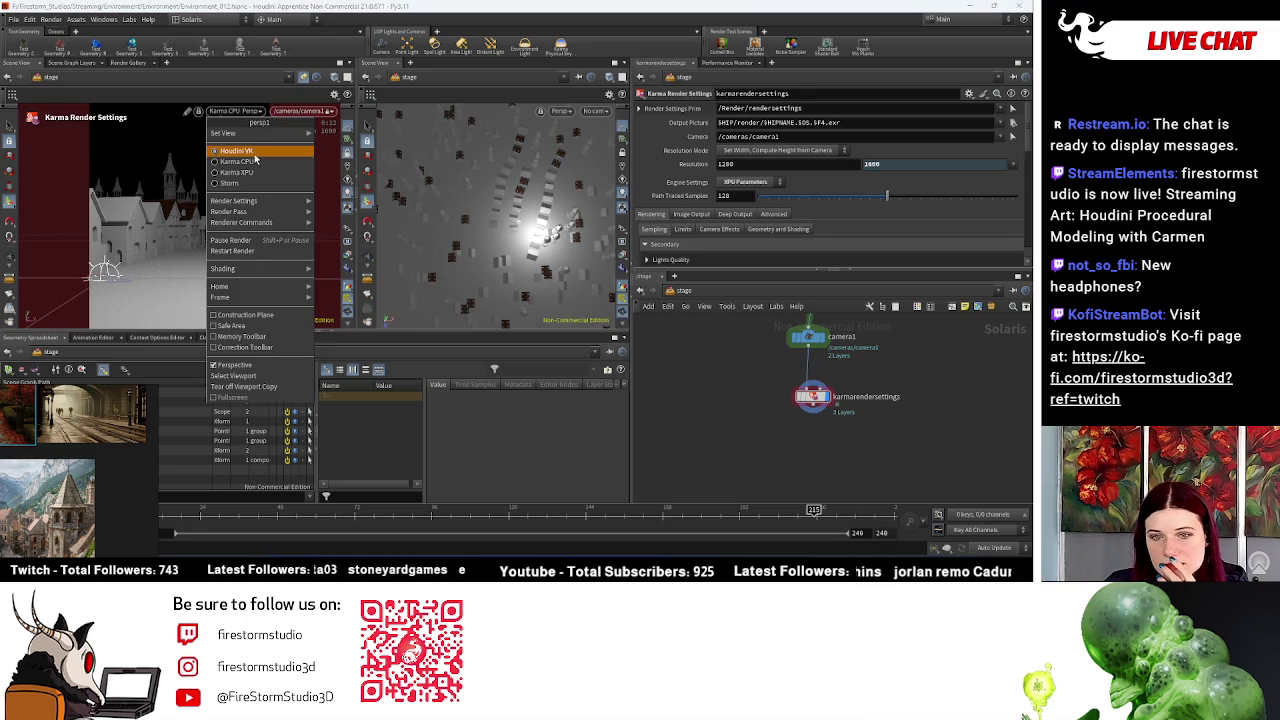
Step: Switch the viewport renderer back to Houdini VK and search the node menu for 'render'
left_click(258, 162)
middle_click_drag(827, 458, 836, 418)
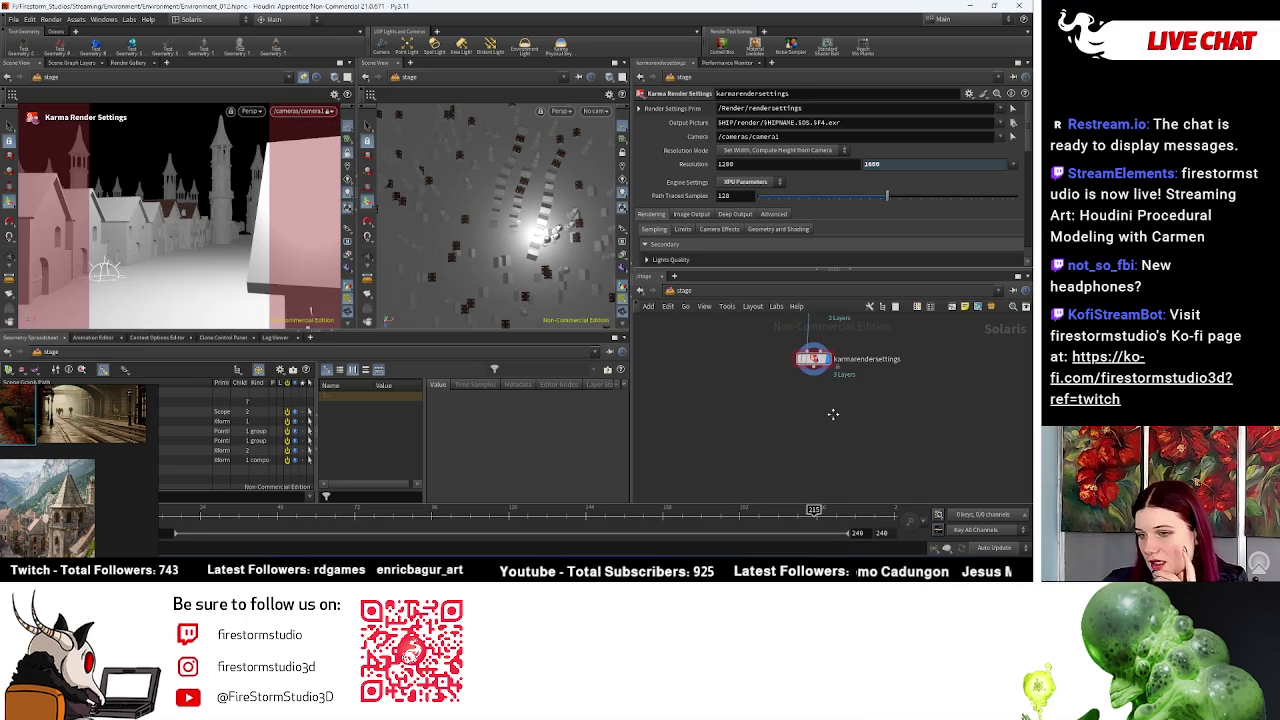
key("Tab")
type("karma")
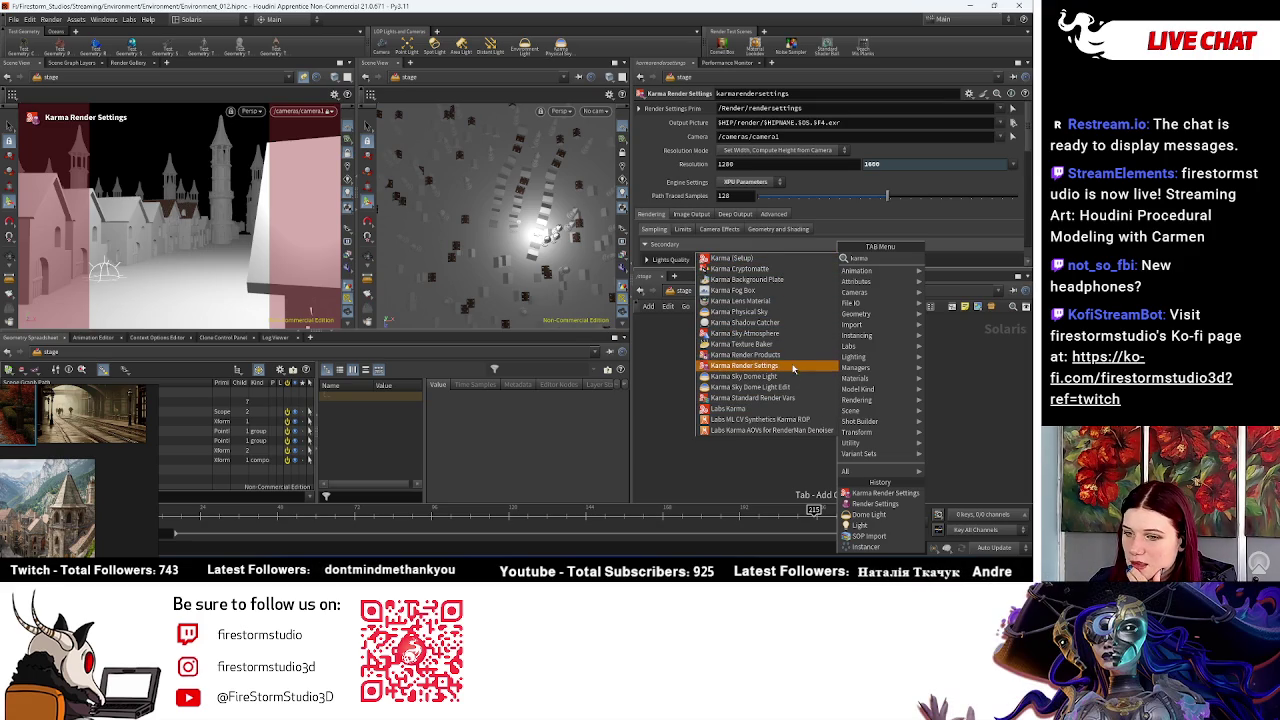
key("BackSpace")
key("BackSpace")
key("BackSpace")
type("render")
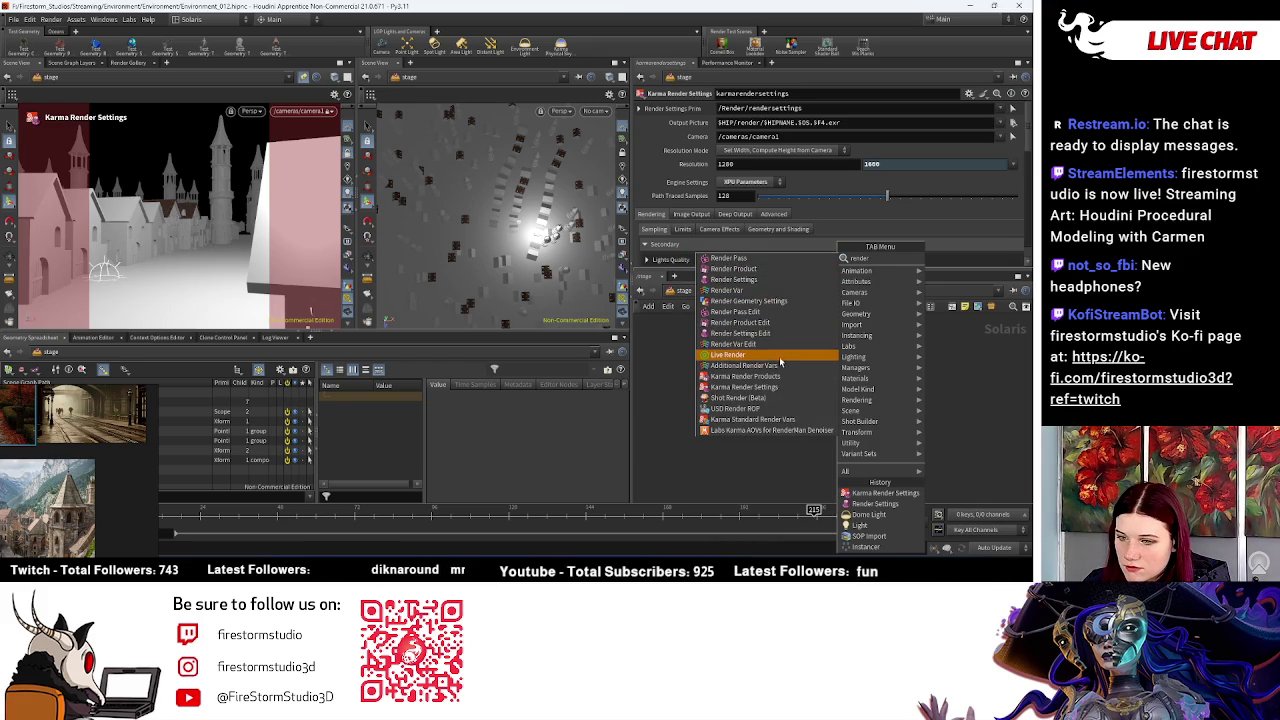
Step: Add usdrender_rop1 wired directly under karmarendersettings and open its render dialog
left_click(750, 408)
left_click(809, 421)
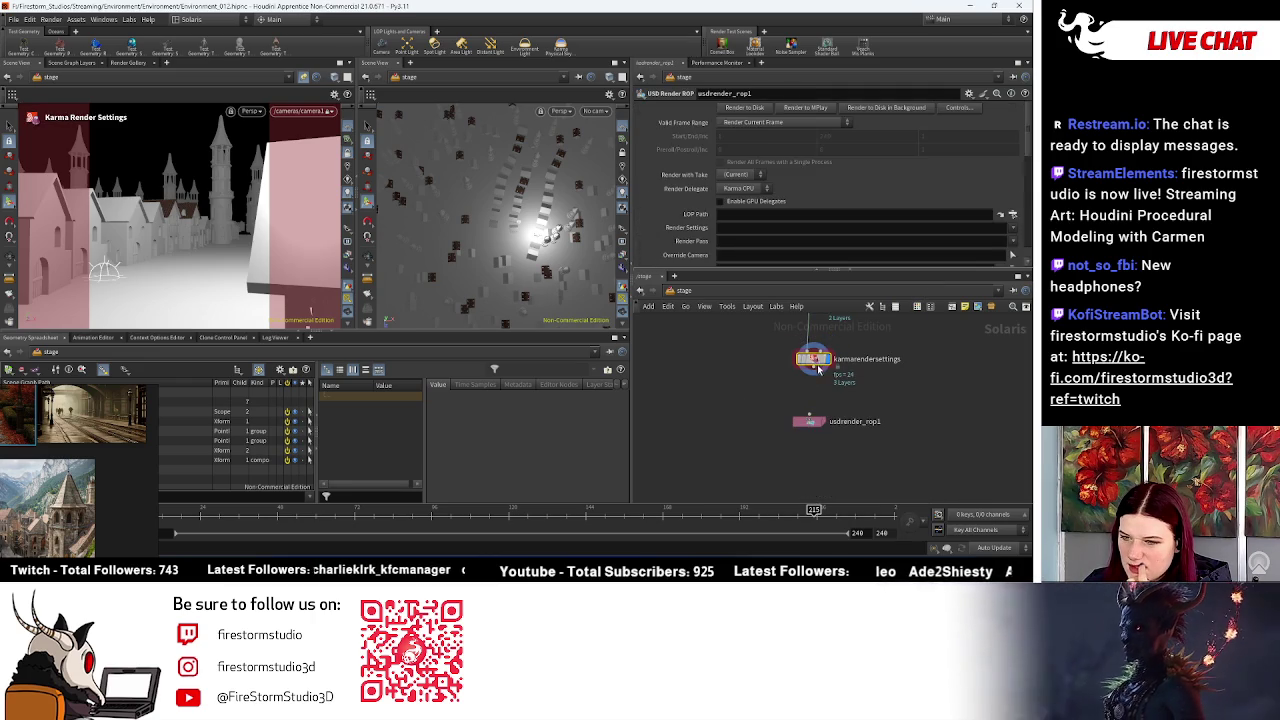
left_click(818, 368)
left_click(806, 421)
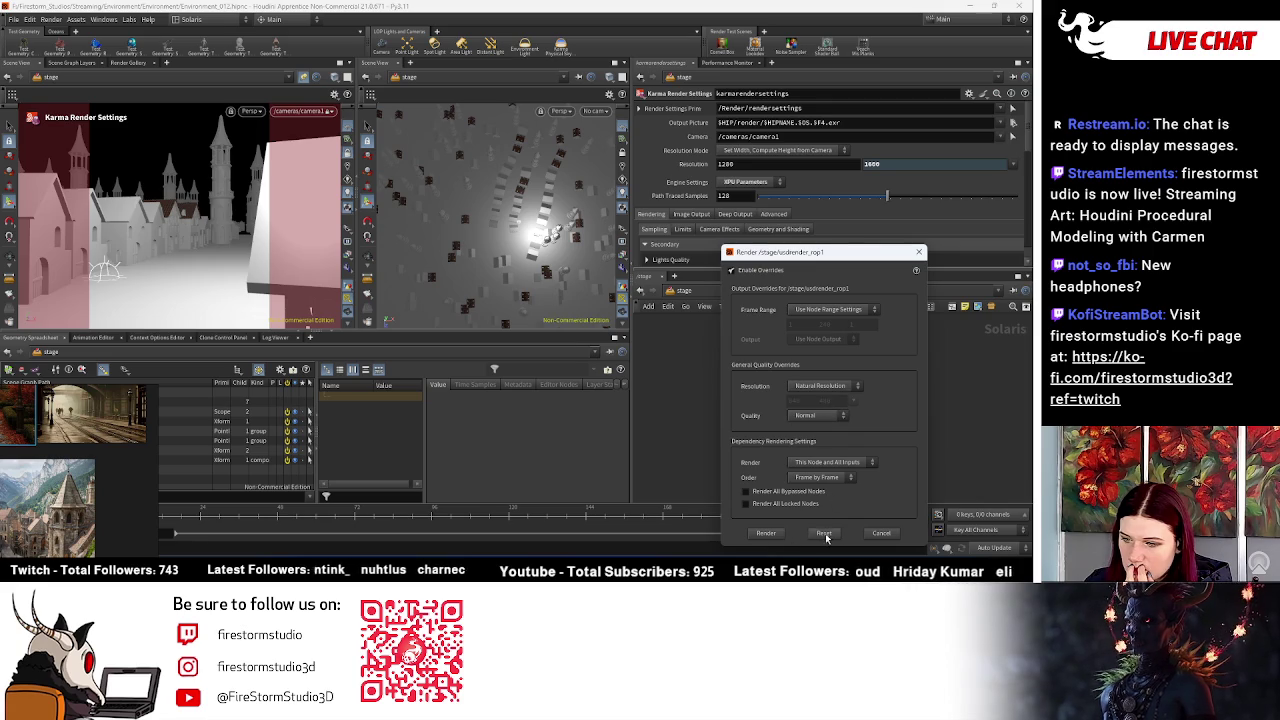
left_click(766, 533)
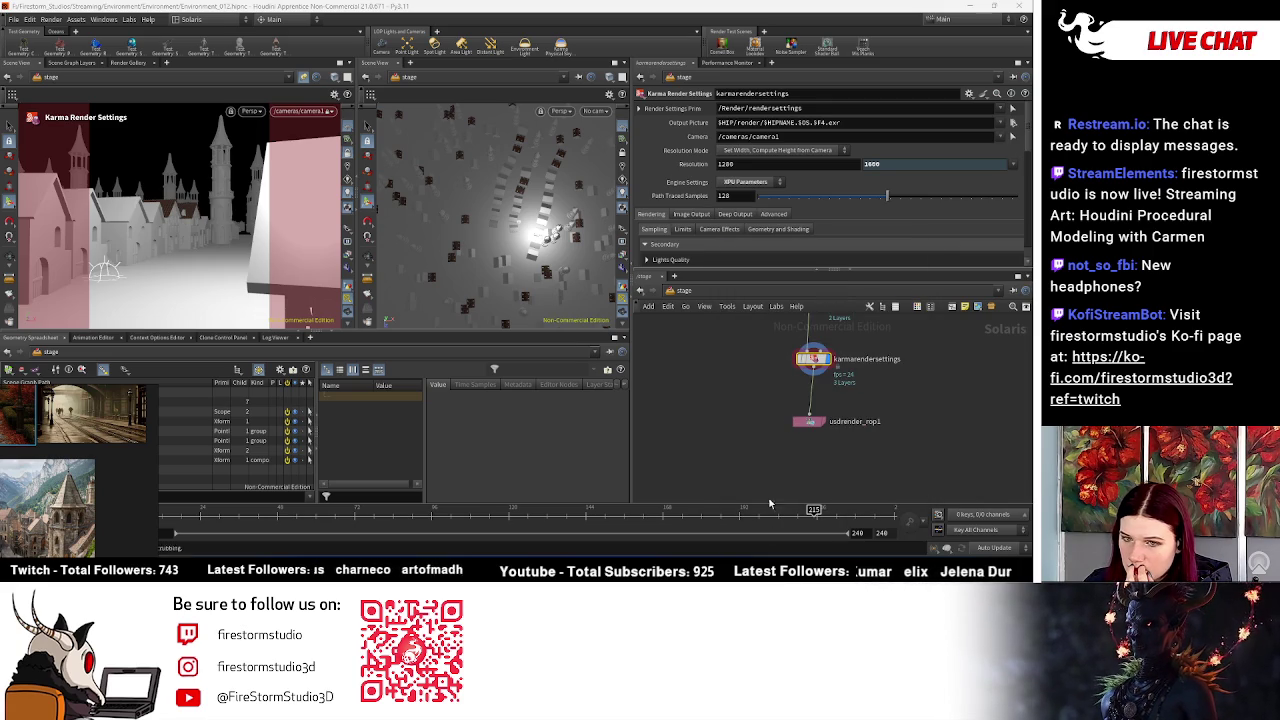
left_click_drag(812, 422, 808, 387)
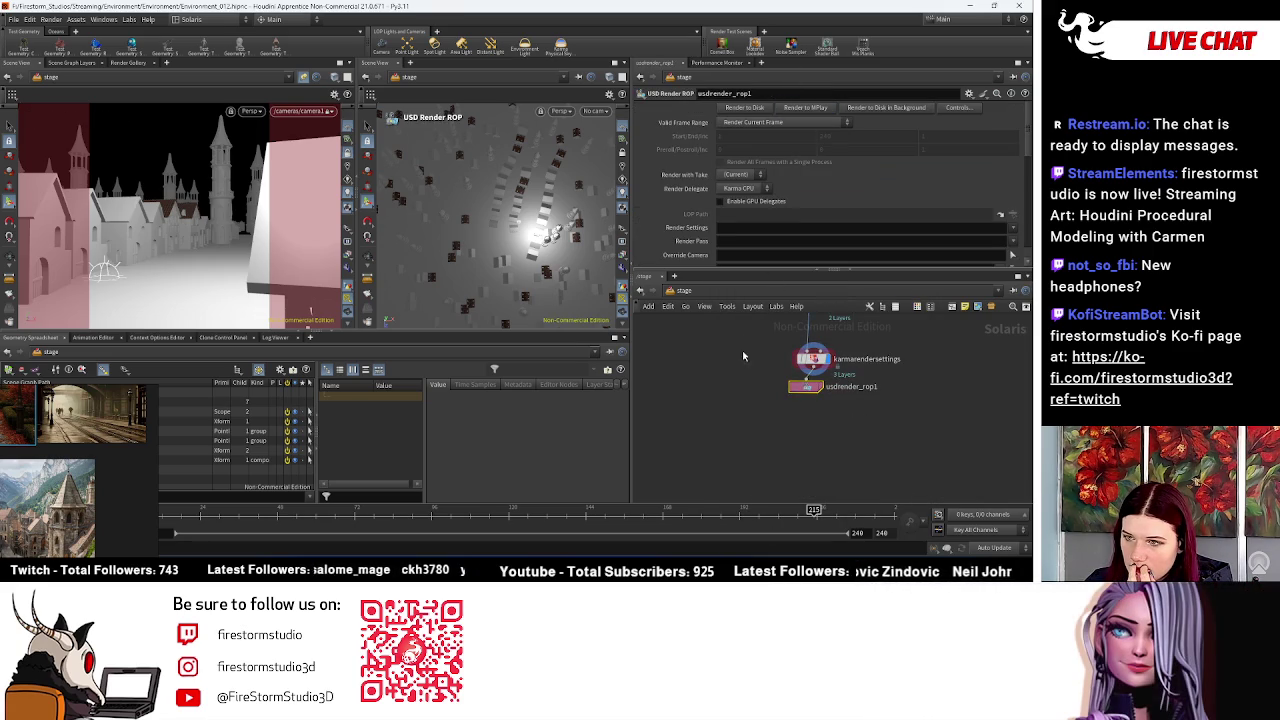
left_click(795, 387)
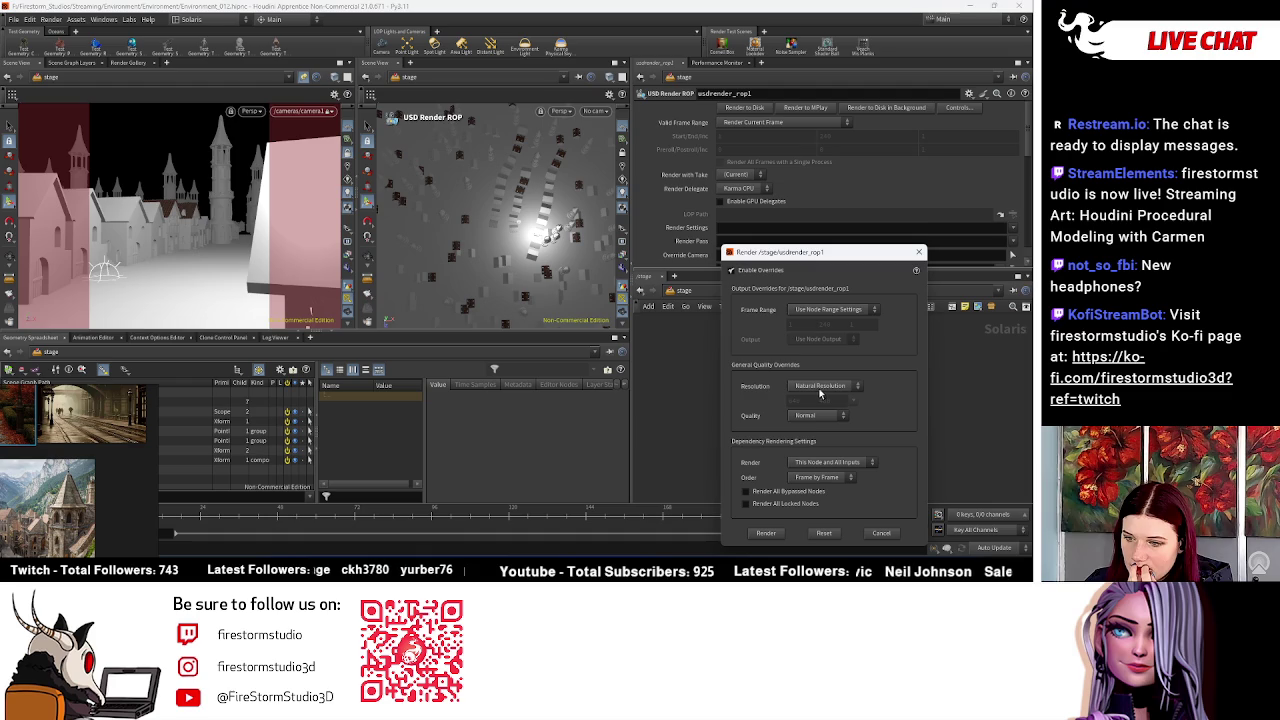
Step: Start the Karma render of camera1 into MPlay, allowing MPlay through Windows Firewall
left_click(918, 252)
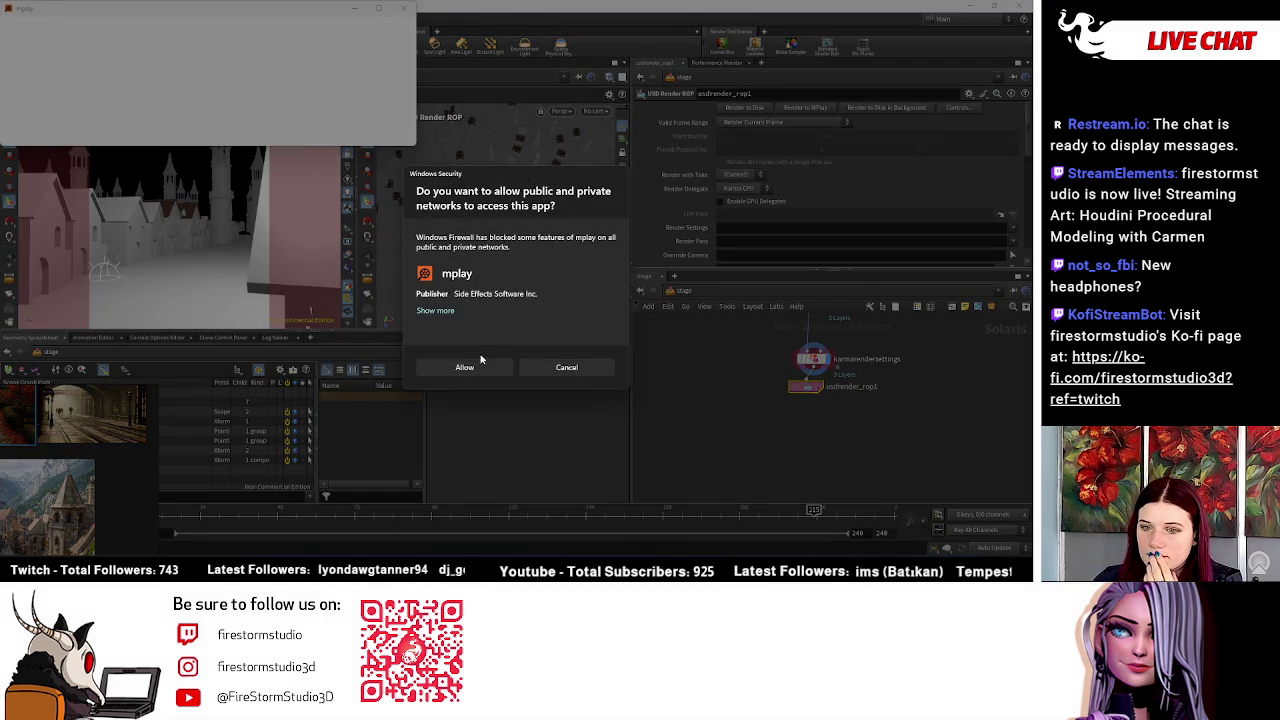
left_click(465, 367)
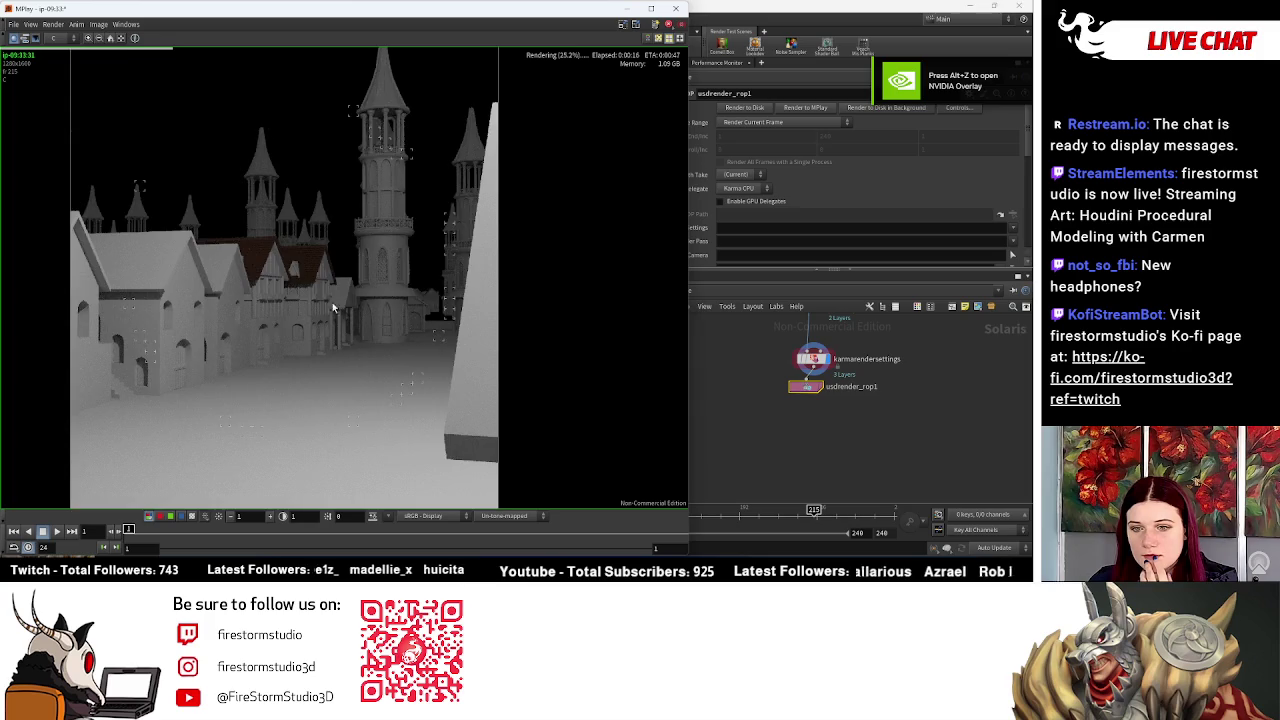
scroll(460, 292, "up", 1)
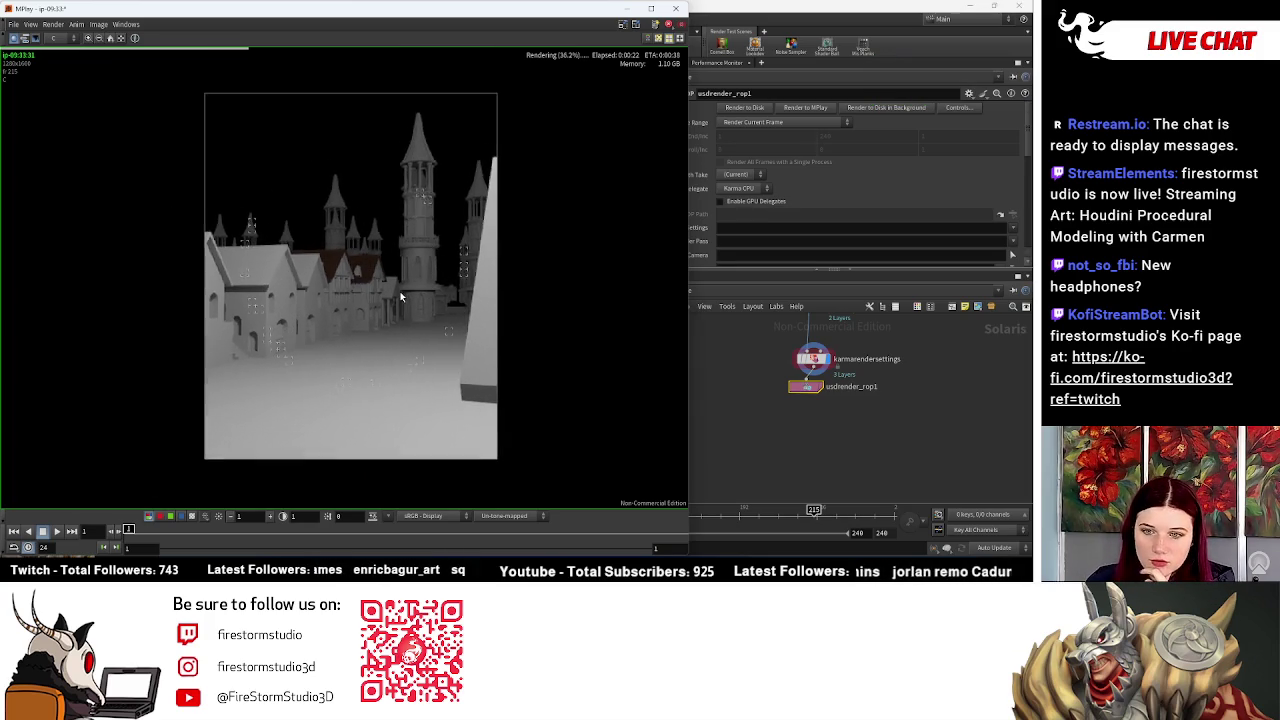
scroll(400, 297, "down", 1)
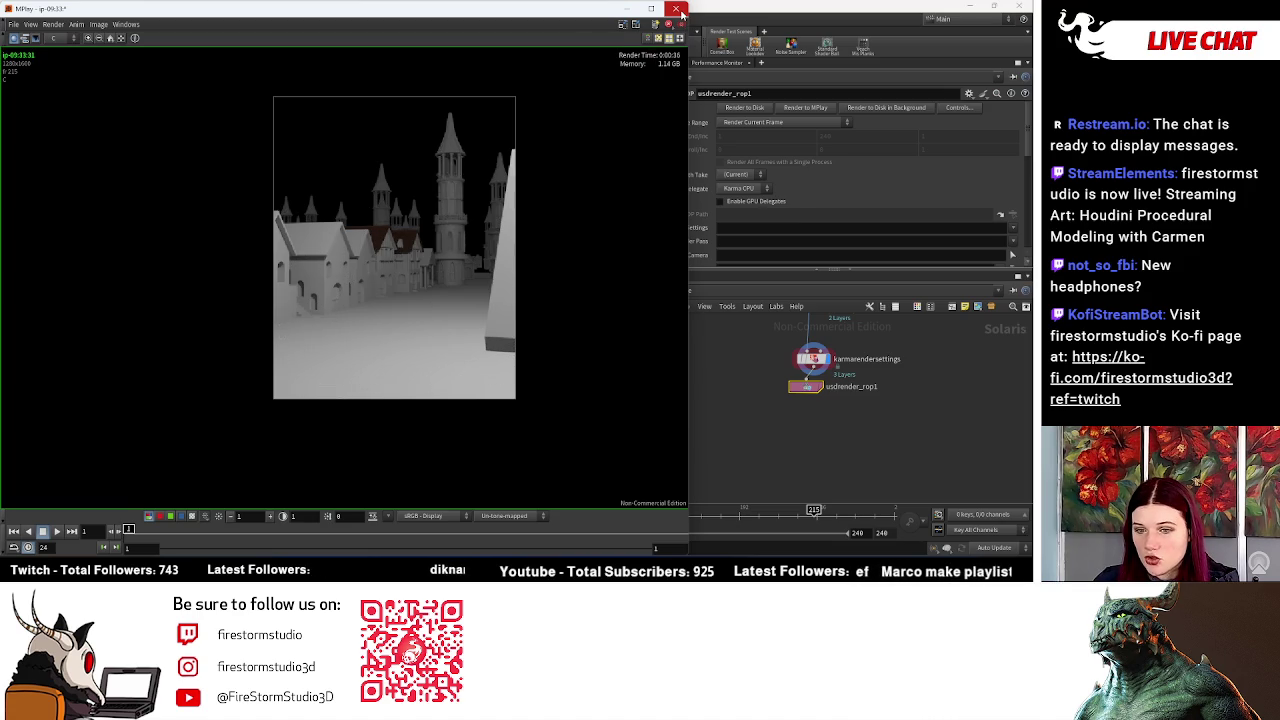
Step: Zoom over the finished 35-second castle-town render in MPlay, then close MPlay
scroll(458, 262, "down", 2)
scroll(500, 306, "down", 1)
scroll(495, 362, "up", 1)
scroll(490, 358, "up", 1)
scroll(487, 355, "up", 2)
scroll(487, 355, "up", 1)
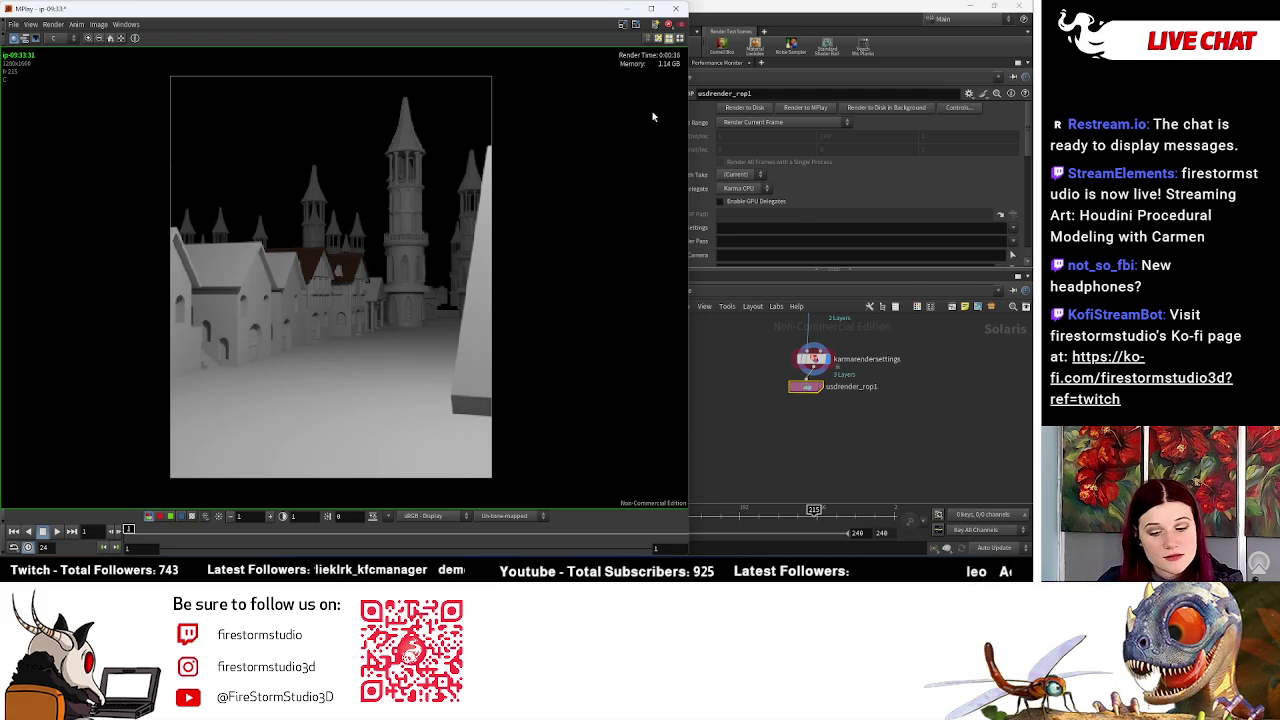
left_click(680, 8)
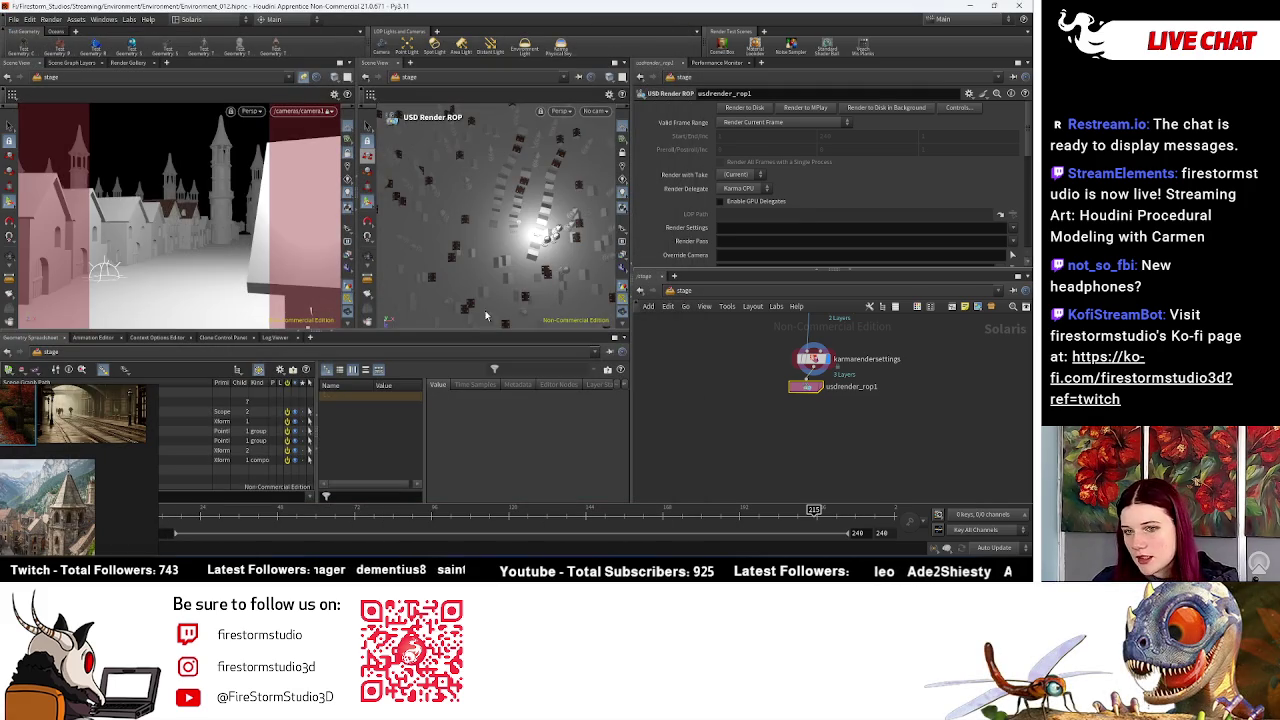
Step: Tumble the viewport to look down over the town rooftops
key("Escape")
mouse_move(249, 240)
left_mouse_down()
mouse_move(169, 220)
mouse_move(258, 107)
left_mouse_up()
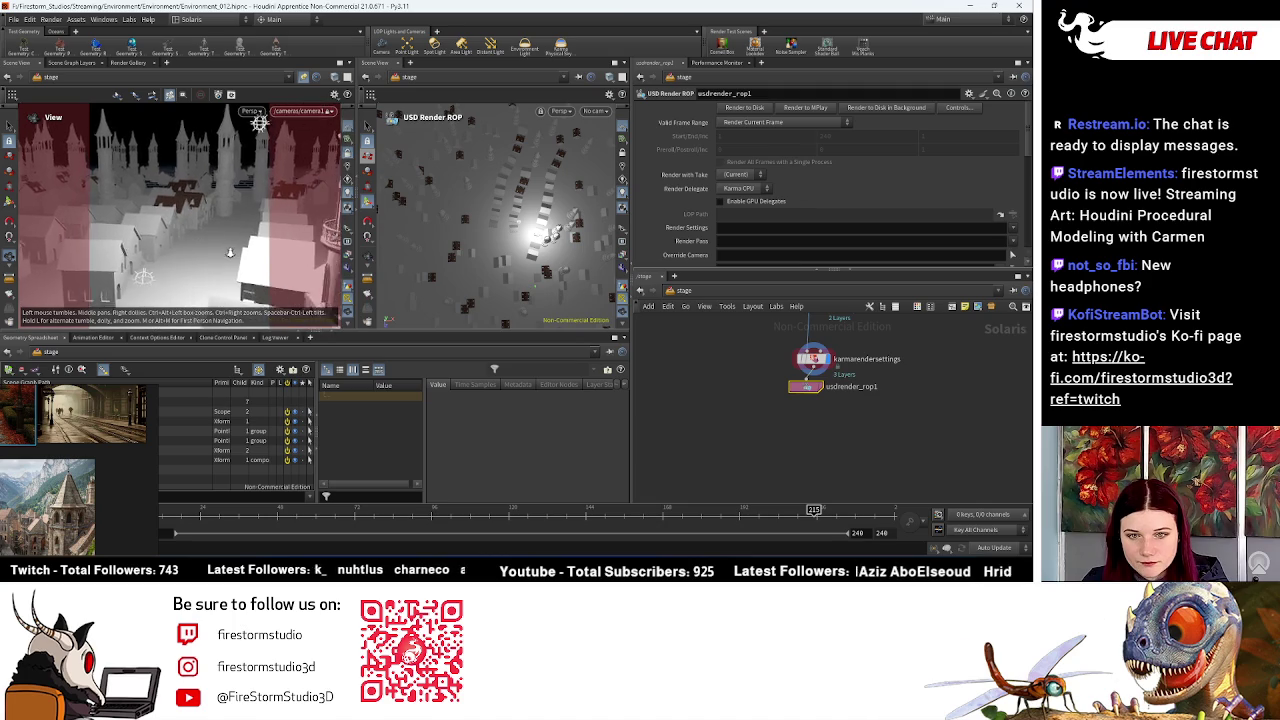
left_click_drag(240, 255, 180, 230)
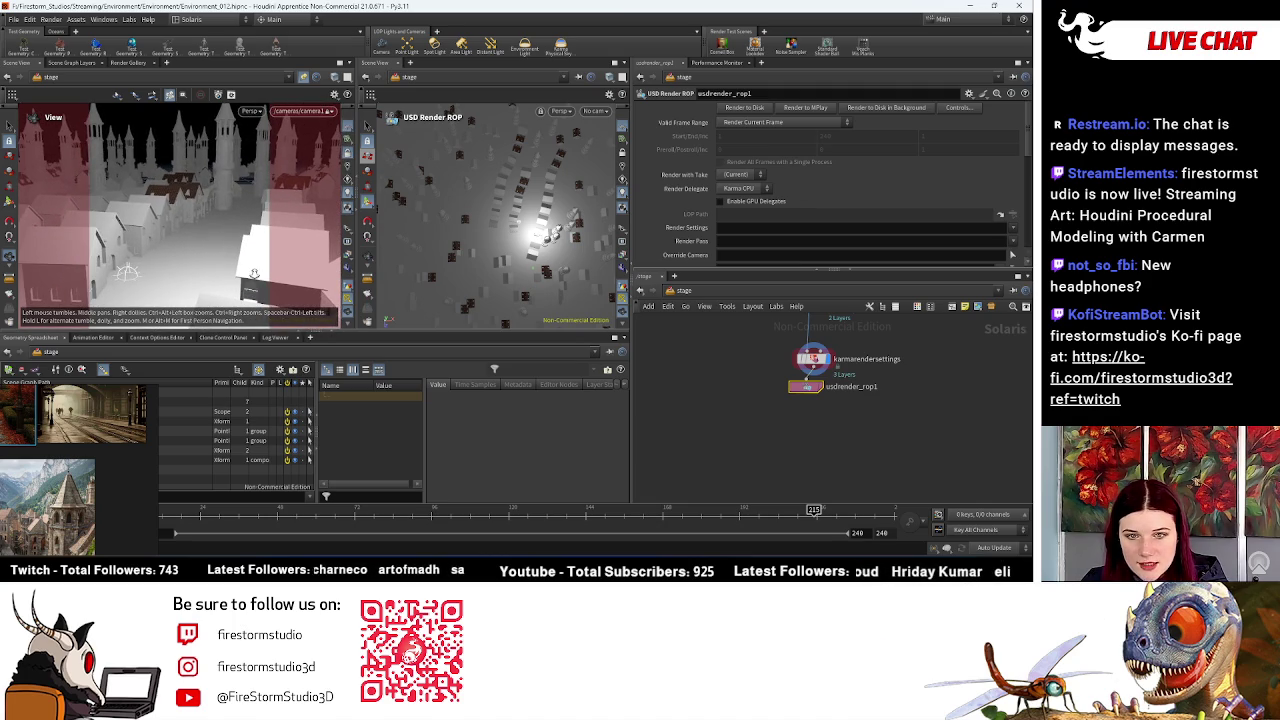
Step: Zoom the network onto camera1 and select it to show its parameters
scroll(912, 357, "down", 5)
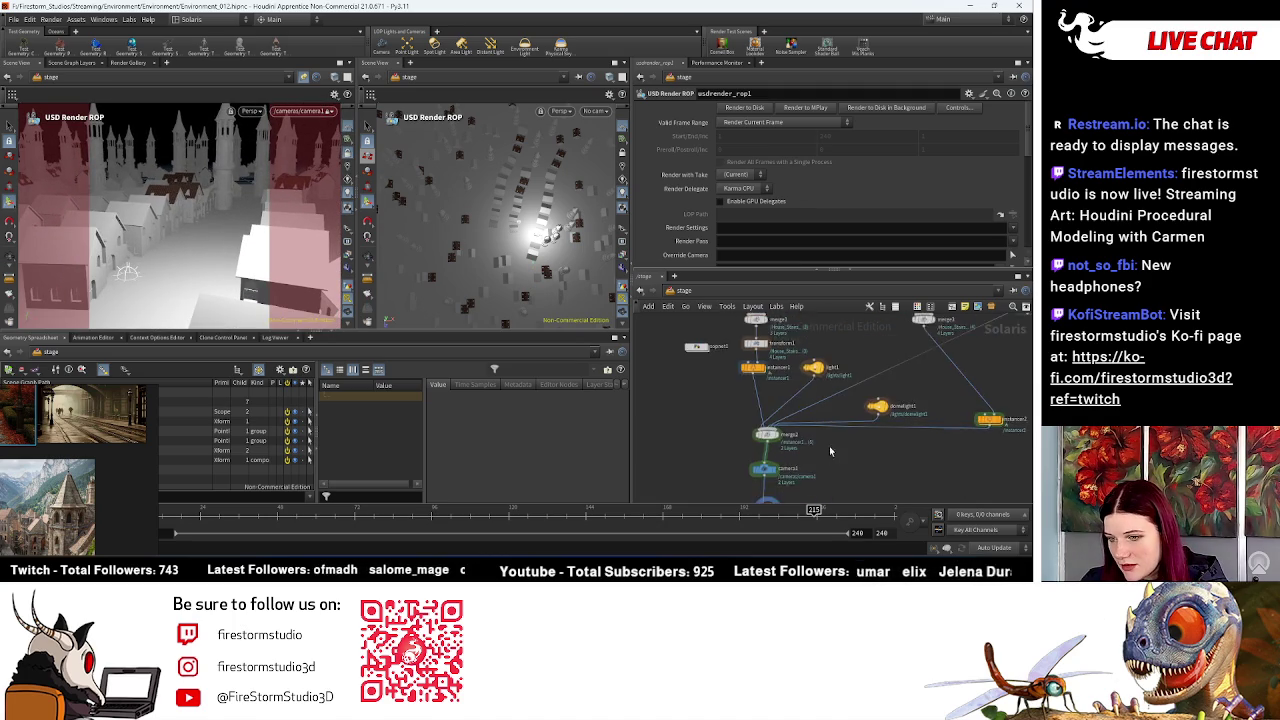
scroll(812, 368, "up", 3)
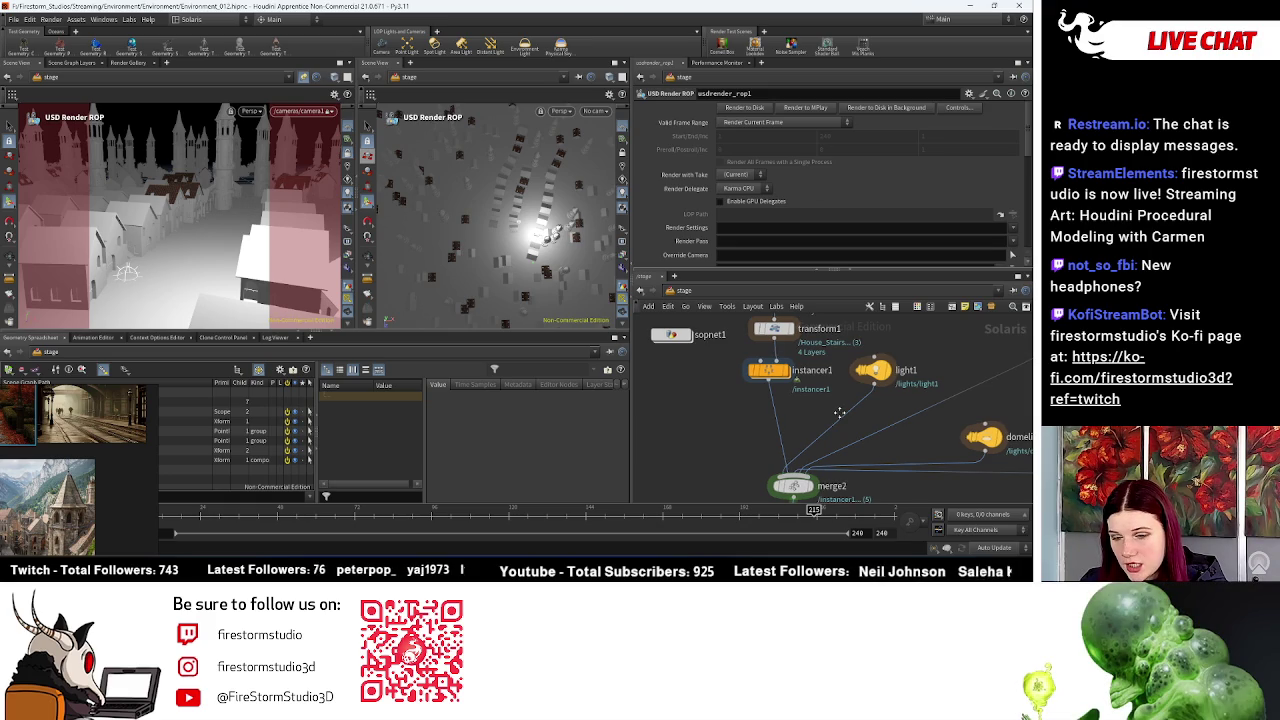
scroll(839, 413, "down", 3)
scroll(802, 395, "up", 3)
scroll(802, 395, "up", 3)
left_click(782, 405)
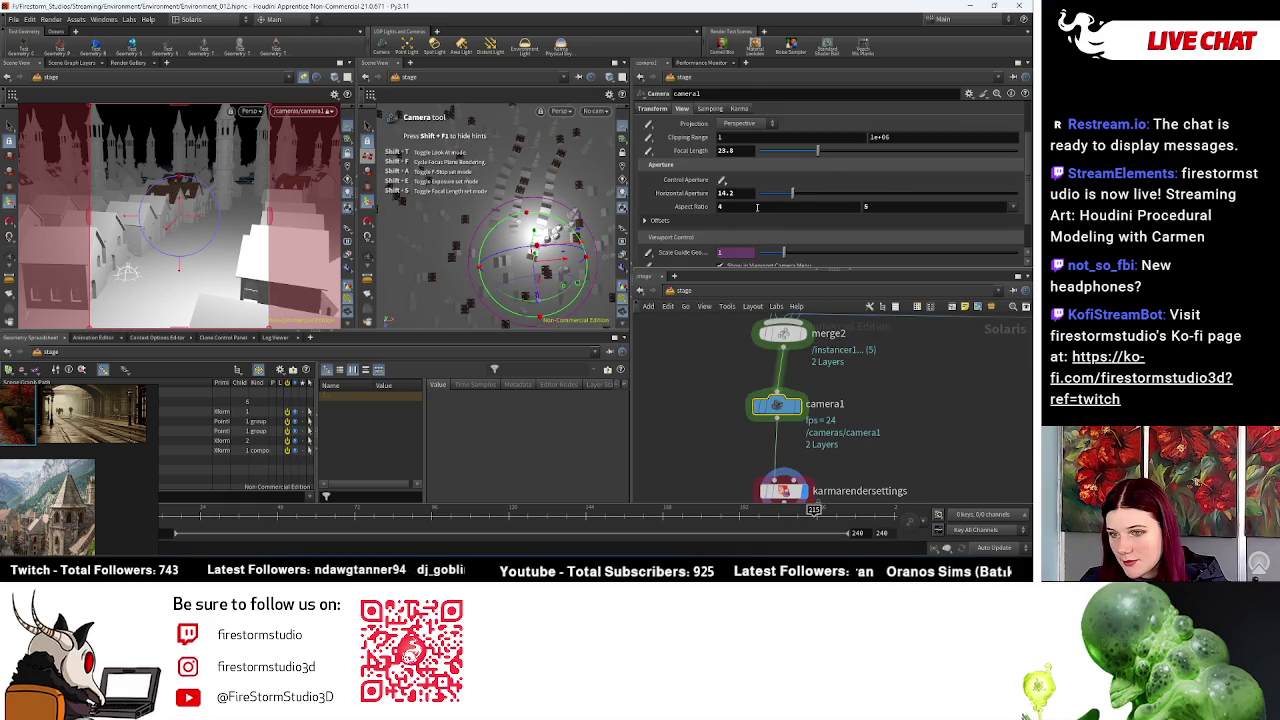
Step: Set camera1's aspect ratio to 16 (16 by 9) and tumble its view over the rooftops
left_click(720, 207)
type("16")
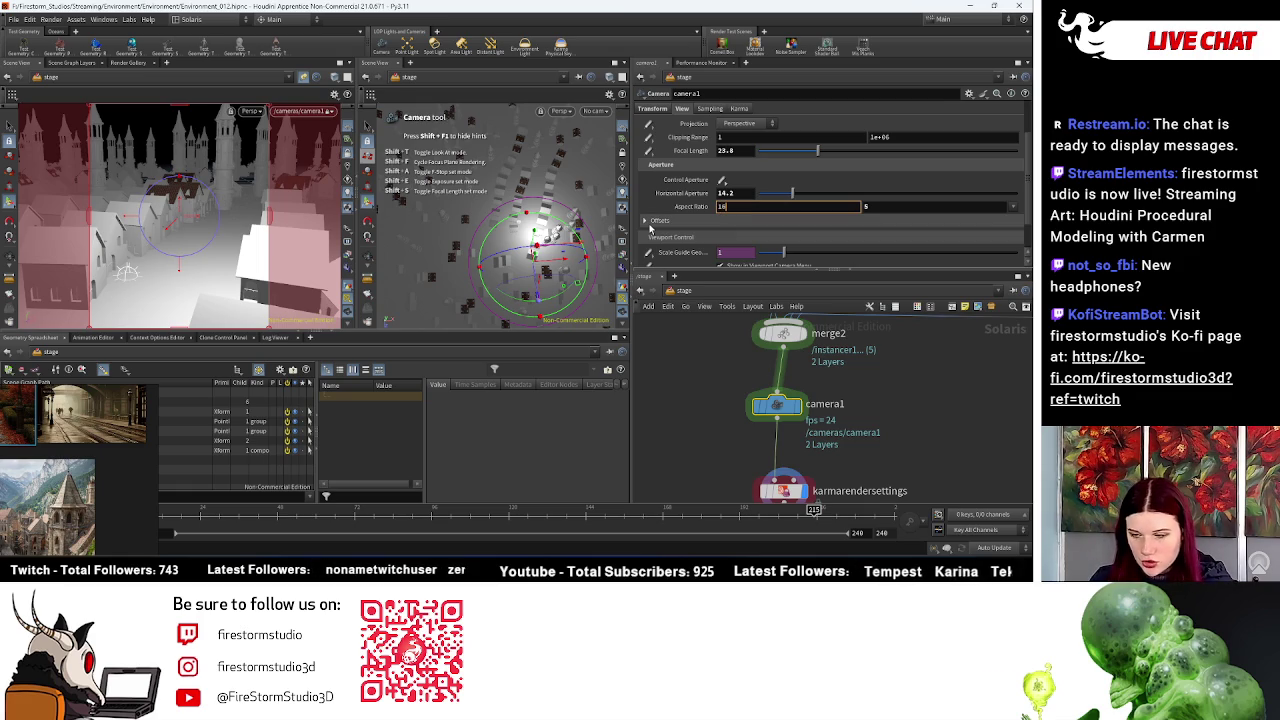
key("Tab")
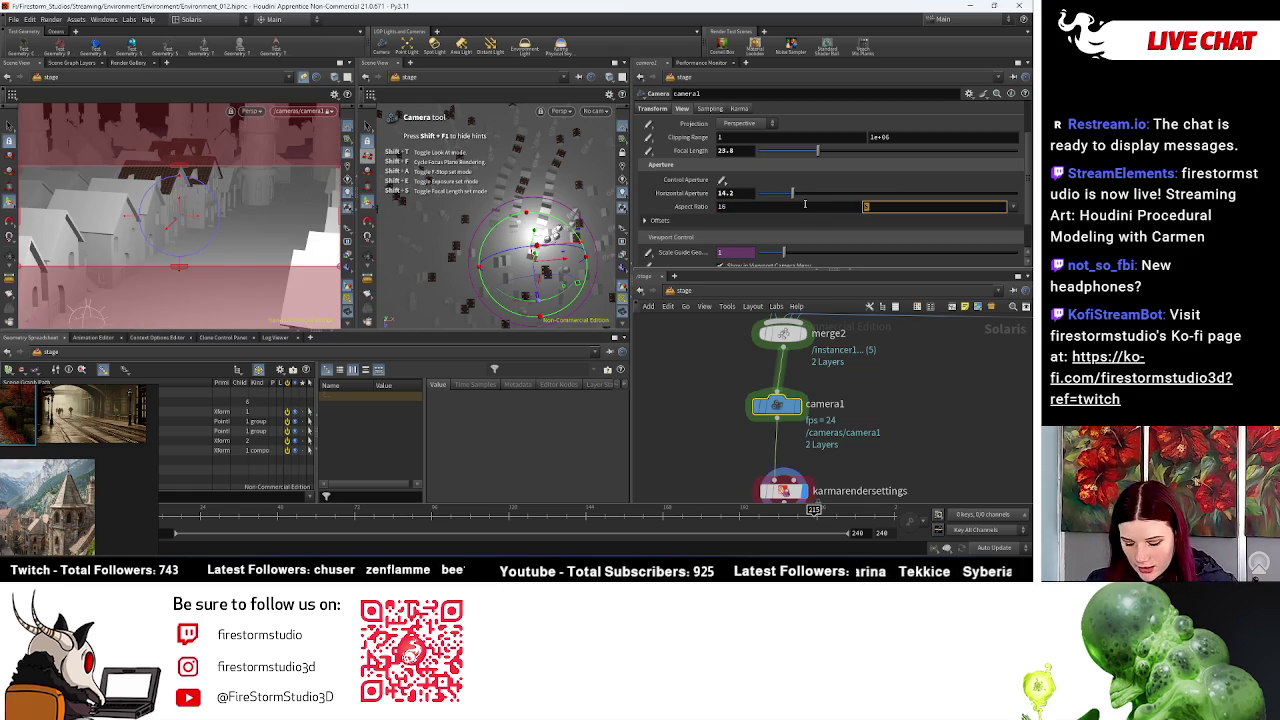
key("Return")
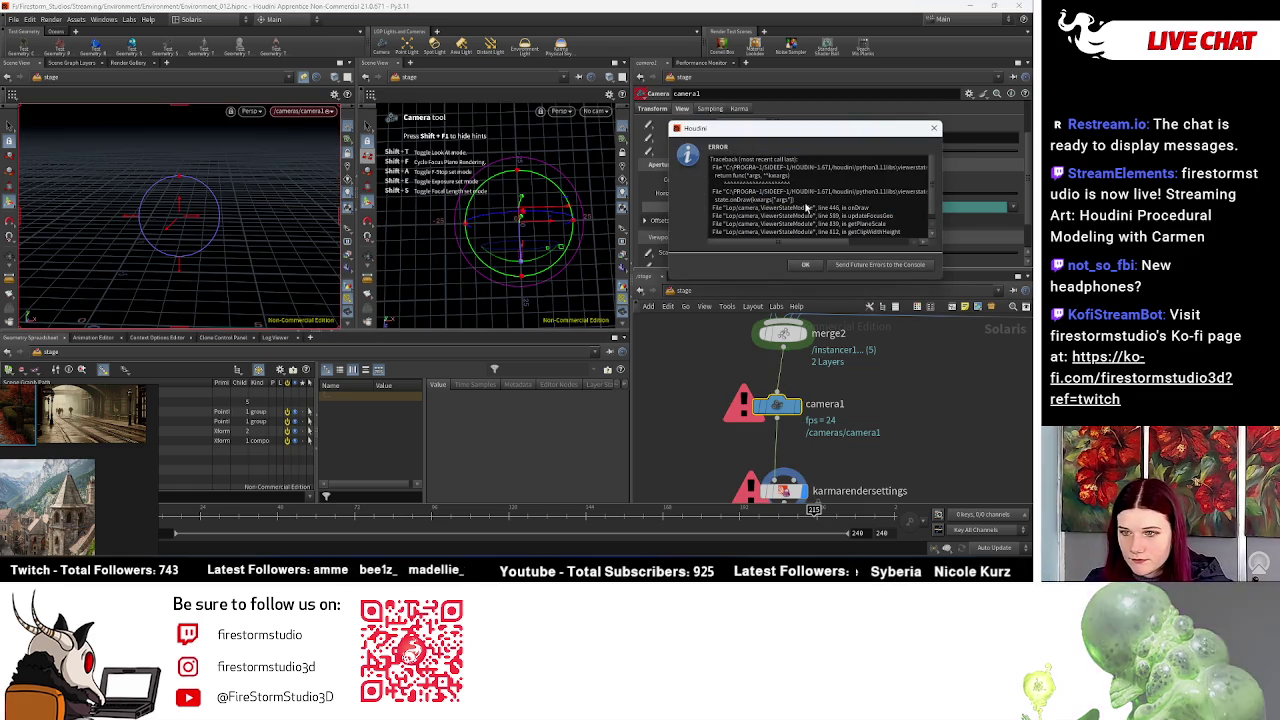
left_click(890, 208)
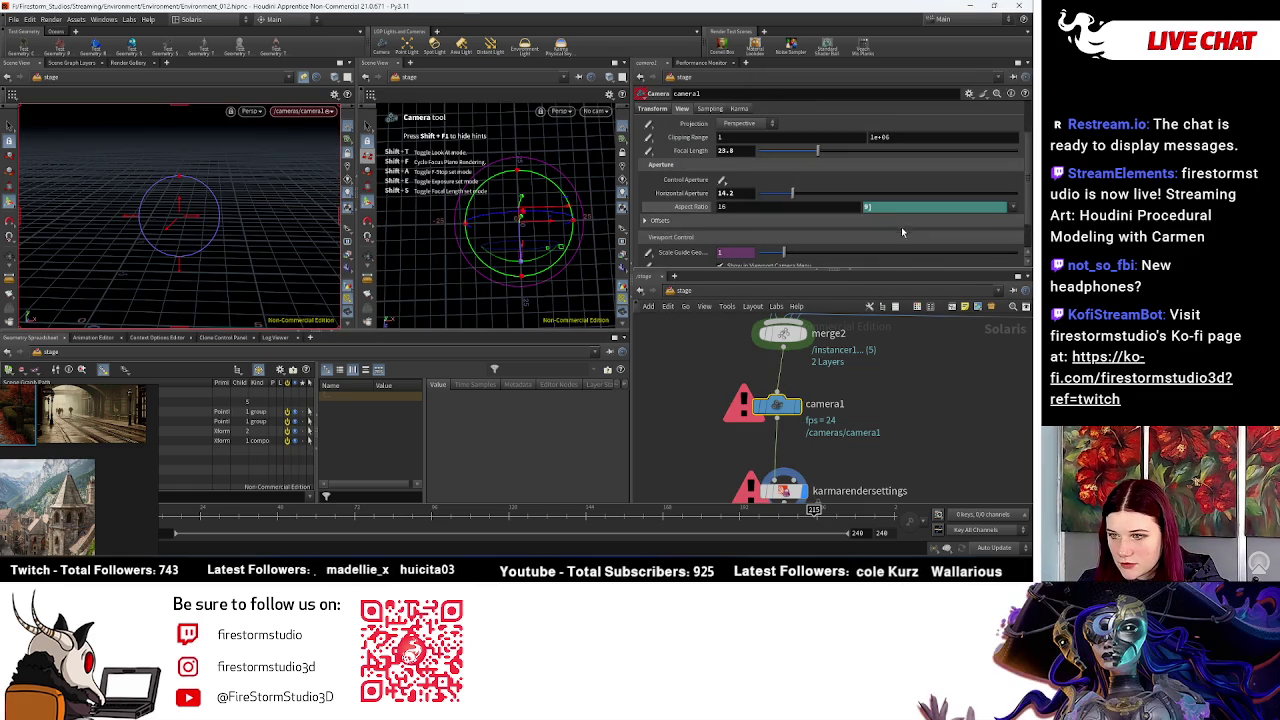
type("16")
key("Return")
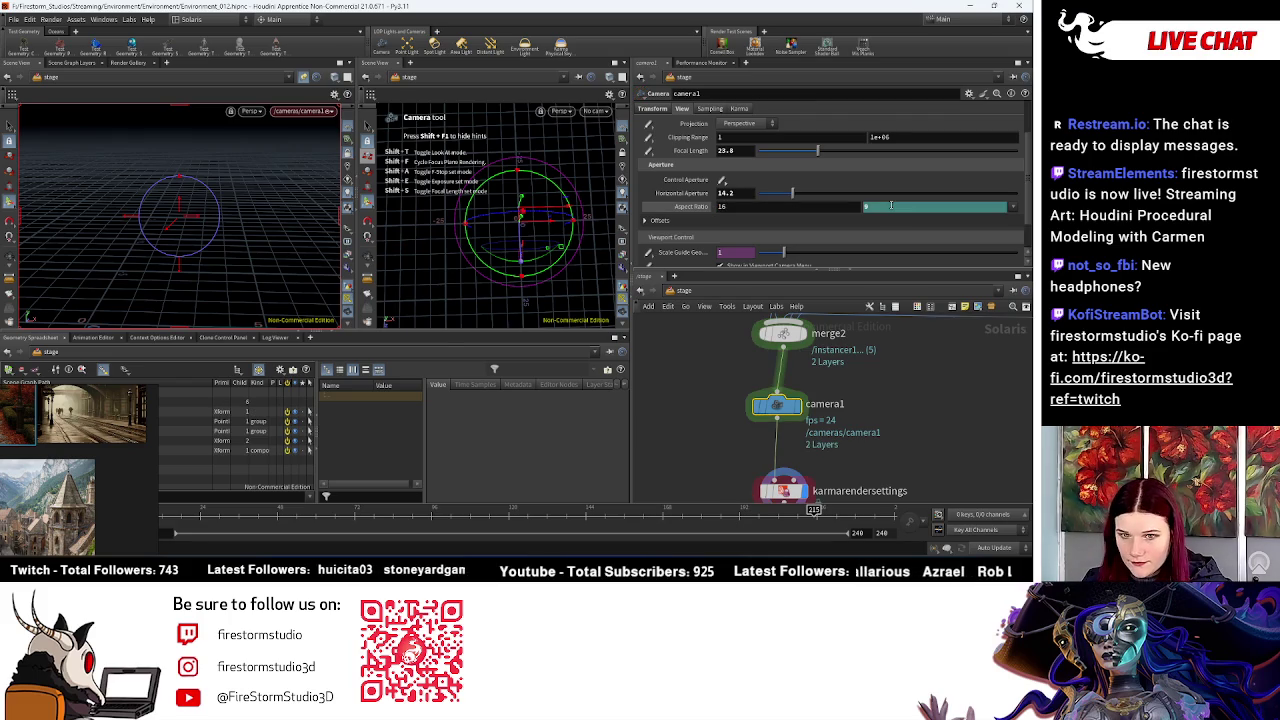
mouse_move(243, 250)
left_mouse_down()
mouse_move(217, 220)
mouse_move(279, 284)
mouse_move(197, 251)
mouse_move(226, 248)
left_mouse_up()
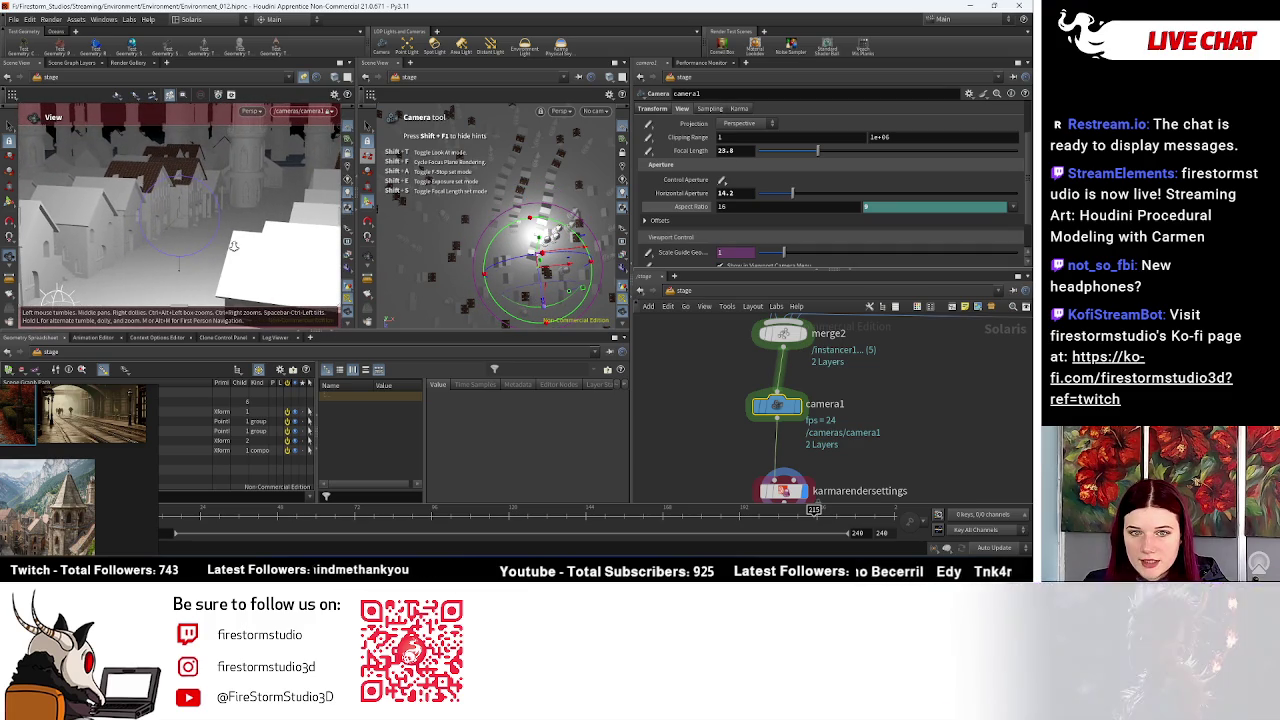
Step: Move camera1 higher and wider so the castle spires rise behind the town's rooftops
mouse_move(226, 248)
left_mouse_down()
mouse_move(231, 217)
mouse_move(246, 226)
mouse_move(231, 205)
mouse_move(211, 224)
left_mouse_up()
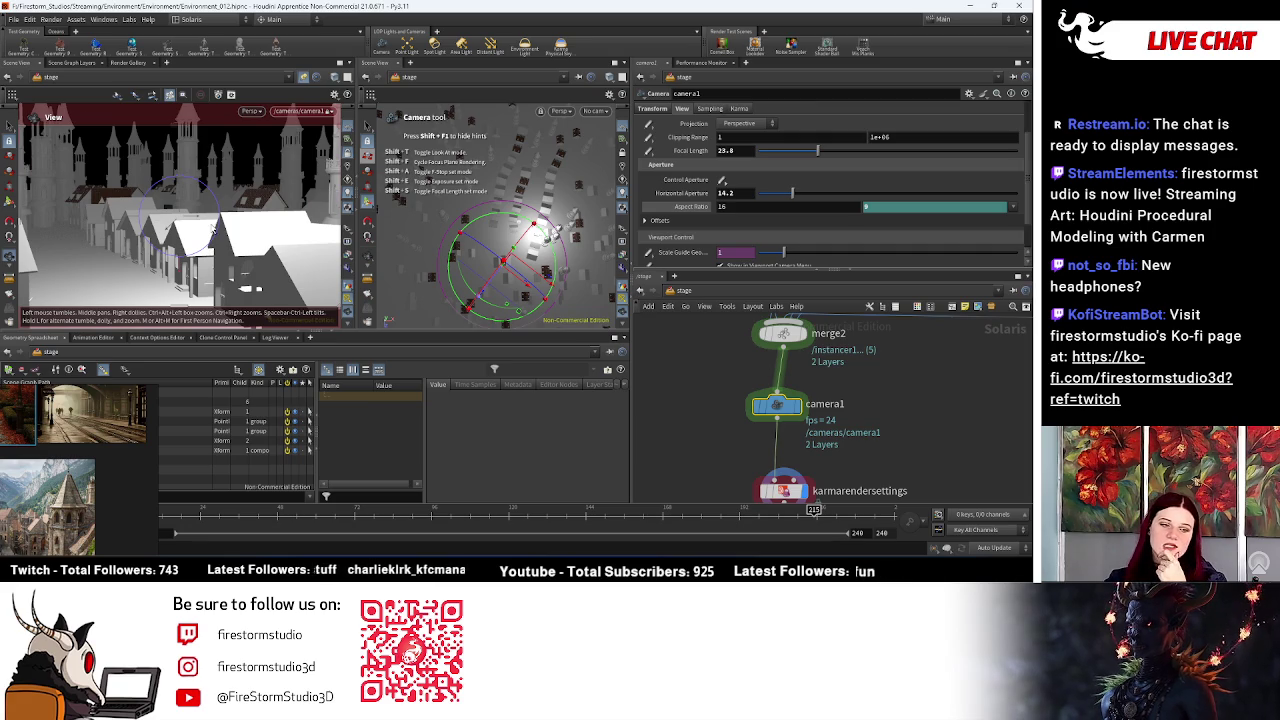
key("Return")
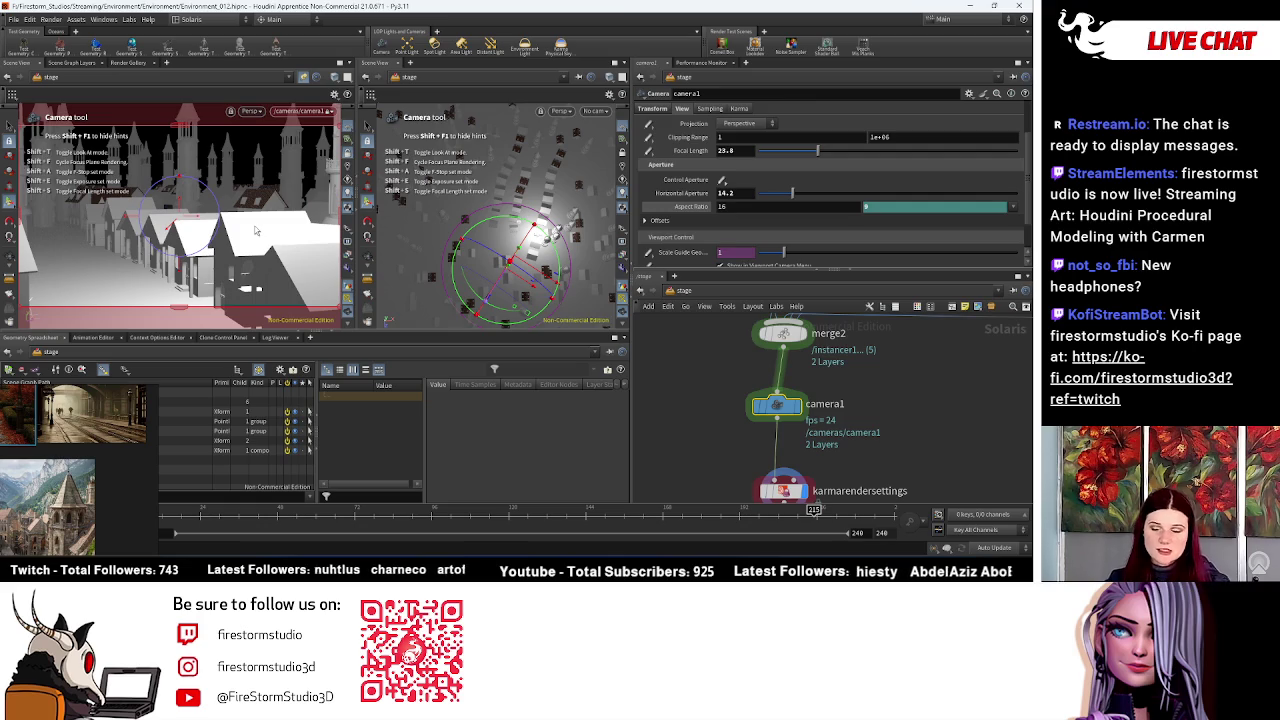
key("Escape")
mouse_move(255, 230)
left_mouse_down()
mouse_move(244, 184)
mouse_move(235, 209)
mouse_move(256, 215)
left_mouse_up()
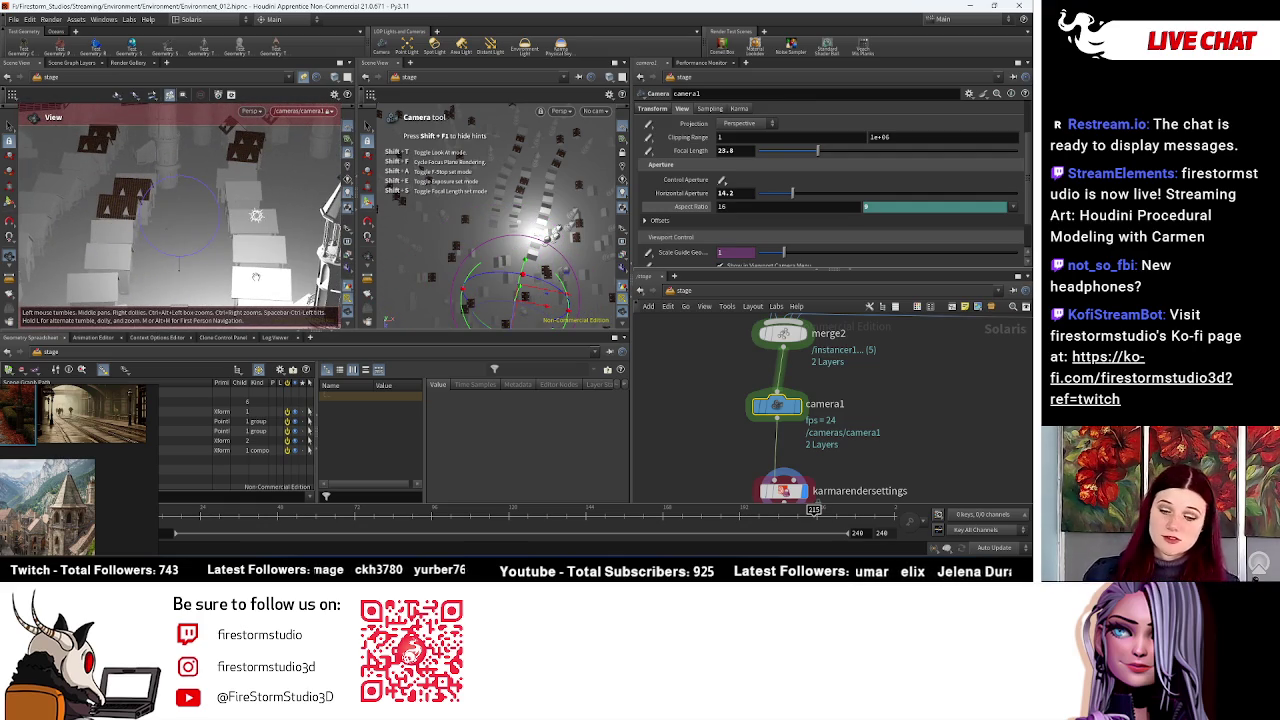
mouse_move(304, 229)
left_mouse_down()
mouse_move(299, 242)
mouse_move(66, 270)
left_mouse_up()
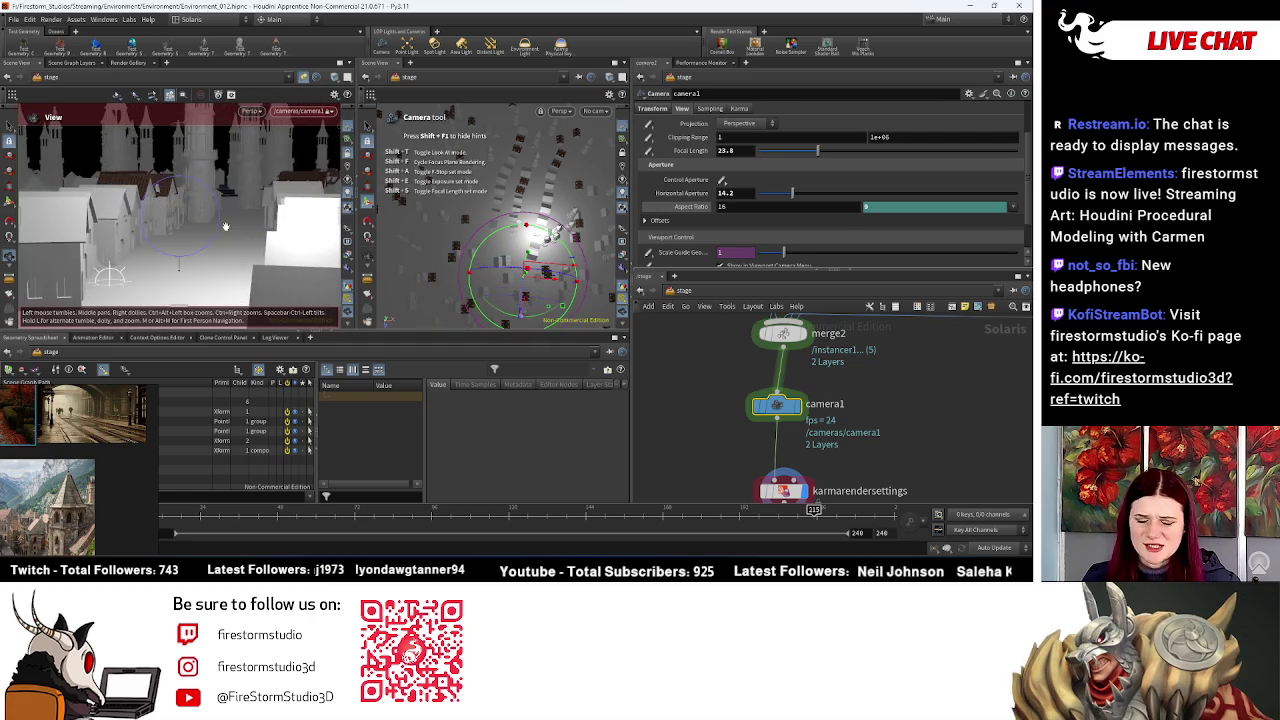
mouse_move(261, 248)
left_mouse_down()
mouse_move(243, 243)
mouse_move(264, 218)
mouse_move(198, 237)
left_mouse_up()
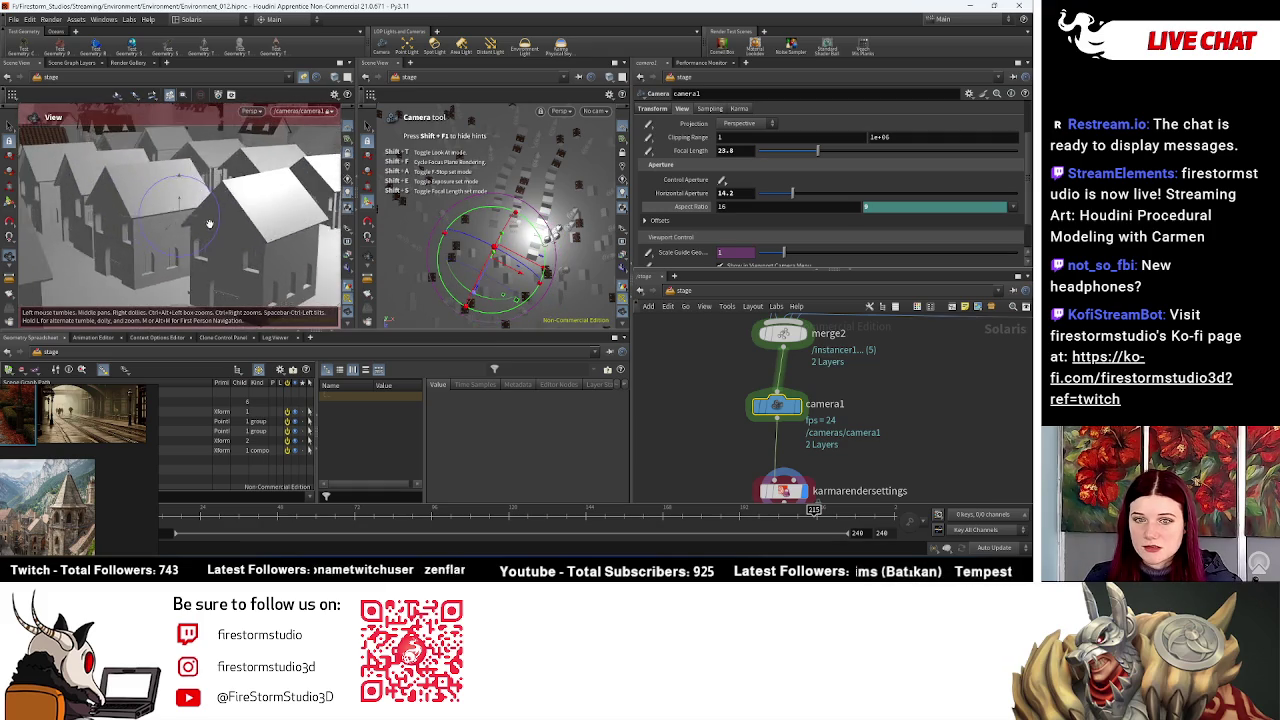
mouse_move(214, 237)
right_mouse_down()
mouse_move(183, 235)
mouse_move(278, 249)
right_mouse_up()
mouse_move(278, 249)
left_mouse_down()
mouse_move(313, 251)
mouse_move(200, 257)
mouse_move(212, 268)
left_mouse_up()
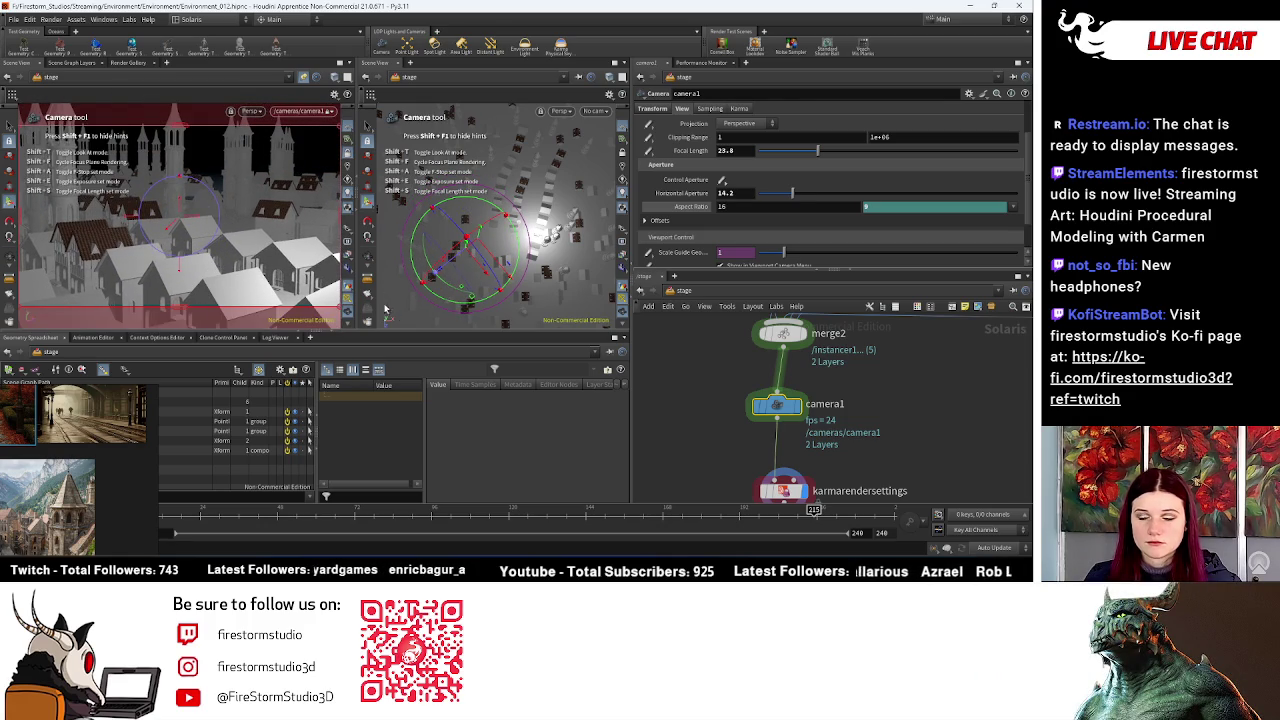
middle_click_drag(930, 420, 817, 447)
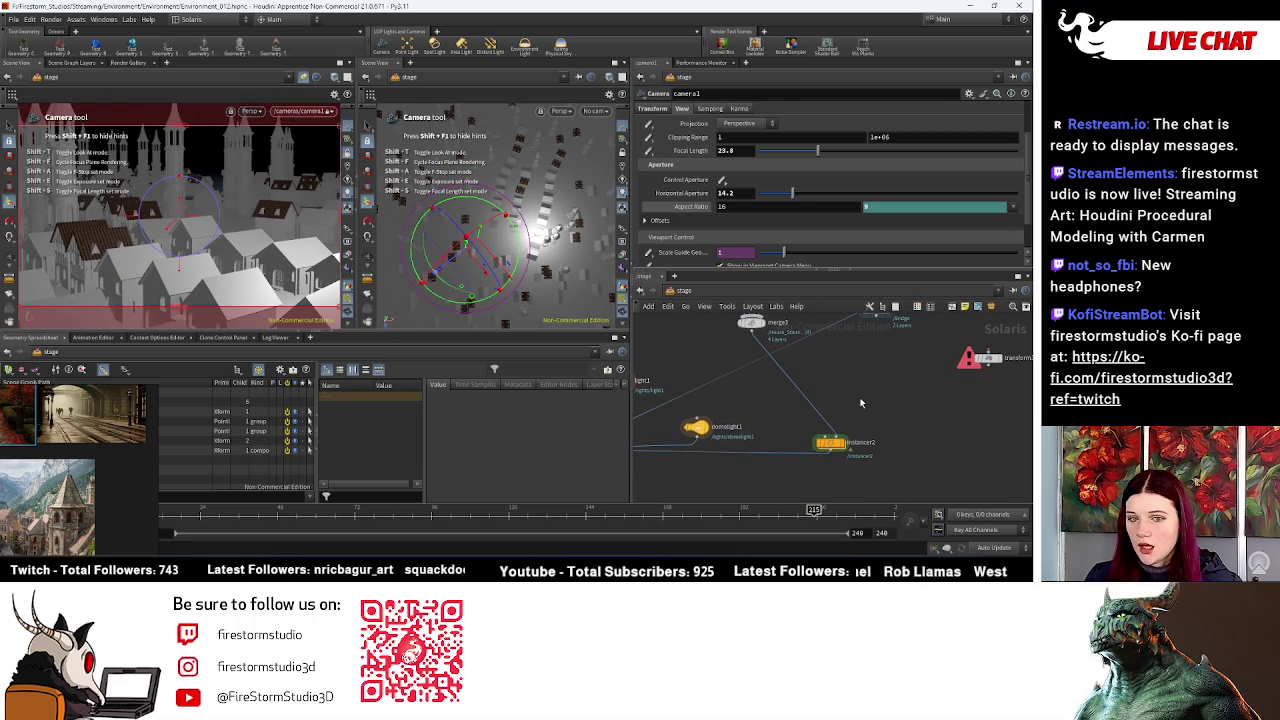
Step: Enter instancer2's scatter network, zoom onto scatter1 and output0, and bring up the node menu
mouse_move(860, 404)
middle_mouse_down()
mouse_move(730, 502)
mouse_move(824, 470)
middle_mouse_up()
scroll(787, 449, "up", 2)
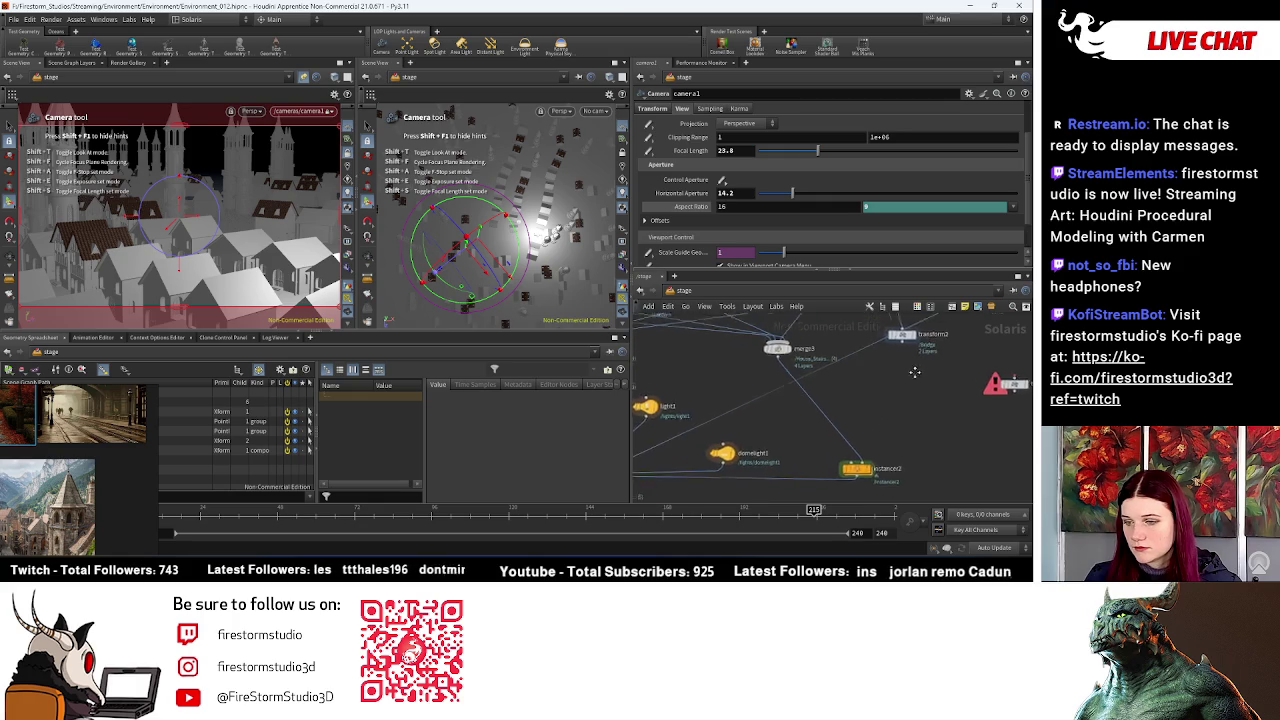
double_click(858, 472)
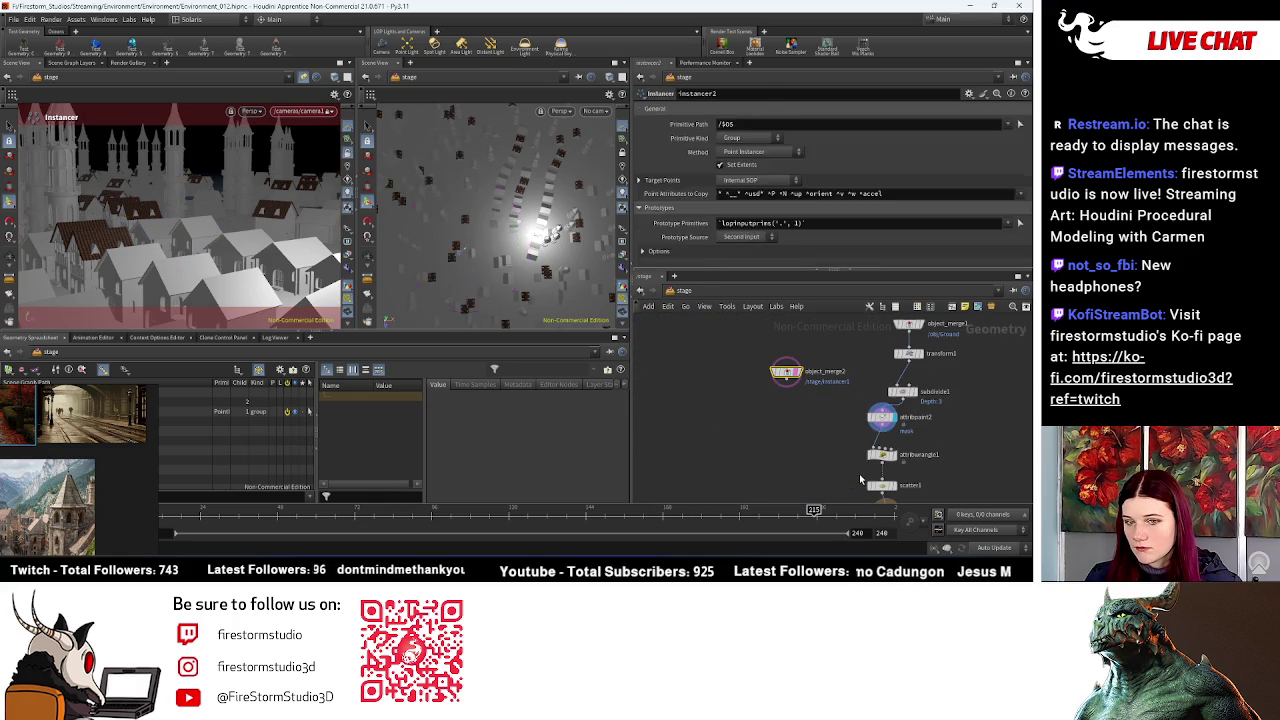
scroll(836, 457, "up", 1)
scroll(894, 404, "up", 2)
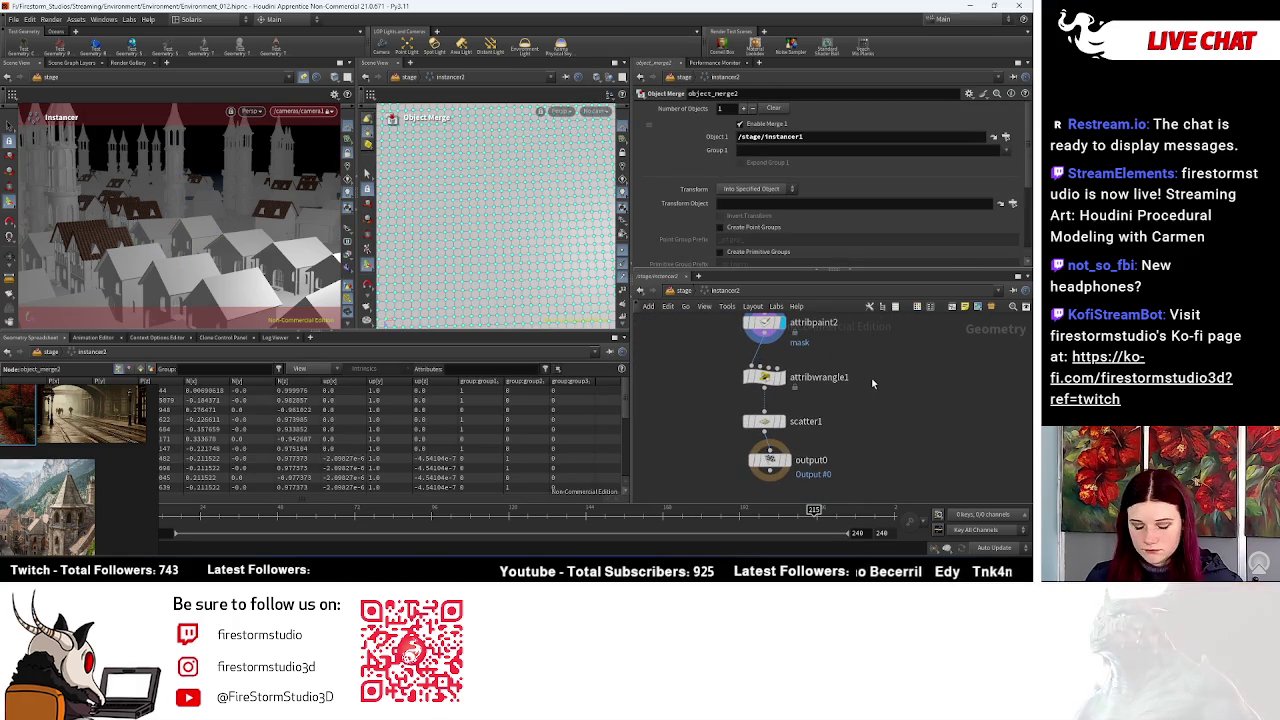
key("Tab")
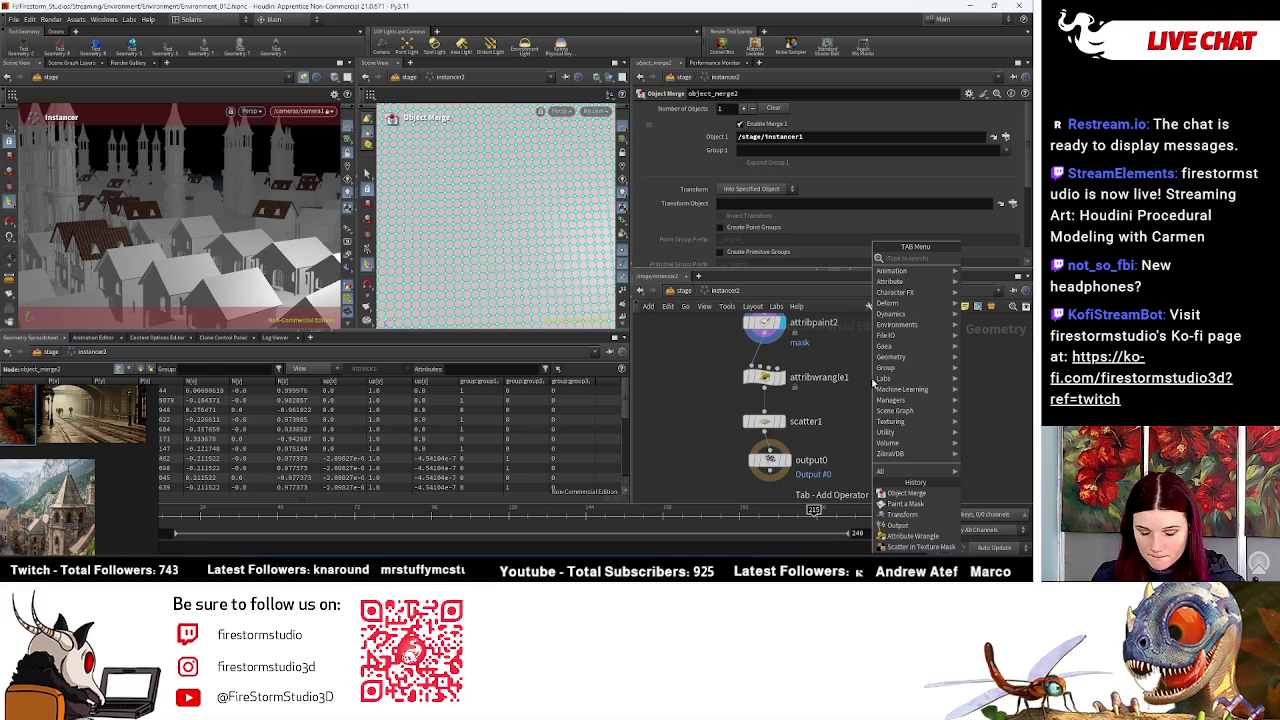
Step: Add an Attribute Expression node using the Random preset to drive point scale (pscale)
type("at")
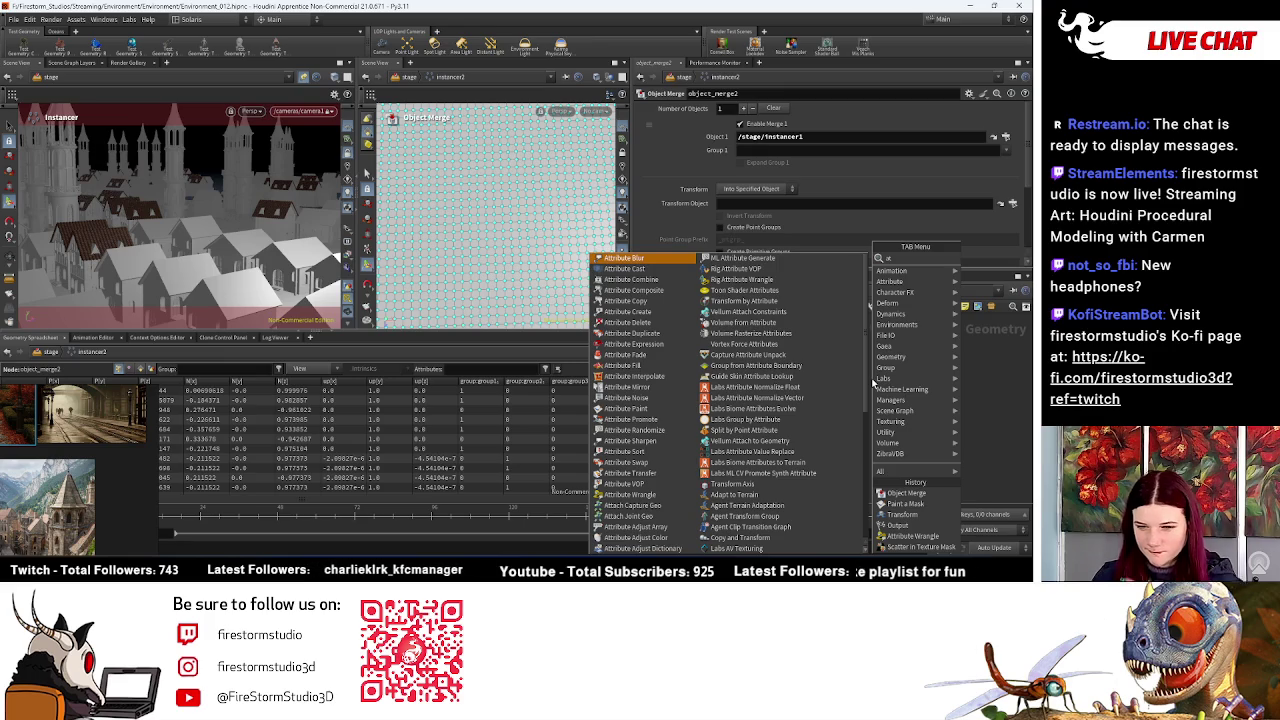
left_click(633, 344)
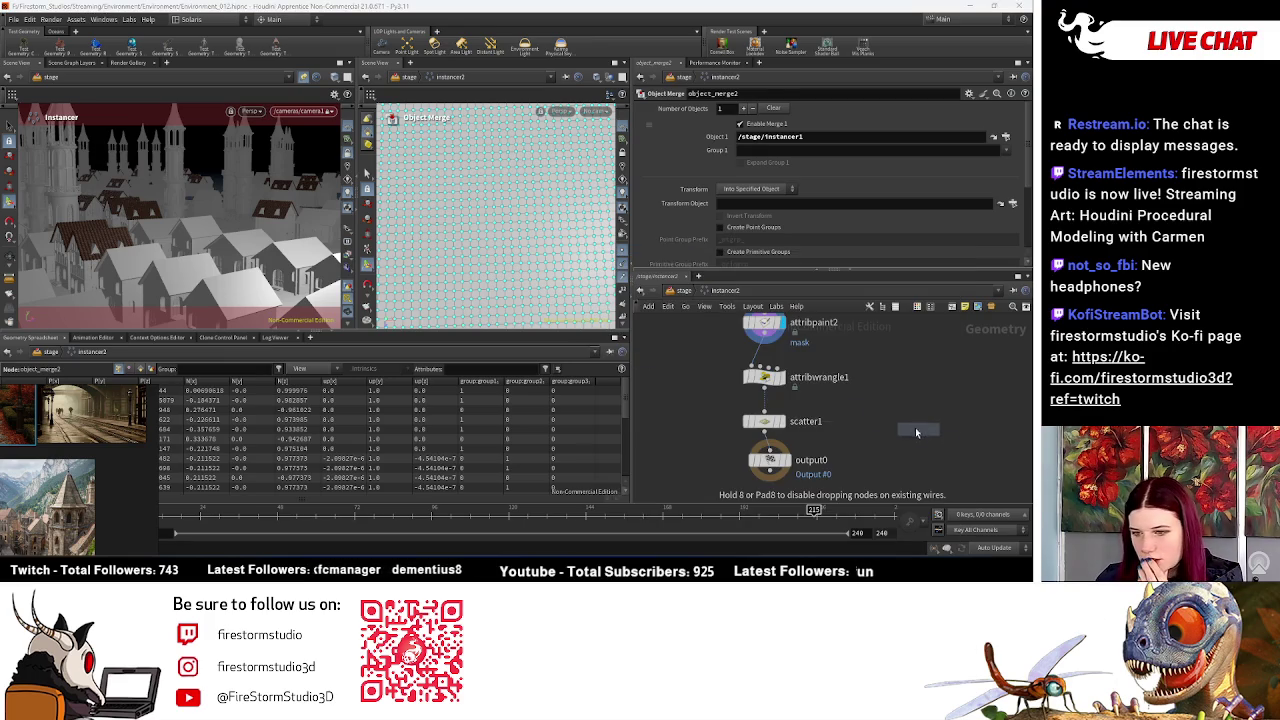
left_click(884, 416)
left_click(994, 210)
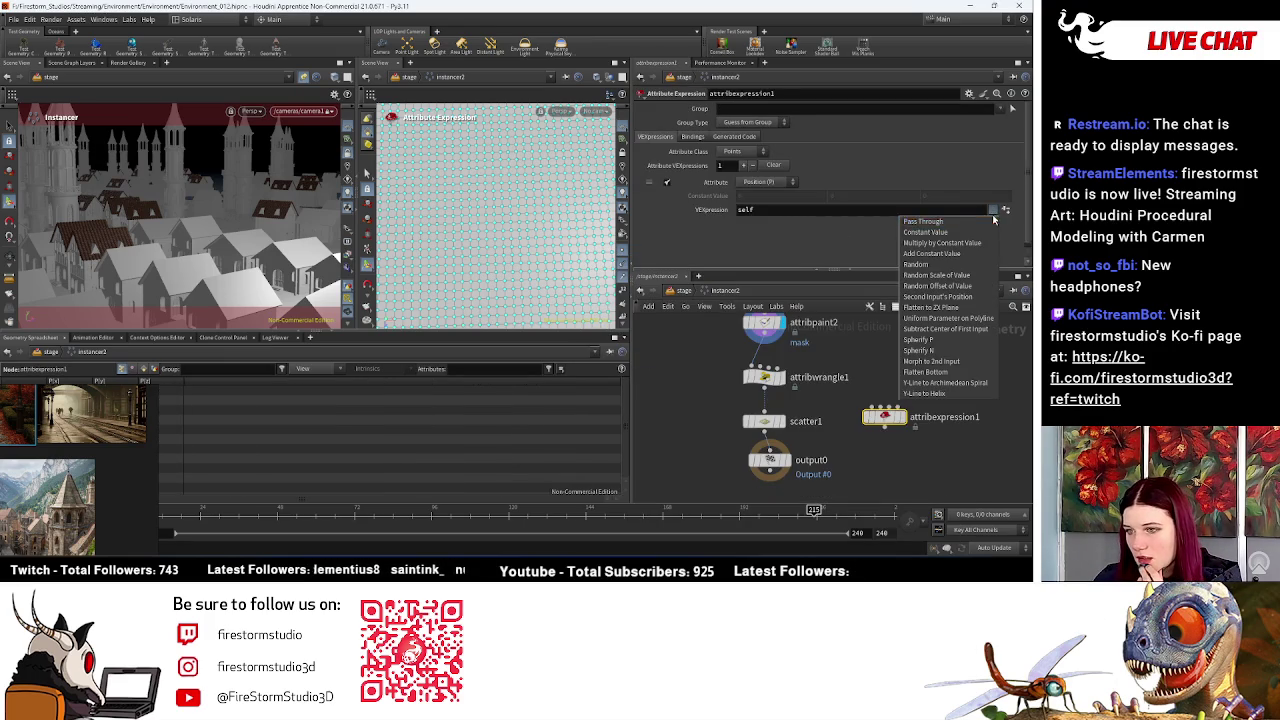
left_click(967, 266)
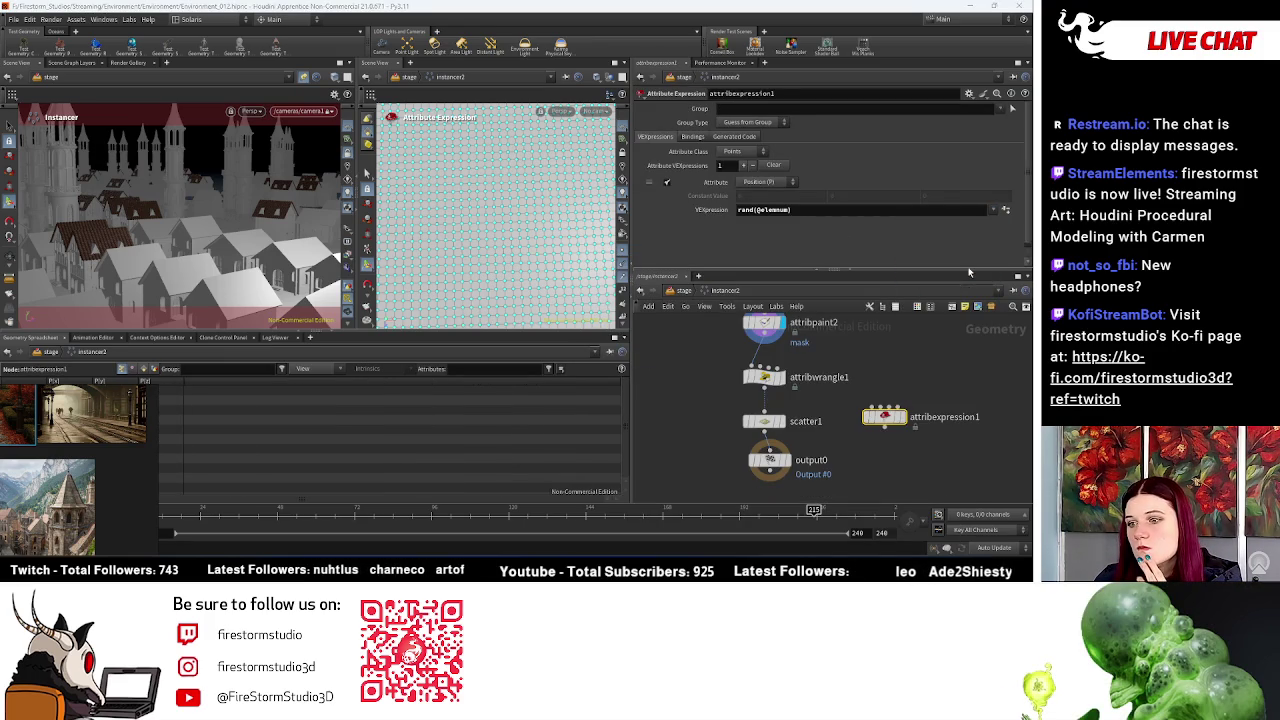
left_click(757, 183)
left_click(777, 290)
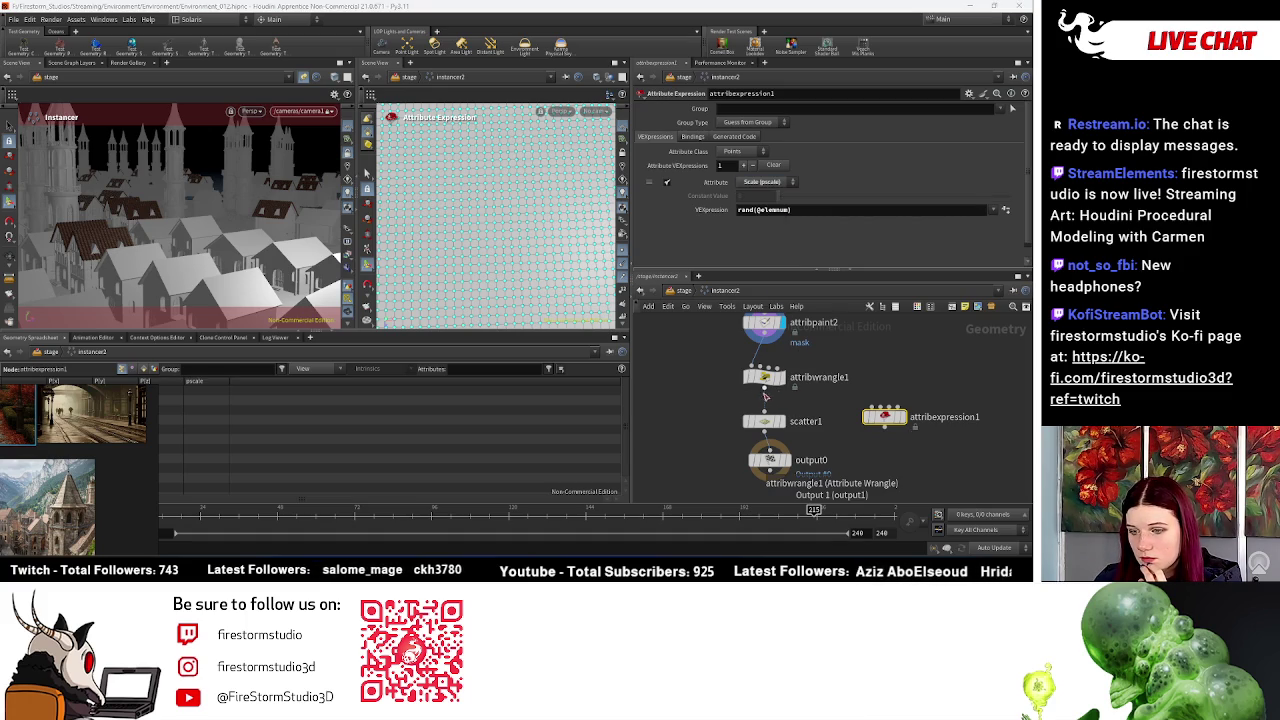
Step: Wire attribexpression1 between scatter1 and output0
left_click(766, 388)
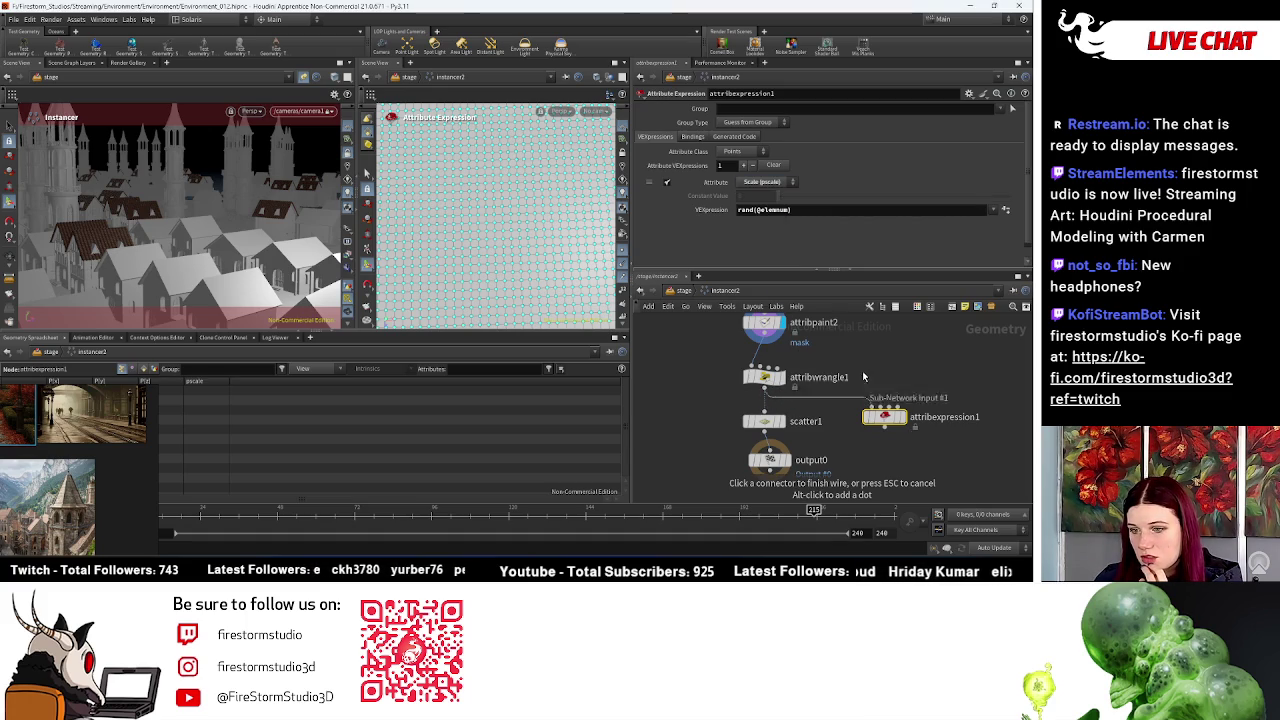
left_click_drag(766, 420, 767, 403)
left_click(764, 410)
left_click(885, 407)
left_click(885, 427)
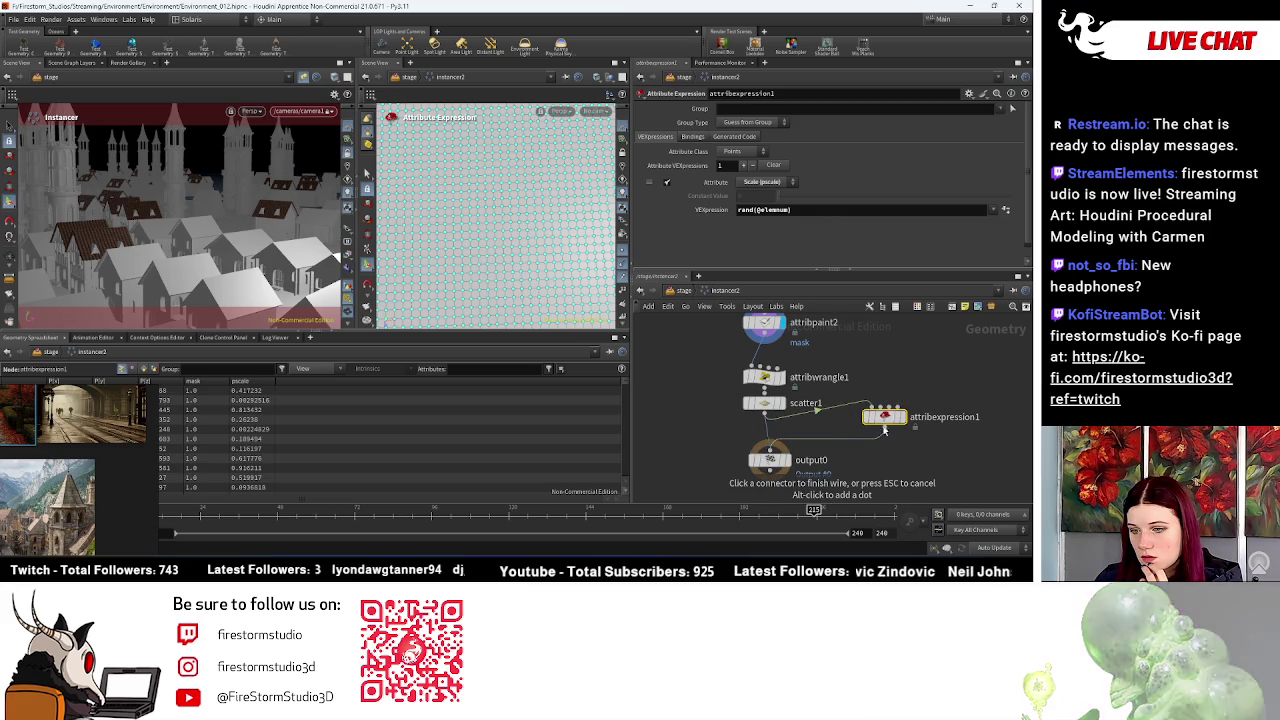
left_click(766, 449)
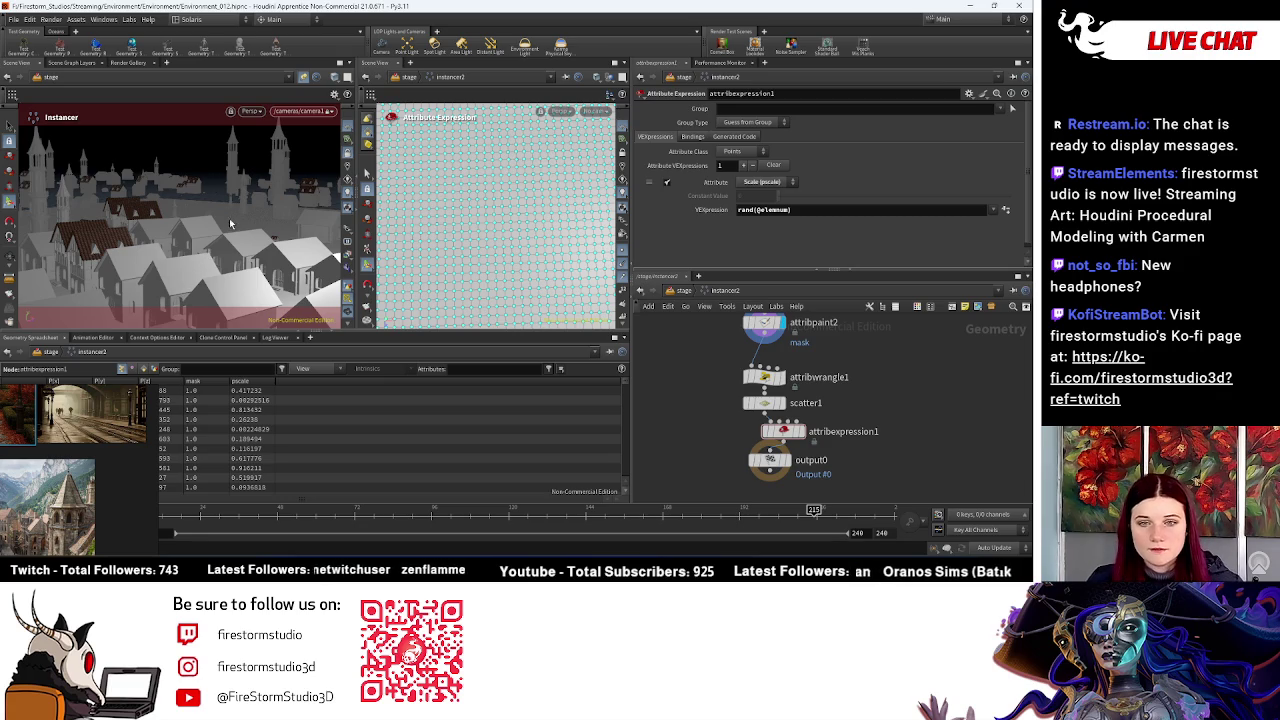
key("Escape")
Step: Review the randomly scaled instances and return to the /stage network
left_click_drag(238, 234, 203, 228)
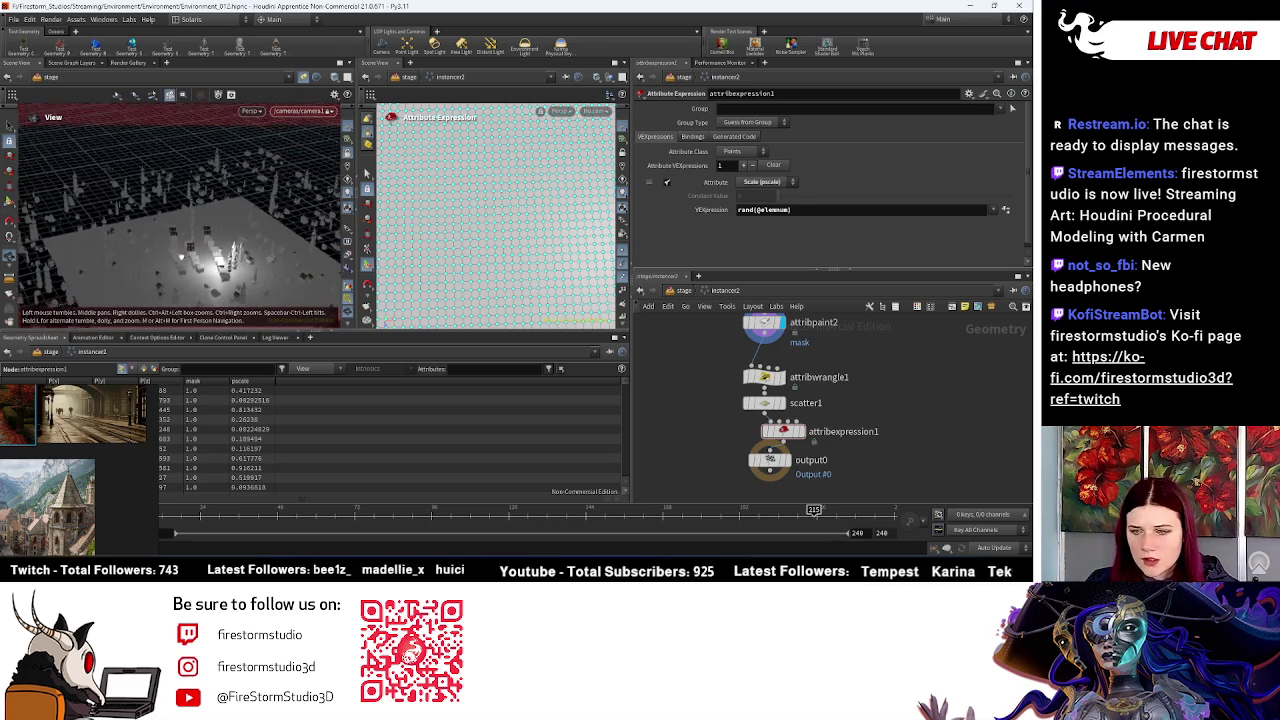
scroll(818, 354, "up", 2)
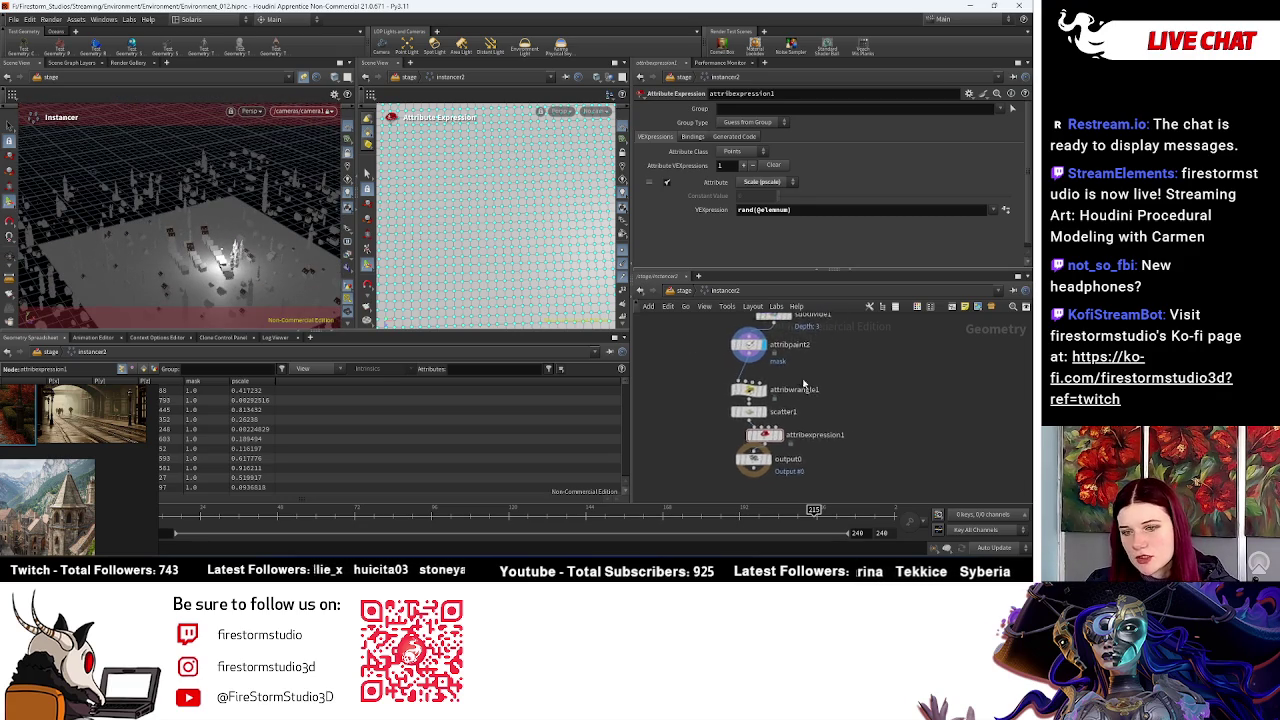
left_click(679, 293)
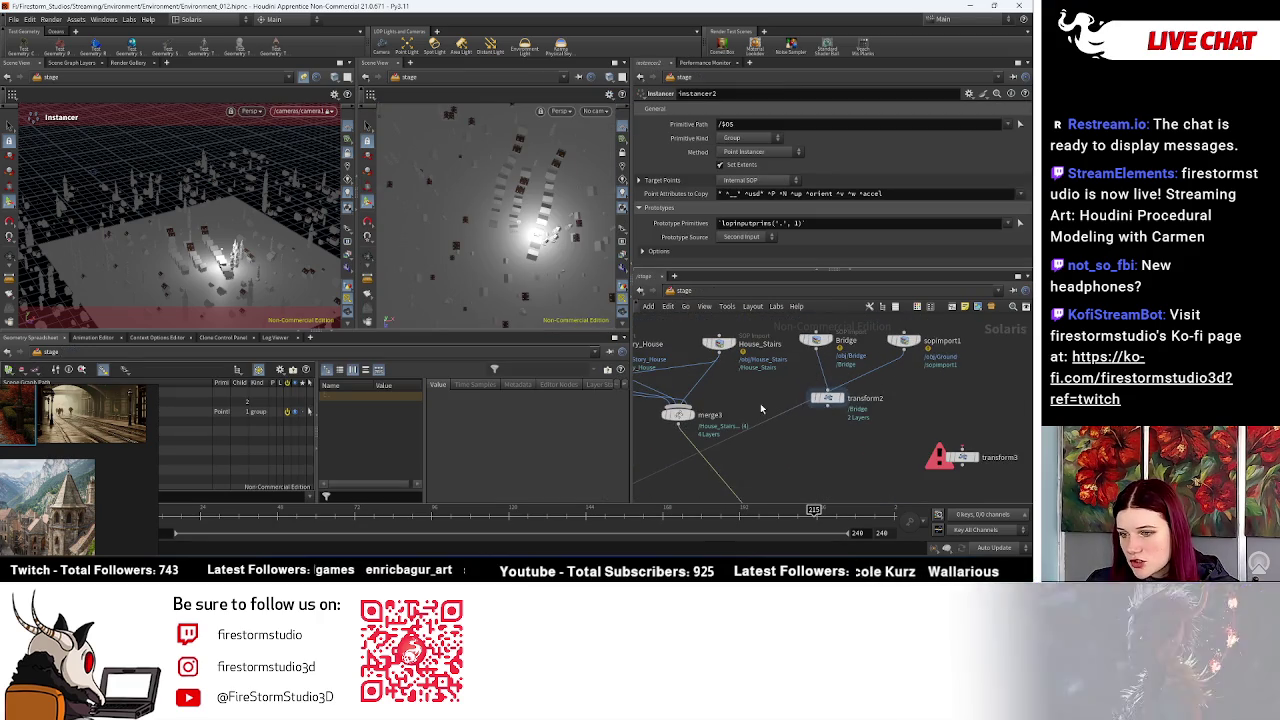
scroll(880, 404, "up", 2)
scroll(903, 412, "down", 3)
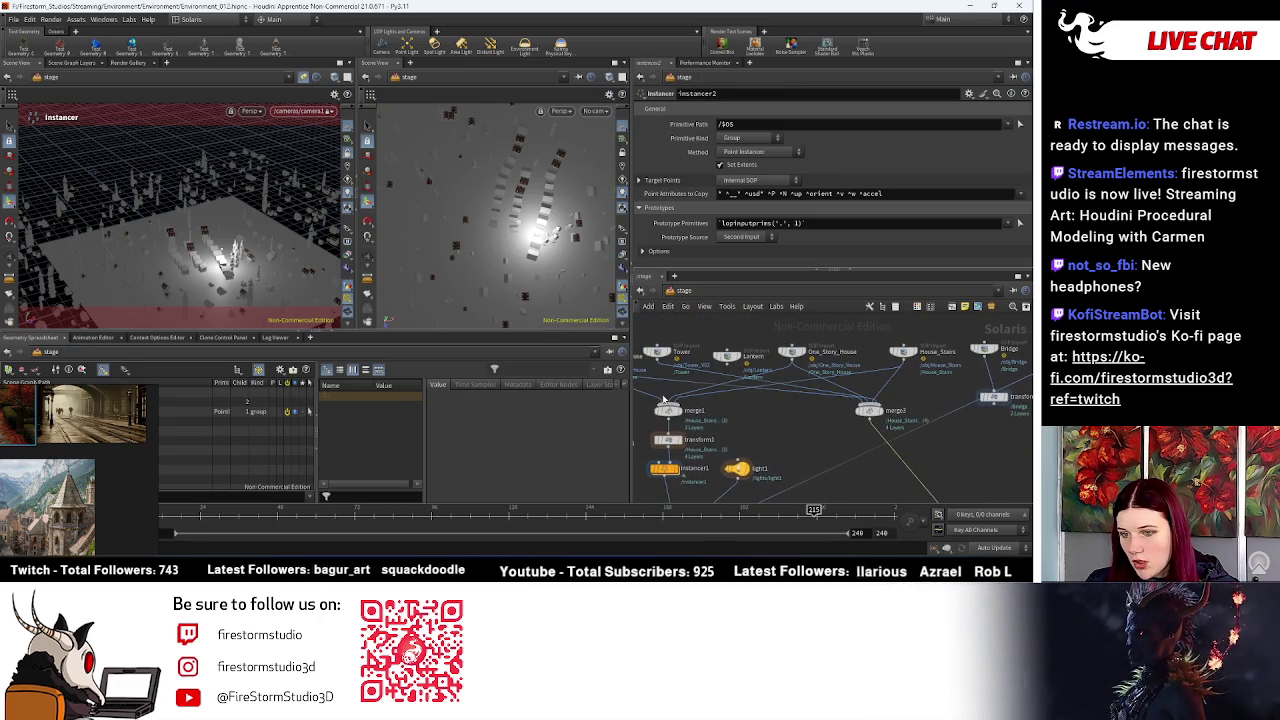
scroll(868, 428, "up", 3)
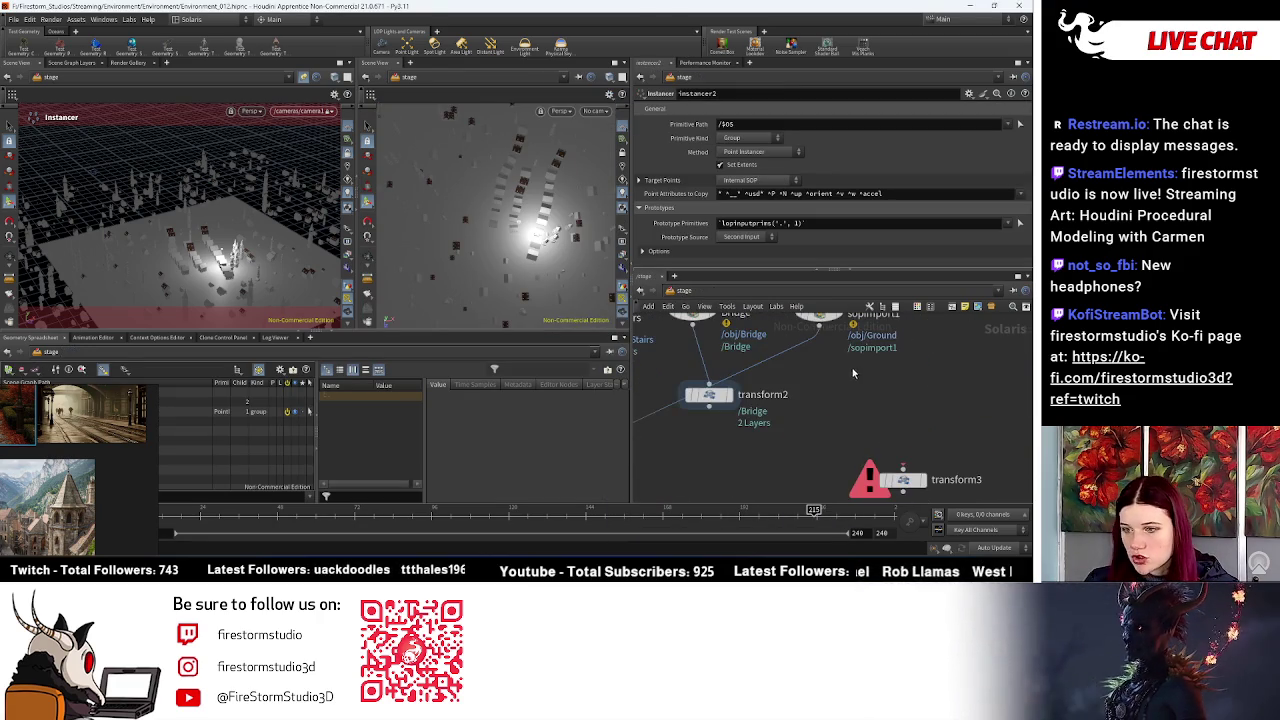
Step: Add a Transform node (transform4) below the instancer with Uniform Scale 3
key("Tab")
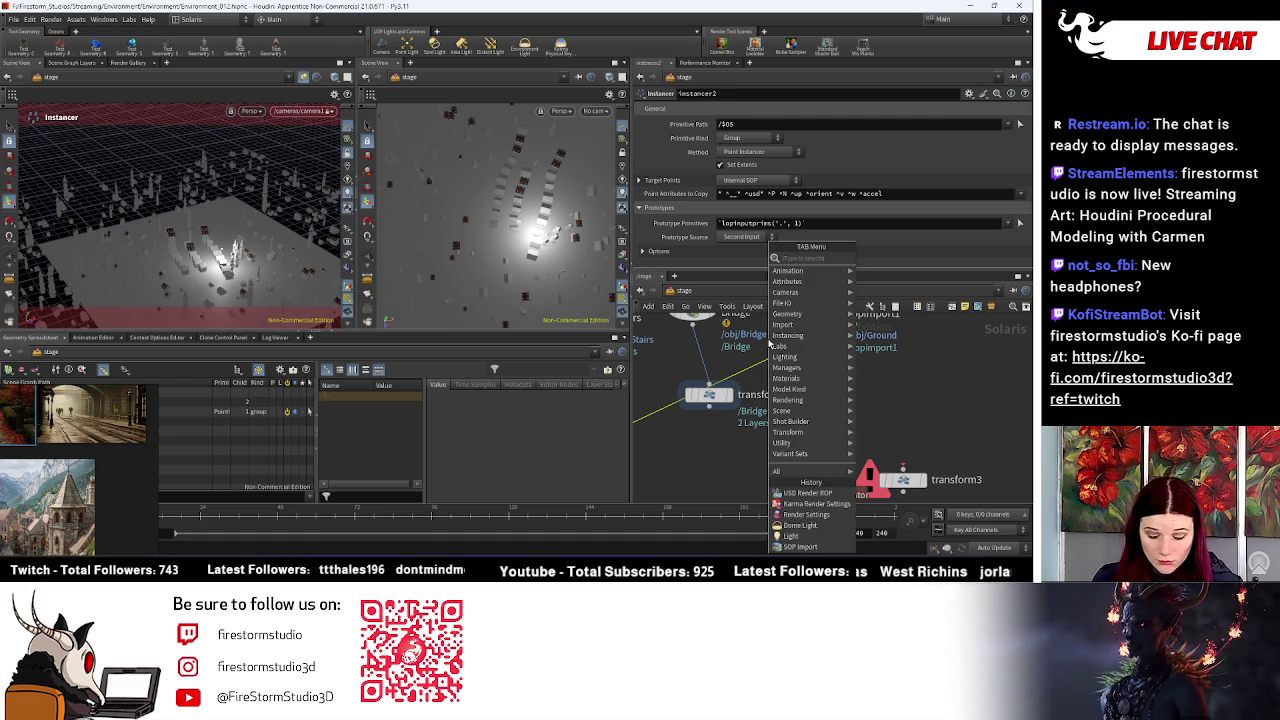
type("trans")
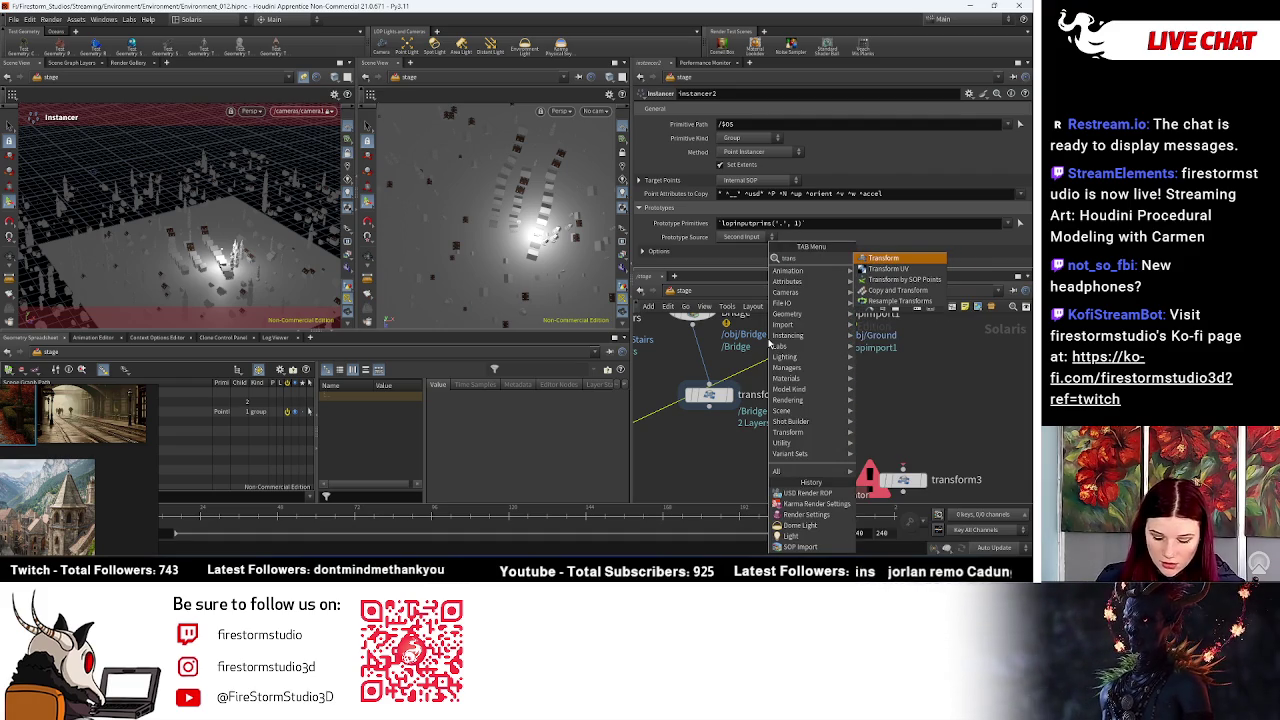
left_click(883, 258)
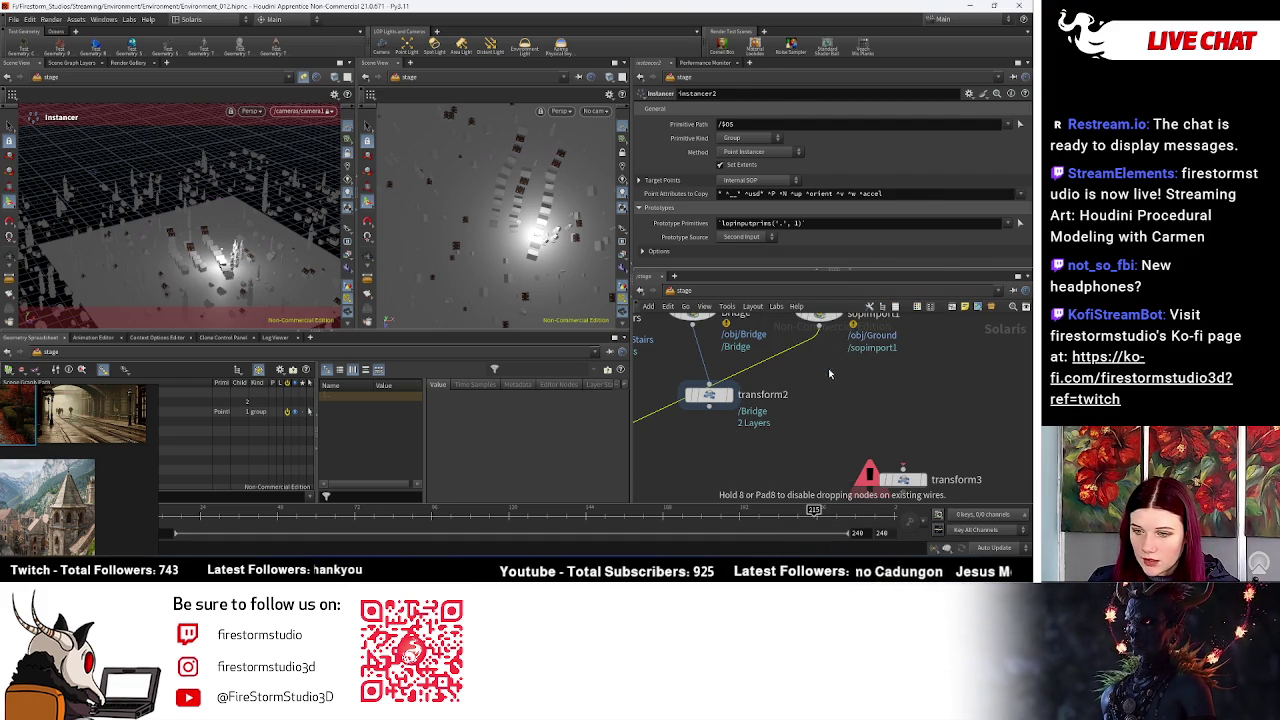
left_click(826, 374)
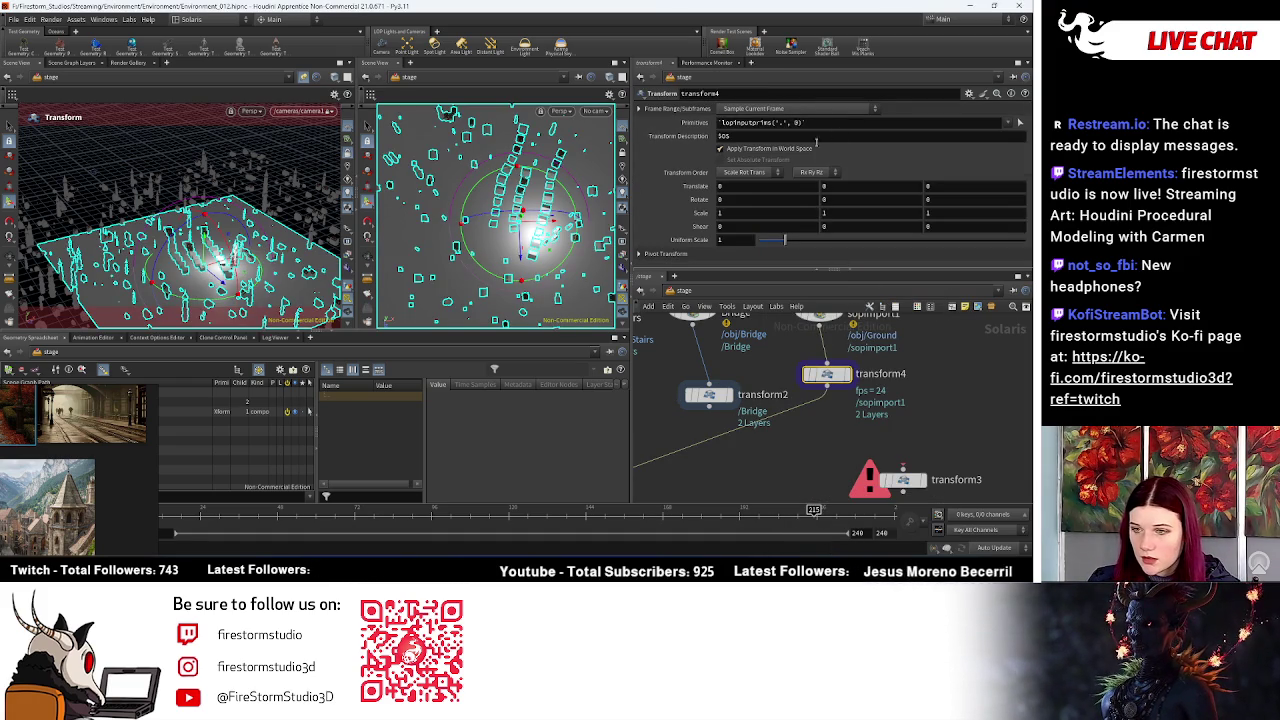
key("Return")
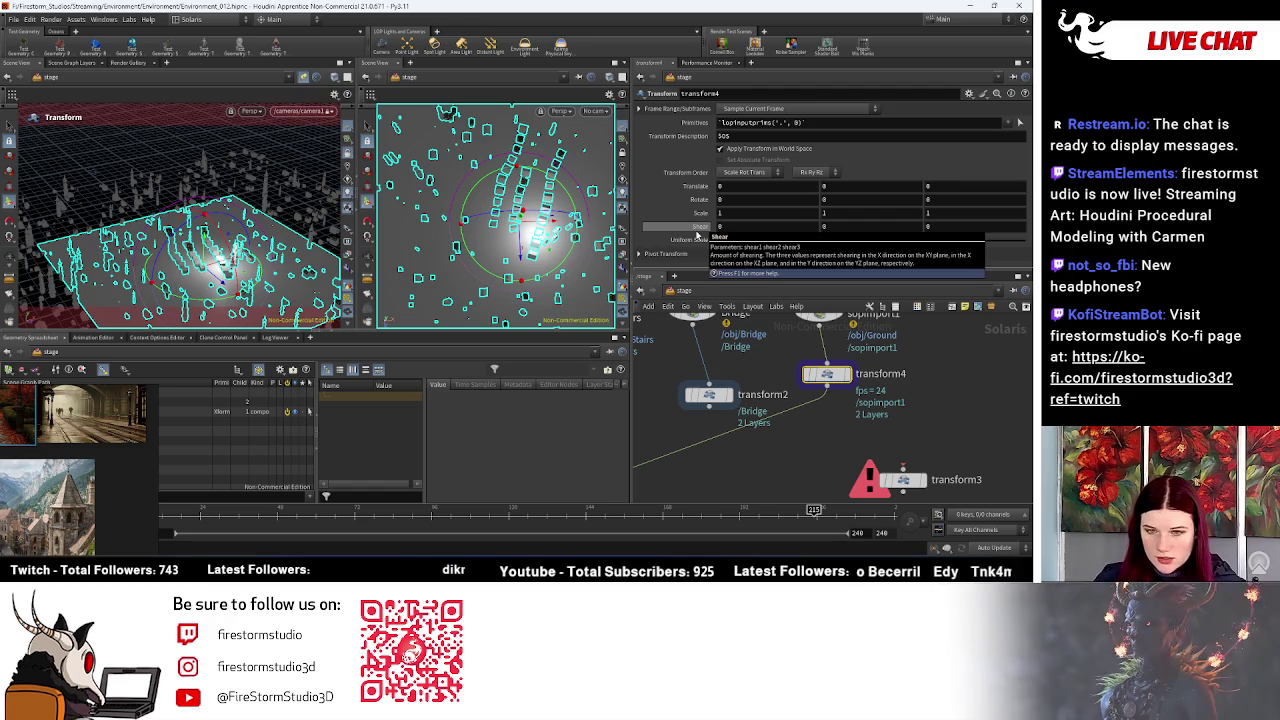
scroll(731, 470, "down", 5)
middle_click_drag(731, 470, 908, 361)
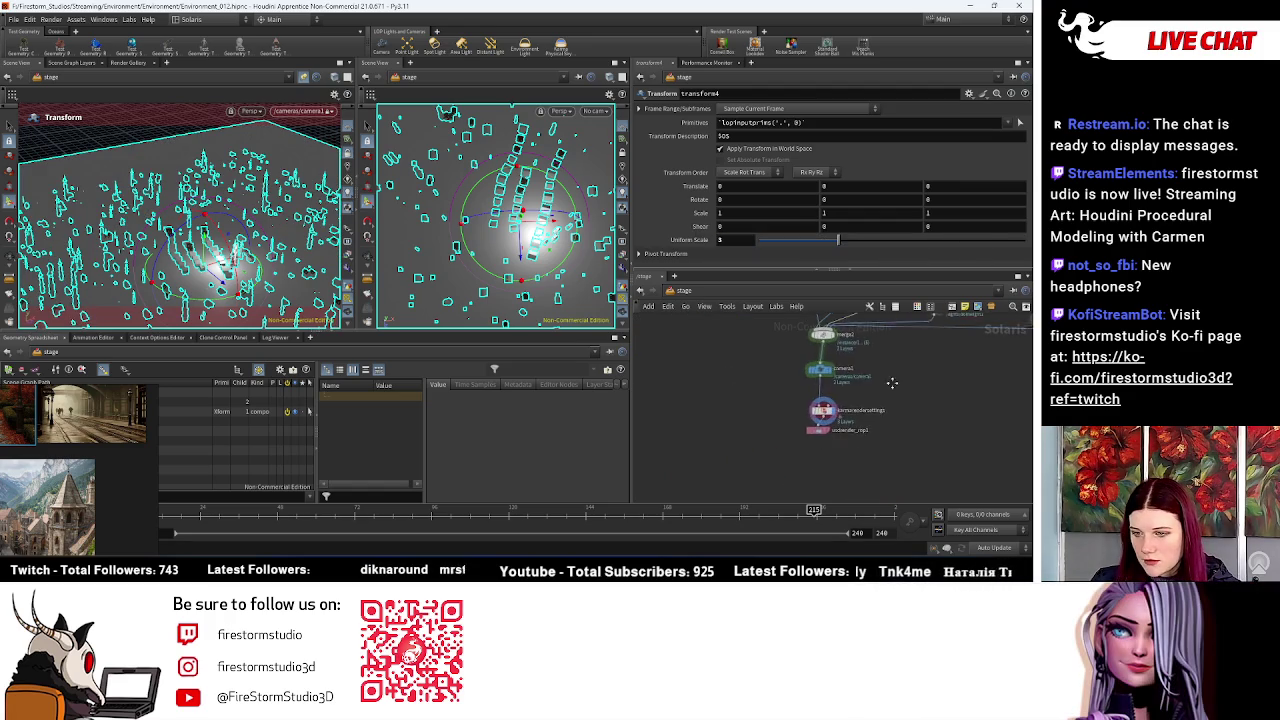
scroll(908, 361, "up", 5)
Step: Tumble the viewport down to the houses to check the scaled town, then re-enter instancer2
key("Escape")
mouse_move(230, 258)
left_mouse_down()
mouse_move(200, 256)
mouse_move(243, 249)
mouse_move(212, 254)
mouse_move(197, 222)
left_mouse_up()
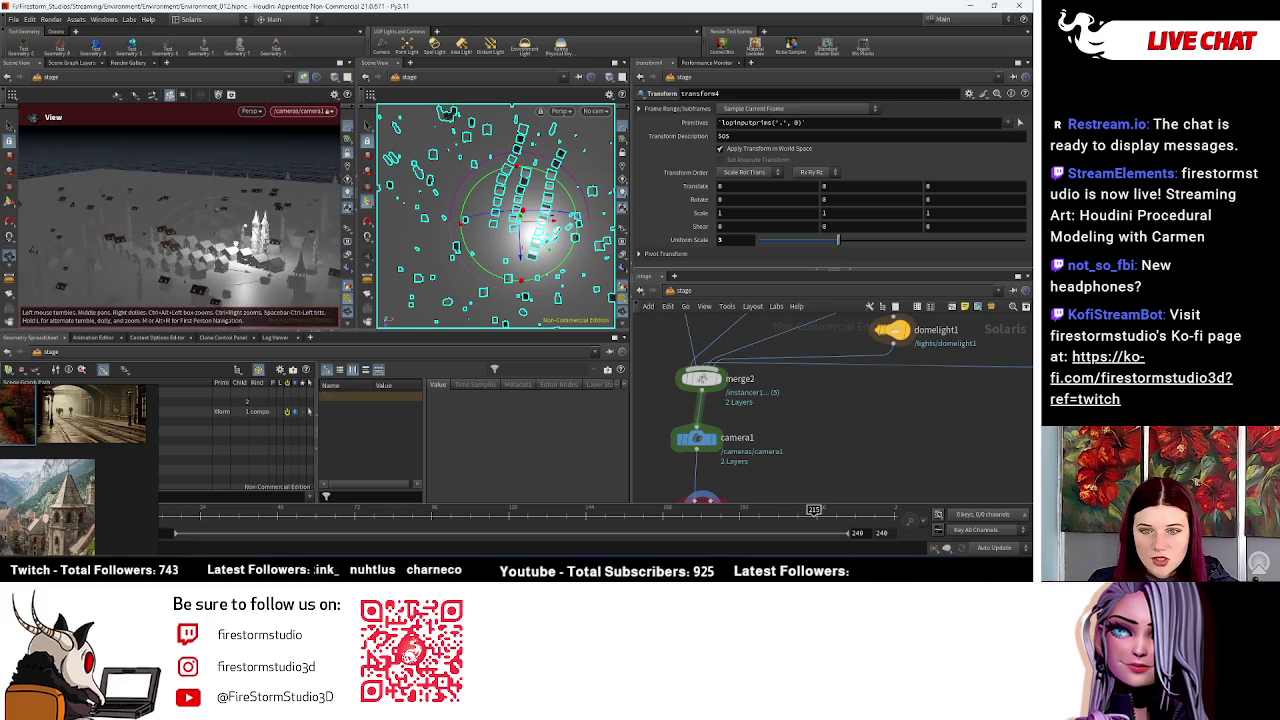
left_click_drag(207, 232, 300, 240)
mouse_move(220, 210)
left_mouse_down()
mouse_move(256, 246)
mouse_move(232, 240)
left_mouse_up()
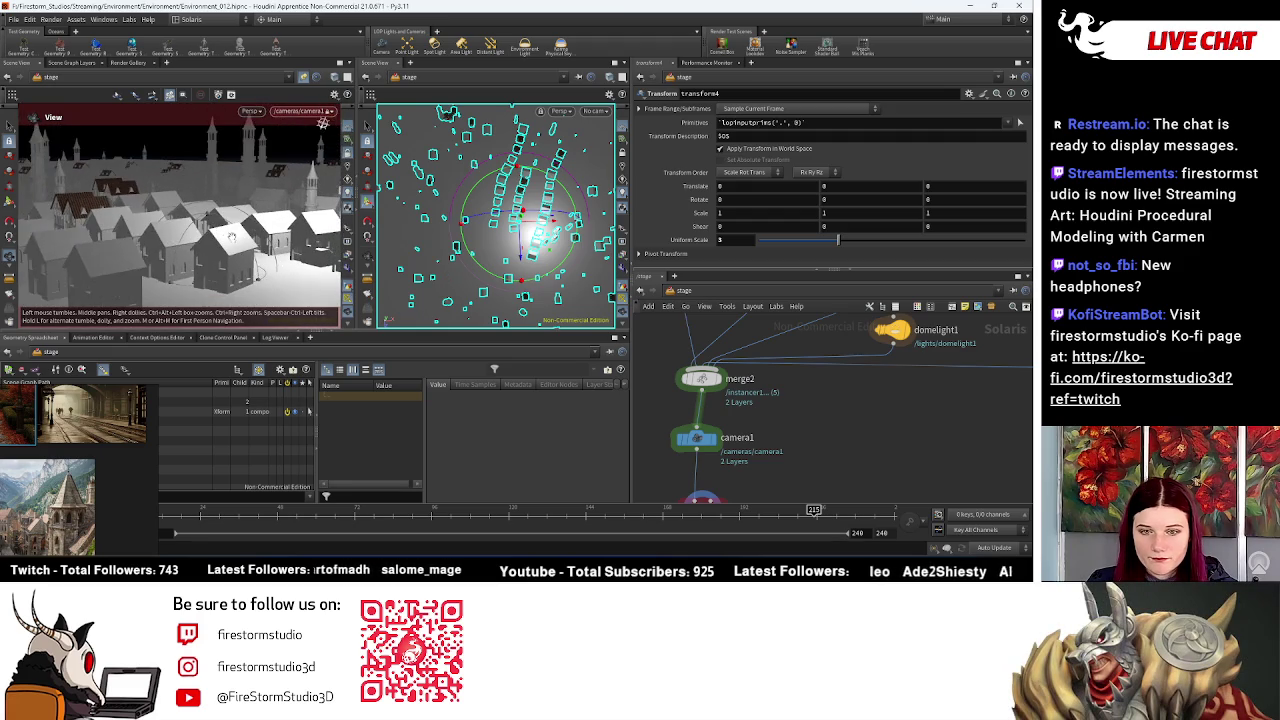
key("Return")
scroll(859, 424, "down", 1)
mouse_move(859, 418)
middle_mouse_down()
mouse_move(826, 394)
mouse_move(872, 422)
middle_mouse_up()
double_click(858, 421)
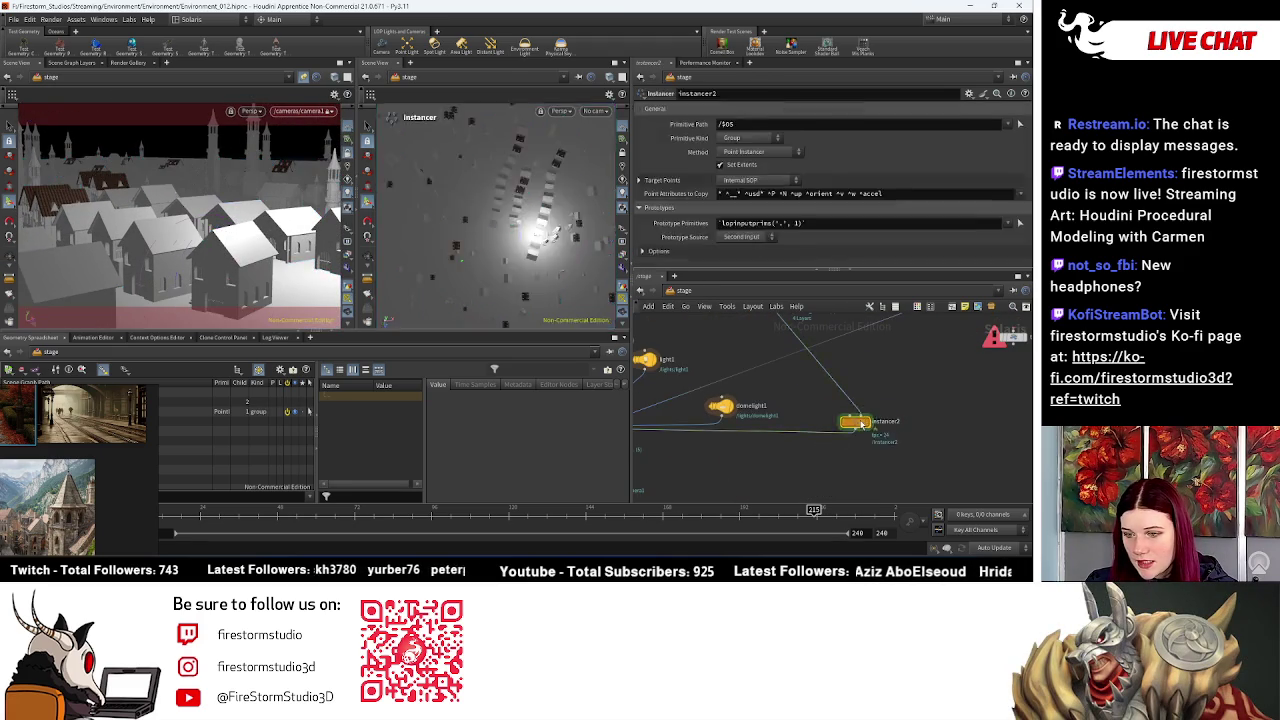
Step: Set scatter1's Force Total Count to 4561 points
scroll(848, 388, "up", 1)
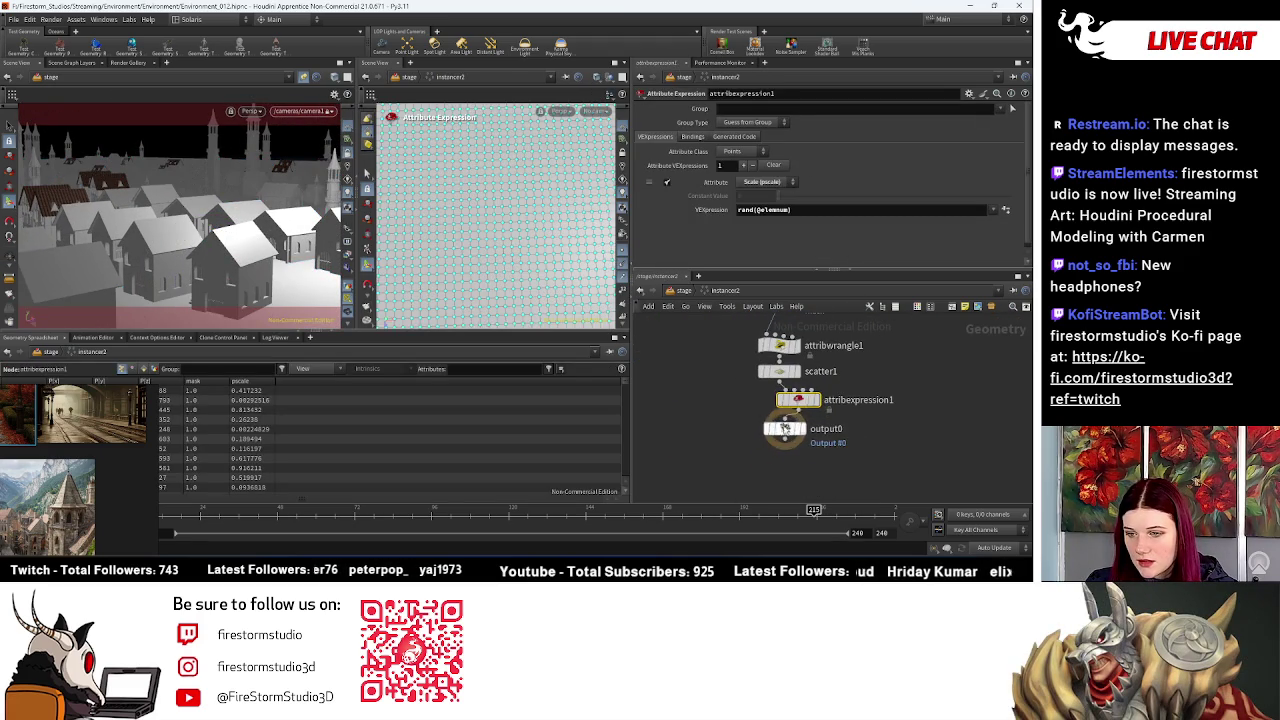
middle_click_drag(882, 369, 752, 440)
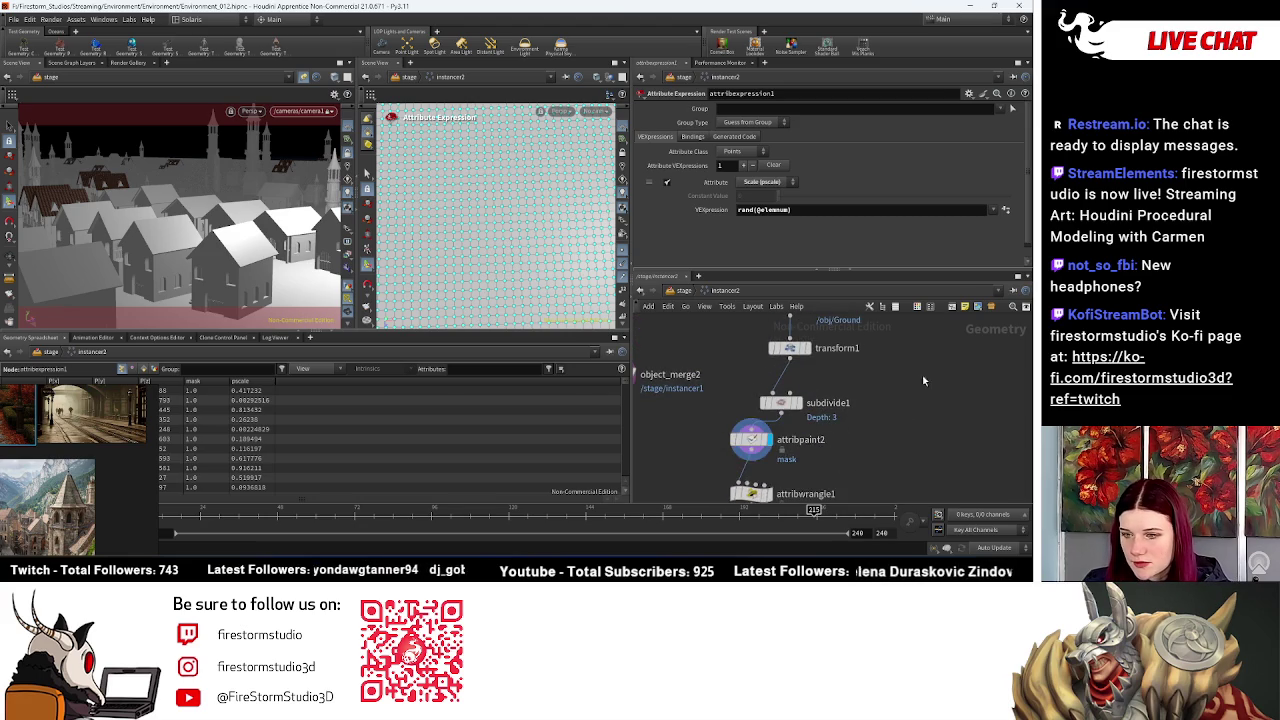
scroll(760, 430, "down", 2)
scroll(848, 386, "down", 1)
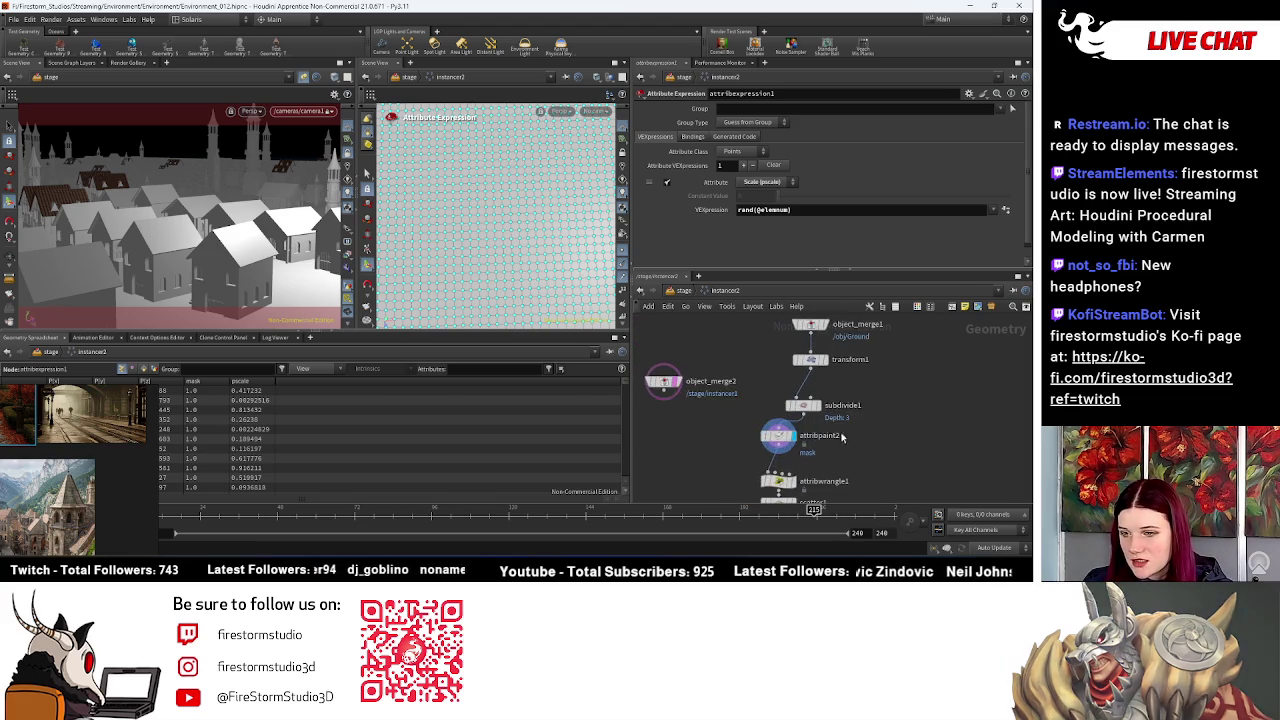
middle_click_drag(848, 386, 830, 300)
left_click(809, 350)
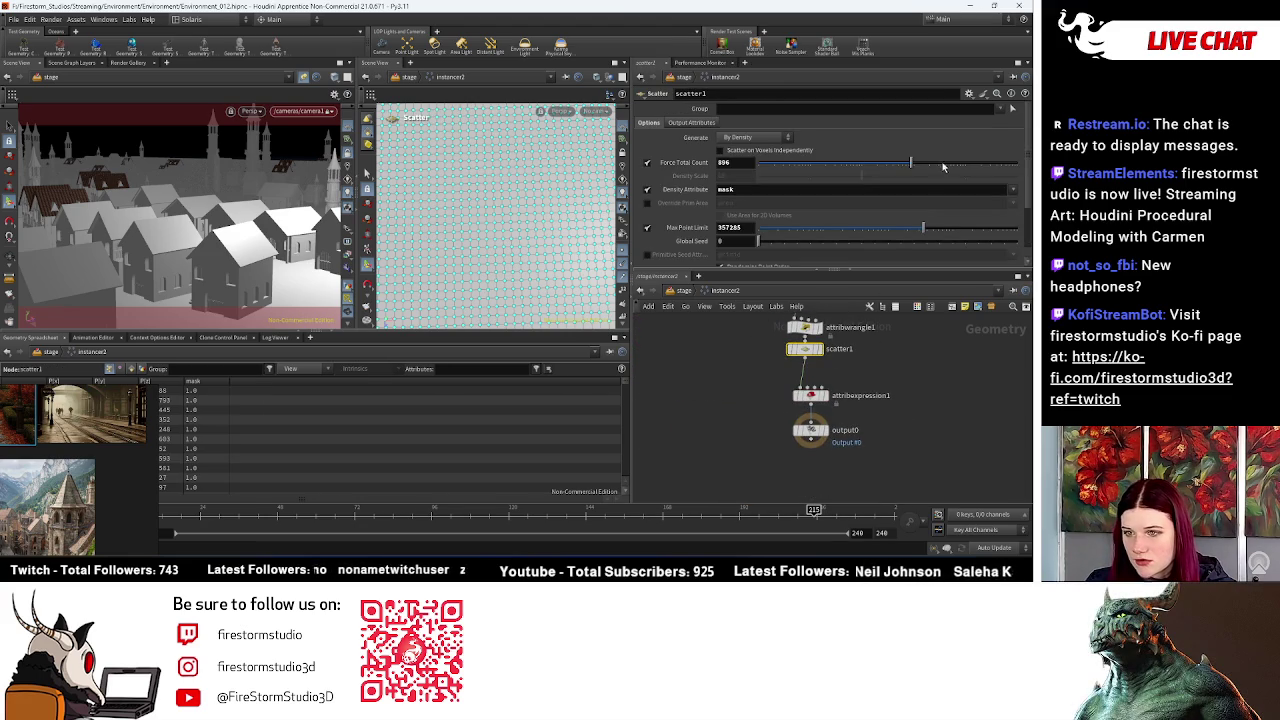
left_click(977, 165)
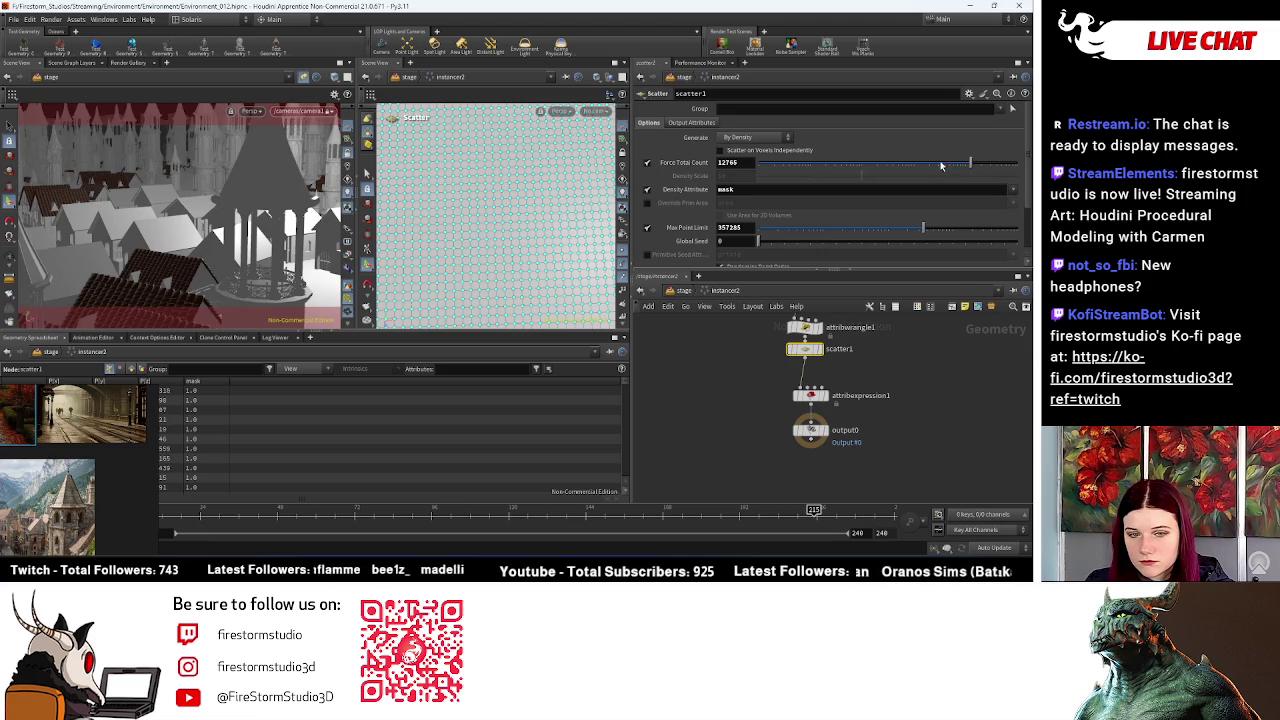
left_click(949, 165)
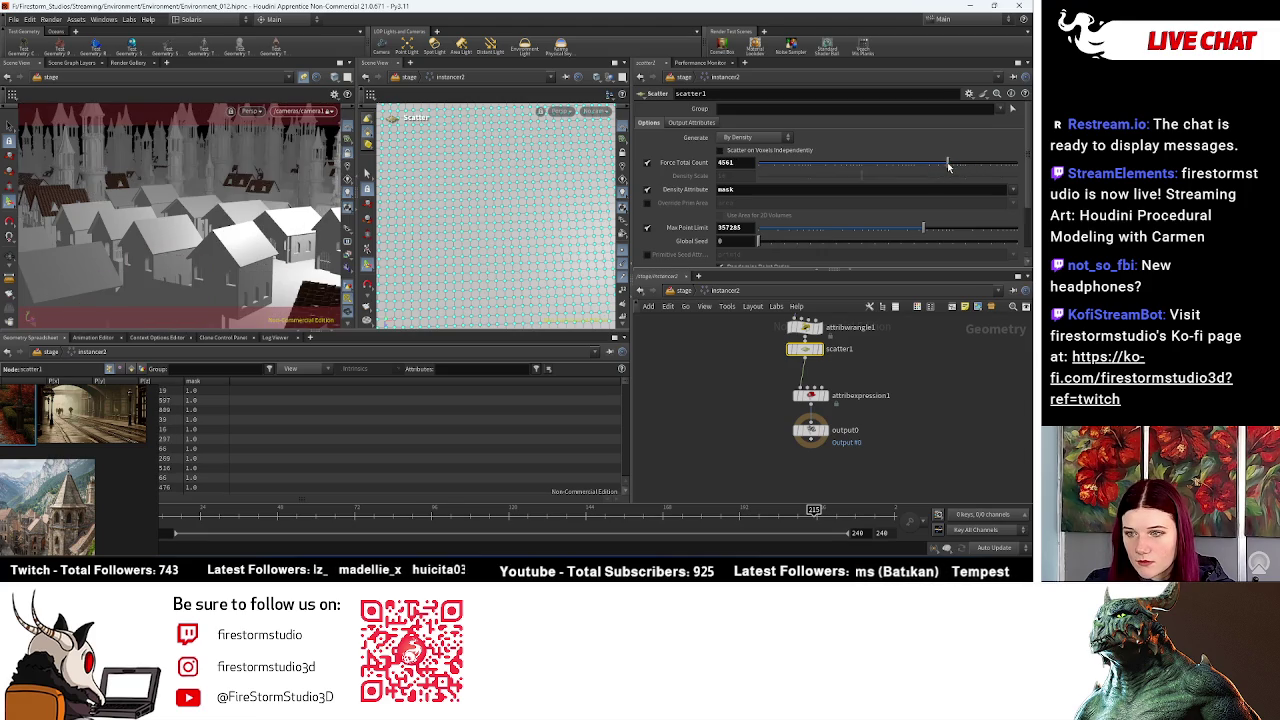
mouse_move(267, 222)
left_mouse_down()
mouse_move(206, 245)
mouse_move(208, 265)
mouse_move(265, 202)
mouse_move(100, 214)
mouse_move(383, 246)
left_mouse_up()
Step: Cap scatter1's Max Point Limit at 2851 and set its Global Seed to 26
key("Escape")
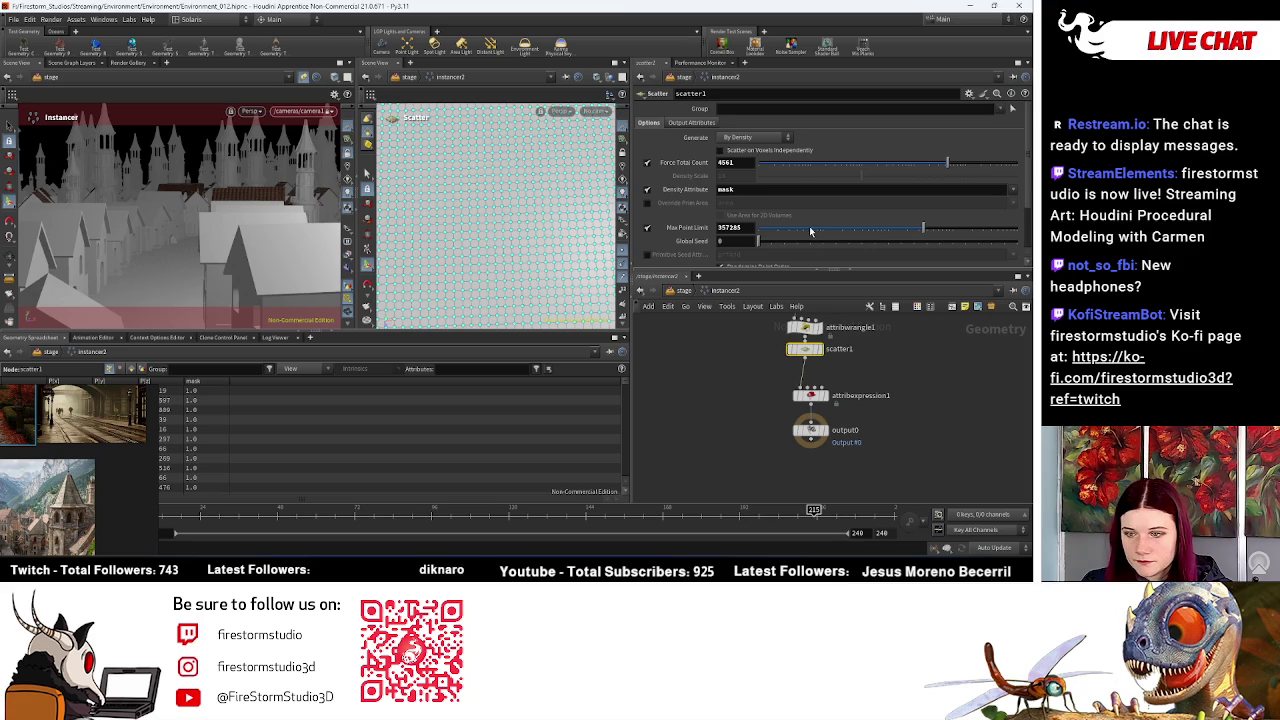
left_click_drag(857, 233, 779, 231)
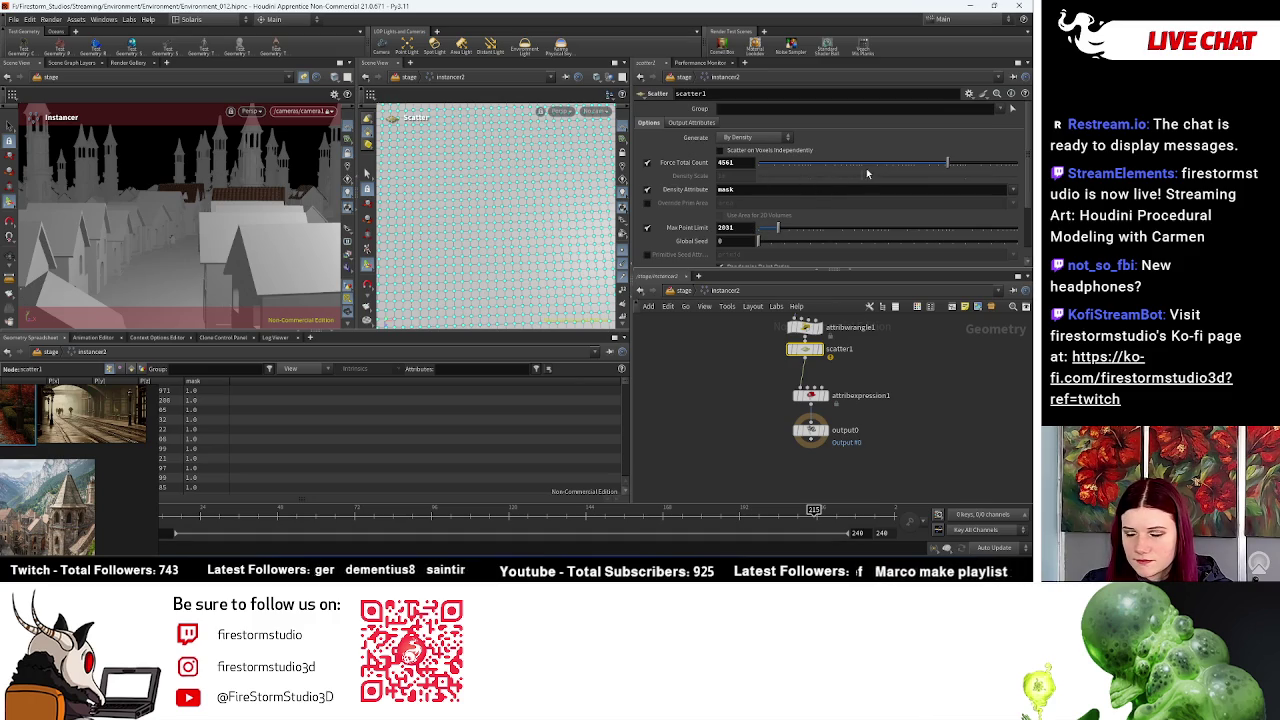
left_click(811, 395)
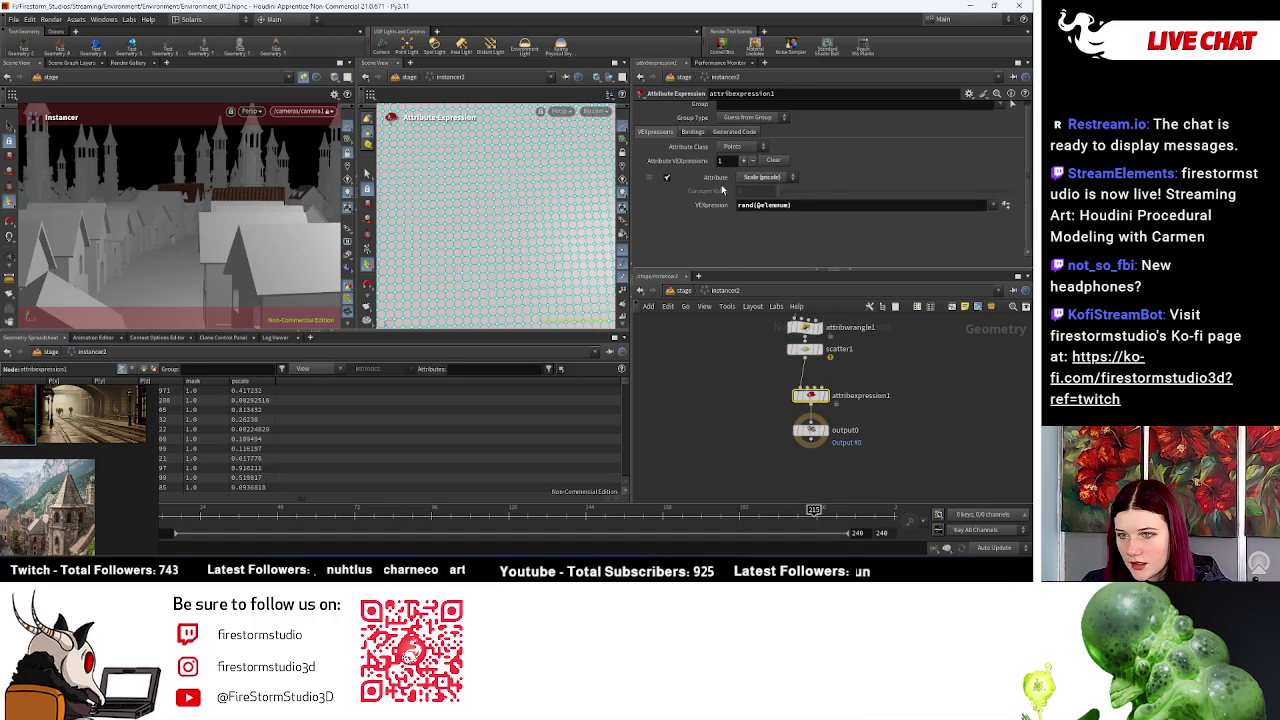
left_click(805, 350)
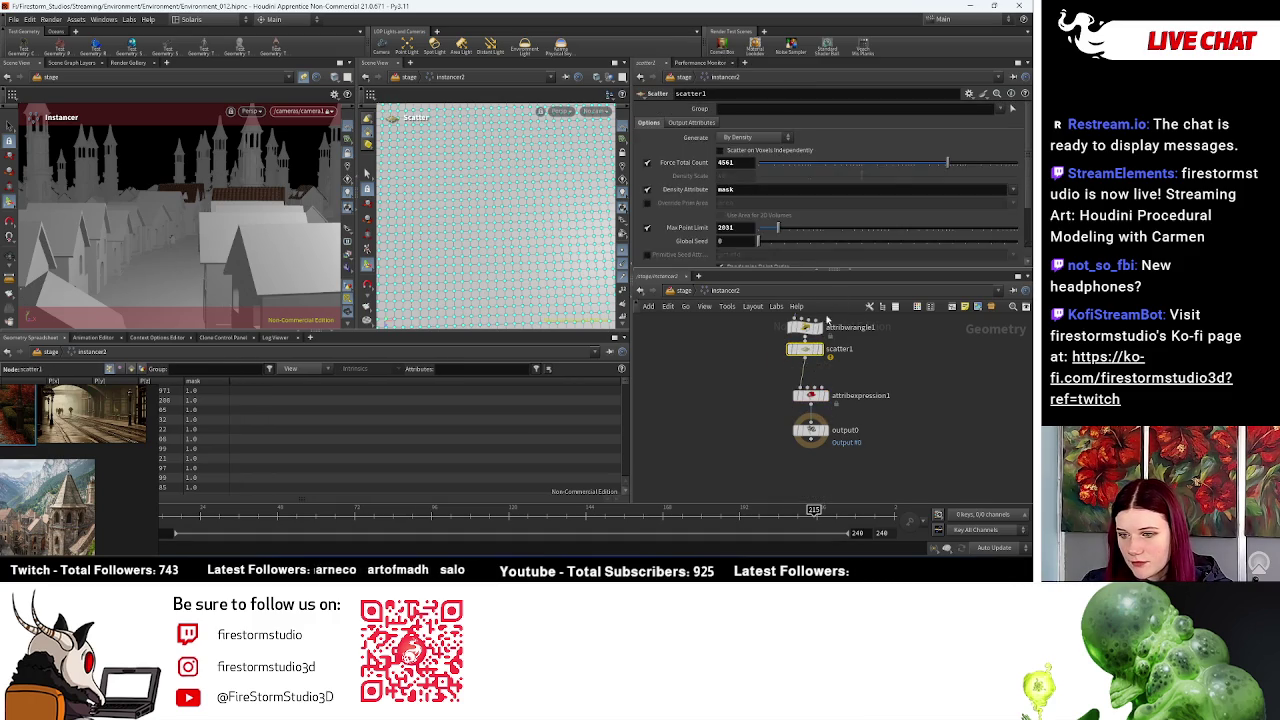
scroll(752, 238, "down", 1)
scroll(752, 238, "down", 2)
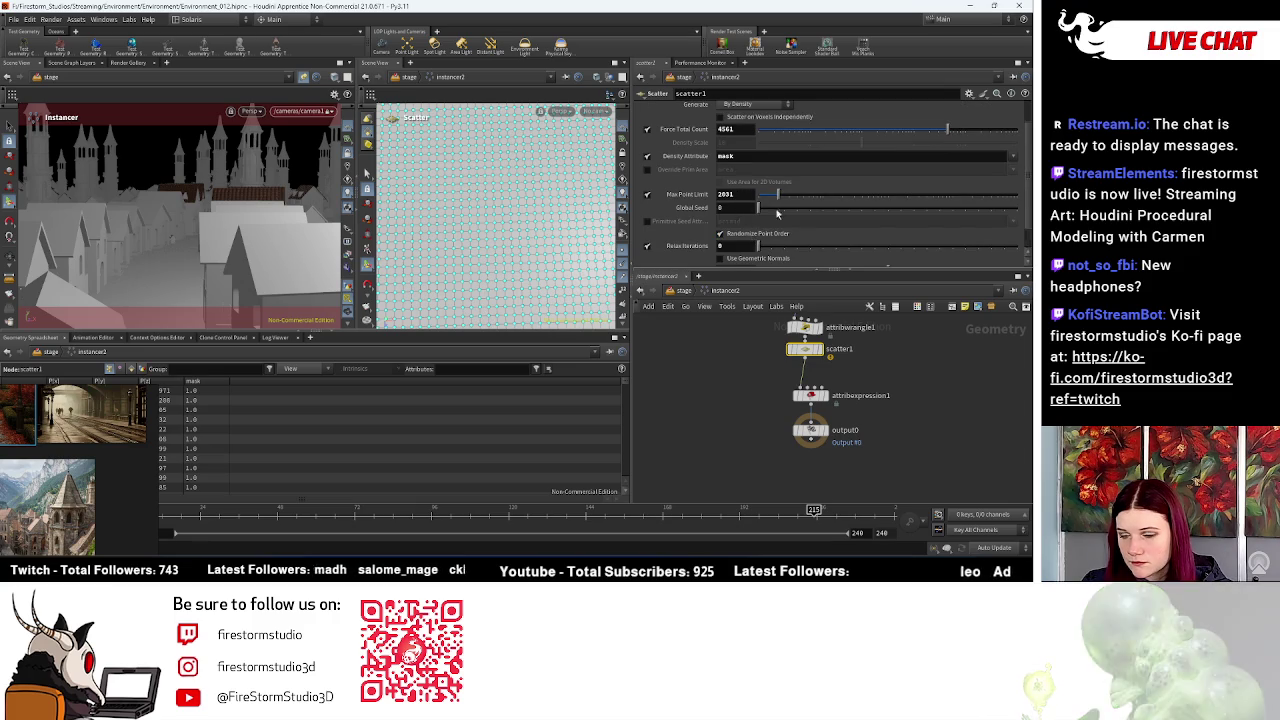
scroll(755, 235, "up", 1)
left_click_drag(758, 222, 782, 226)
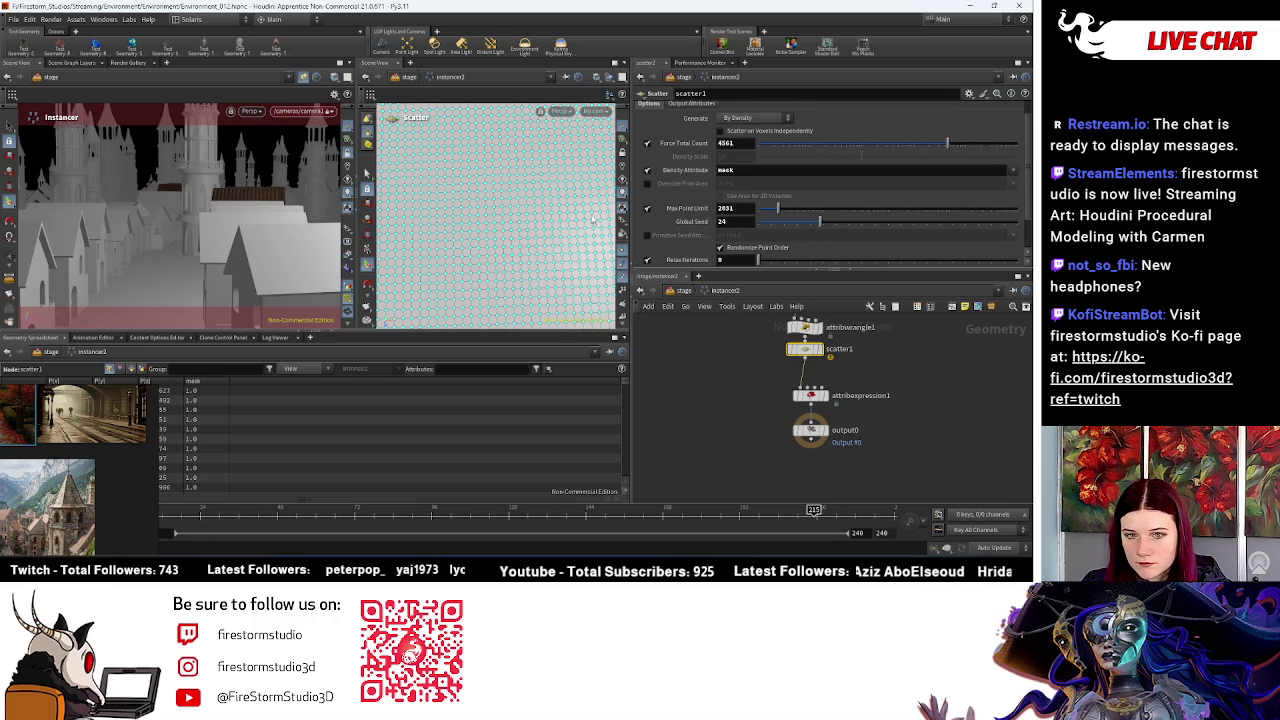
Step: Orbit the view over the town, return to /stage, and select usdrender_rop1
key("Escape")
mouse_move(179, 161)
left_mouse_down()
mouse_move(233, 183)
mouse_move(235, 246)
mouse_move(222, 238)
mouse_move(222, 201)
mouse_move(203, 207)
mouse_move(232, 248)
mouse_move(251, 247)
mouse_move(243, 237)
left_mouse_up()
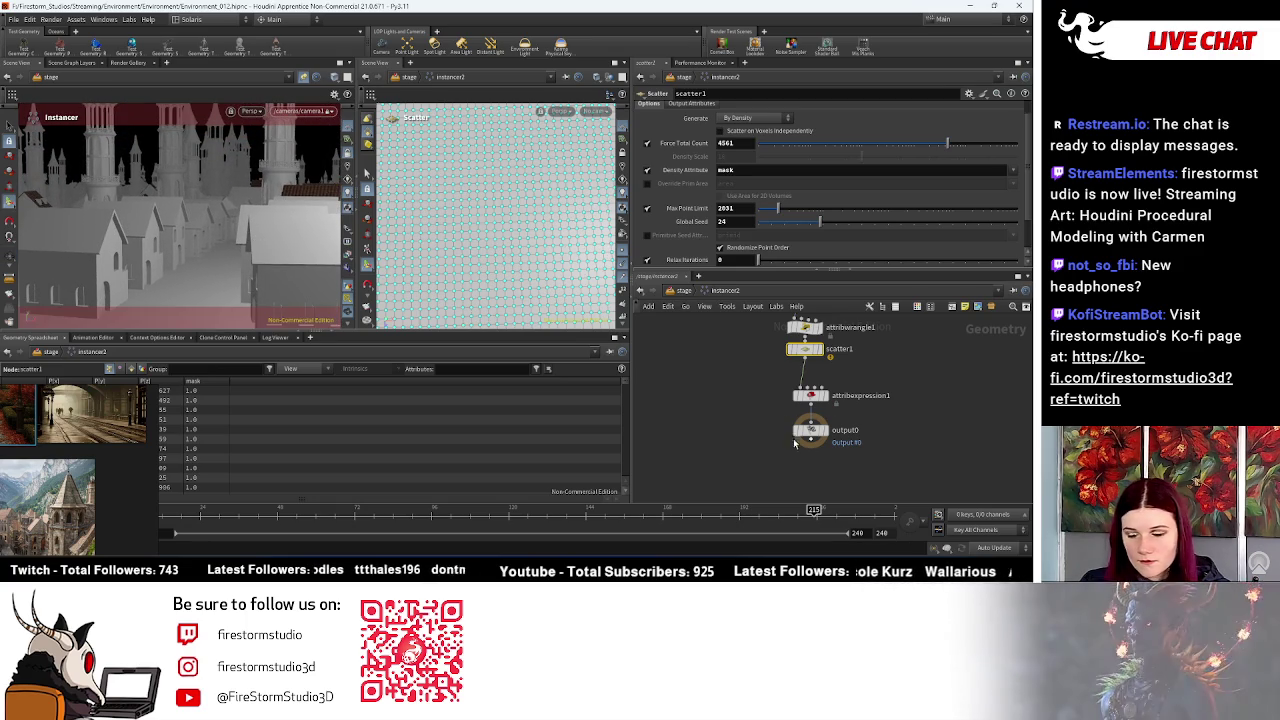
left_click(680, 292)
scroll(760, 400, "down", 3)
scroll(856, 398, "up", 3)
scroll(830, 420, "up", 3)
scroll(791, 443, "up", 3)
left_click(791, 443)
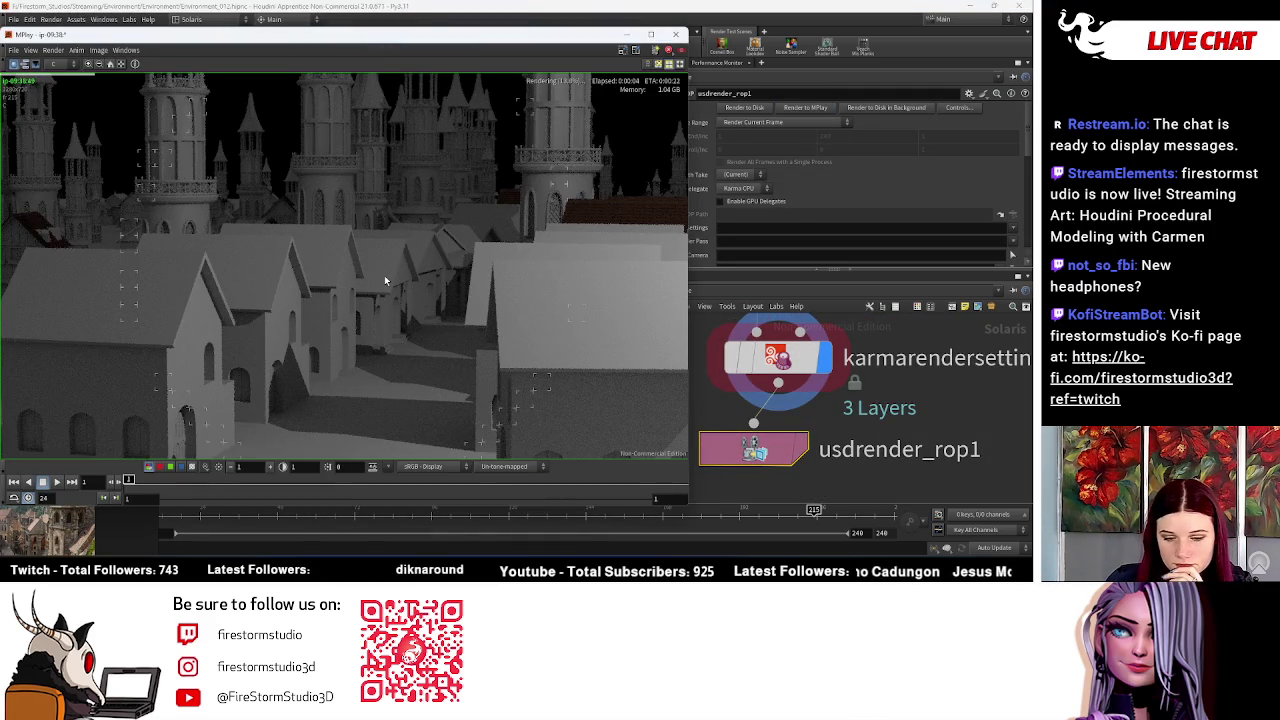
Step: Zoom out in MPlay on the finished 12-second Karma render of the castle town
scroll(401, 244, "down", 2)
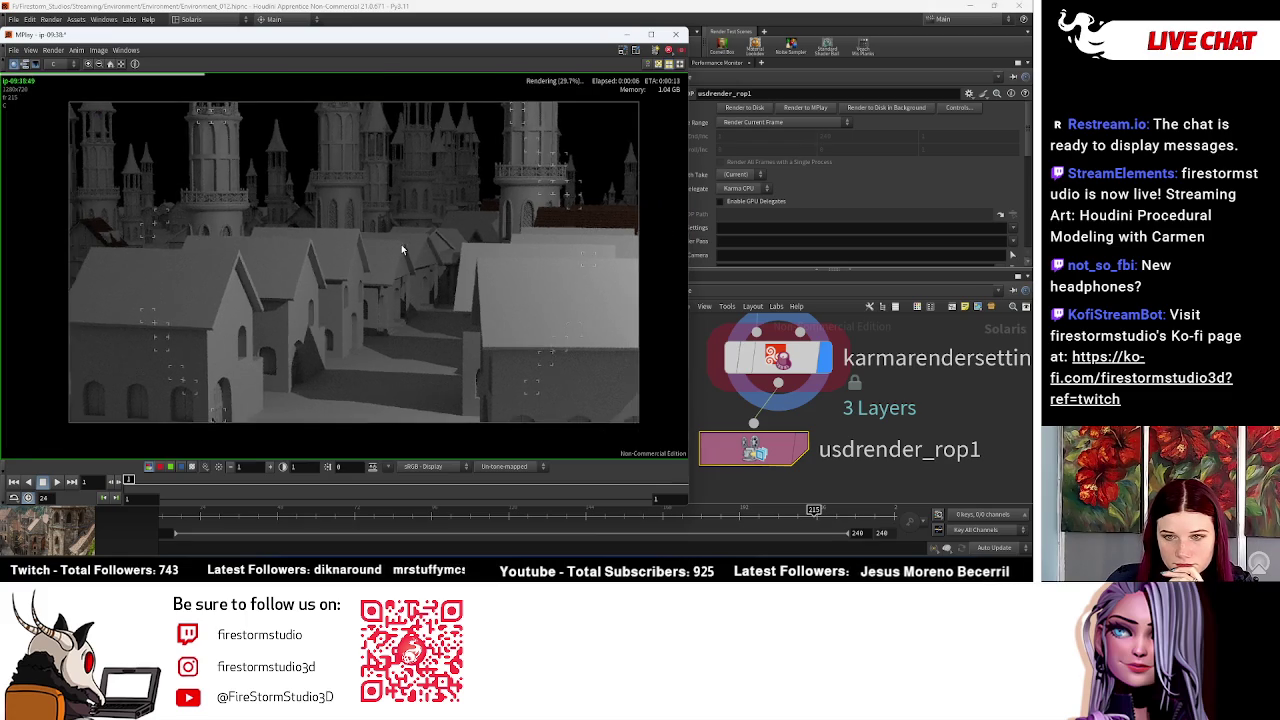
scroll(500, 260, "down", 2)
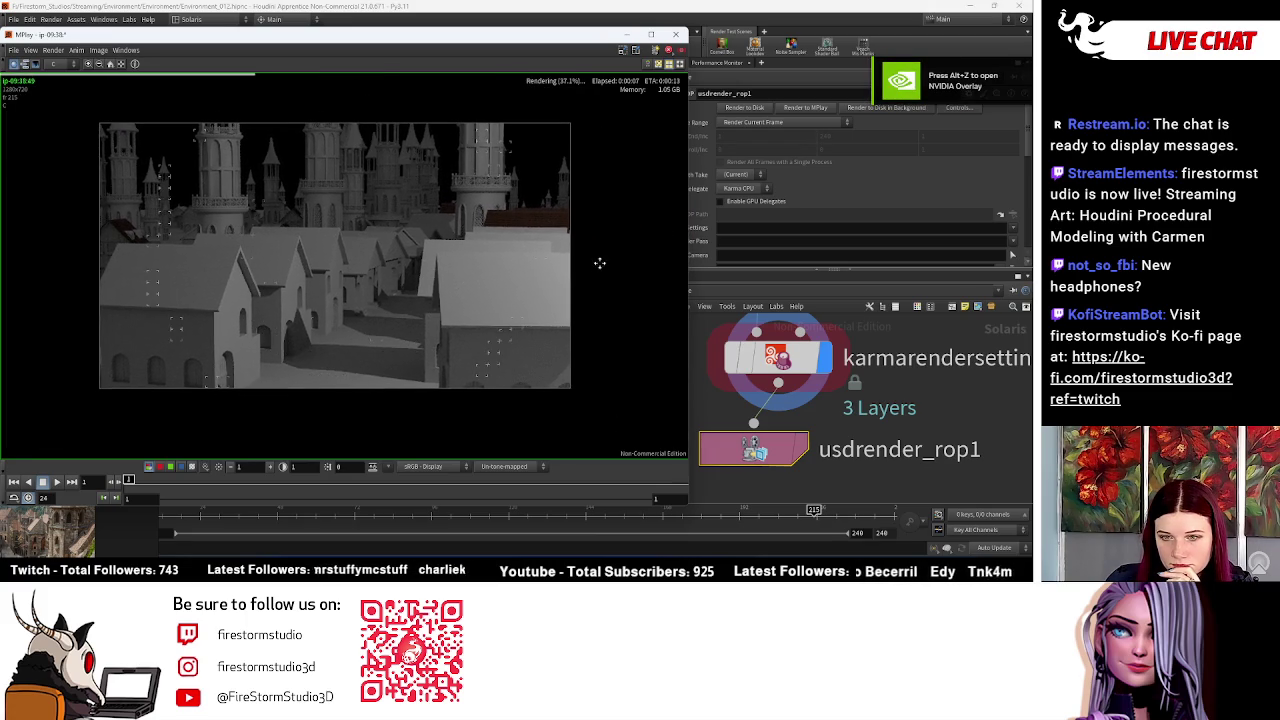
scroll(570, 252, "down", 2)
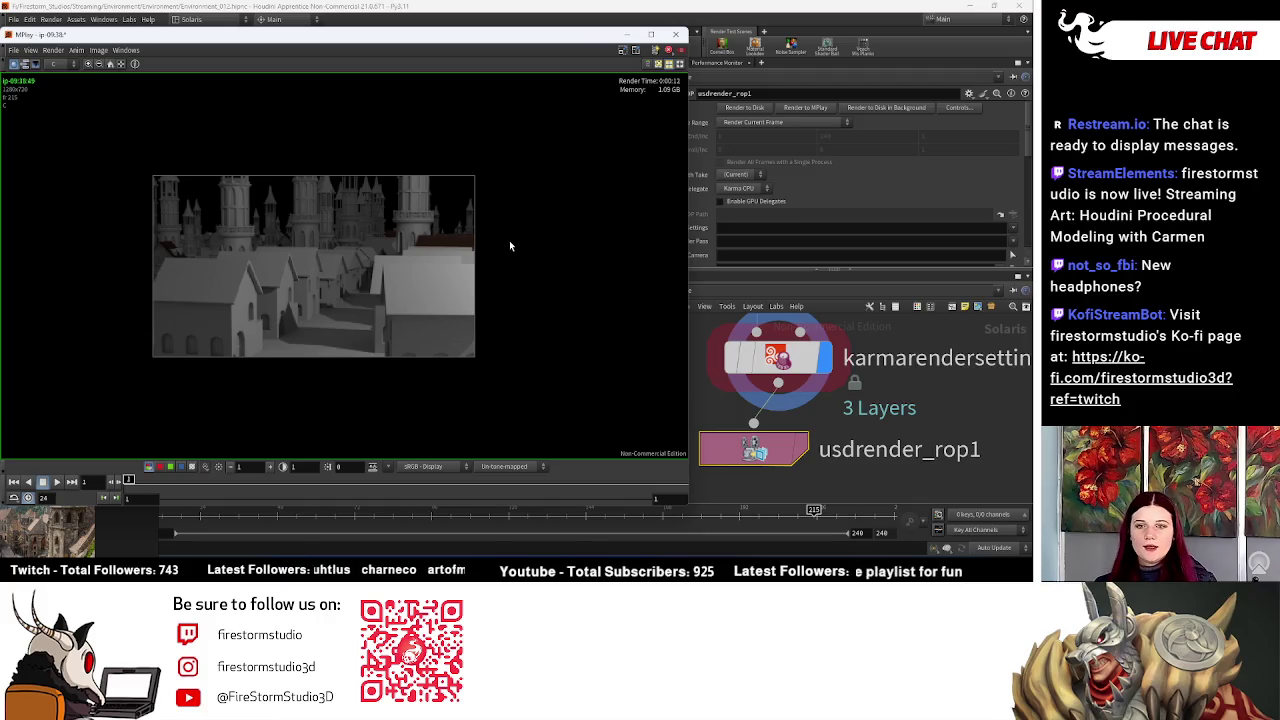